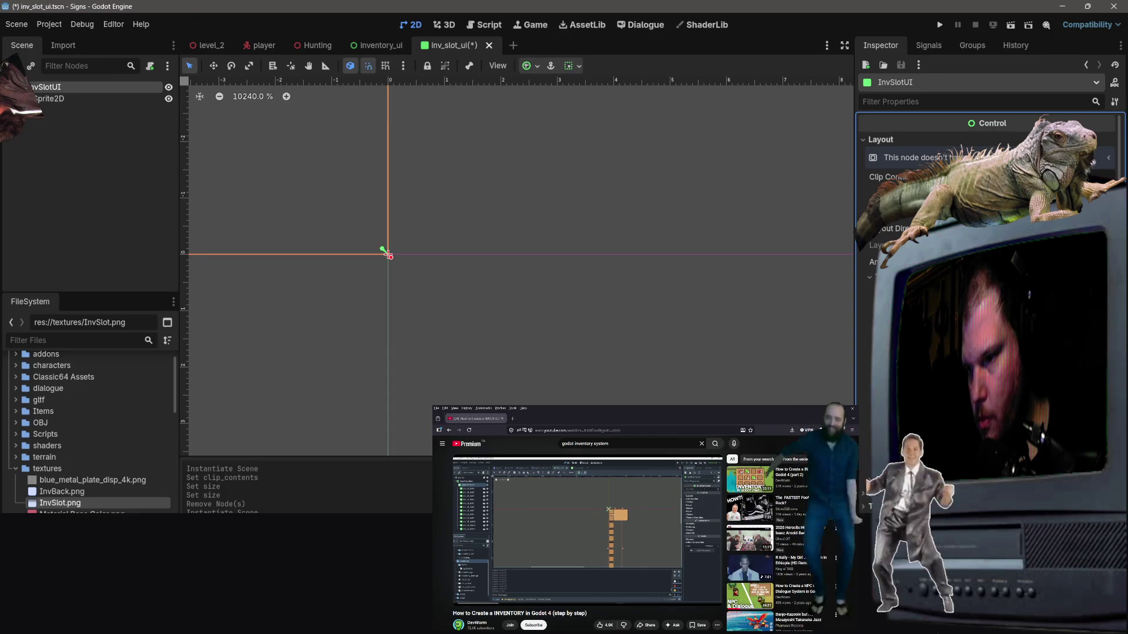
- Undo the last Instantiate Scene in inv_slot_ui and zoom out the 2D viewport
key("ctrl+z")
scroll(727, 297, "down", 7)
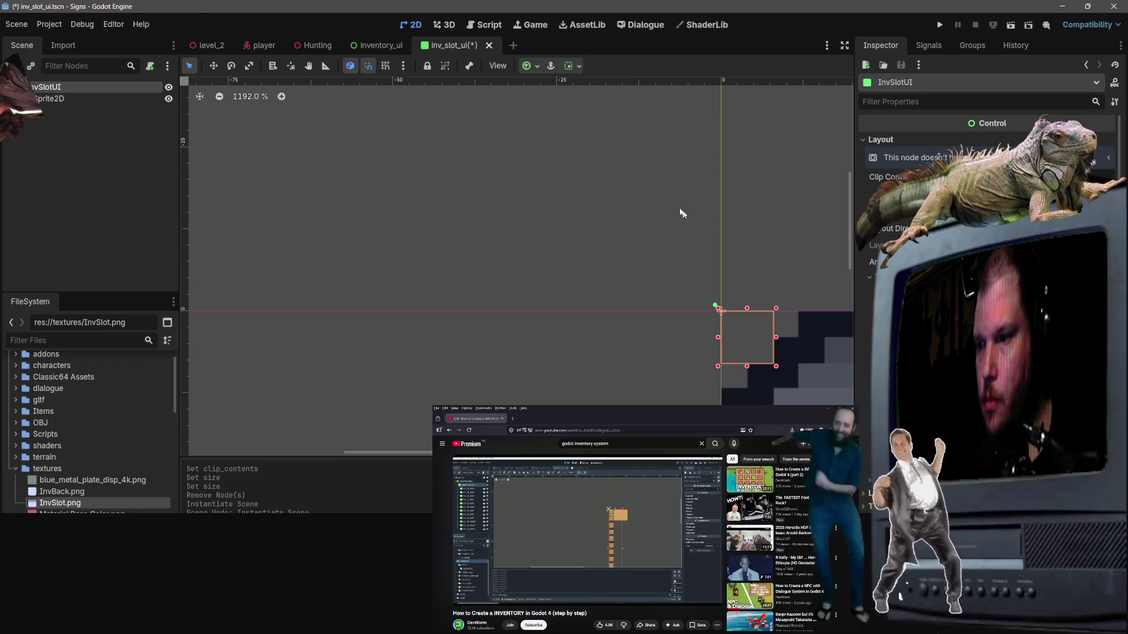
scroll(705, 204, "right", 5)
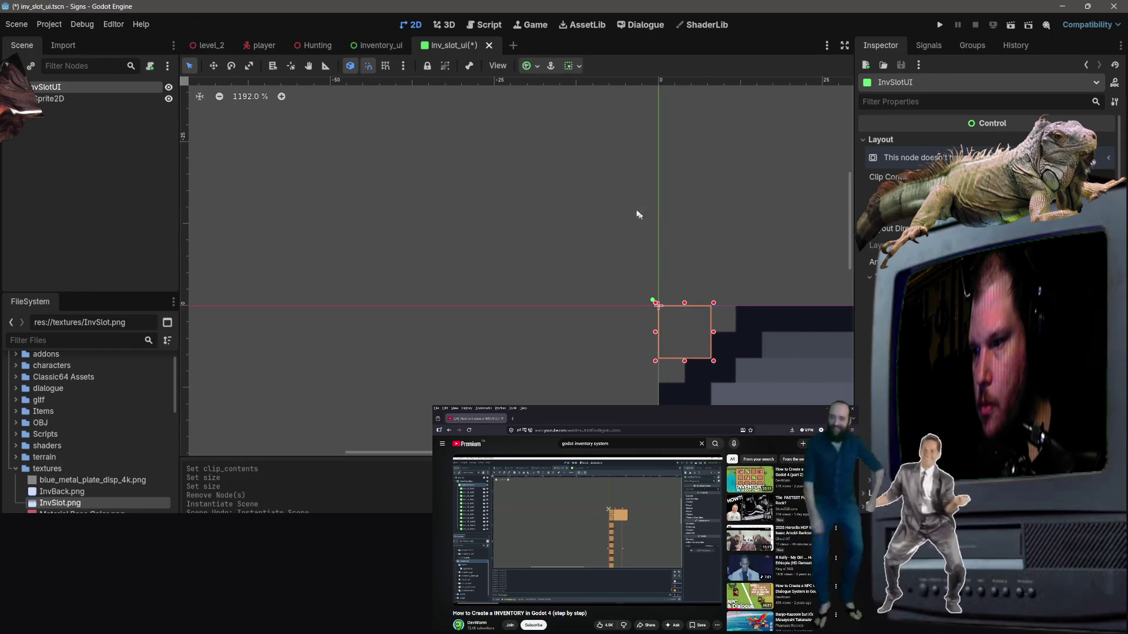
scroll(755, 265, "down", 1)
scroll(754, 266, "right", 3)
scroll(755, 265, "down", 1)
scroll(755, 265, "right", 3)
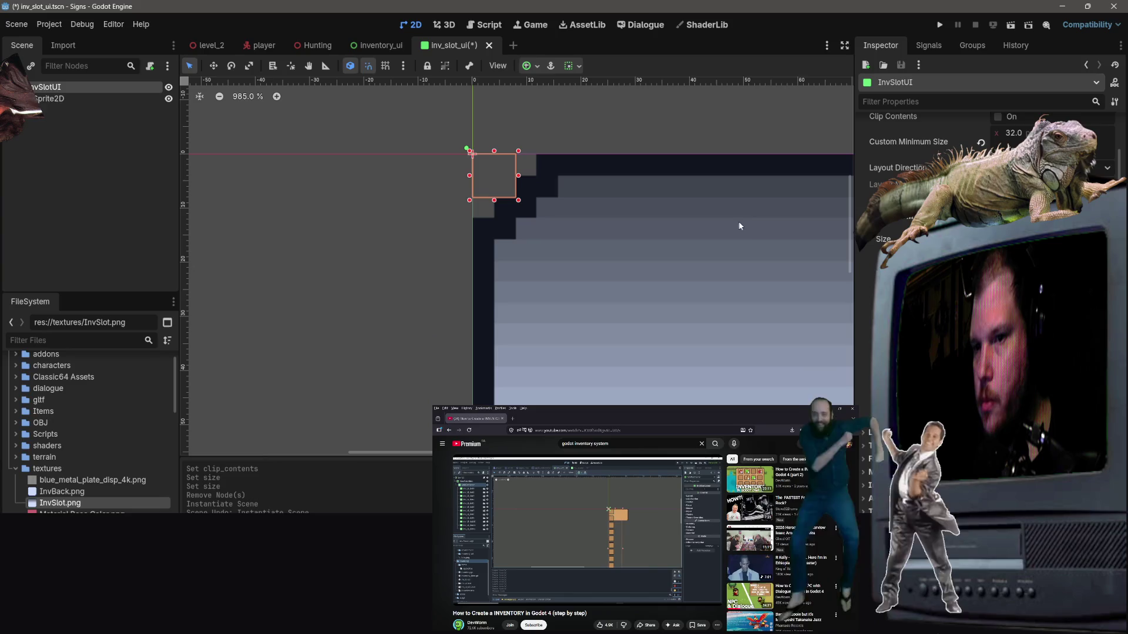
- Select the Sprite2D node to inspect its InvSlot.png slot texture
left_click(737, 242)
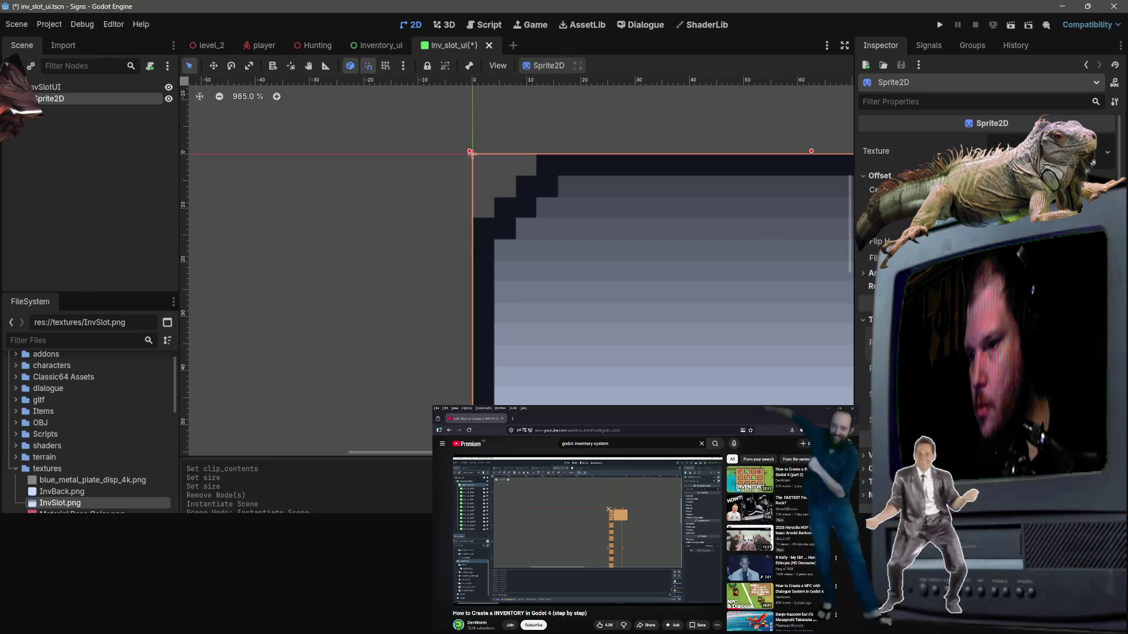
scroll(940, 176, "down", 1)
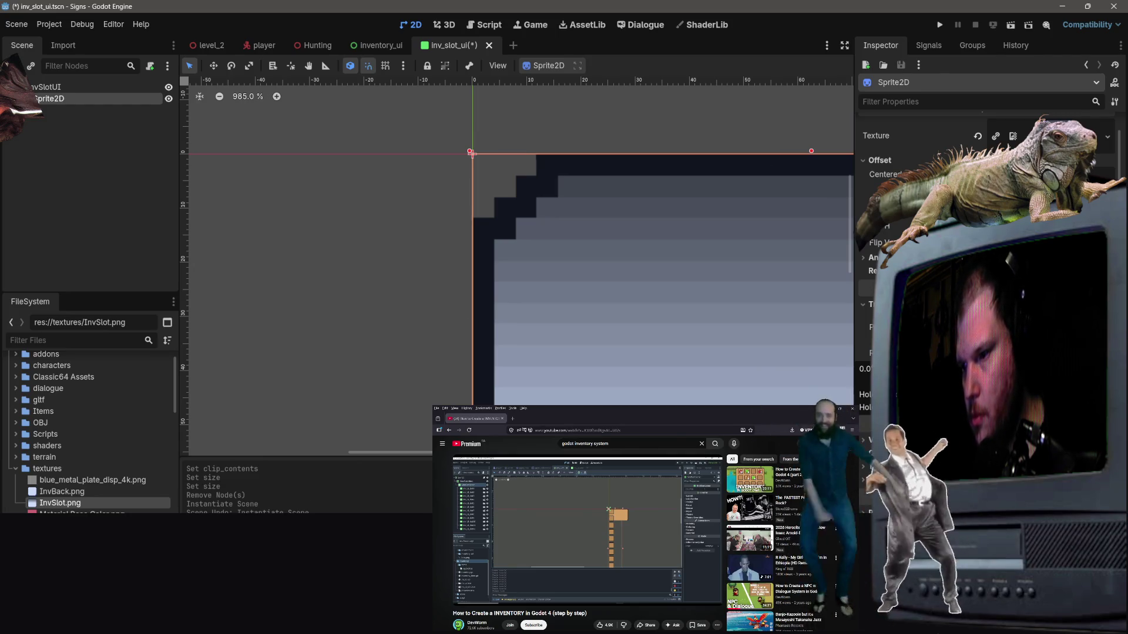
scroll(734, 254, "down", 4)
scroll(793, 266, "down", 2)
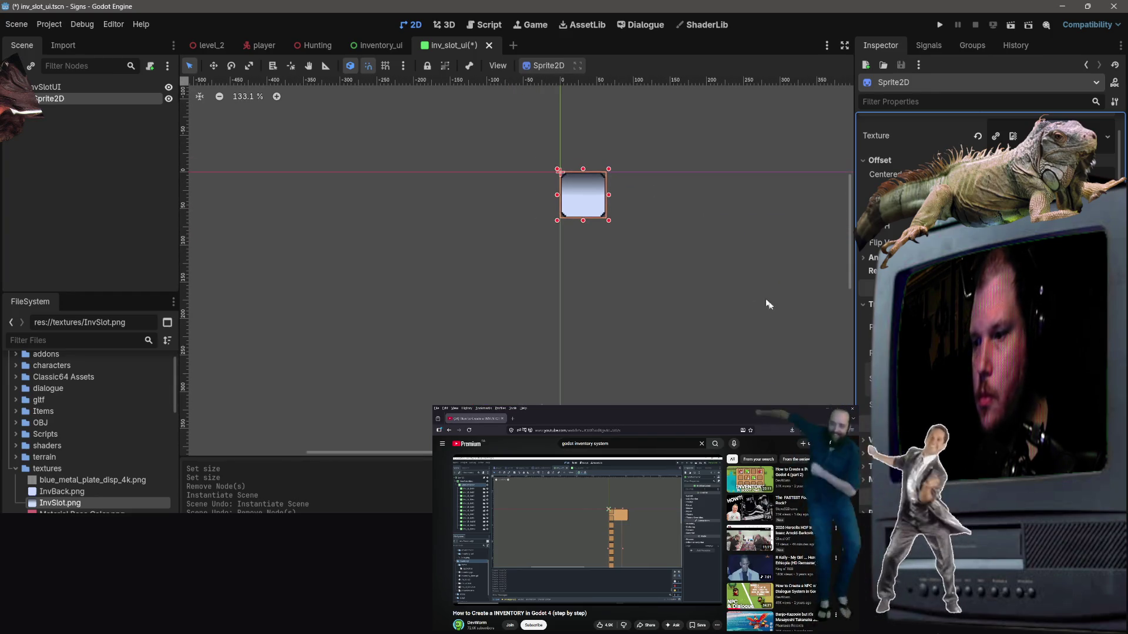
- Try stretching the InvSlotUI control's scale, then revert it to the original
left_click(96, 86)
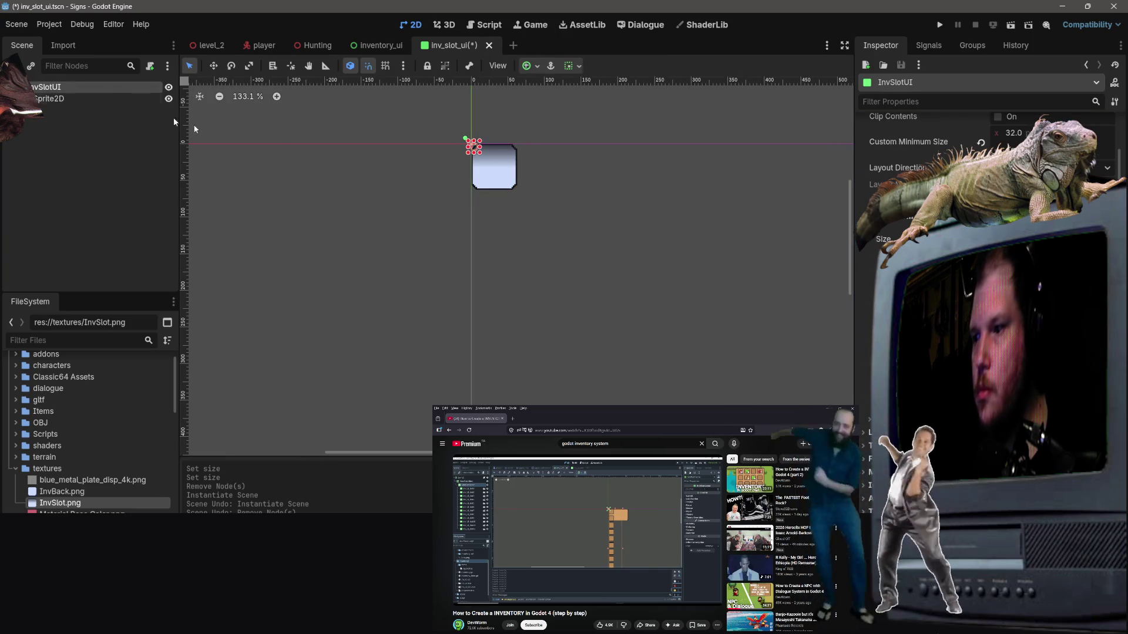
scroll(477, 141, "up", 4)
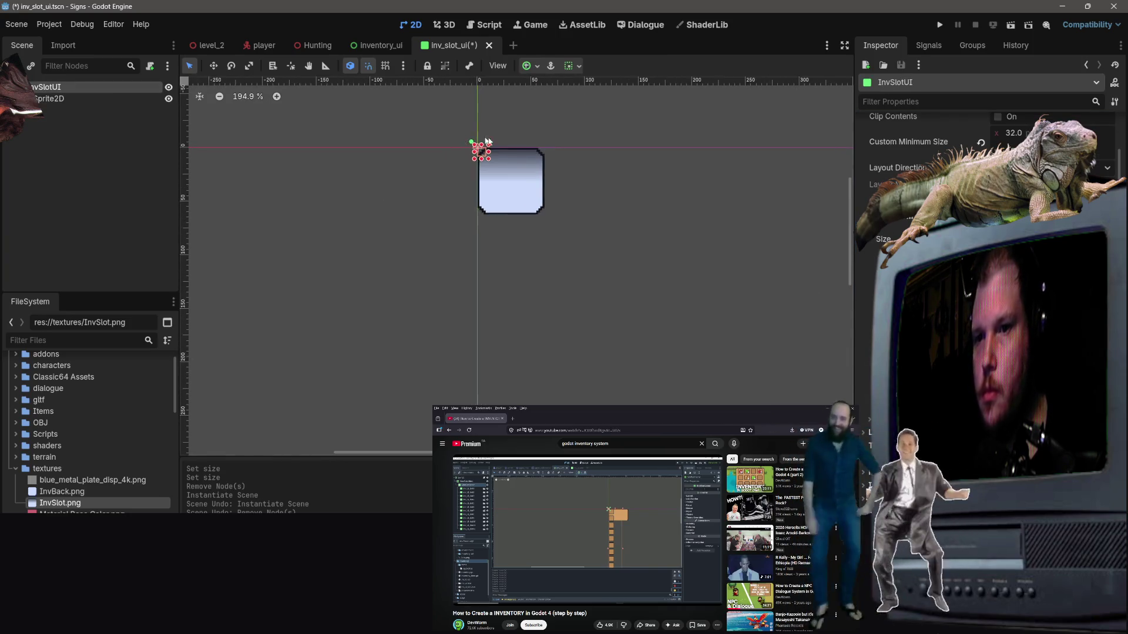
scroll(534, 151, "up", 10)
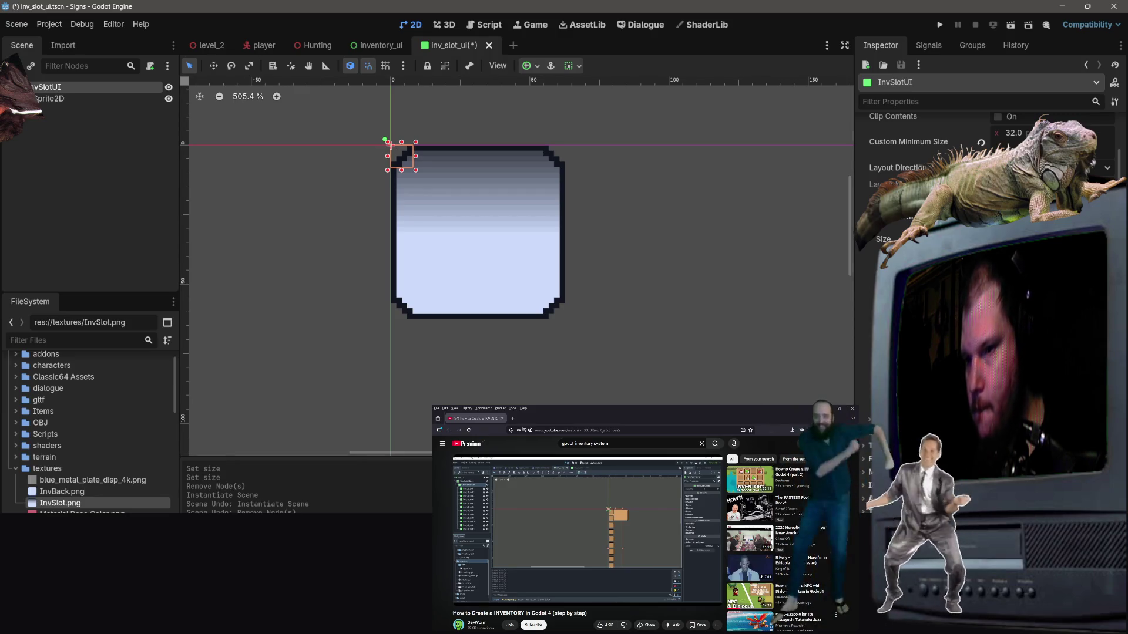
key("ctrl+z")
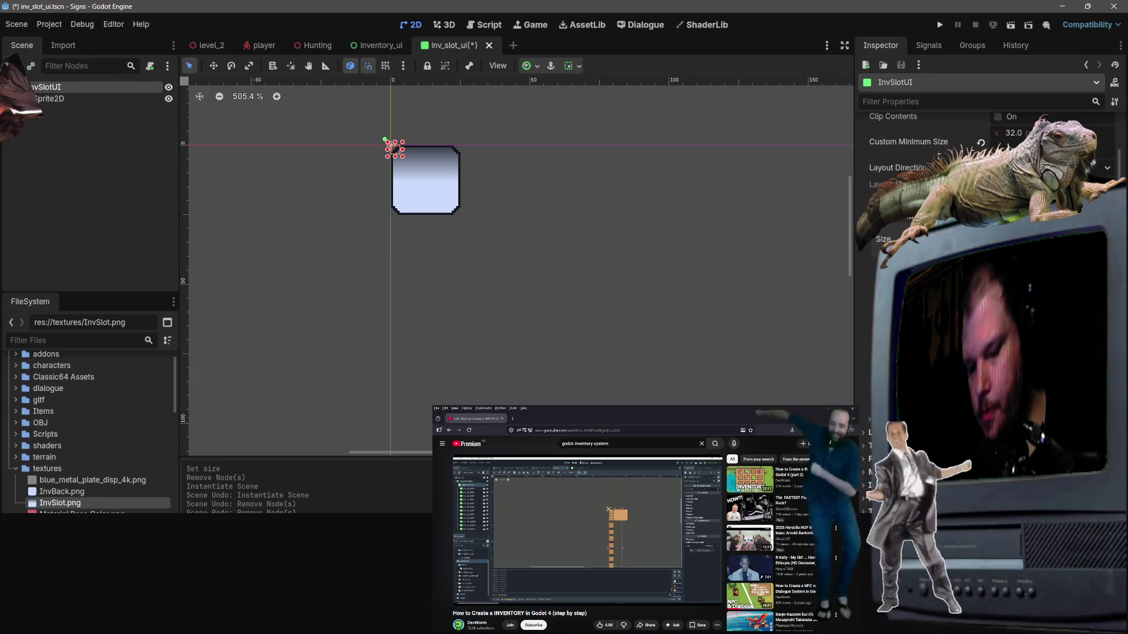
mouse_move(403, 149)
left_mouse_down()
mouse_move(532, 149)
mouse_move(532, 288)
left_mouse_up()
key("ctrl+z")
key("ctrl+z")
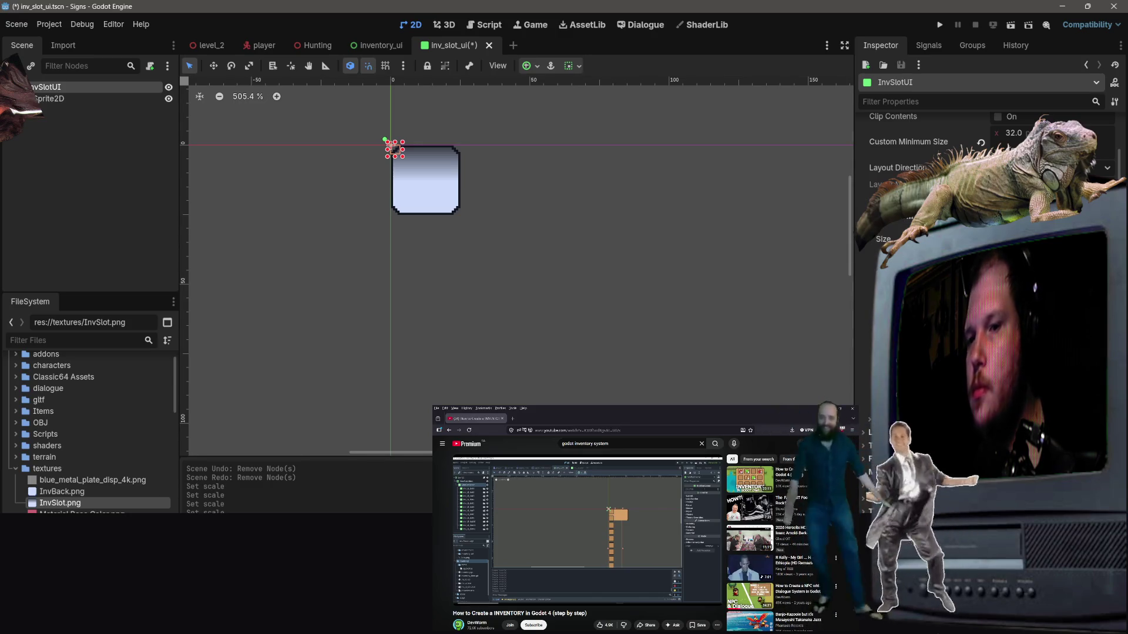
- Scale the Sprite2D slot sprite to double size and save inv_slot_ui.tscn
scroll(517, 203, "down", 2)
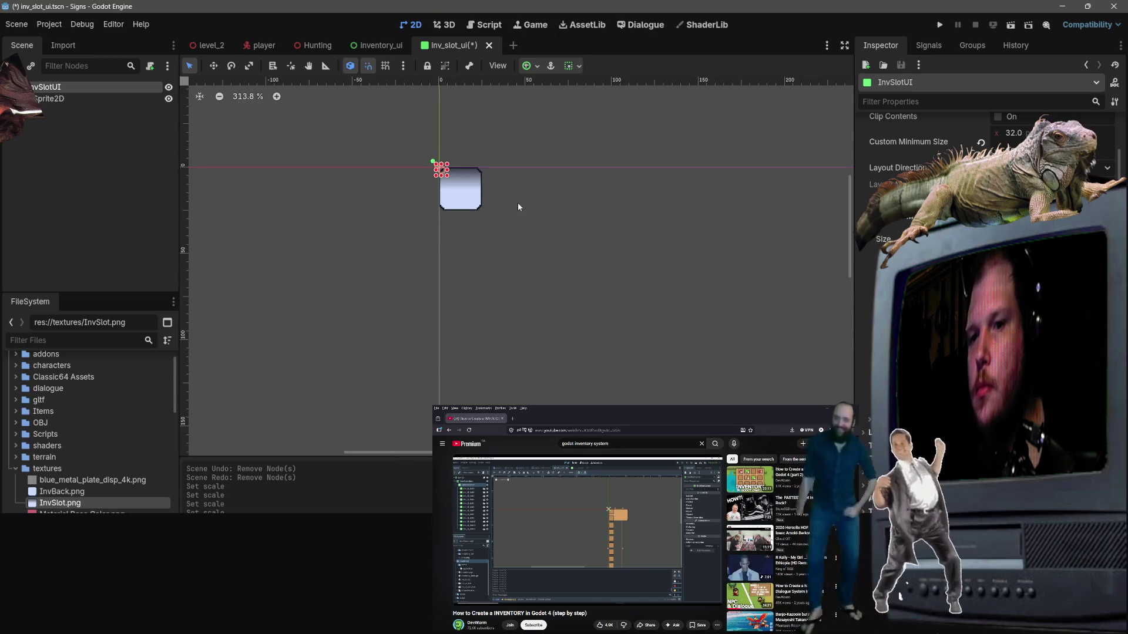
left_click(78, 100)
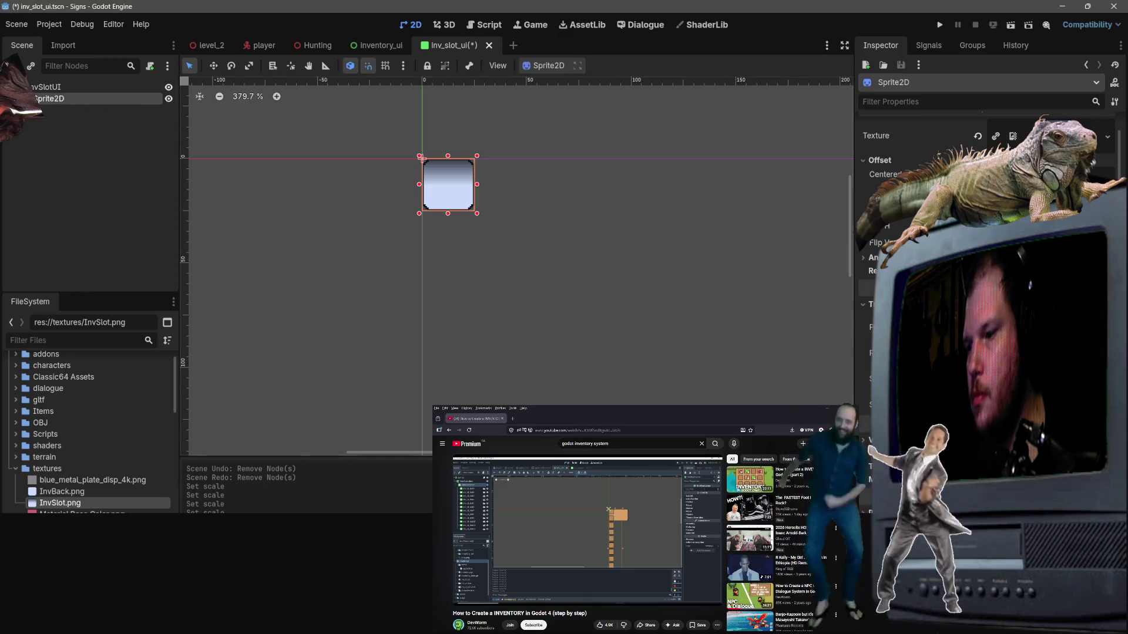
key("ctrl+z")
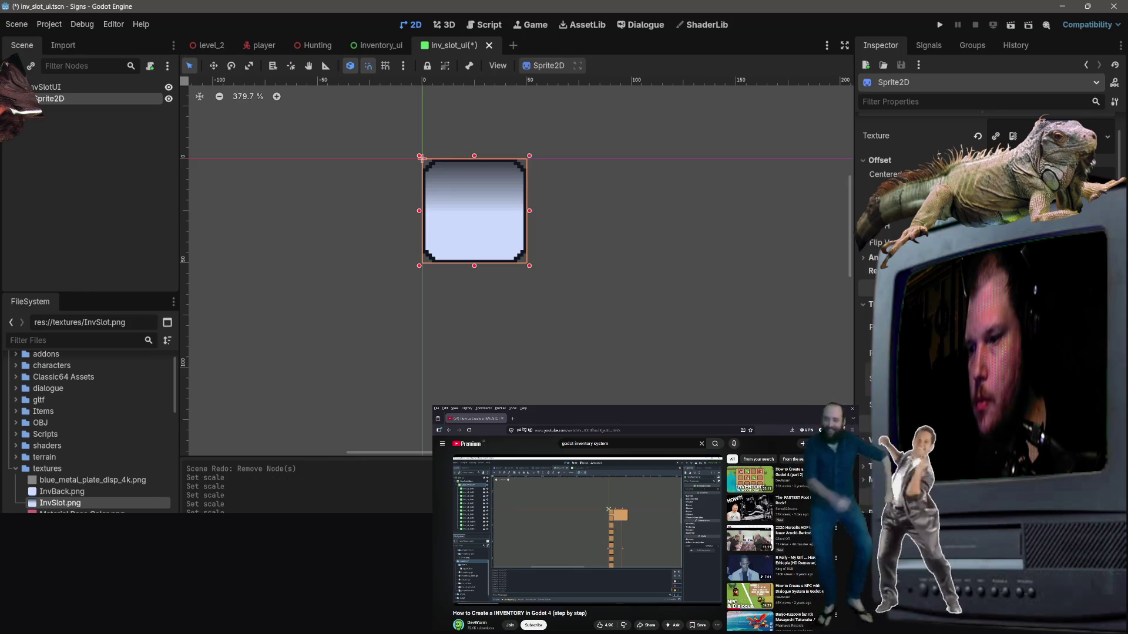
scroll(464, 306, "down", 6)
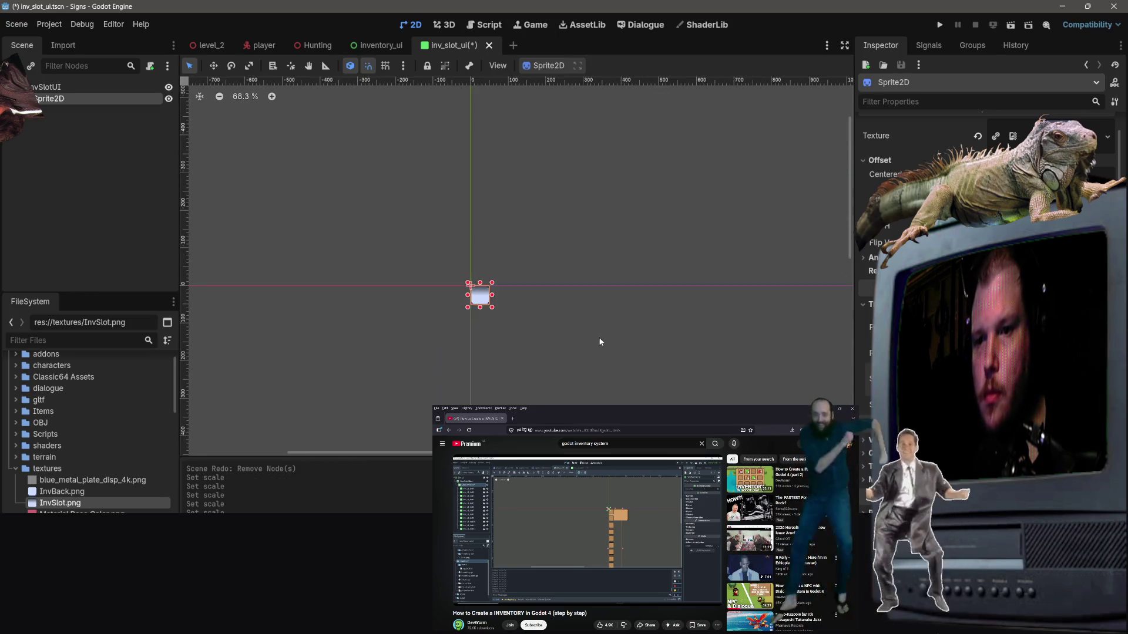
scroll(611, 341, "up", 1)
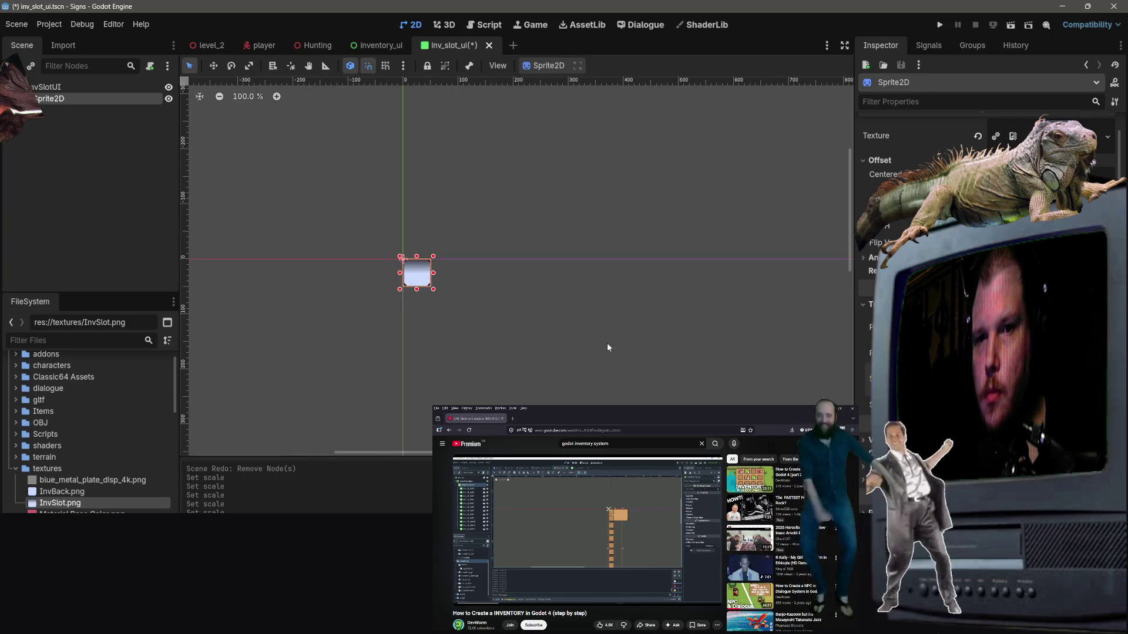
mouse_move(584, 322)
left_mouse_down()
mouse_move(509, 141)
mouse_move(546, 217)
left_mouse_up()
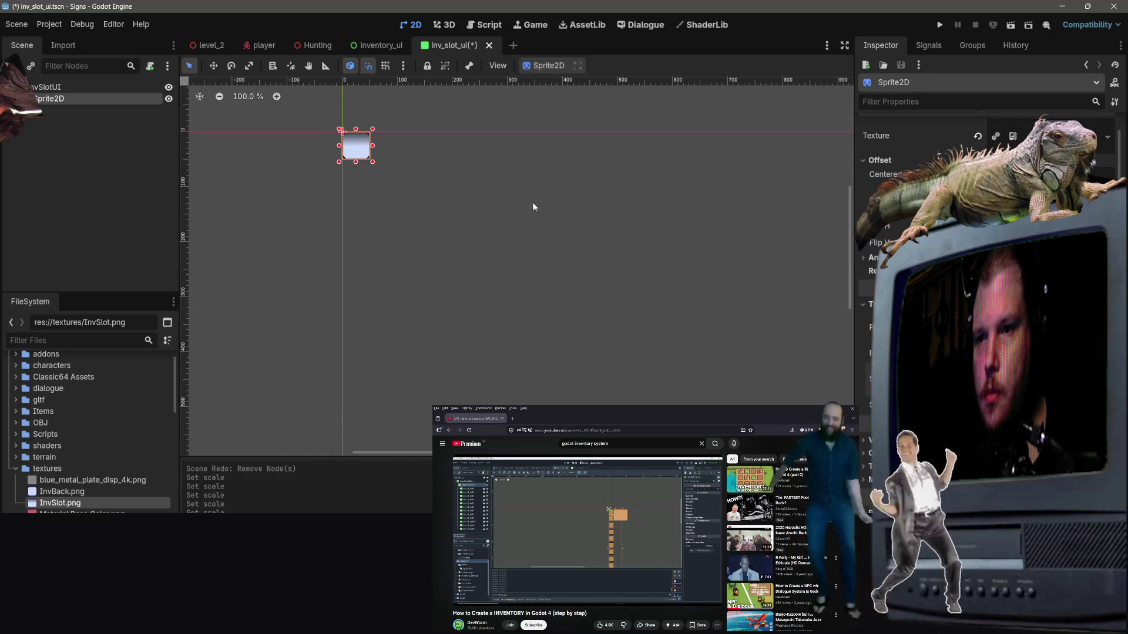
key("ctrl+s")
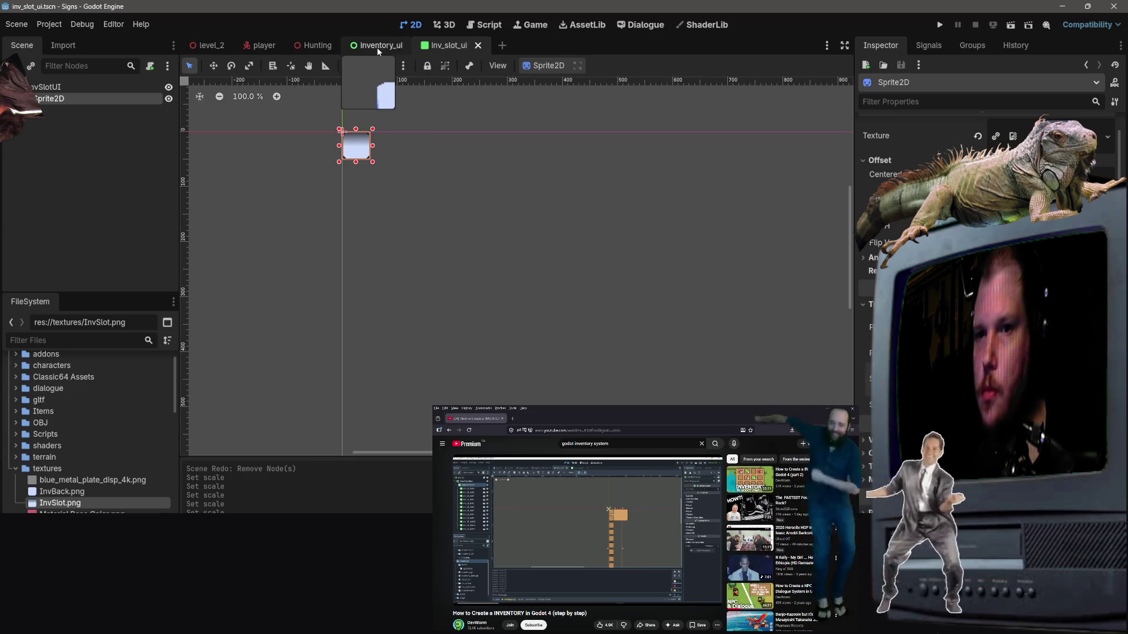
- Instance inv_slot_ui.tscn under inventory_ui's GridContainer, then go back to inv_slot_ui
left_click(376, 46)
left_click(91, 110)
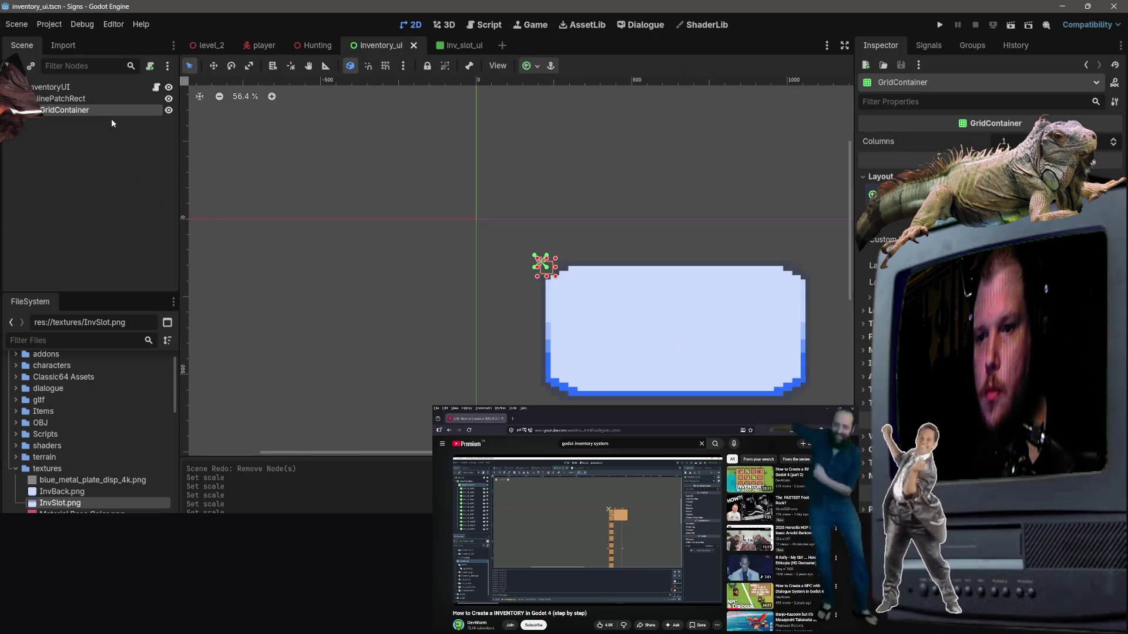
right_click(88, 114)
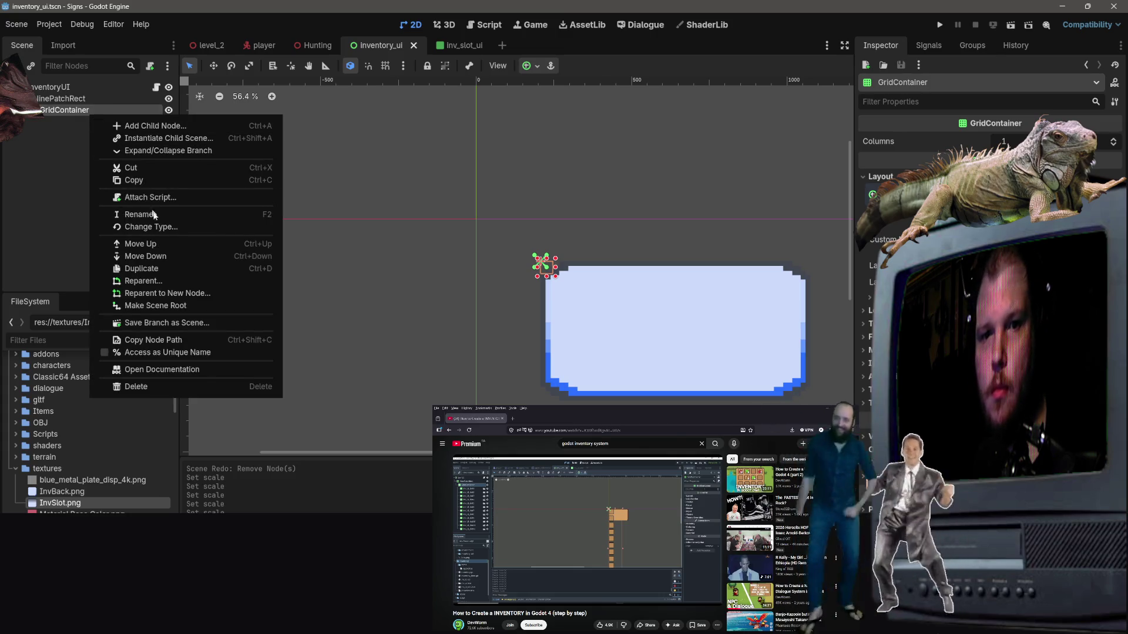
left_click(169, 139)
double_click(407, 179)
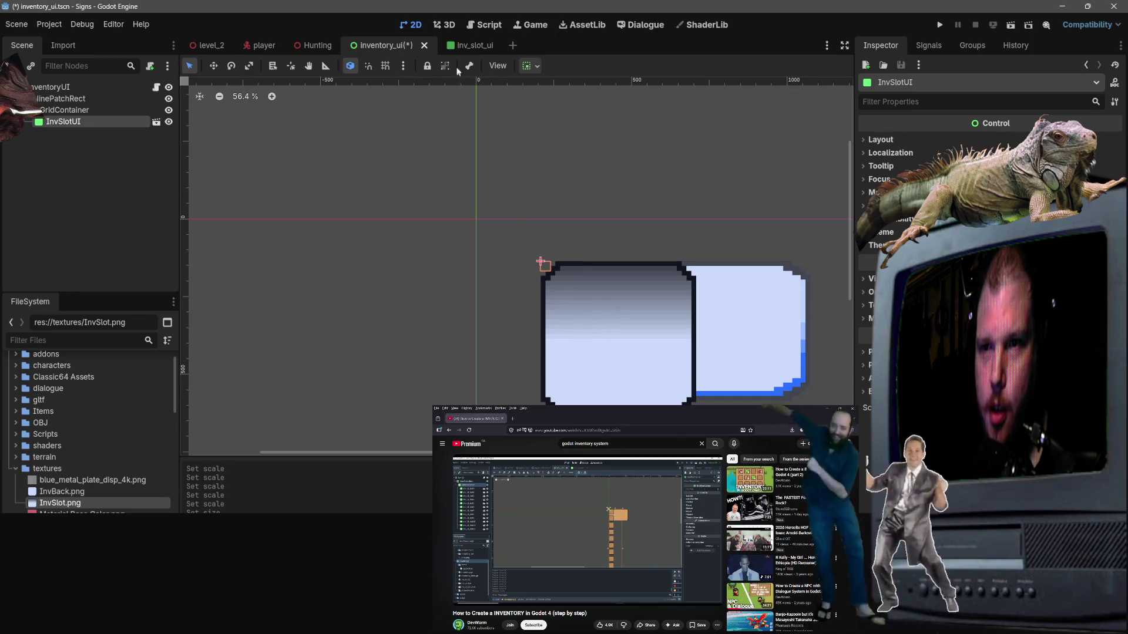
left_click(470, 46)
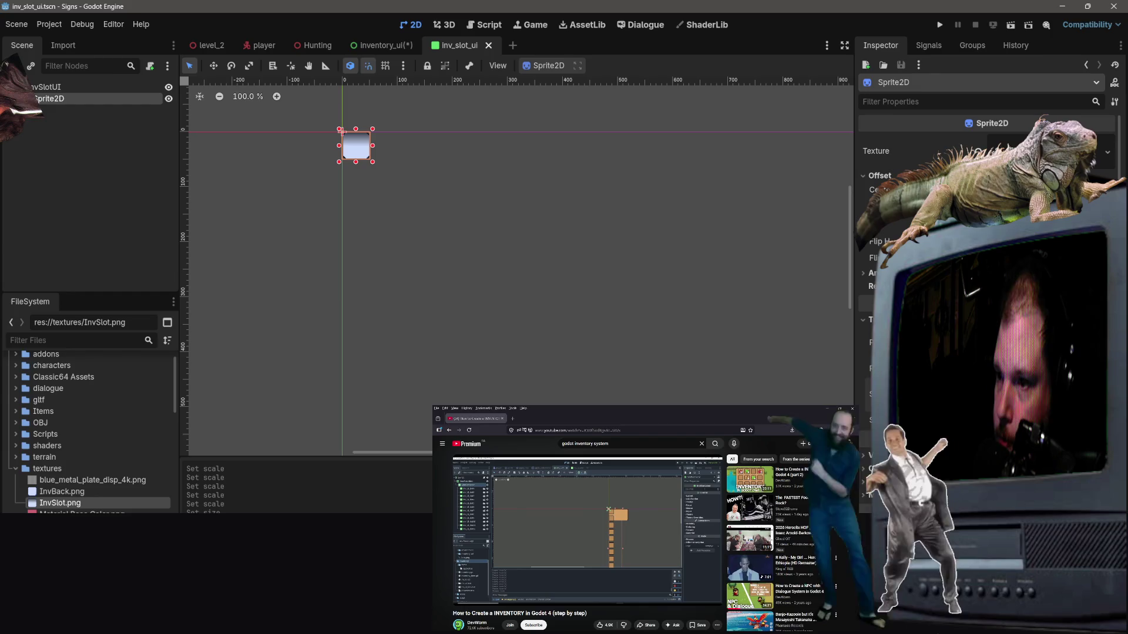
key("alt+Tab")
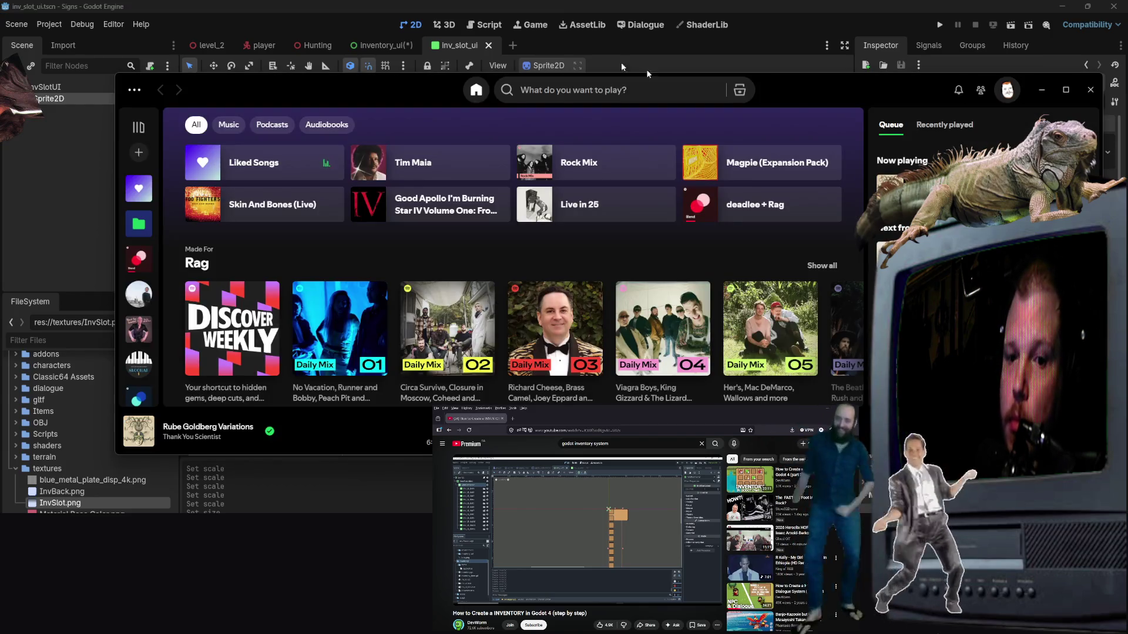
left_click(1039, 101)
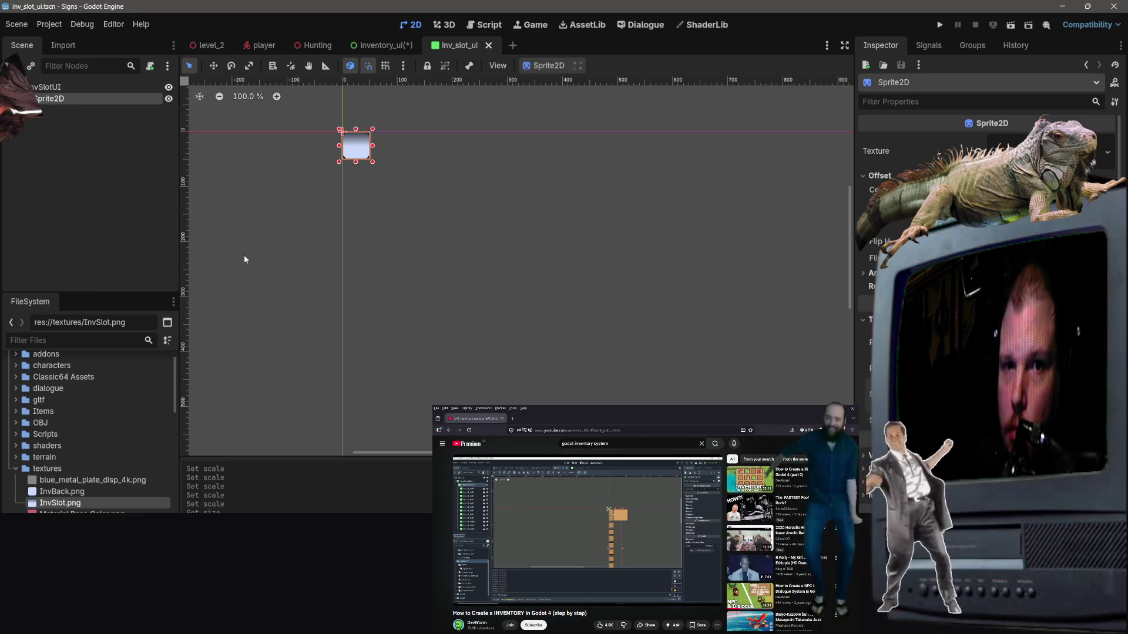
left_click(76, 87)
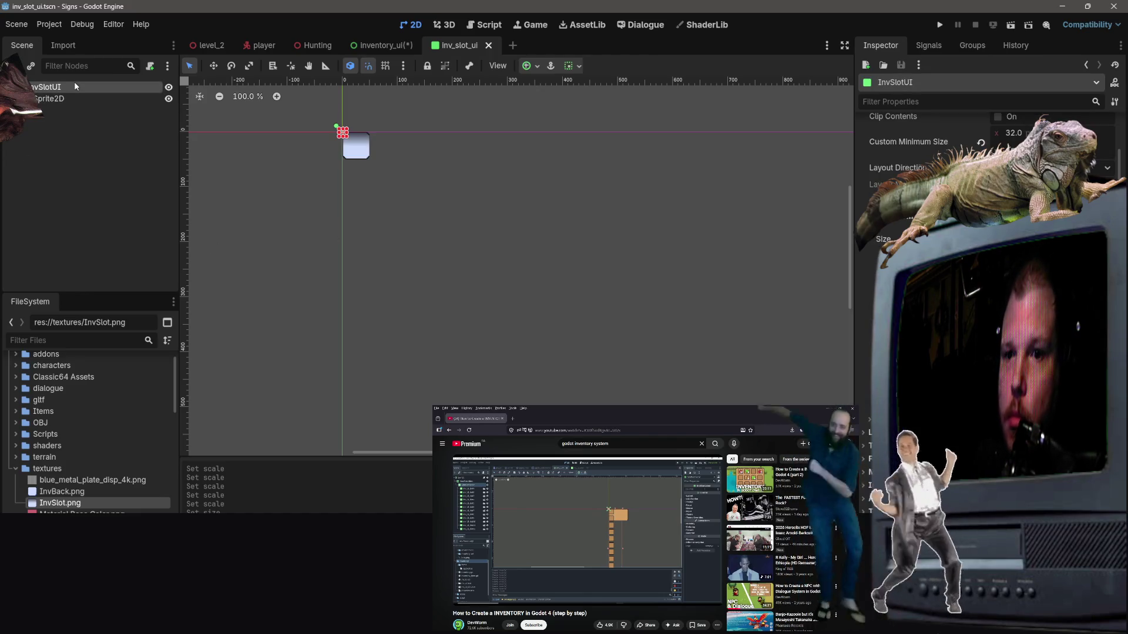
scroll(356, 136, "up", 4)
scroll(403, 193, "up", 5)
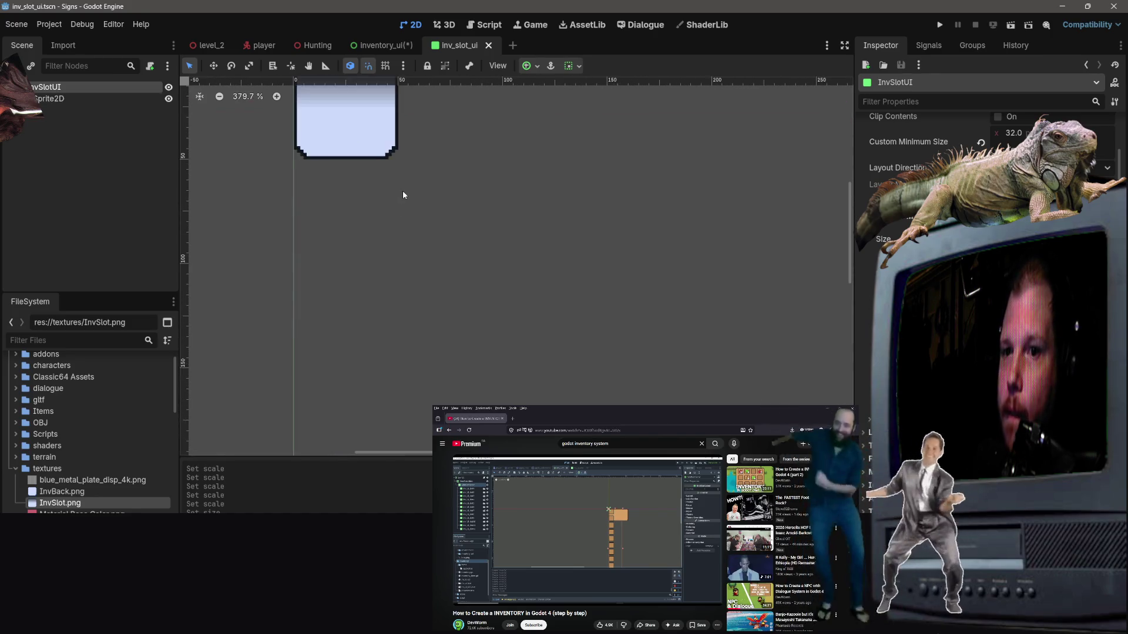
scroll(435, 221, "up", 1)
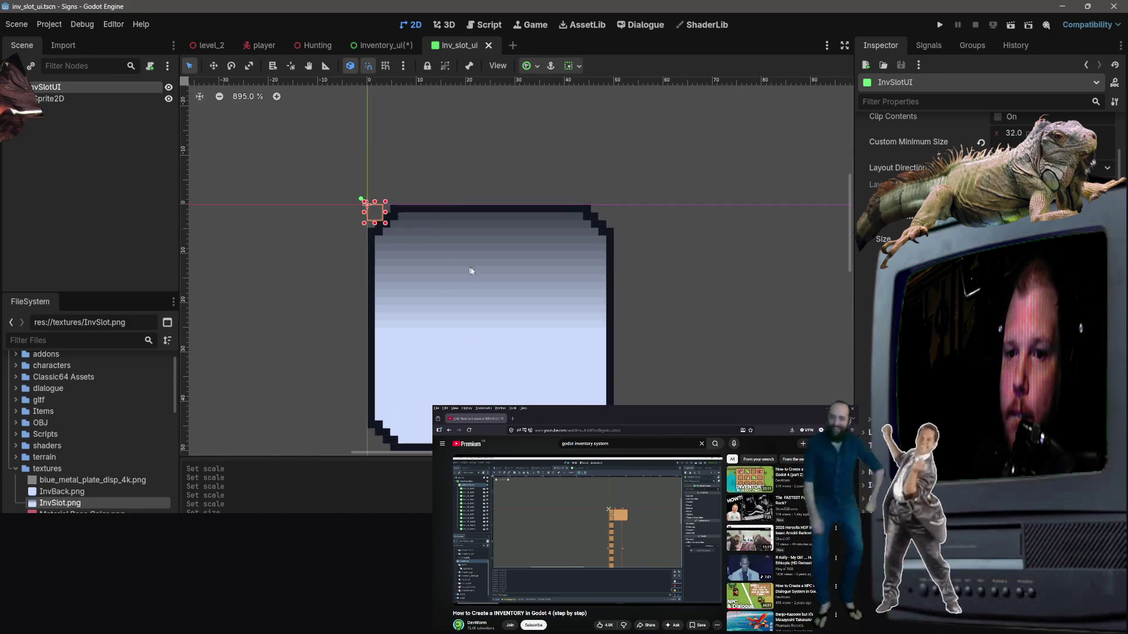
left_click_drag(466, 264, 450, 249)
left_click_drag(347, 197, 478, 221)
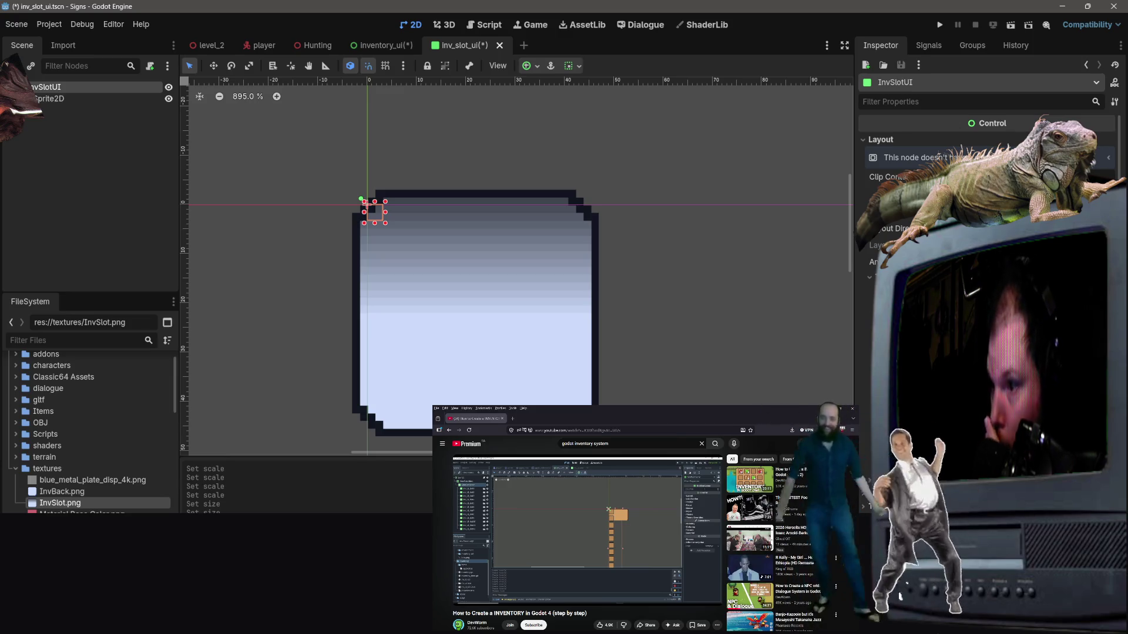
scroll(987, 235, "down", 5)
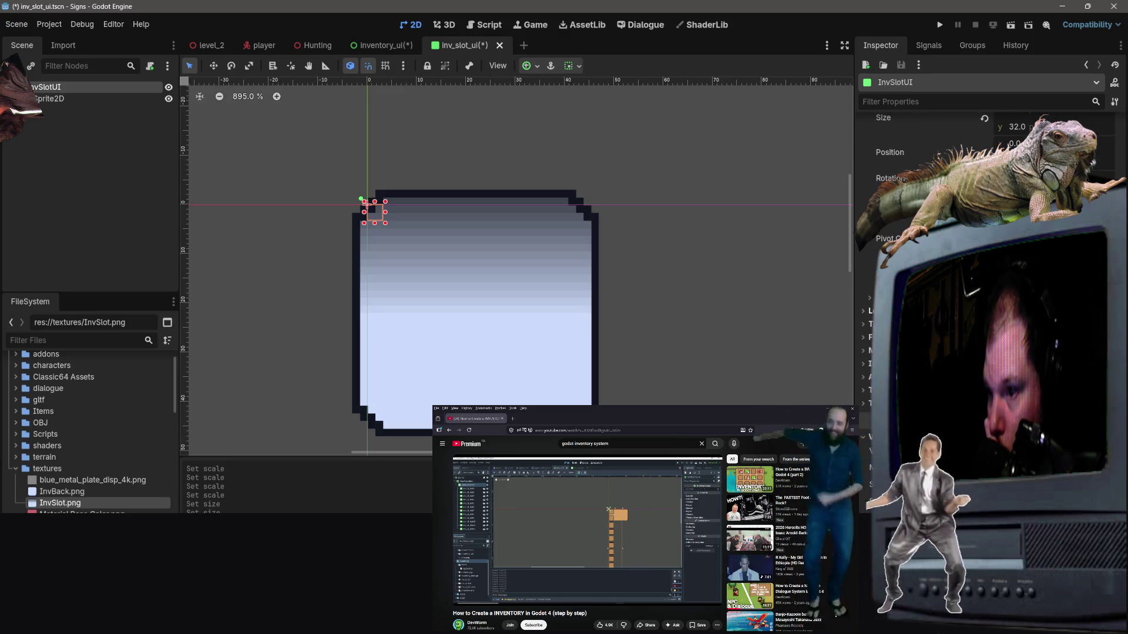
scroll(987, 235, "down", 5)
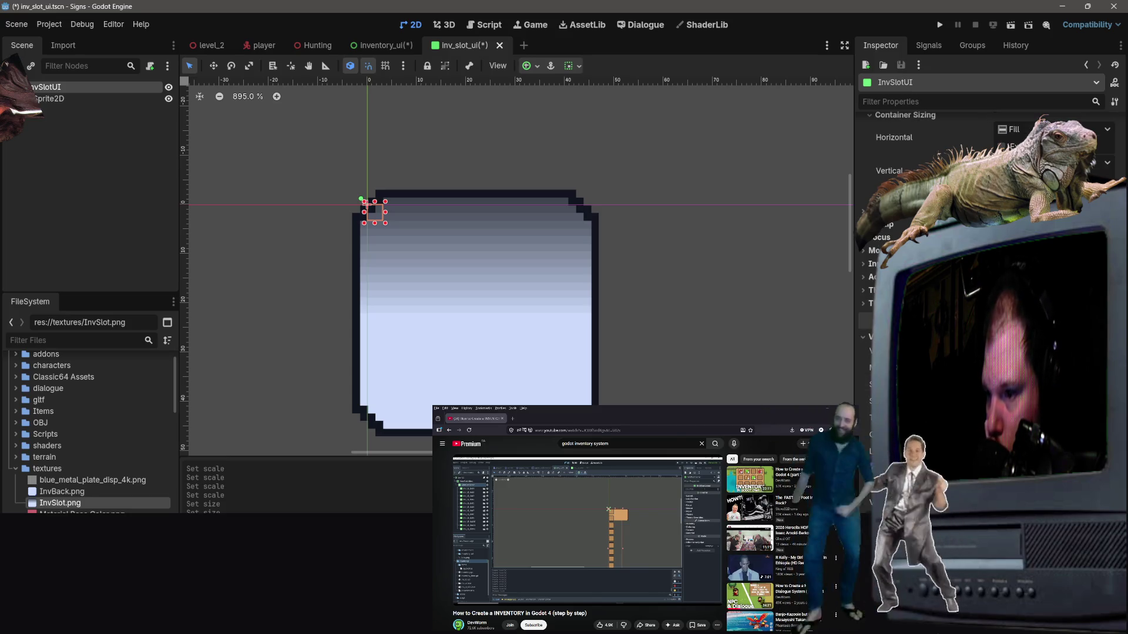
scroll(987, 235, "up", 10)
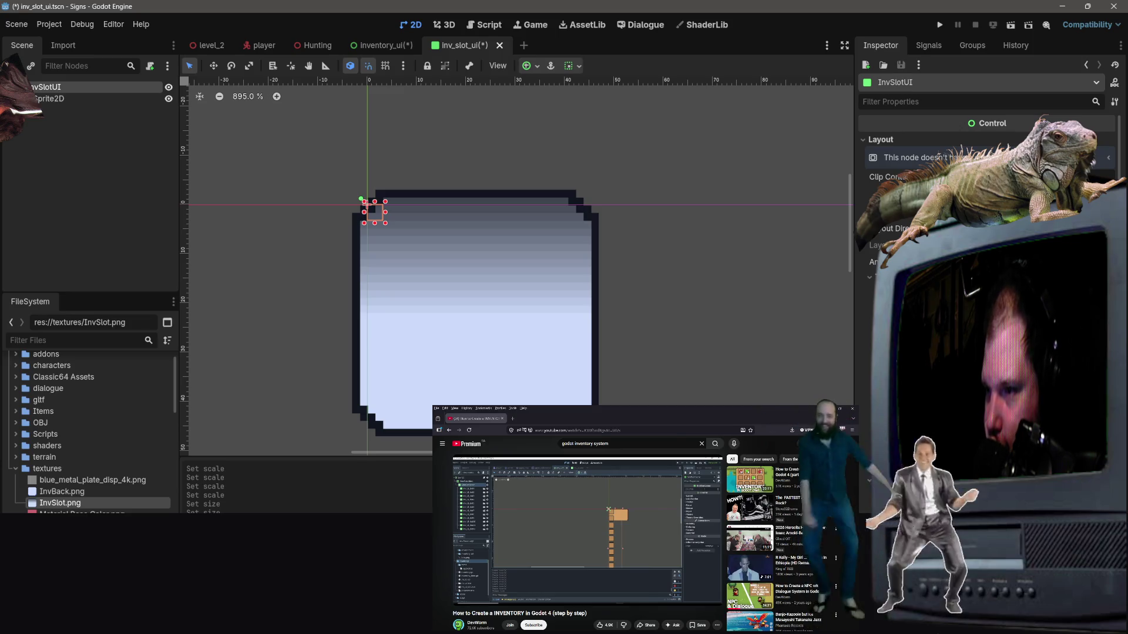
scroll(987, 235, "down", 5)
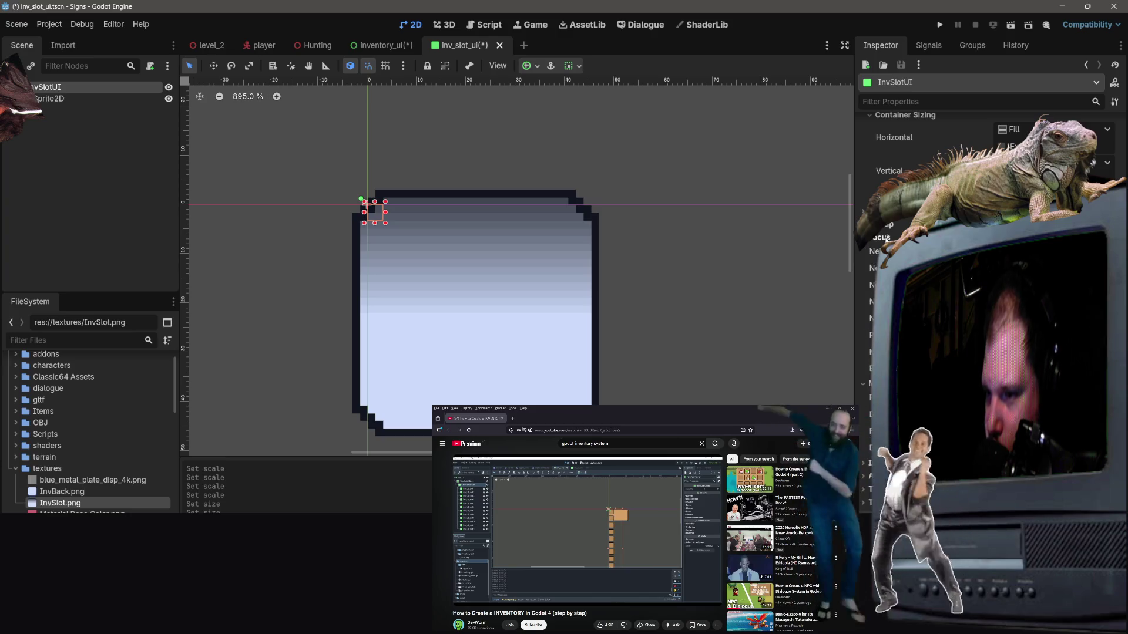
scroll(986, 235, "down", 3)
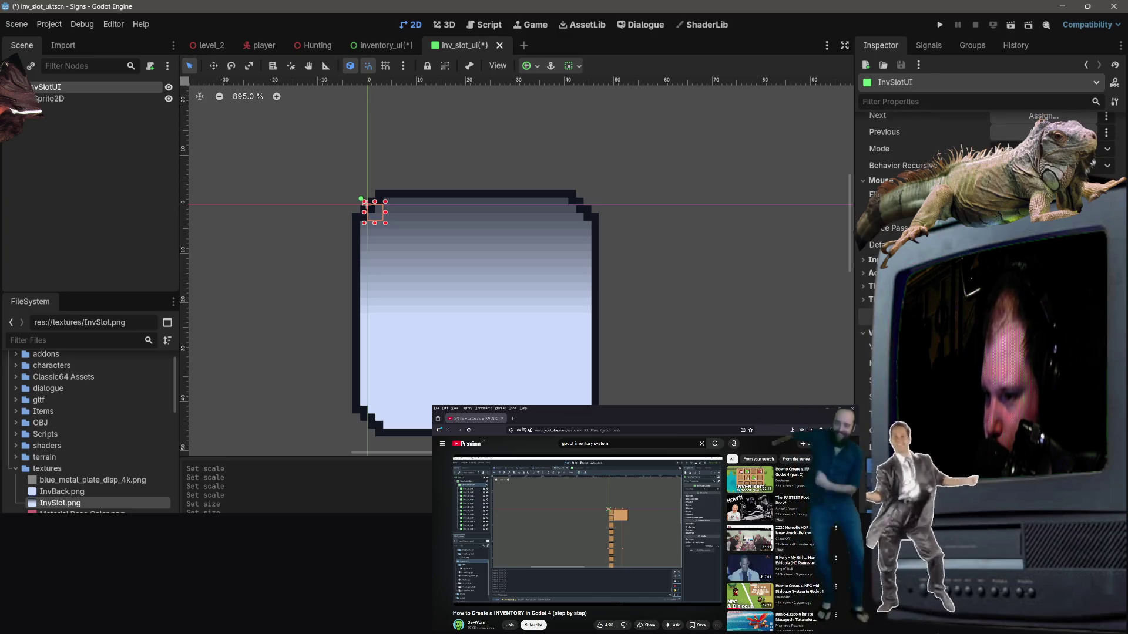
scroll(986, 235, "down", 2)
scroll(987, 235, "up", 10)
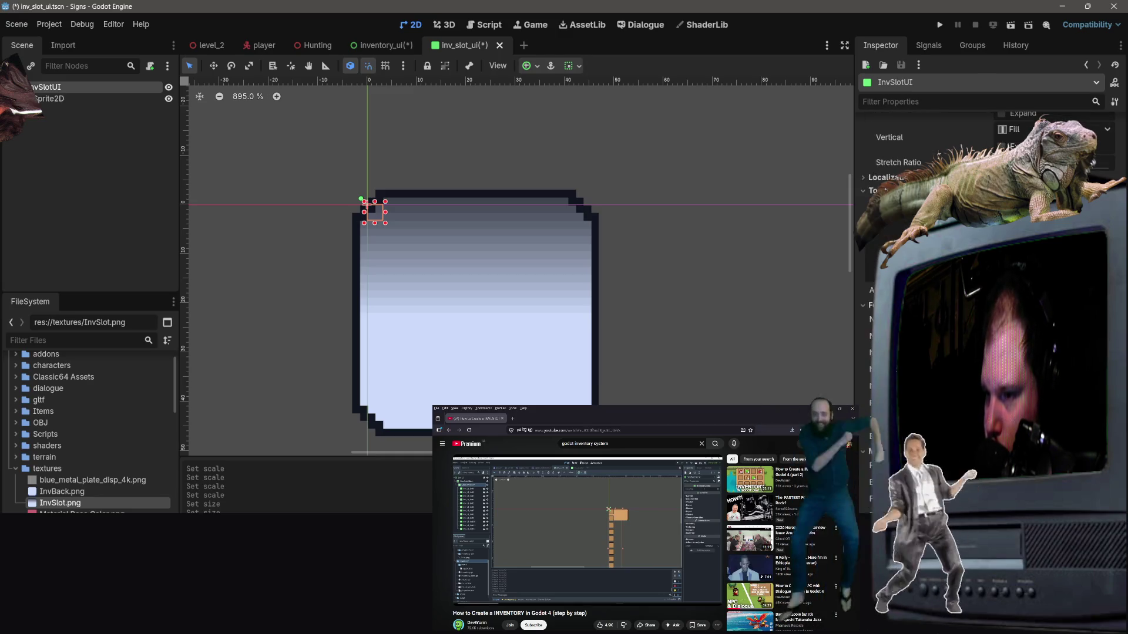
left_click(105, 184)
scroll(440, 235, "down", 6)
scroll(436, 252, "up", 3)
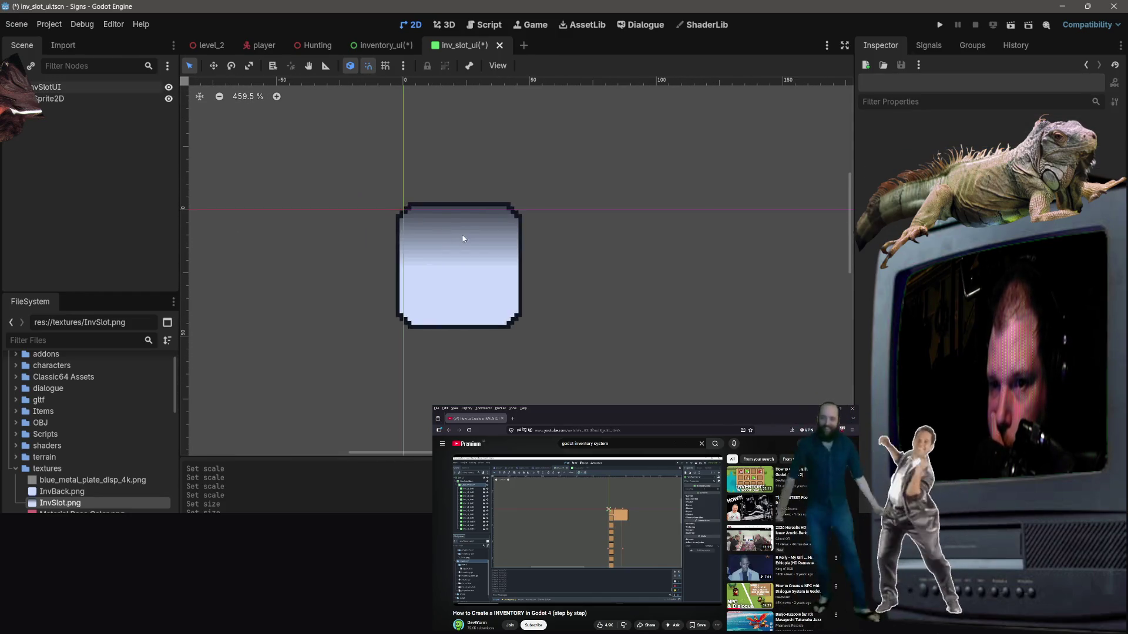
- Revert the Sprite2D back to half size and save the inv_slot_ui scene
left_click(461, 239)
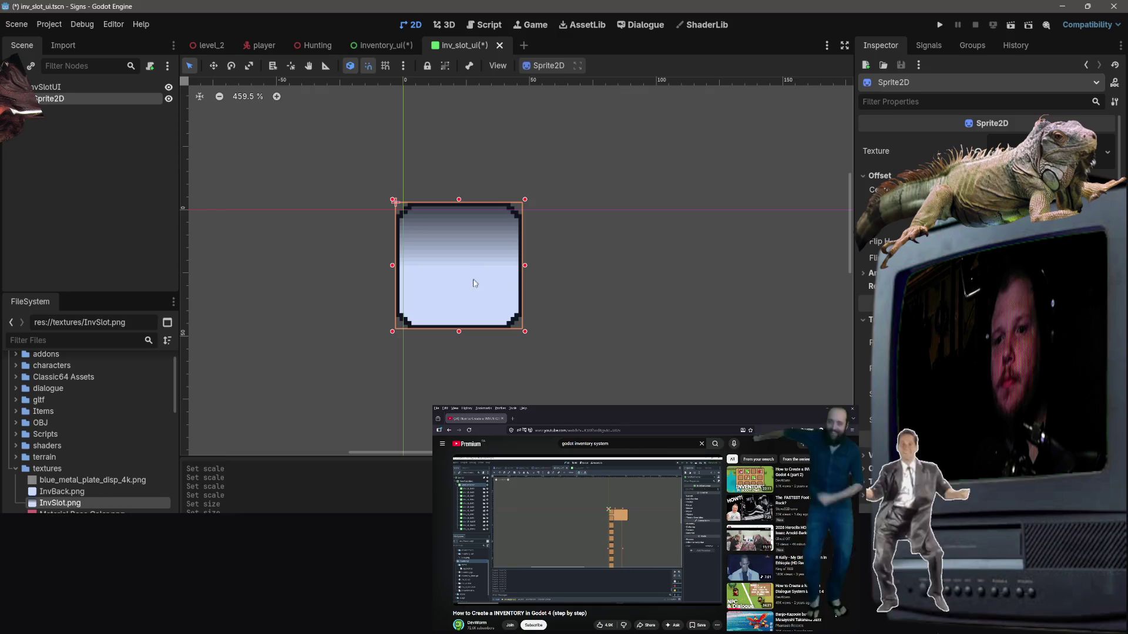
key("ctrl+z")
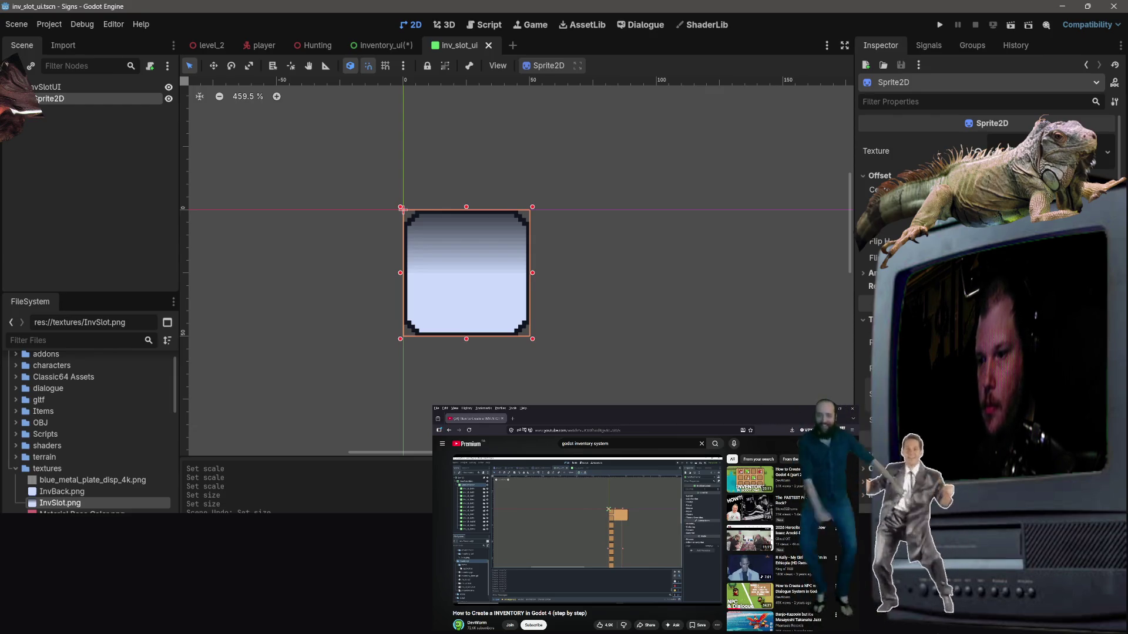
key("ctrl+z")
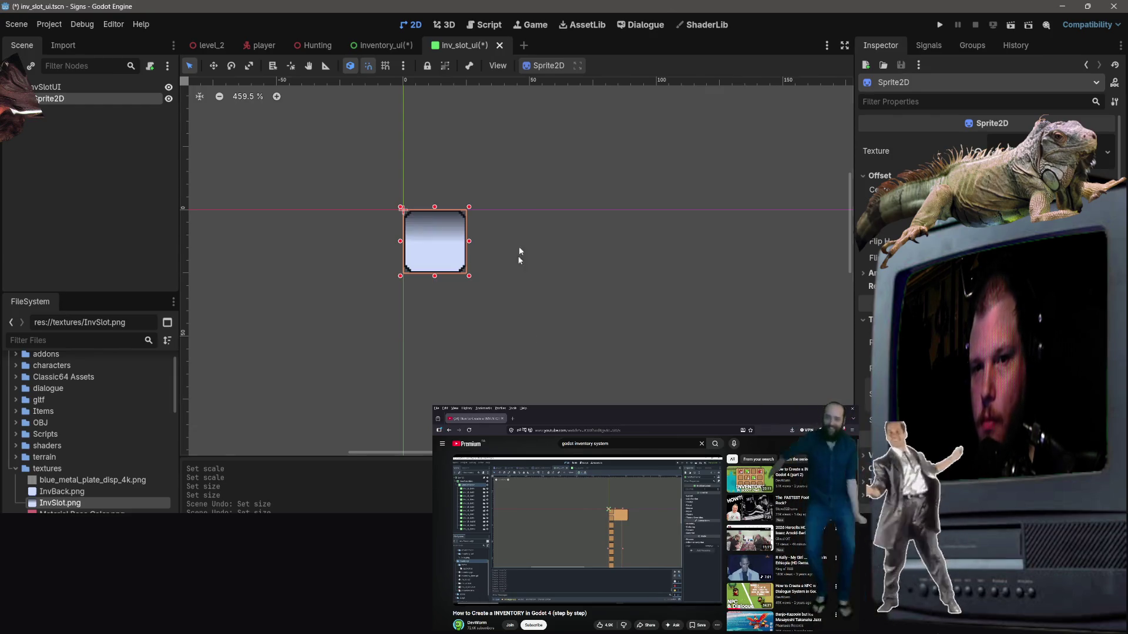
scroll(518, 252, "up", 3)
scroll(519, 249, "down", 2)
key("ctrl+s")
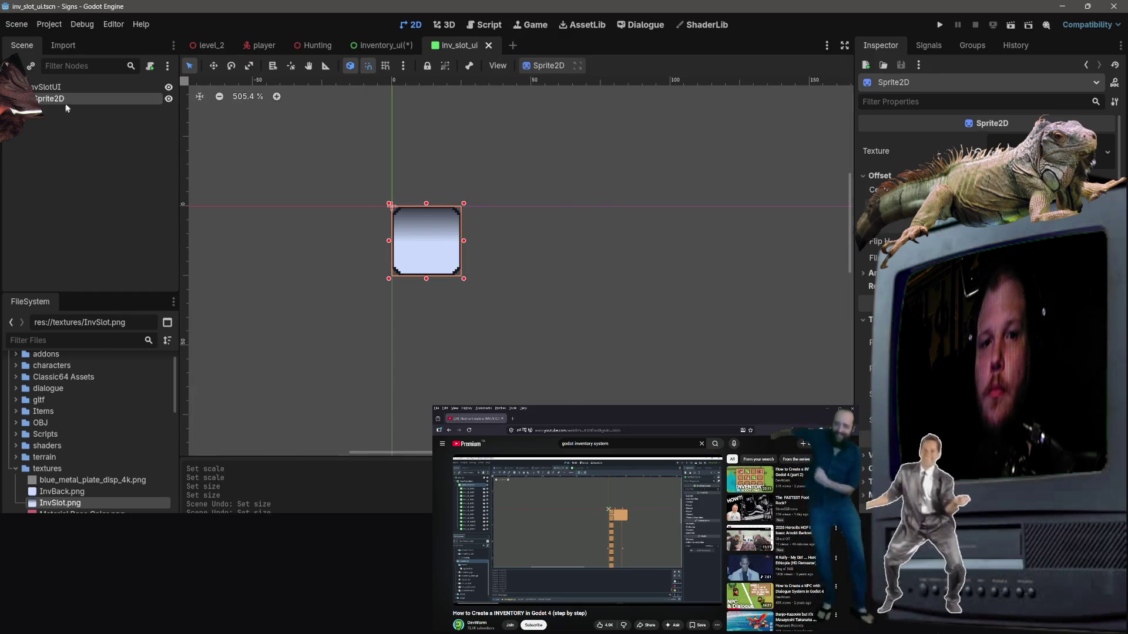
- Resize the InvSlotUI control to cover the slot sprite and save again
left_click(71, 92)
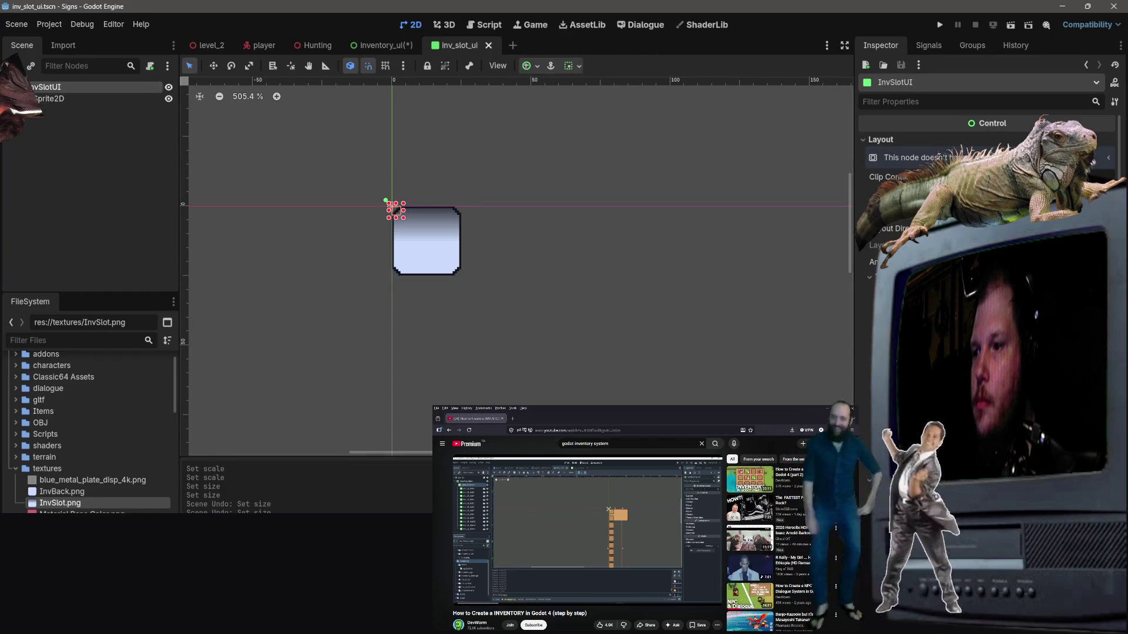
left_click_drag(404, 219, 466, 277)
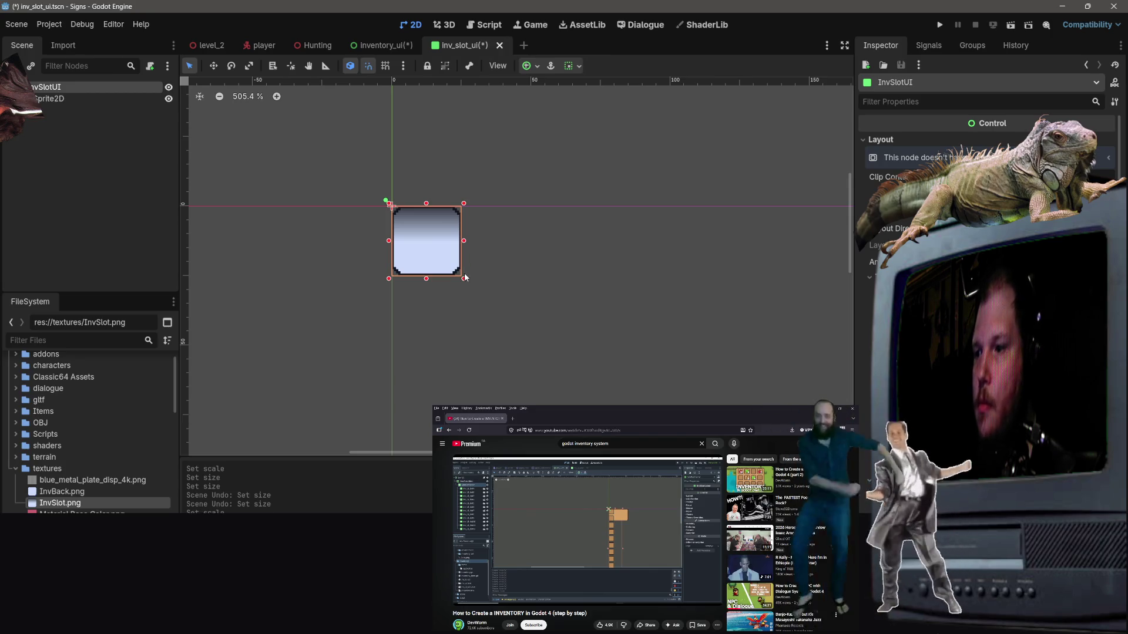
scroll(574, 285, "down", 6)
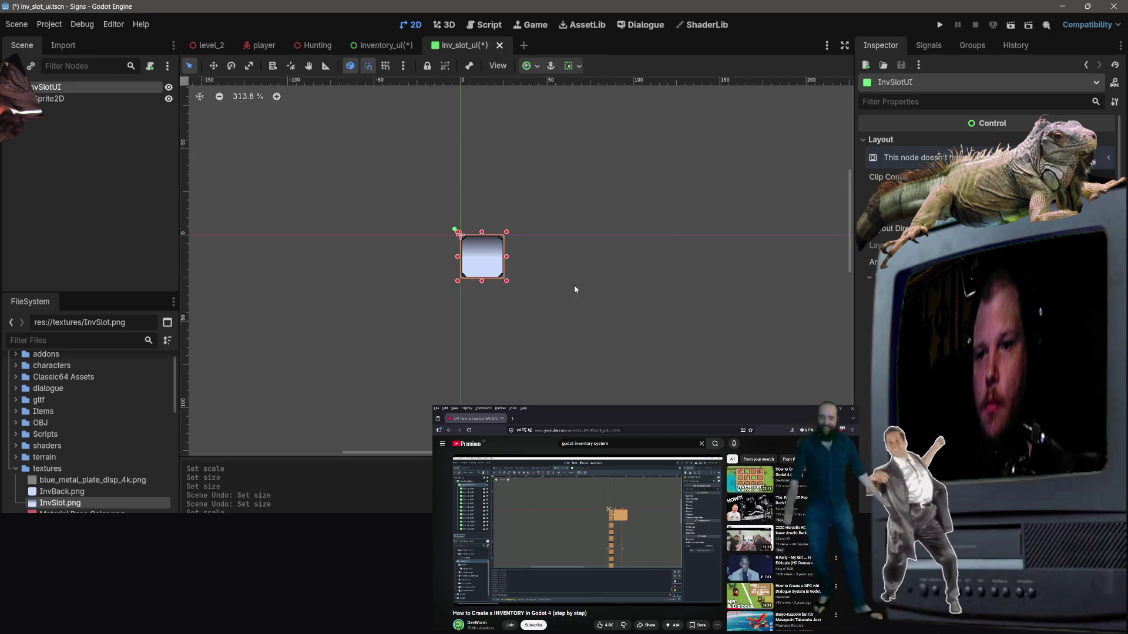
scroll(574, 286, "up", 6)
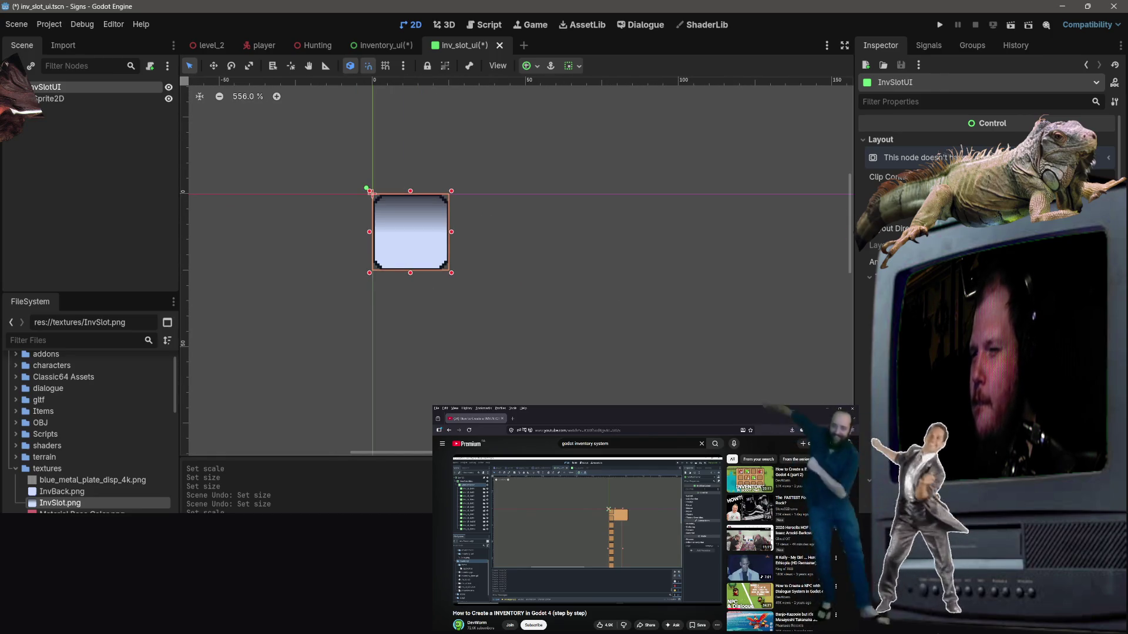
key("ctrl+s")
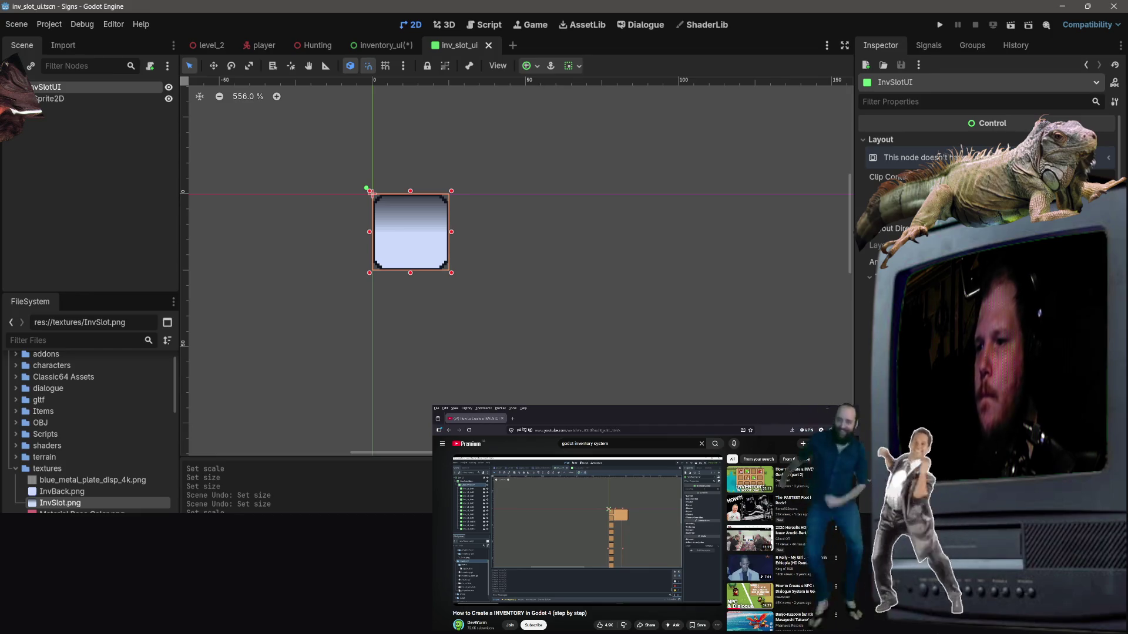
mouse_move(49, 210)
left_mouse_down()
mouse_move(151, 134)
mouse_move(382, 93)
mouse_move(541, 262)
left_mouse_up()
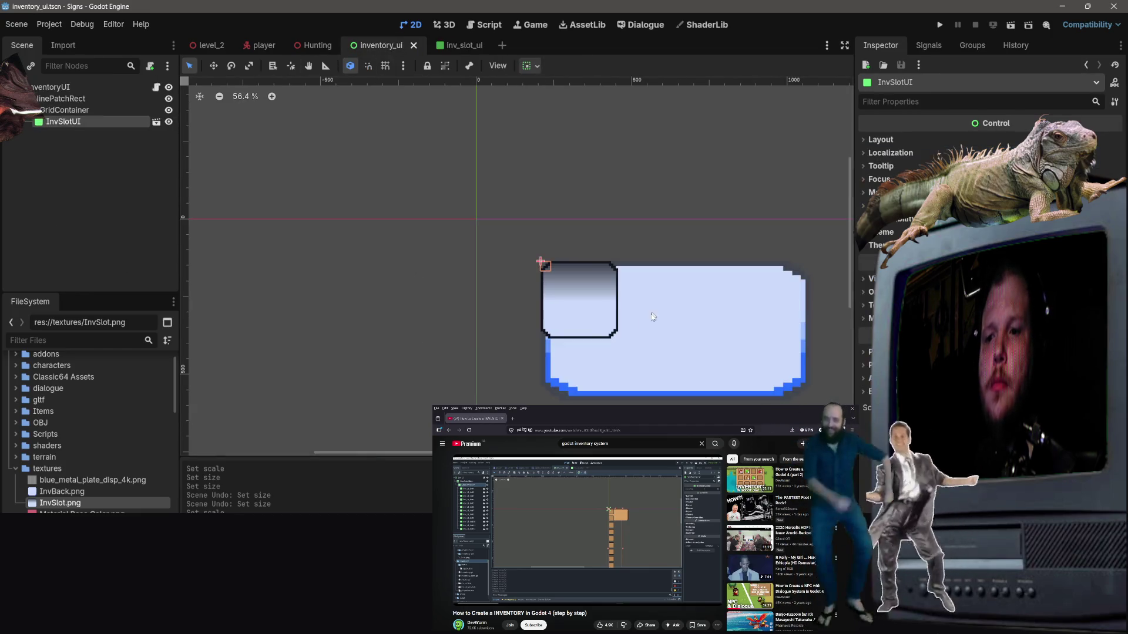
- Reparent the InvSlotUI instance under the GridContainer in inventory_ui
right_click(67, 122)
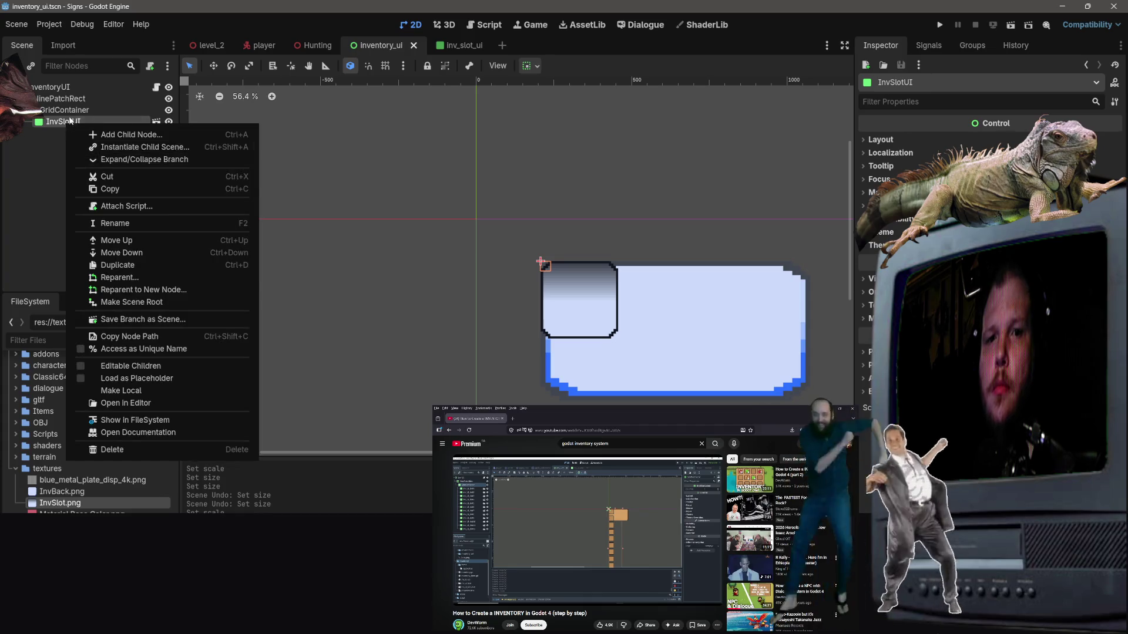
left_click(71, 113)
left_click_drag(72, 116, 74, 118)
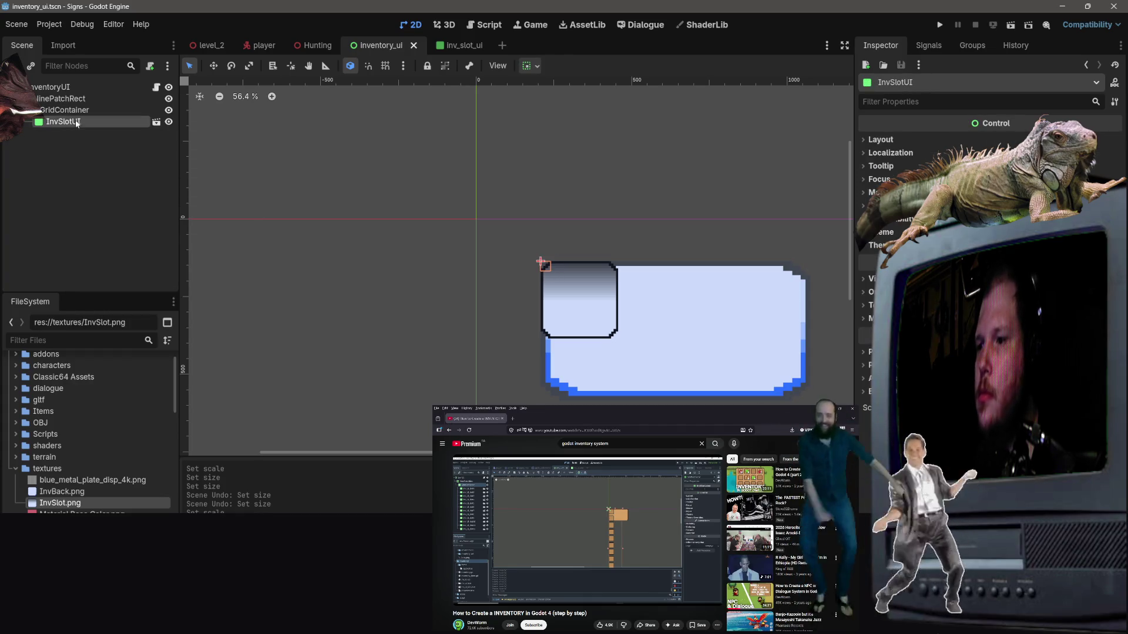
- Enlarge the GridContainer and widen it across the inventory panel
left_click(77, 111)
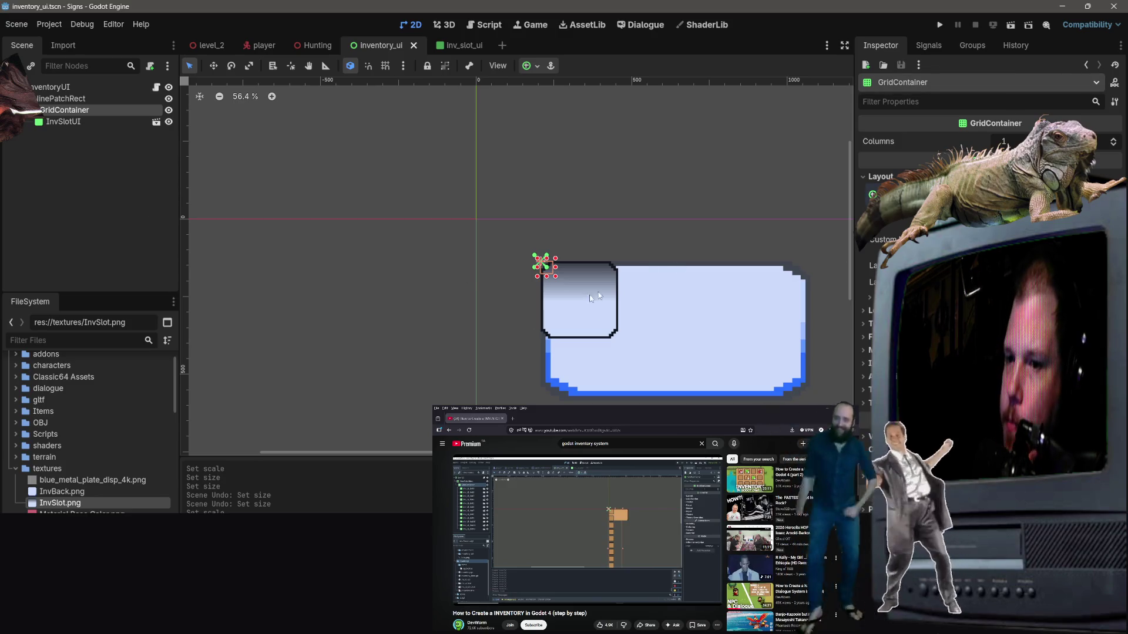
mouse_move(556, 280)
left_mouse_down()
mouse_move(689, 403)
mouse_move(701, 399)
left_mouse_up()
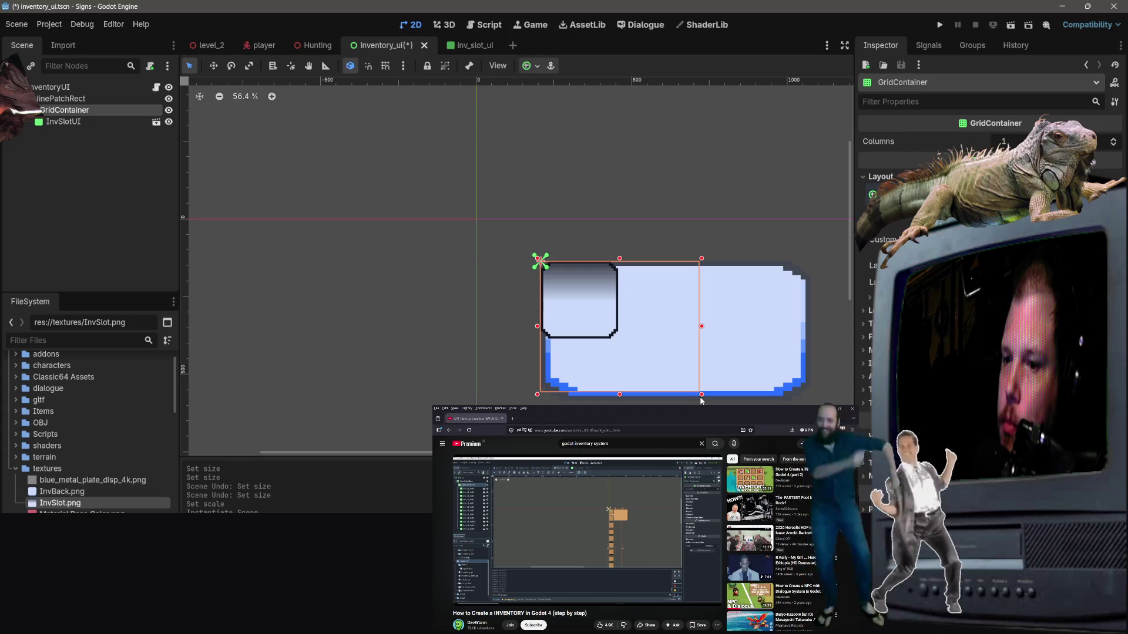
left_click_drag(702, 327, 812, 327)
left_click(82, 121)
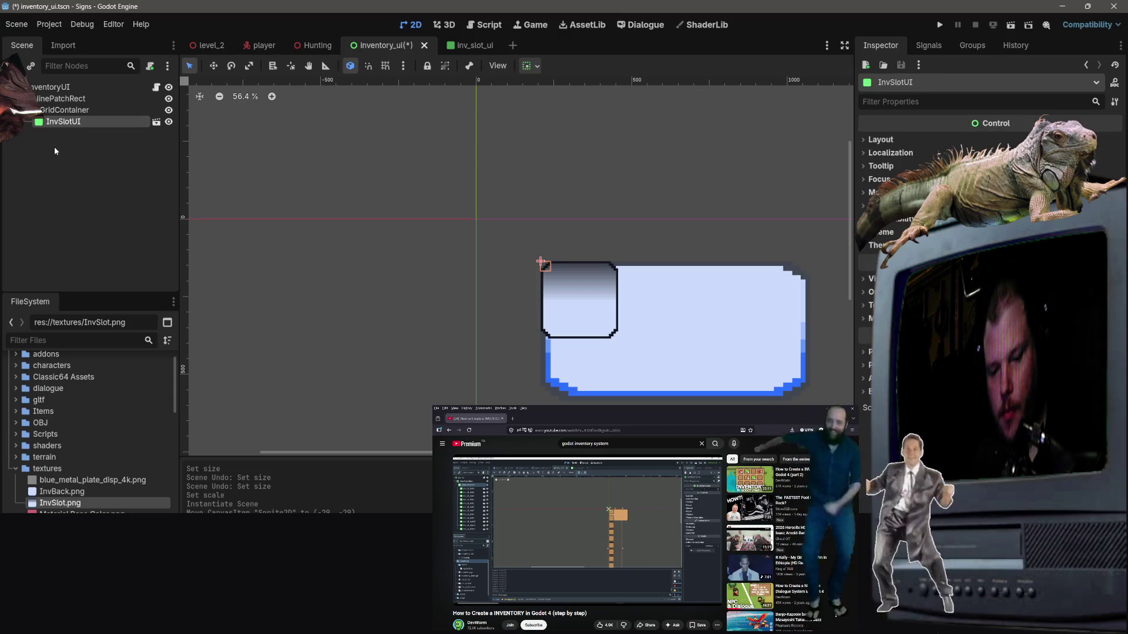
- Duplicate InvSlotUI, then delete the extra InvSlotUI9 and InvSlotUI10, leaving eight slots
key("ctrl+d")
key("ctrl+d")
key("ctrl+d")
key("ctrl+d")
key("ctrl+d")
key("ctrl+d")
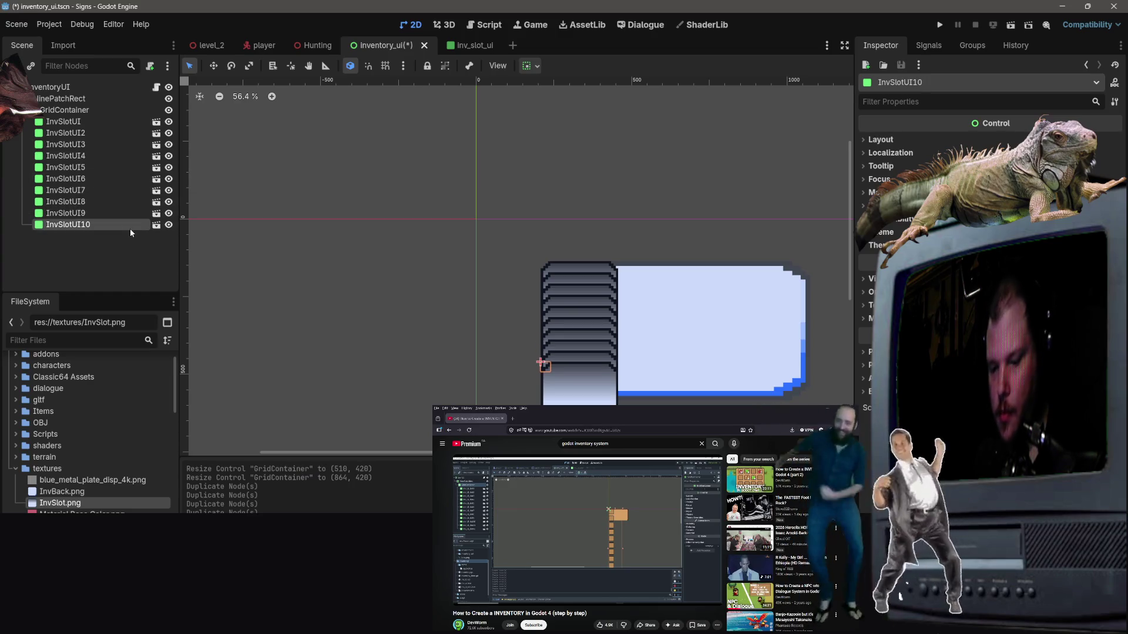
left_click(80, 216, "ctrl")
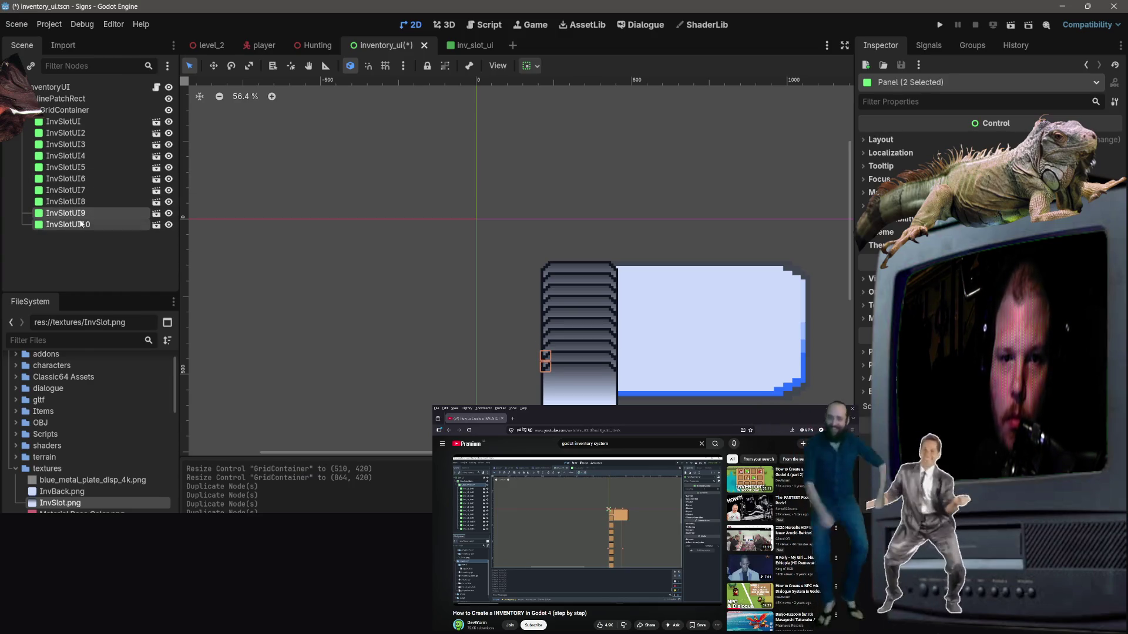
right_click(81, 218)
left_click(160, 400)
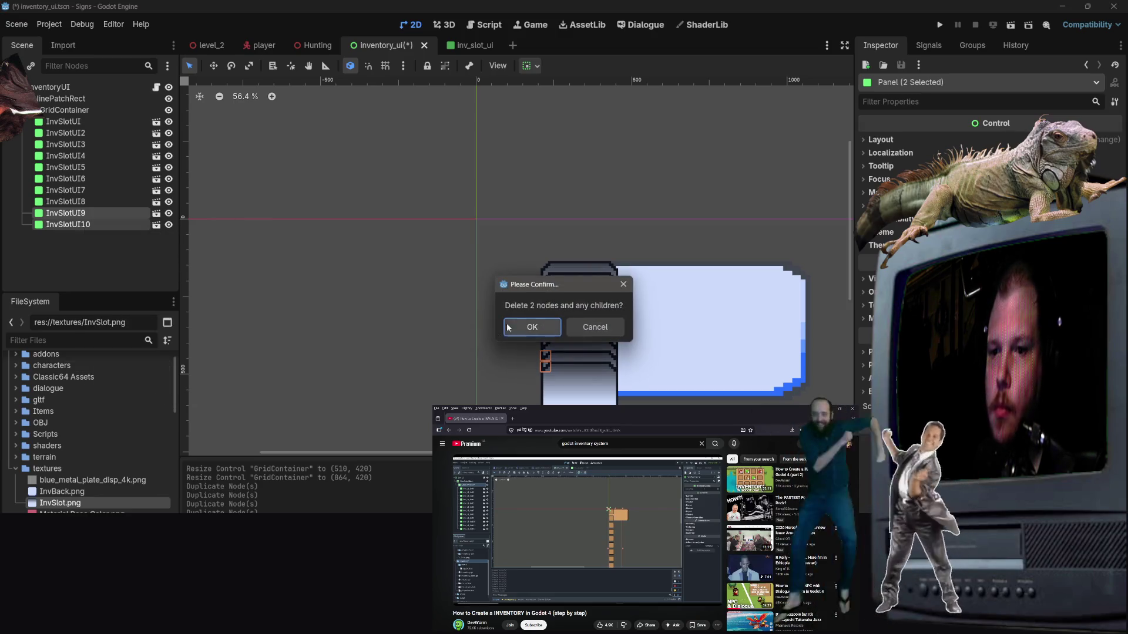
left_click(534, 333)
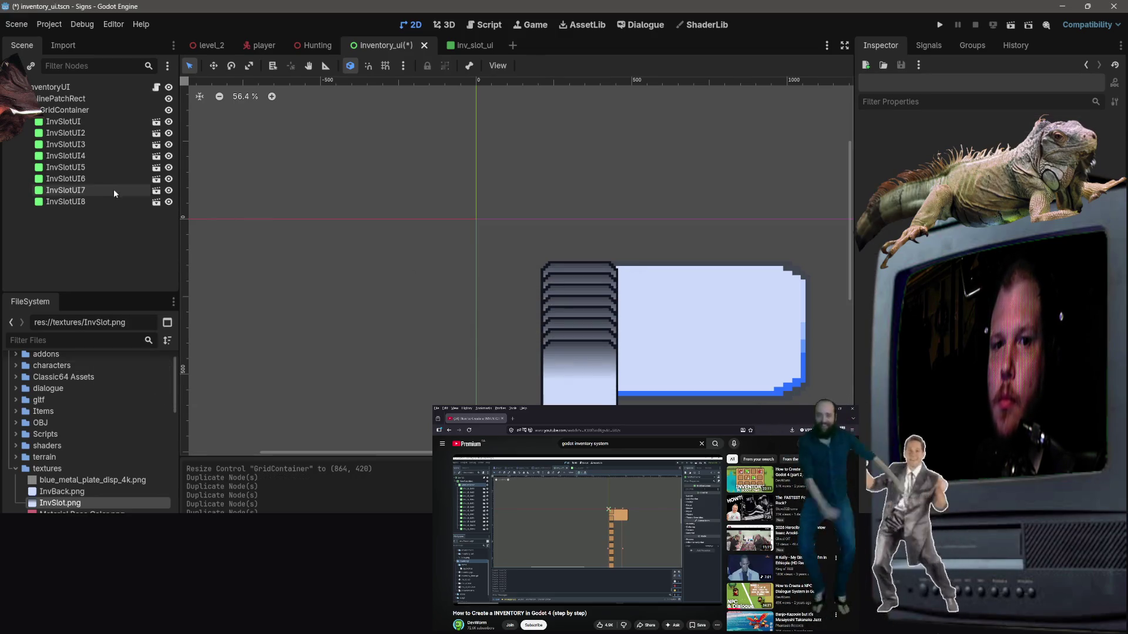
left_click(80, 121)
- Set the GridContainer's Columns to 3
left_click(84, 111)
left_click(1008, 143)
key("Return")
key("Return")
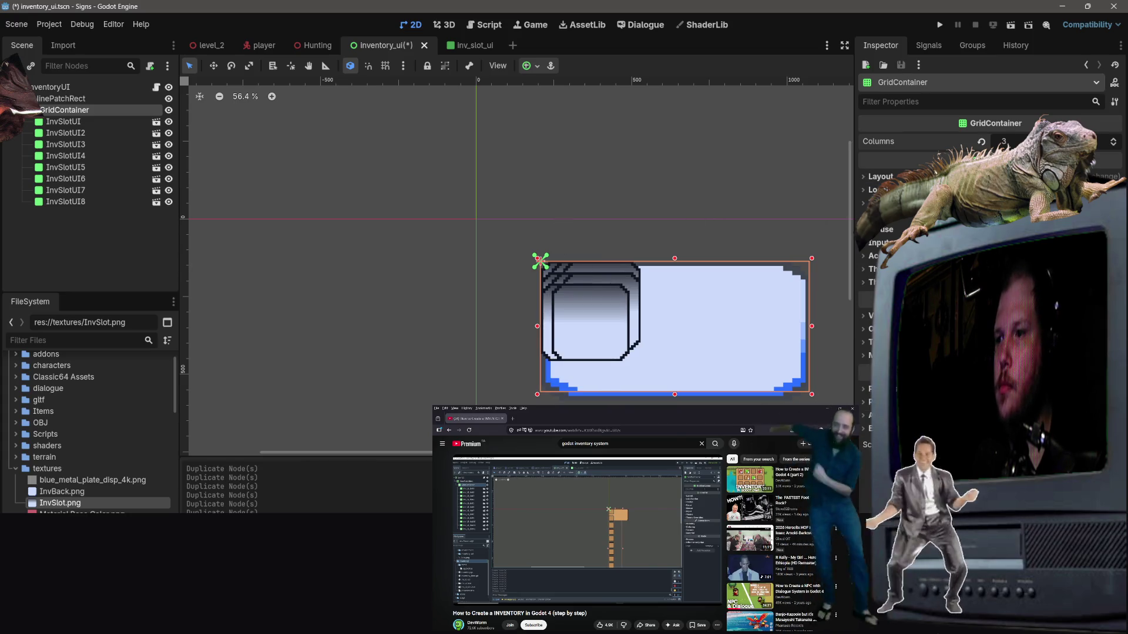
- Expand and review the Layout settings of InvSlotUI8 and the GridContainer
left_click(583, 313)
scroll(565, 302, "up", 6)
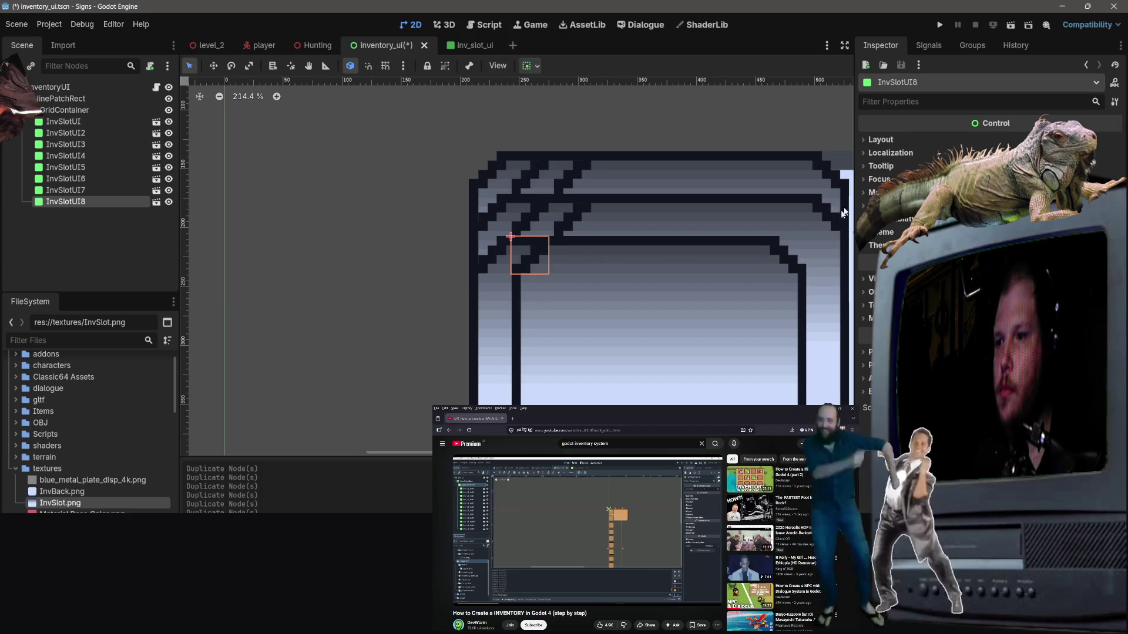
left_click(880, 140)
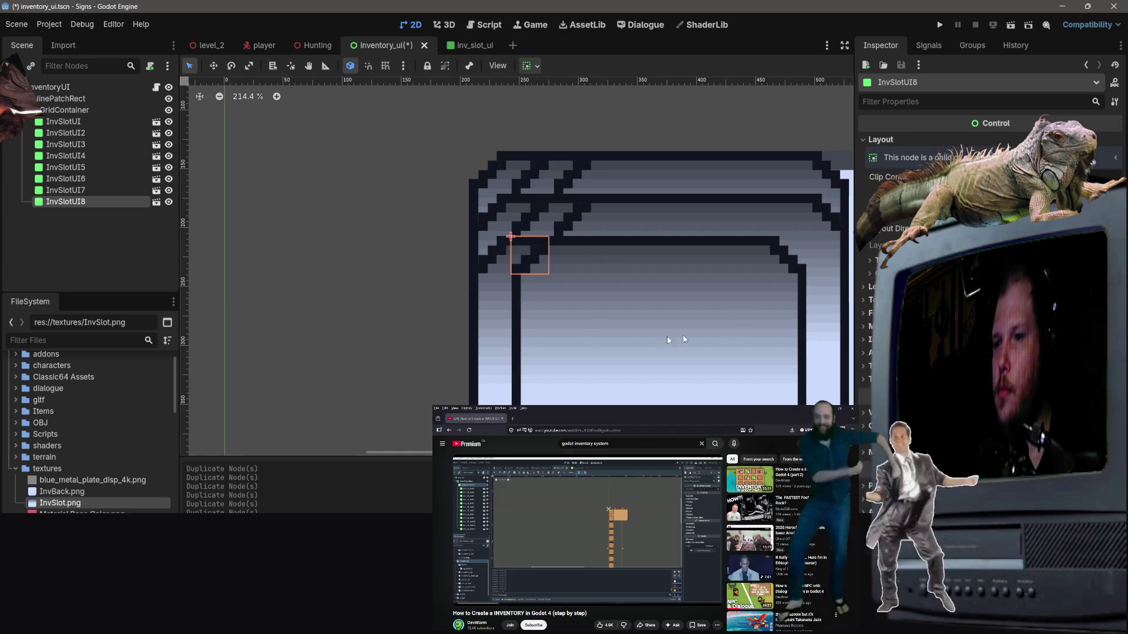
left_click(64, 122)
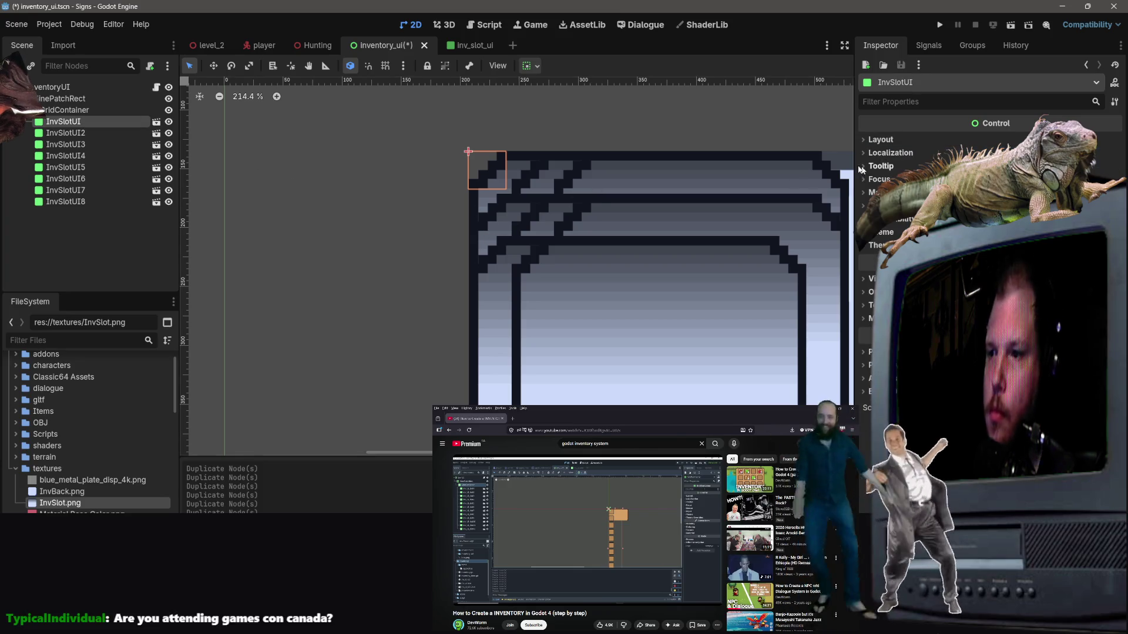
left_click(64, 110)
left_click(875, 176)
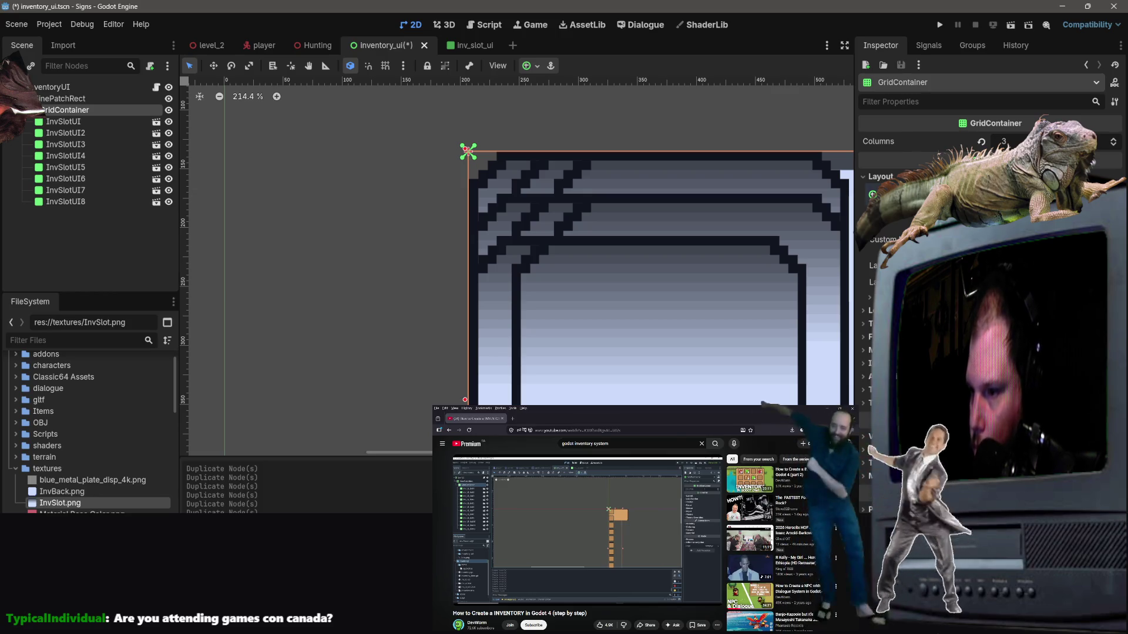
left_click(879, 298)
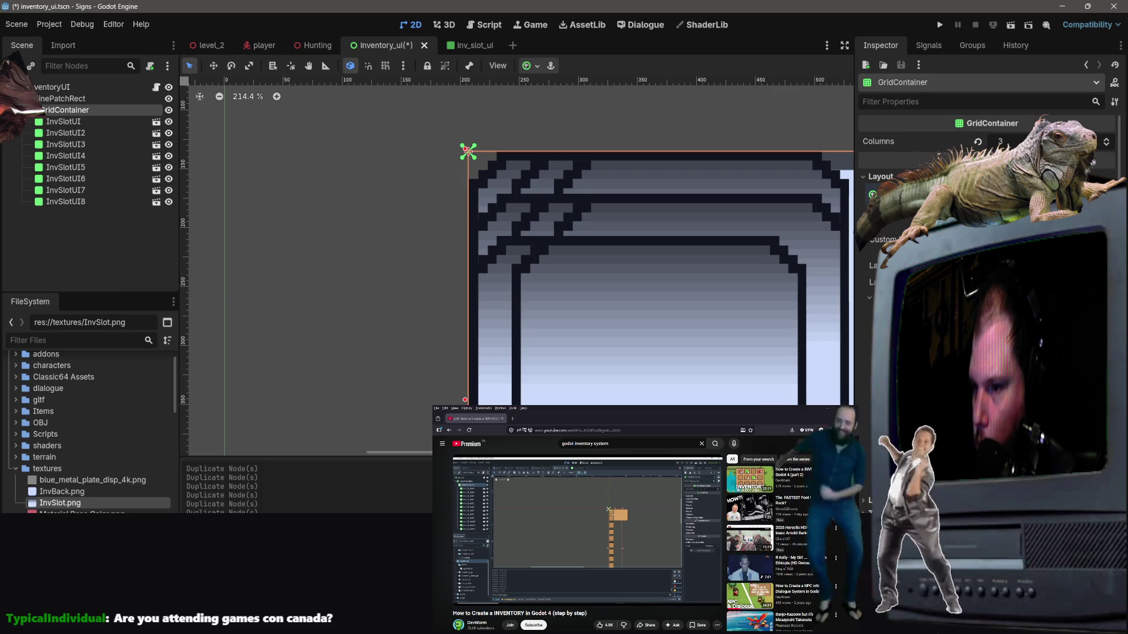
- Recheck the first slot and GridContainer, then save the inventory_ui scene
left_click(108, 124)
left_click(107, 109)
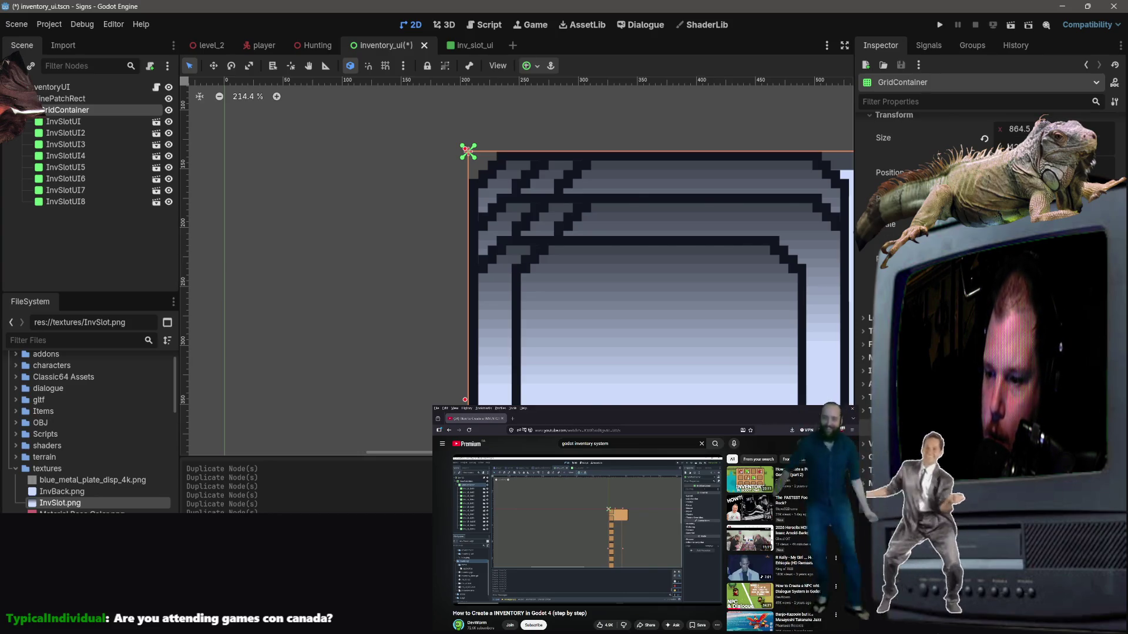
scroll(939, 235, "up", 3)
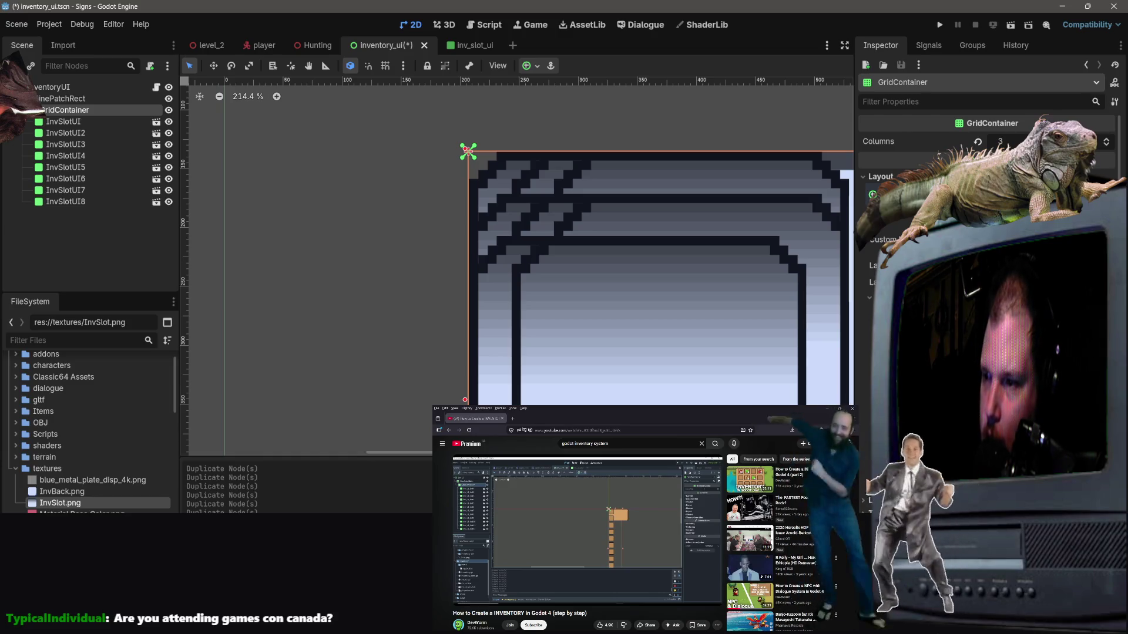
scroll(940, 235, "down", 3)
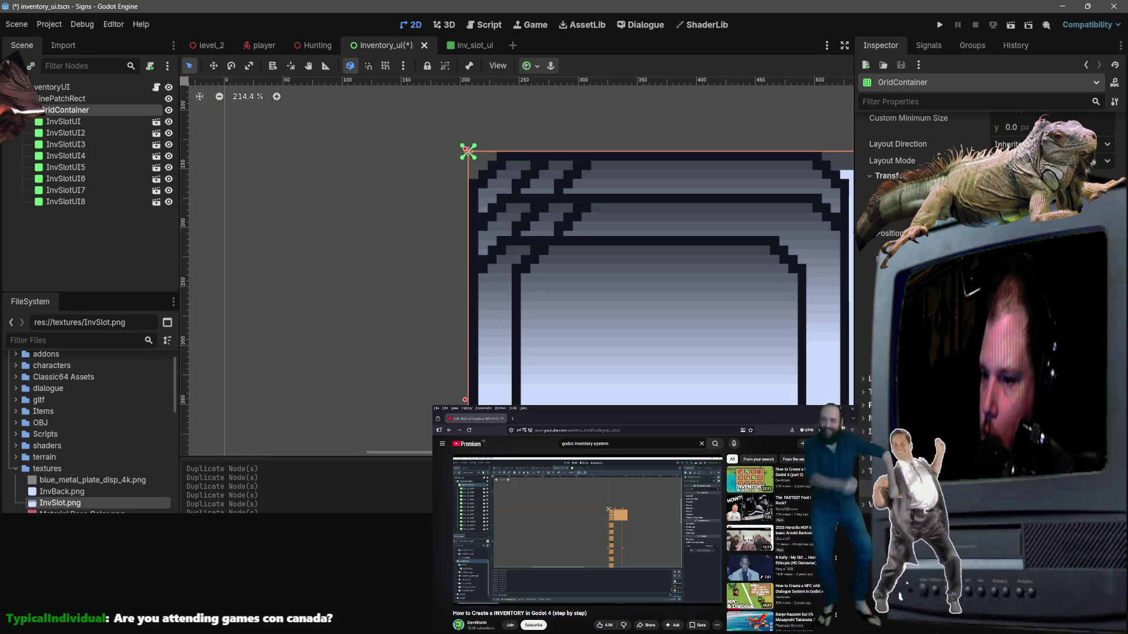
scroll(713, 259, "down", 3)
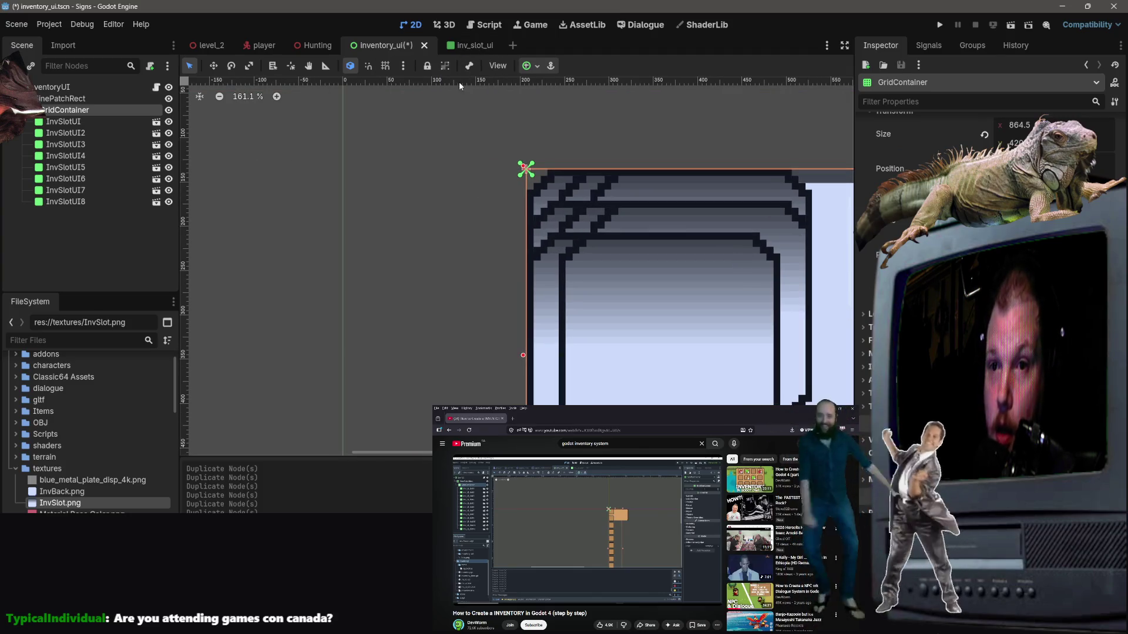
key("ctrl+s")
scroll(987, 147, "up", 3)
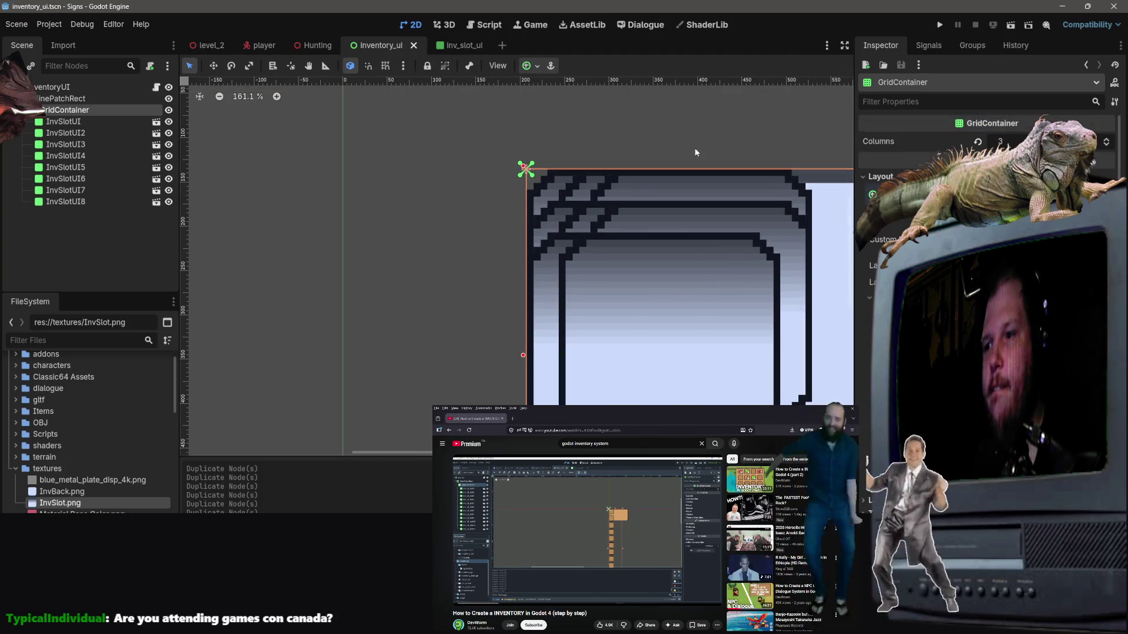
left_click(467, 46)
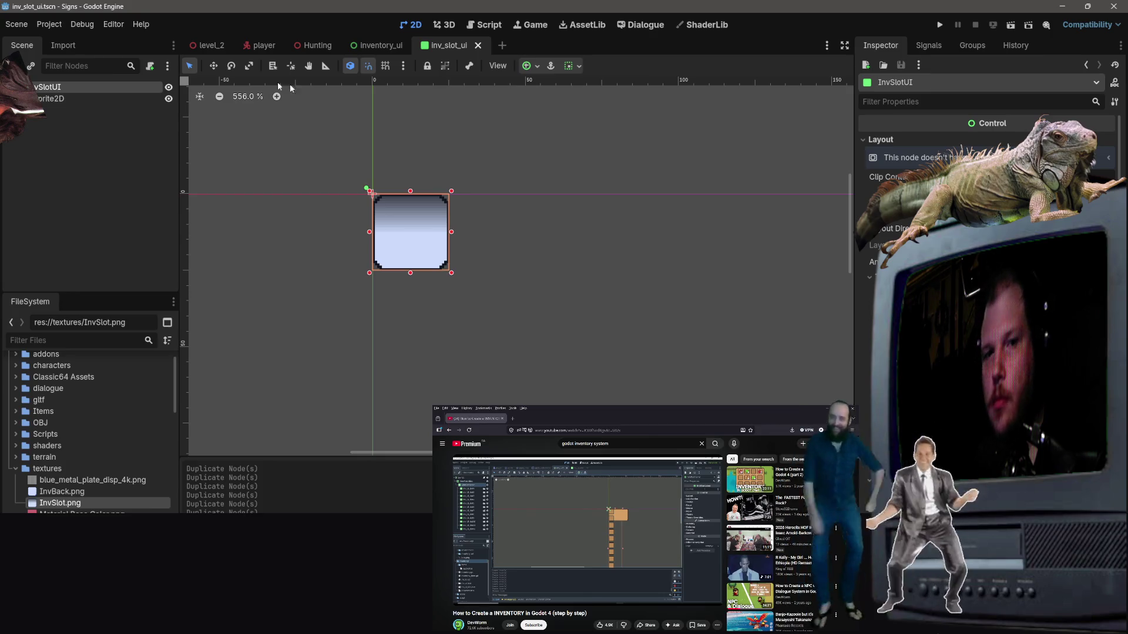
- Shrink the slot's Sprite2D to about a quarter size and save inv_slot_ui
left_click(47, 99)
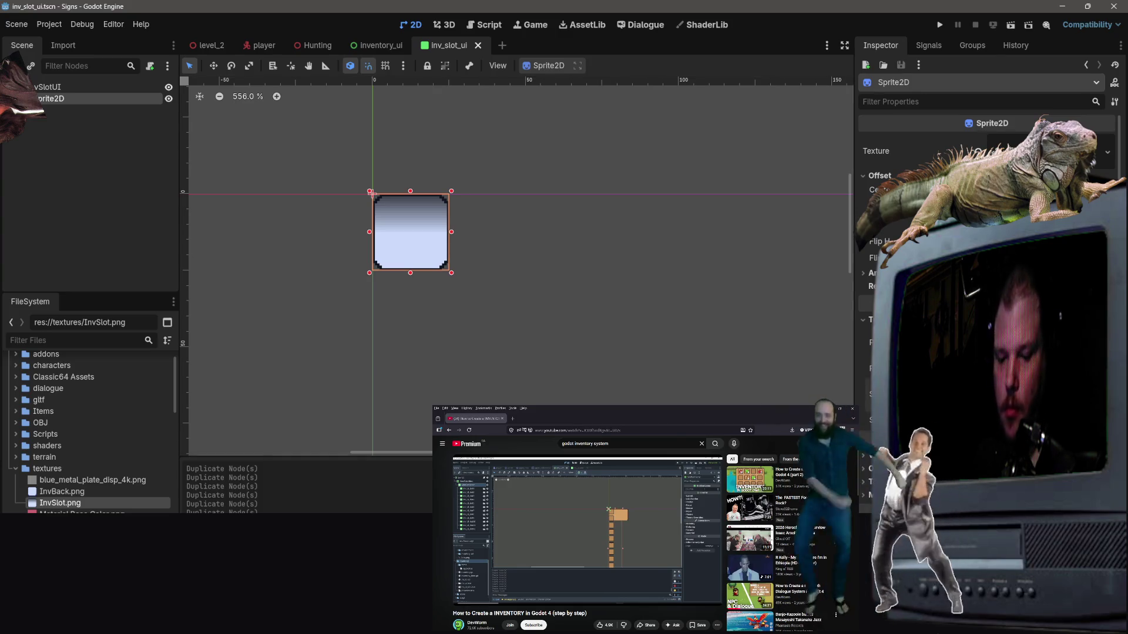
key("Return")
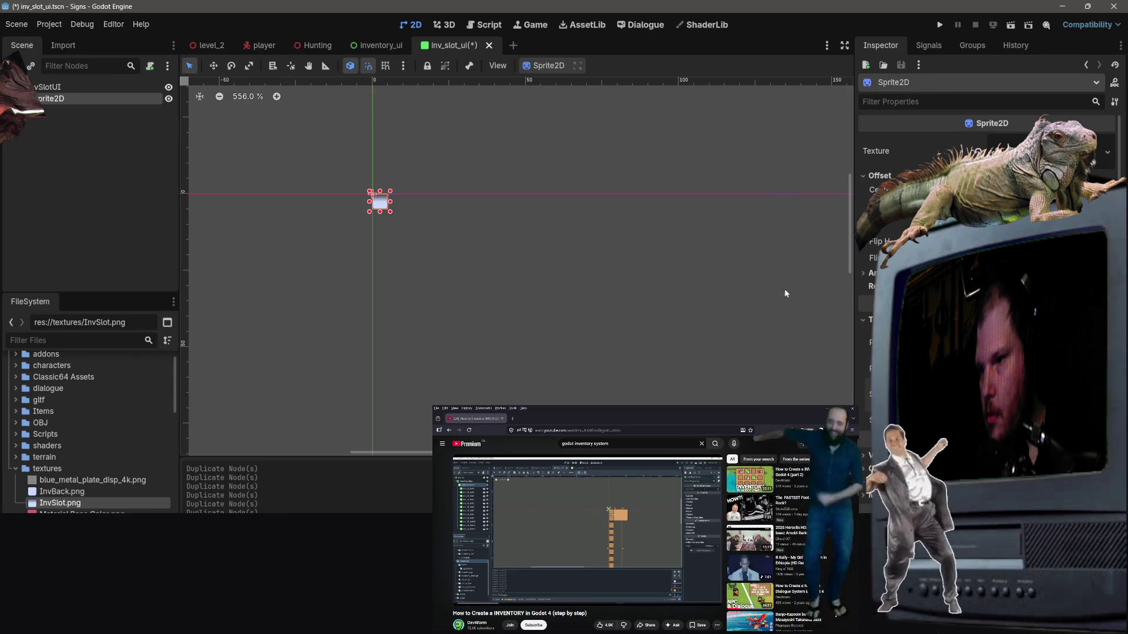
key("ctrl+s")
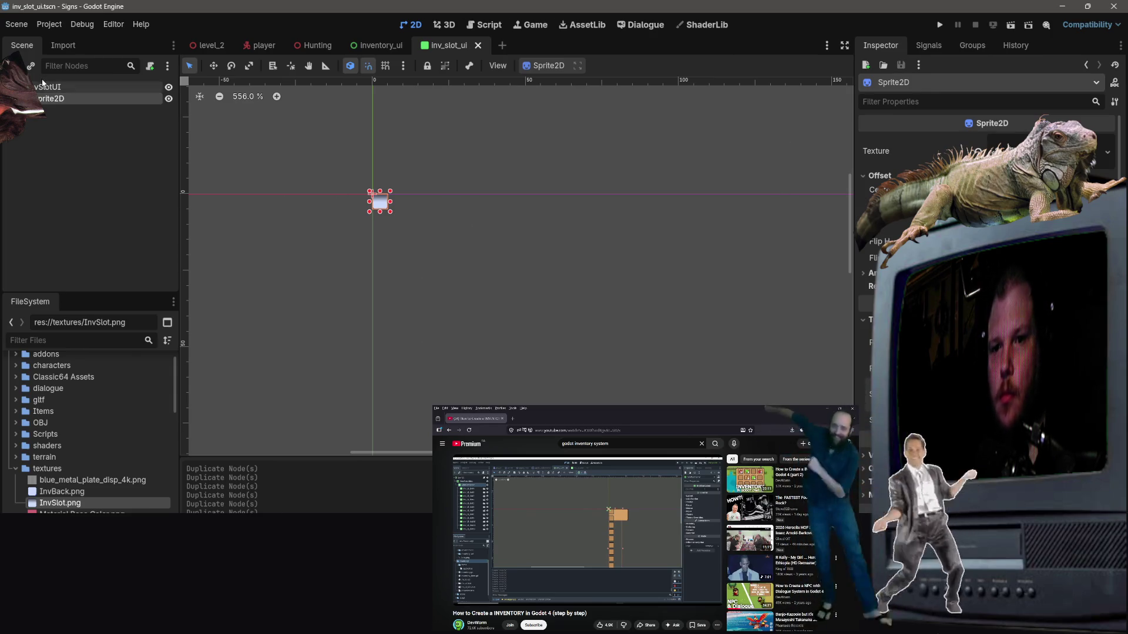
- Set the InvSlotUI control's size to about 27×27 px and save the scene
left_click(46, 86)
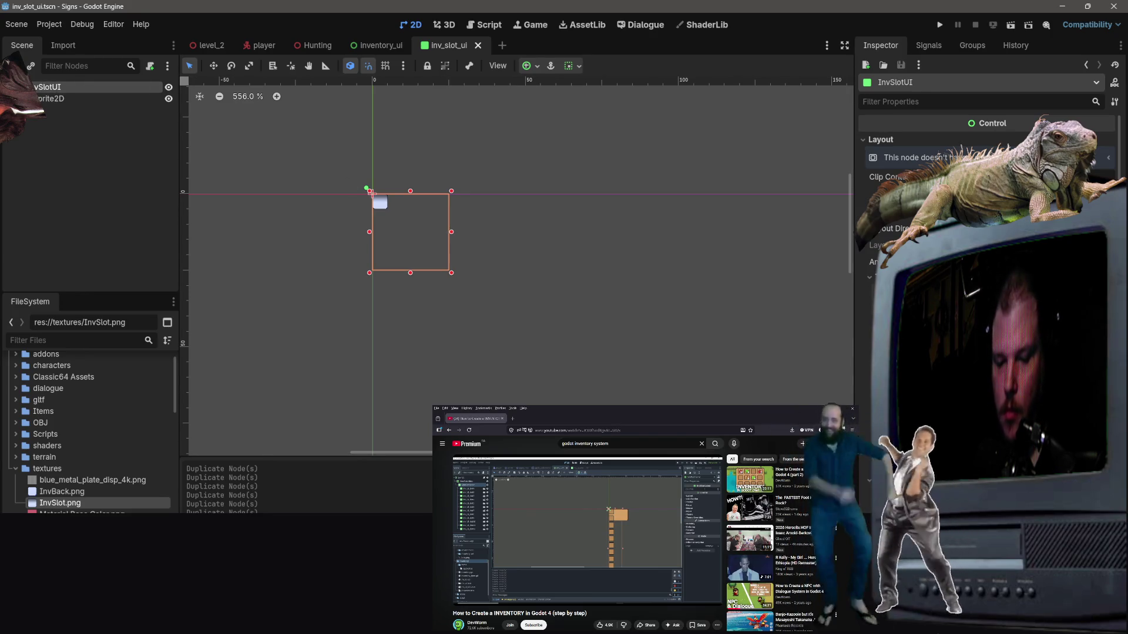
key("Return")
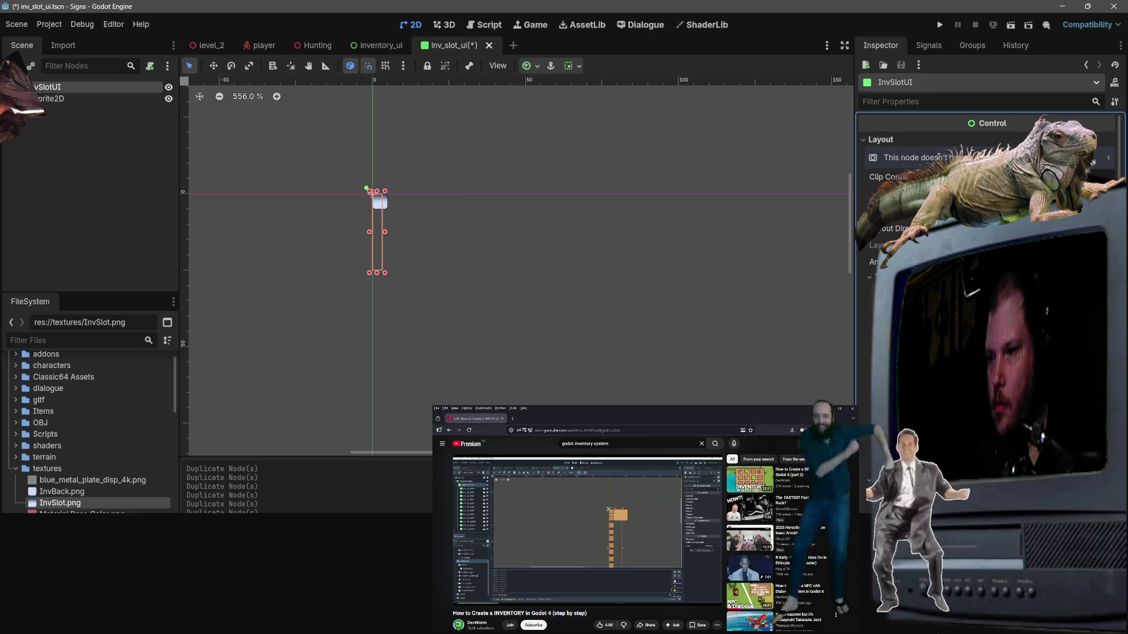
key("Return")
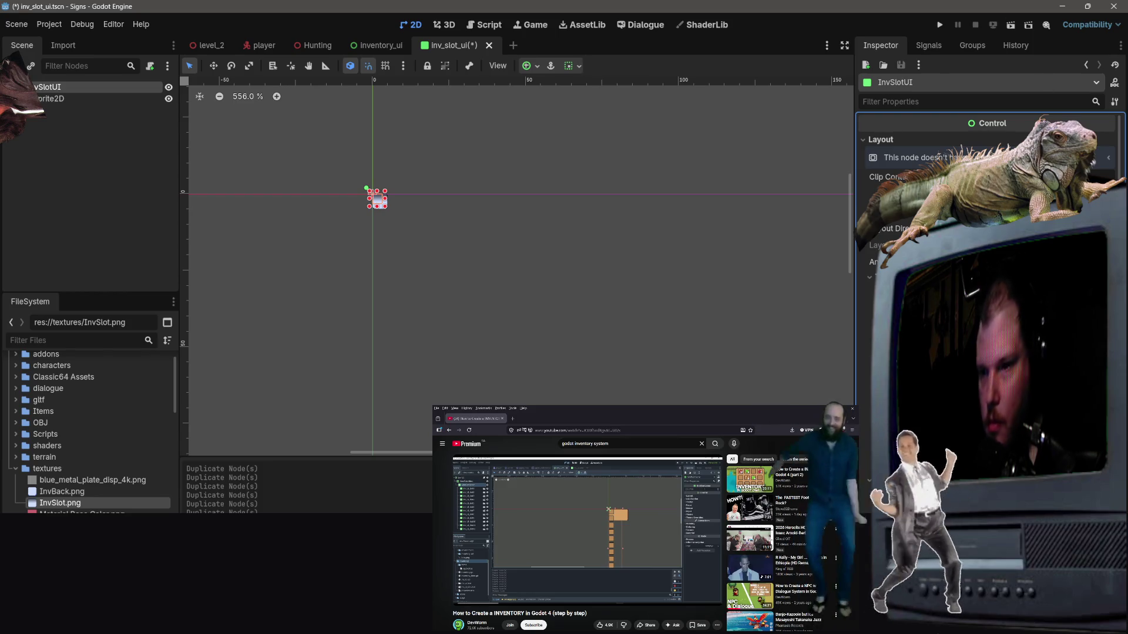
key("Return")
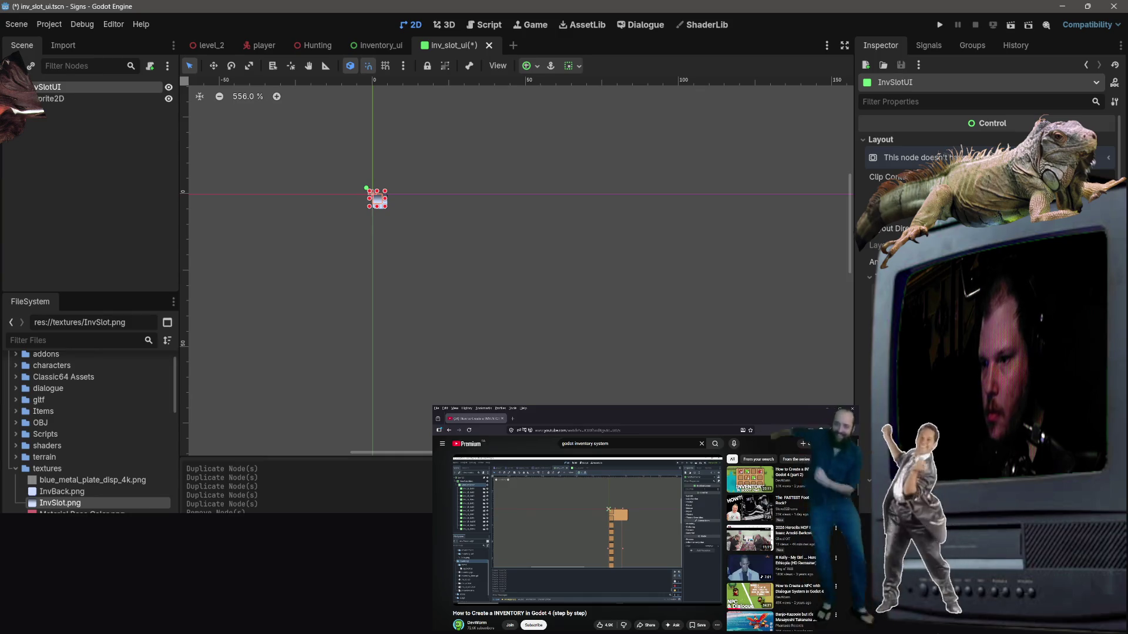
key("Return")
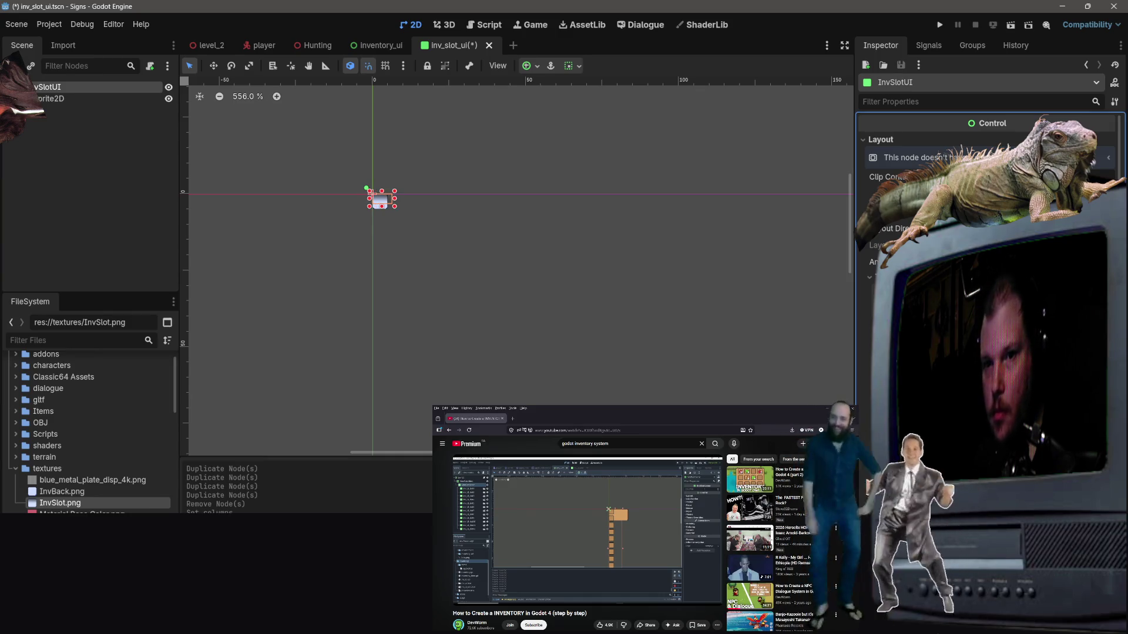
left_click(463, 234)
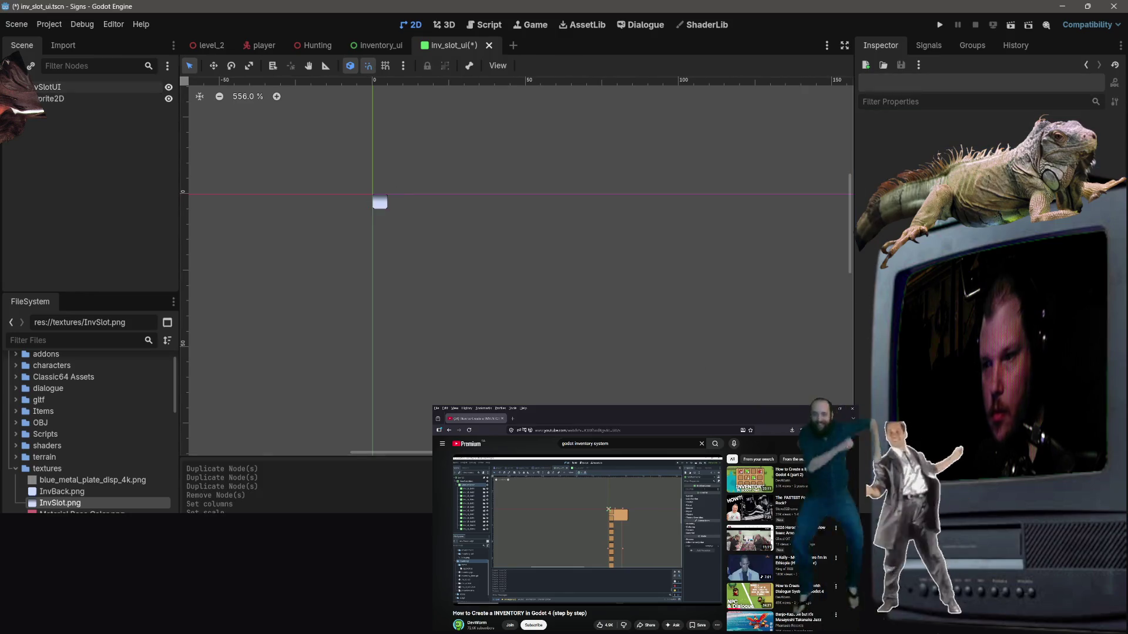
left_click(69, 88)
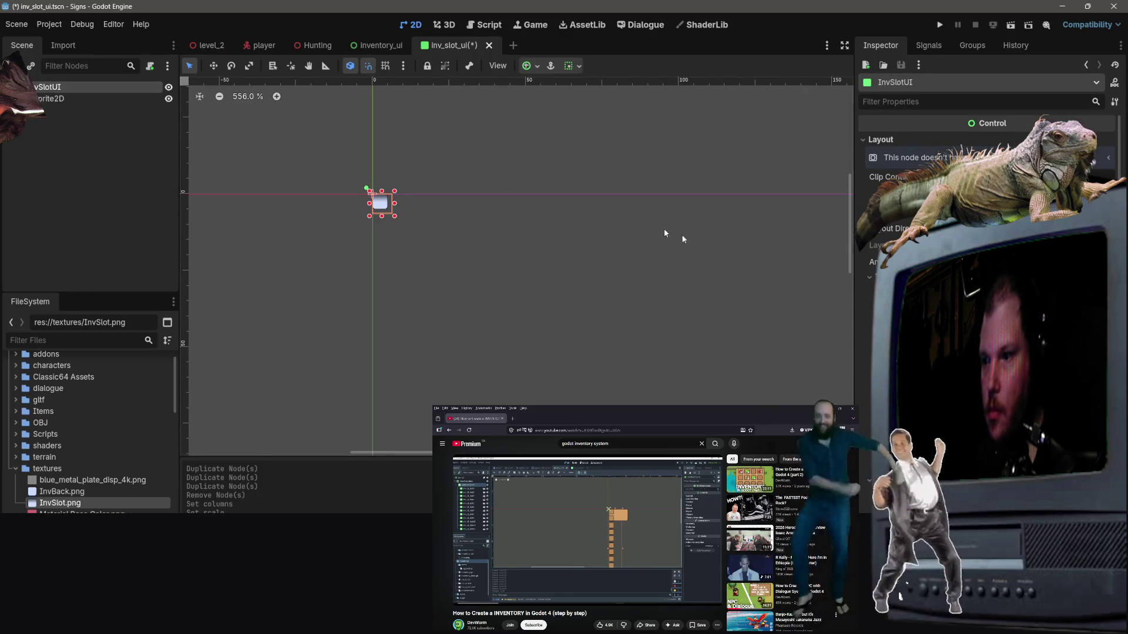
key("Return")
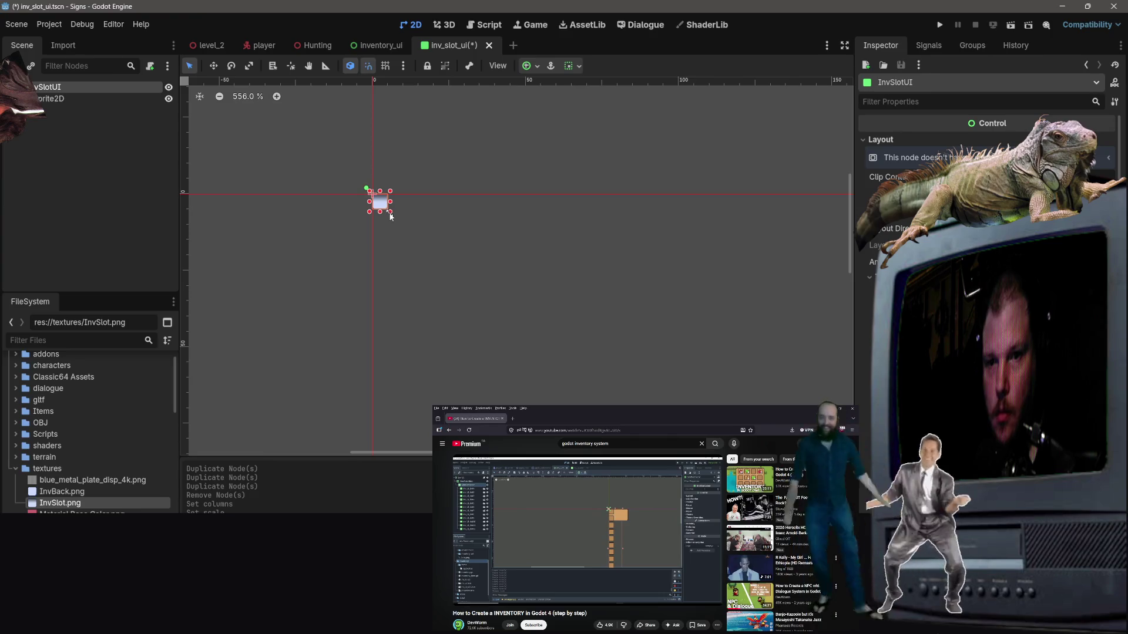
key("ctrl+s")
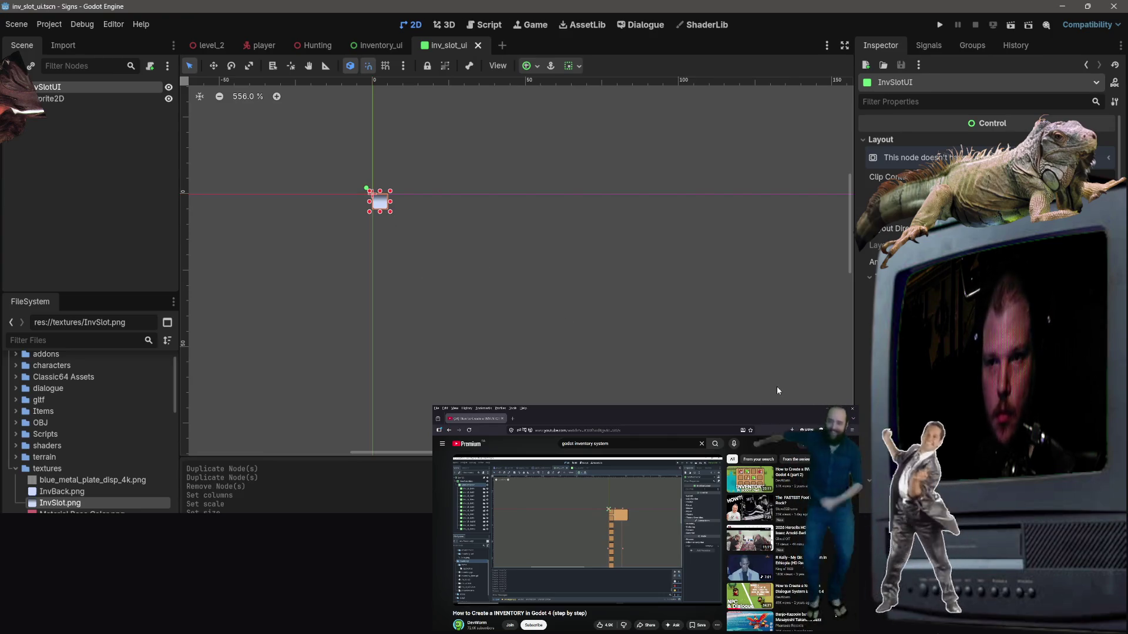
- Return to inventory_ui, select the first slot and view its Container Sizing options
left_click(376, 45)
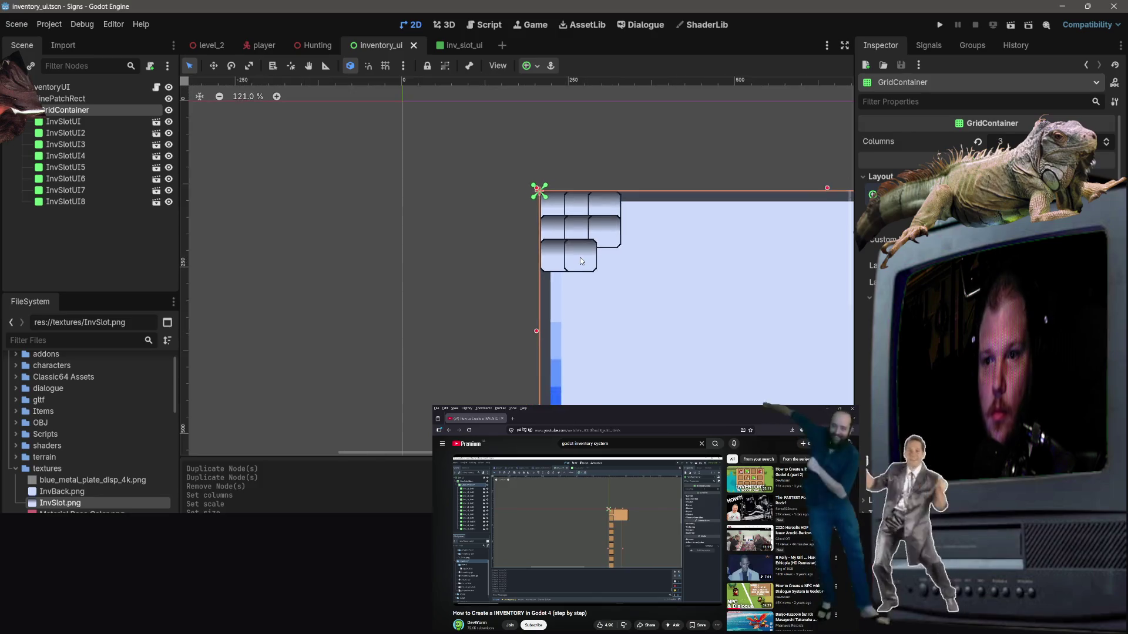
scroll(591, 289, "up", 5)
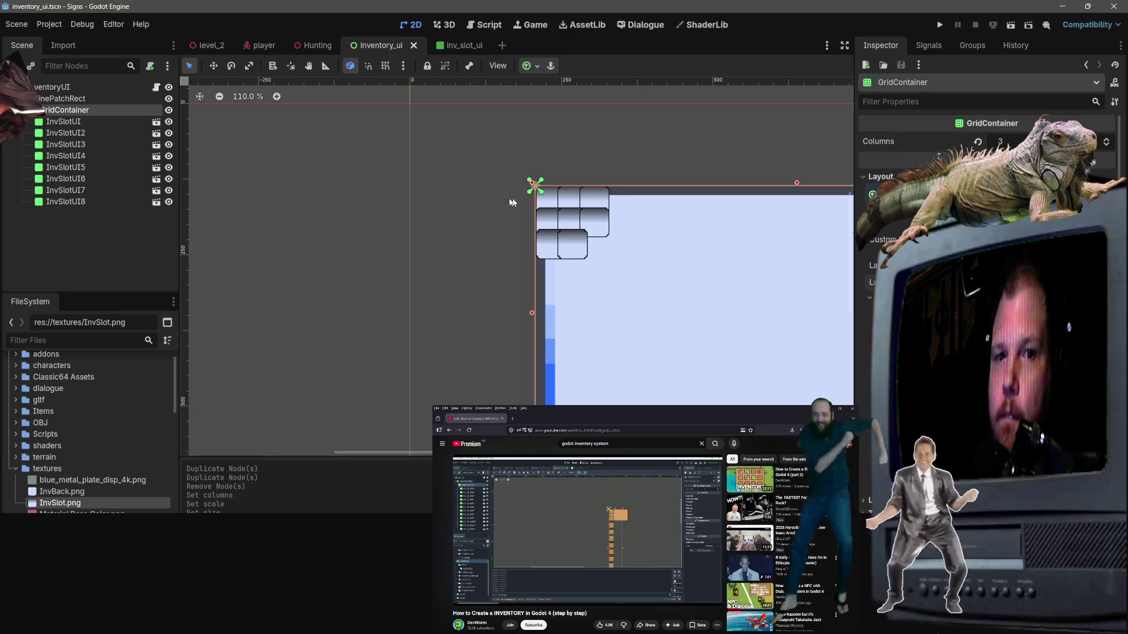
left_click(94, 125)
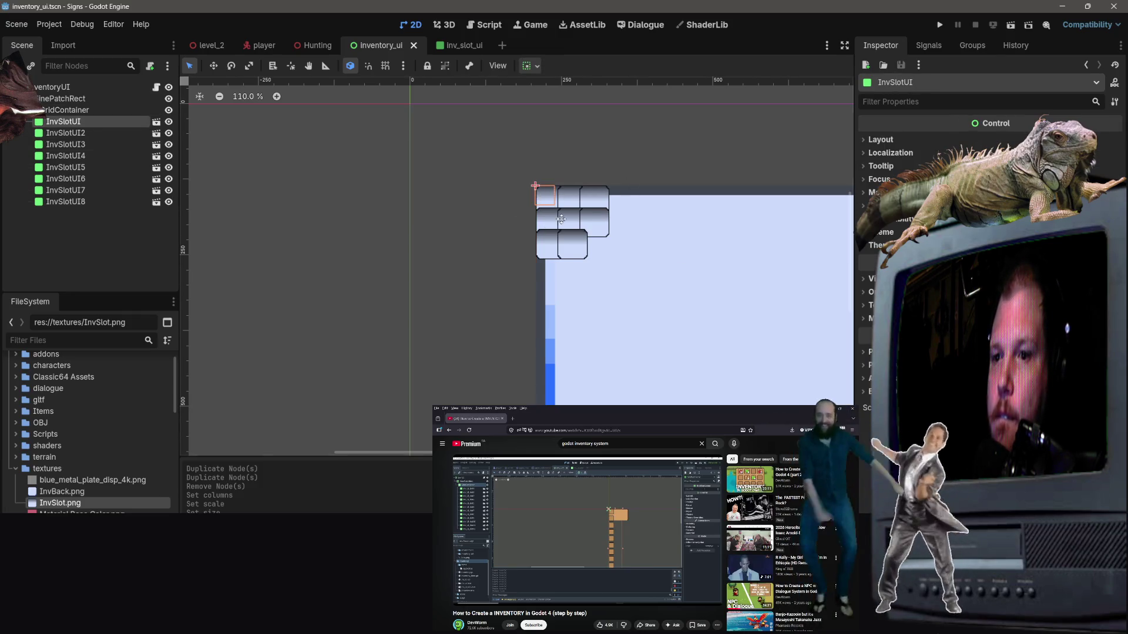
left_click(531, 66)
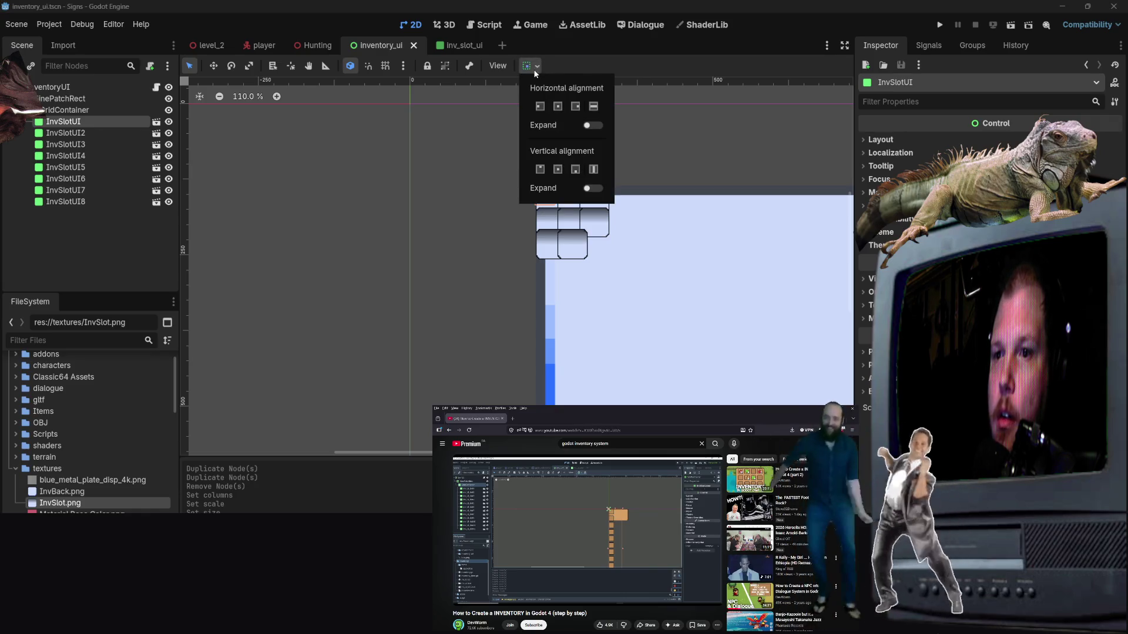
- Apply the Center anchor preset to the GridContainer in the inventory panel
left_click(537, 69)
left_click(71, 111)
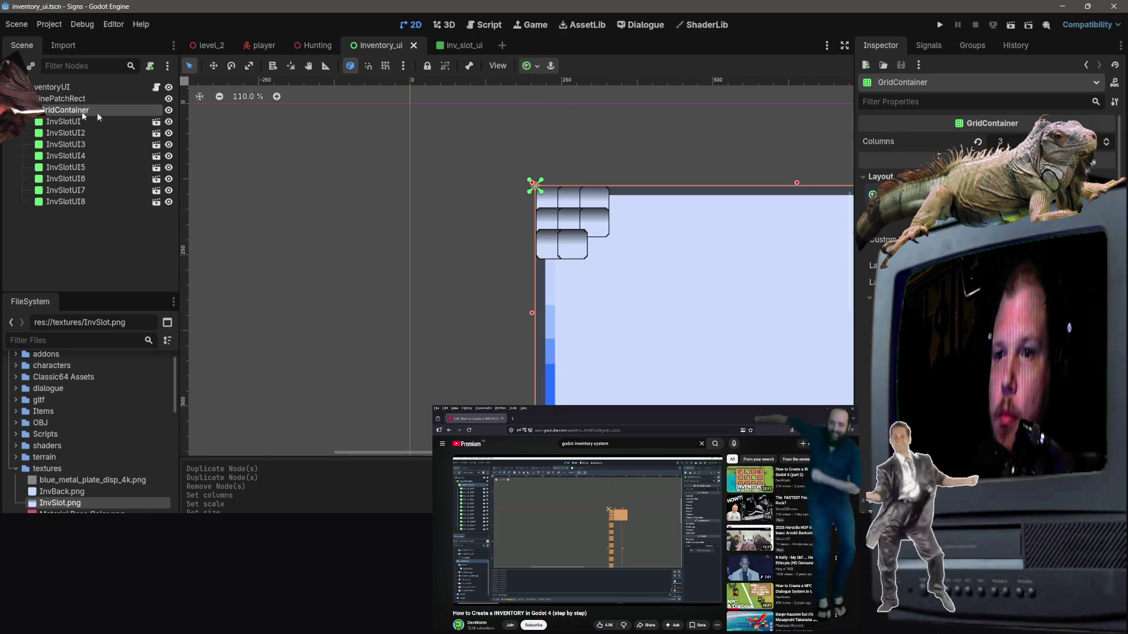
left_click(539, 68)
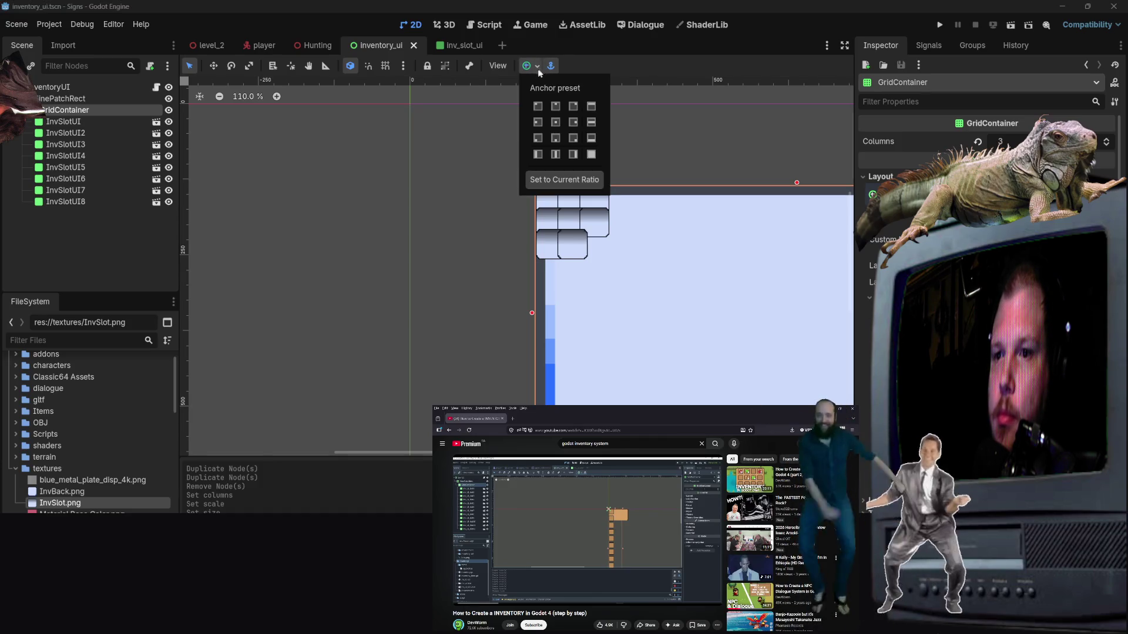
left_click(556, 122)
left_click(795, 176)
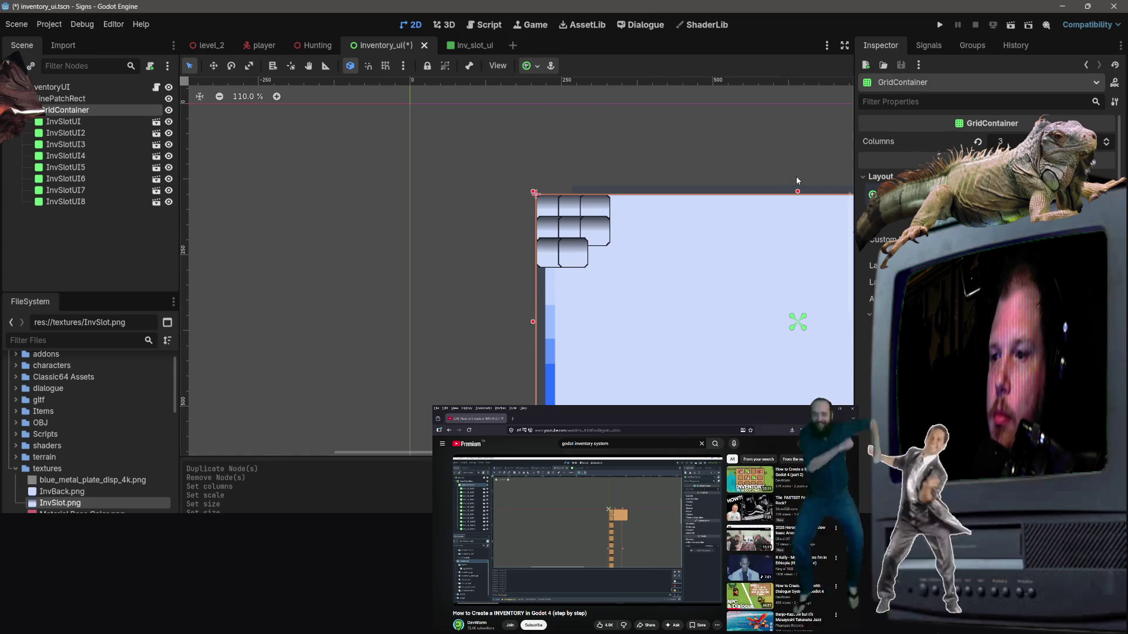
scroll(655, 323, "up", 3)
scroll(655, 323, "down", 4)
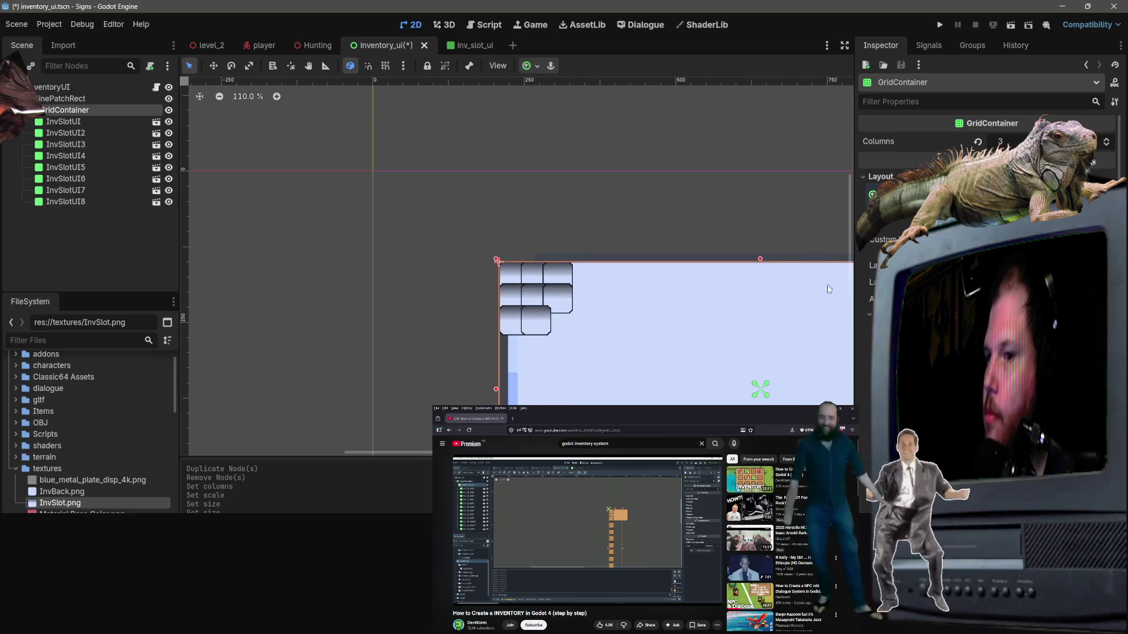
left_click(720, 595)
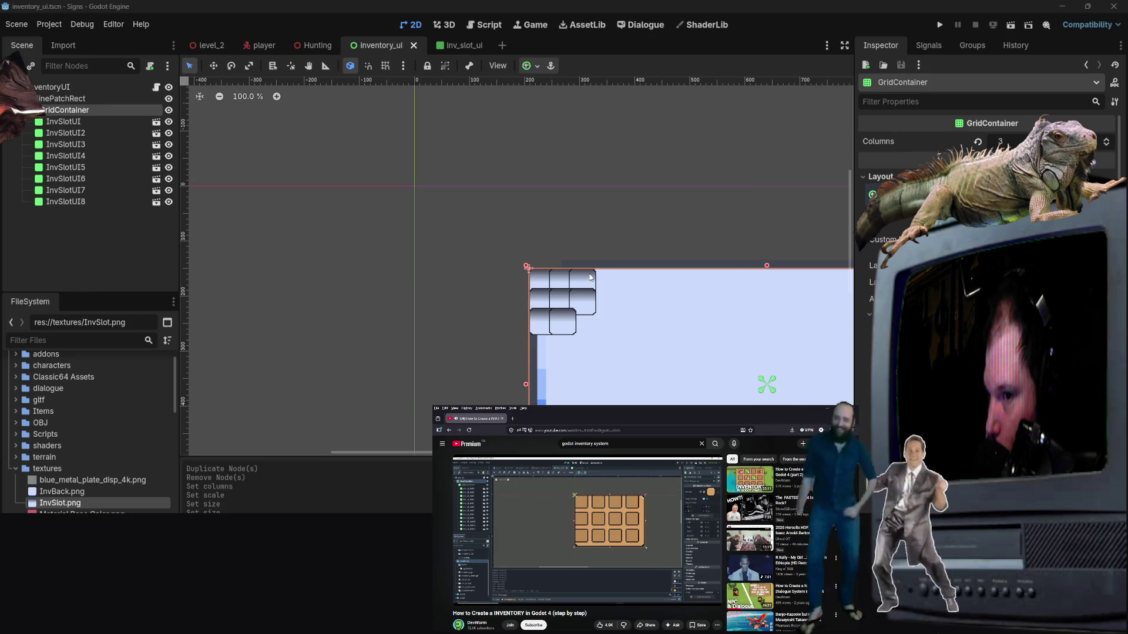
left_click(579, 298)
left_click(545, 320)
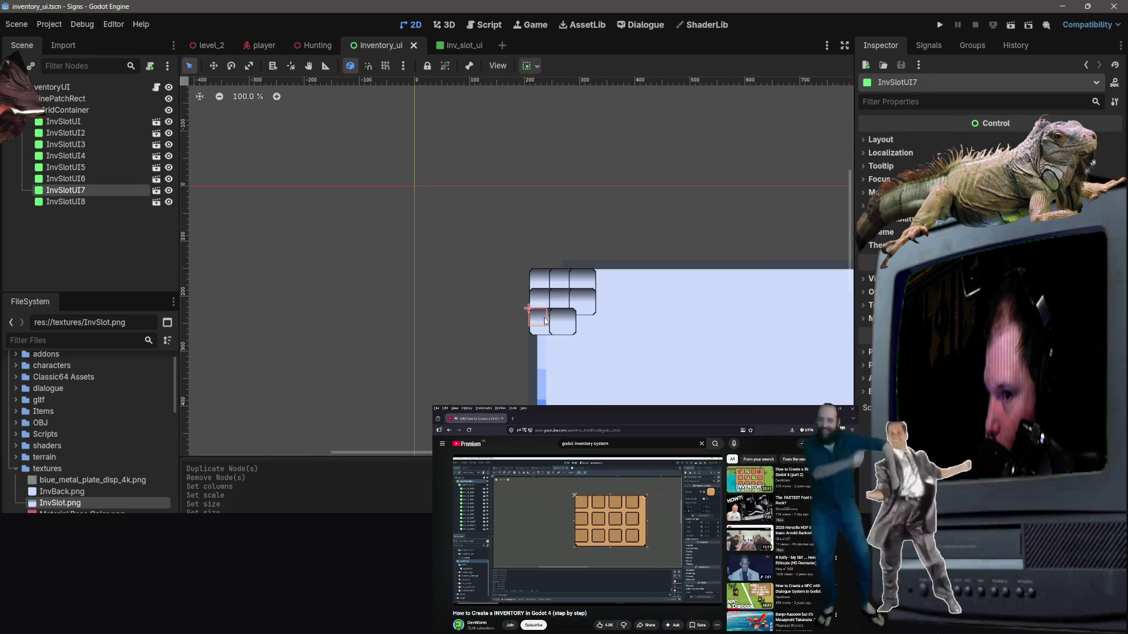
left_click(558, 282)
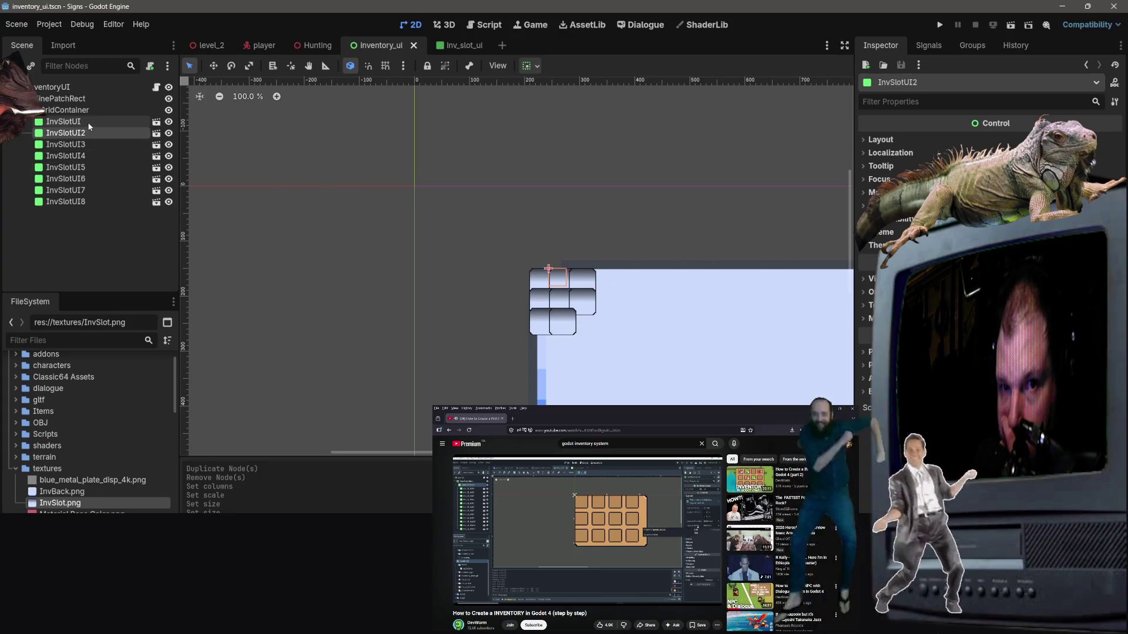
left_click(142, 111)
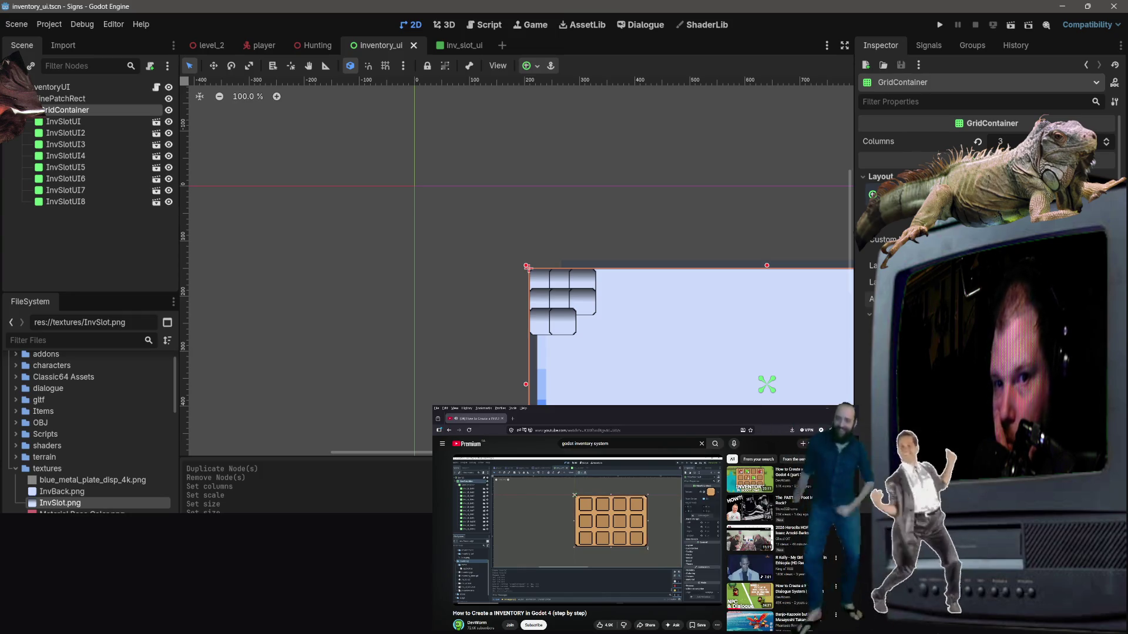
left_click_drag(528, 267, 526, 258)
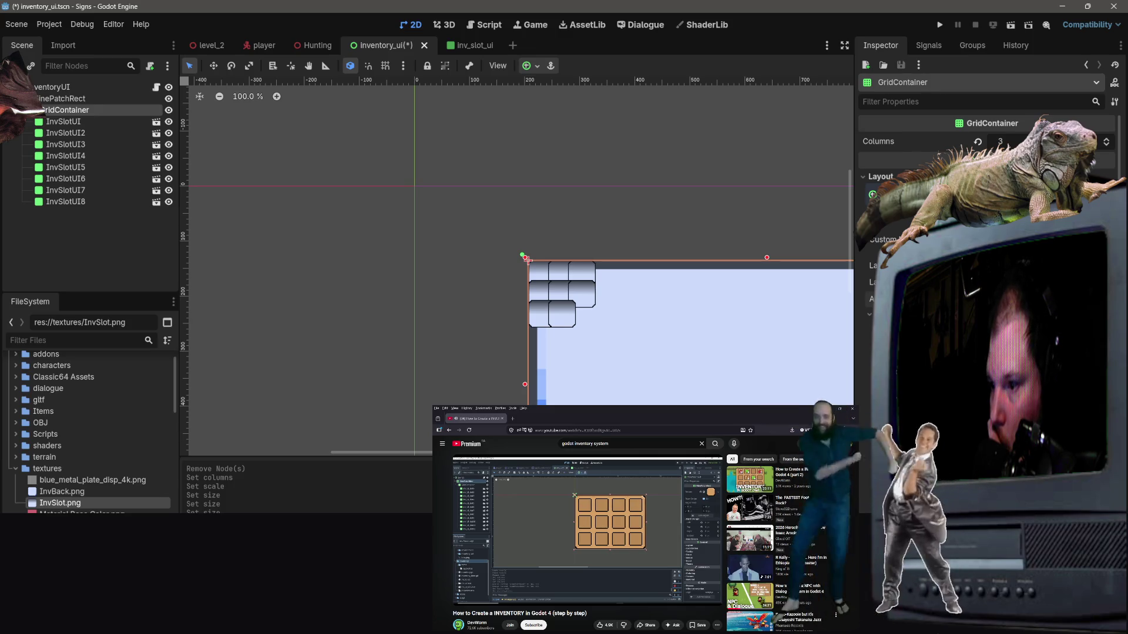
- Reselect the GridContainer and stretch its box down and right across the inventory panel
scroll(780, 316, "down", 3)
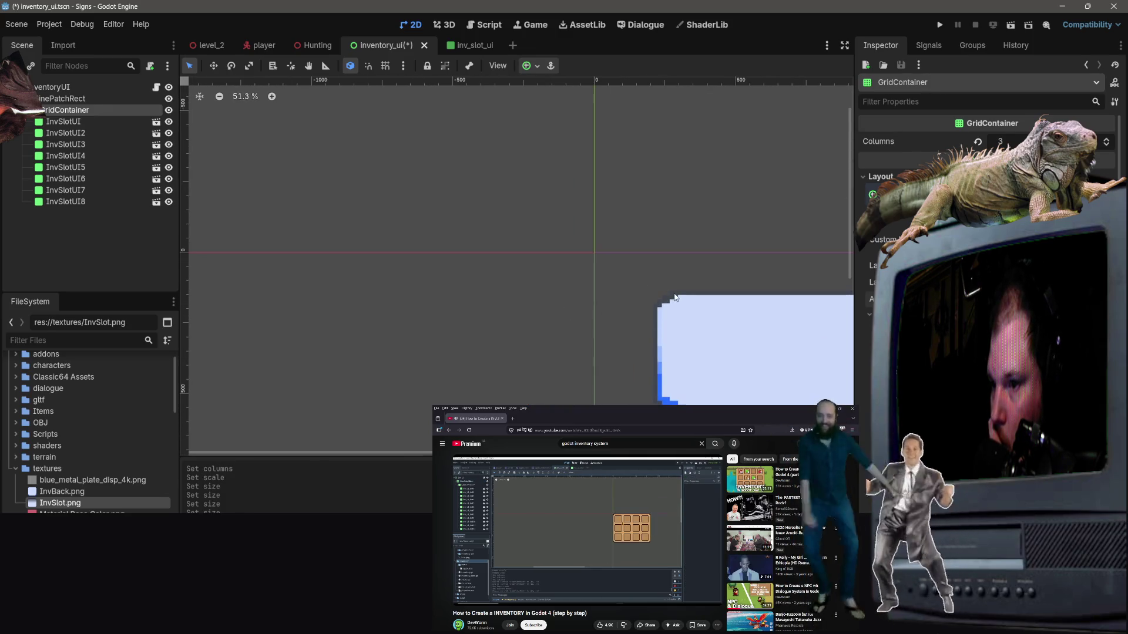
scroll(801, 259, "down", 4)
scroll(731, 272, "up", 5)
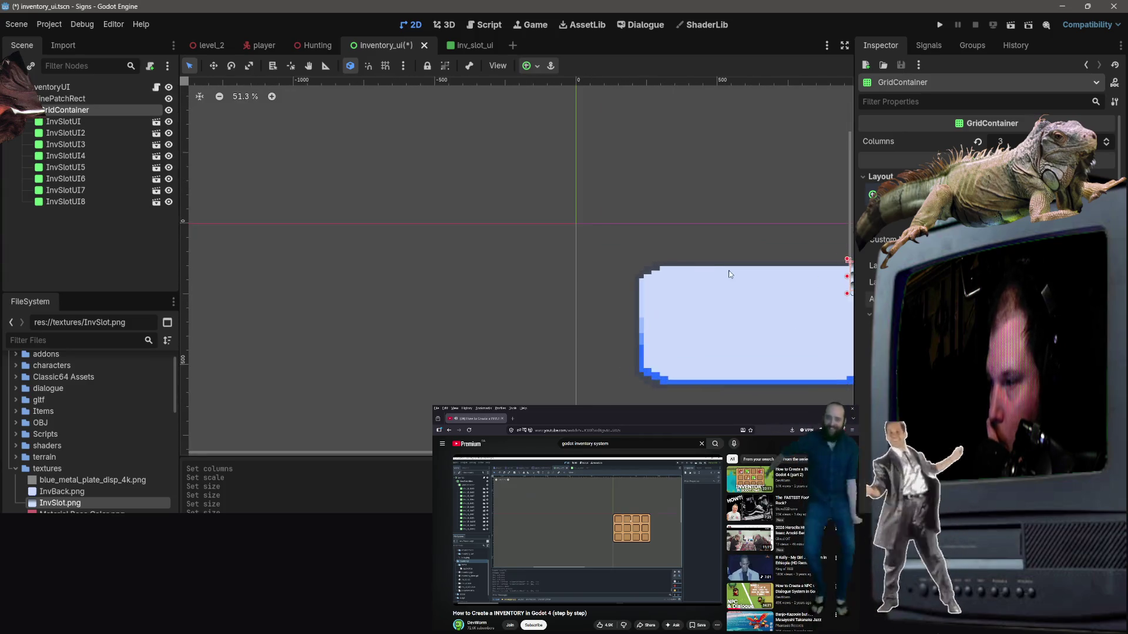
left_click(588, 559)
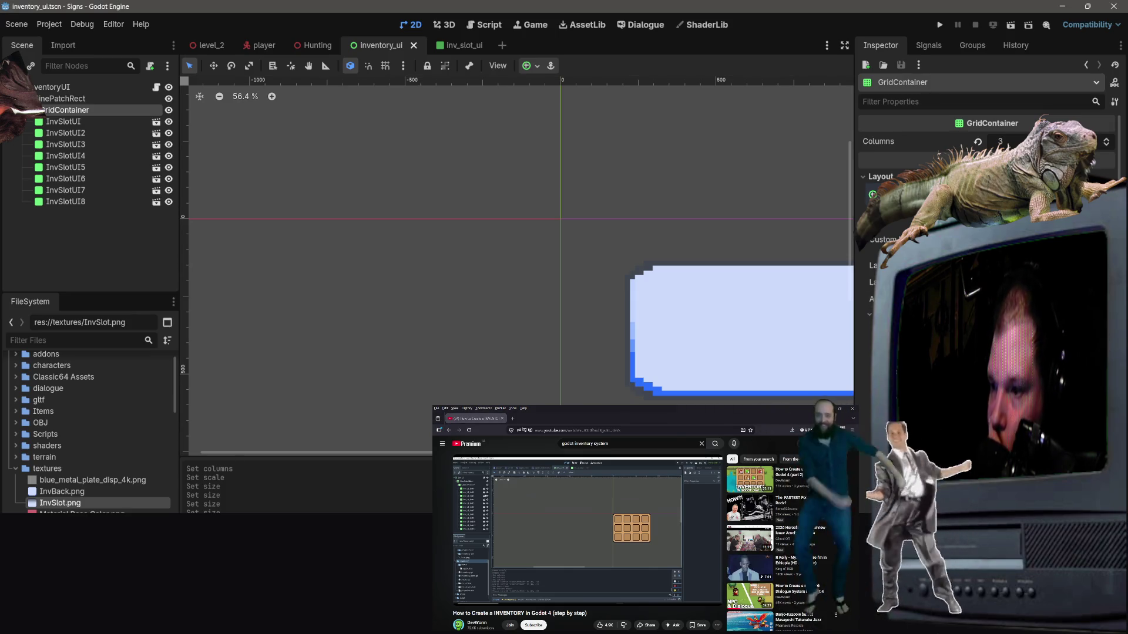
left_click(121, 121)
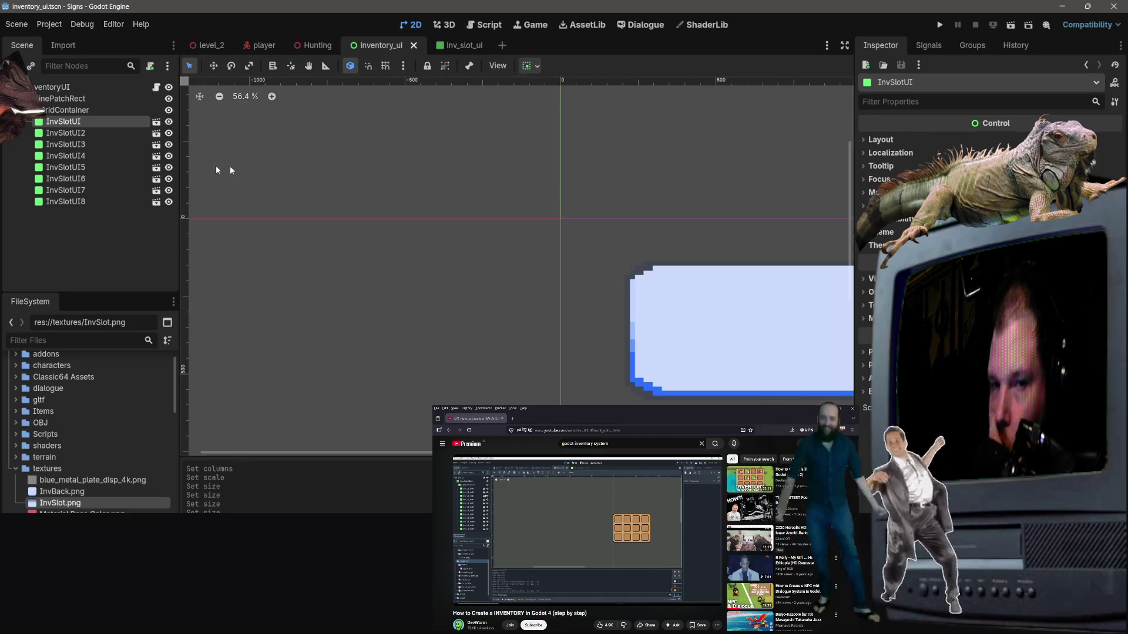
key("Up")
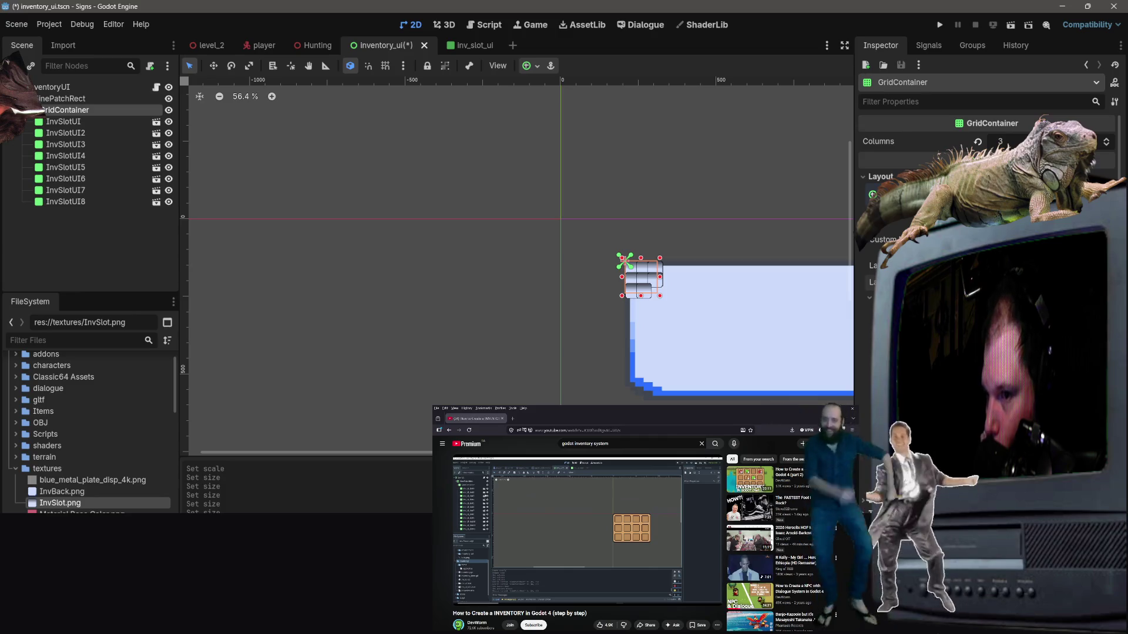
left_click_drag(660, 296, 813, 368)
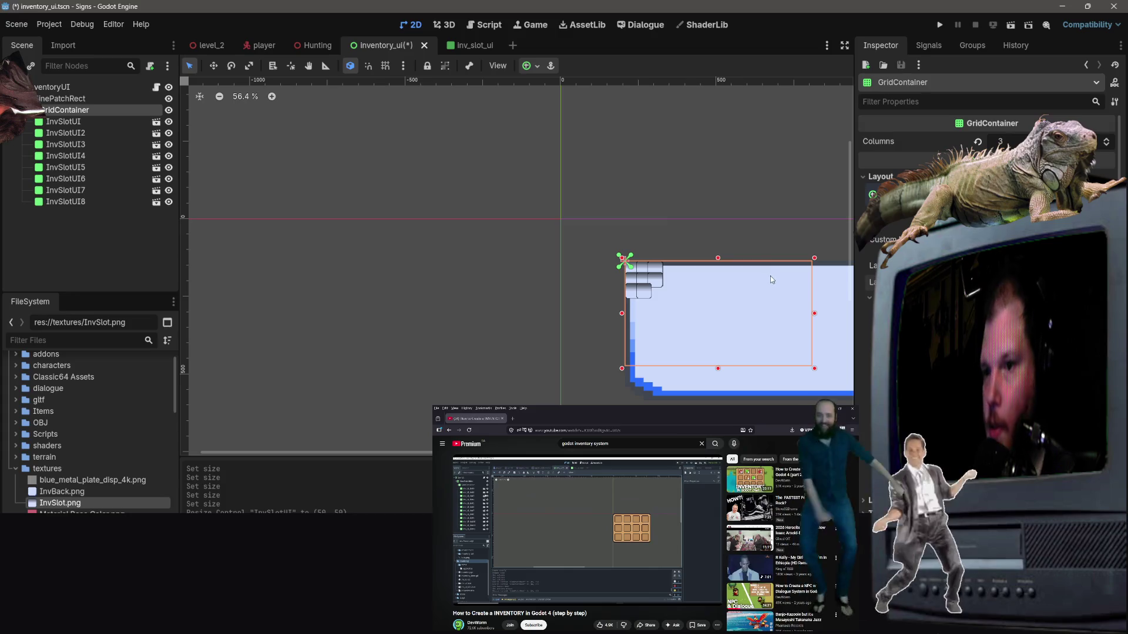
- Anchor the GridContainer to Center, enlarge its box over most of the panel, and save inventory_ui
key("ctrl+z")
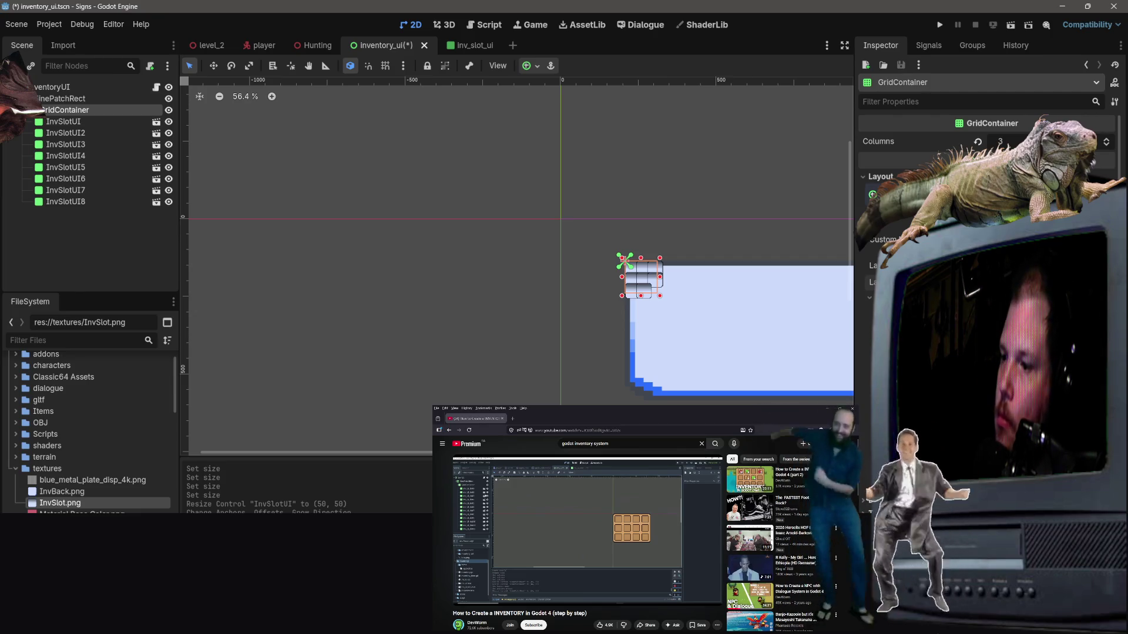
left_click(940, 309)
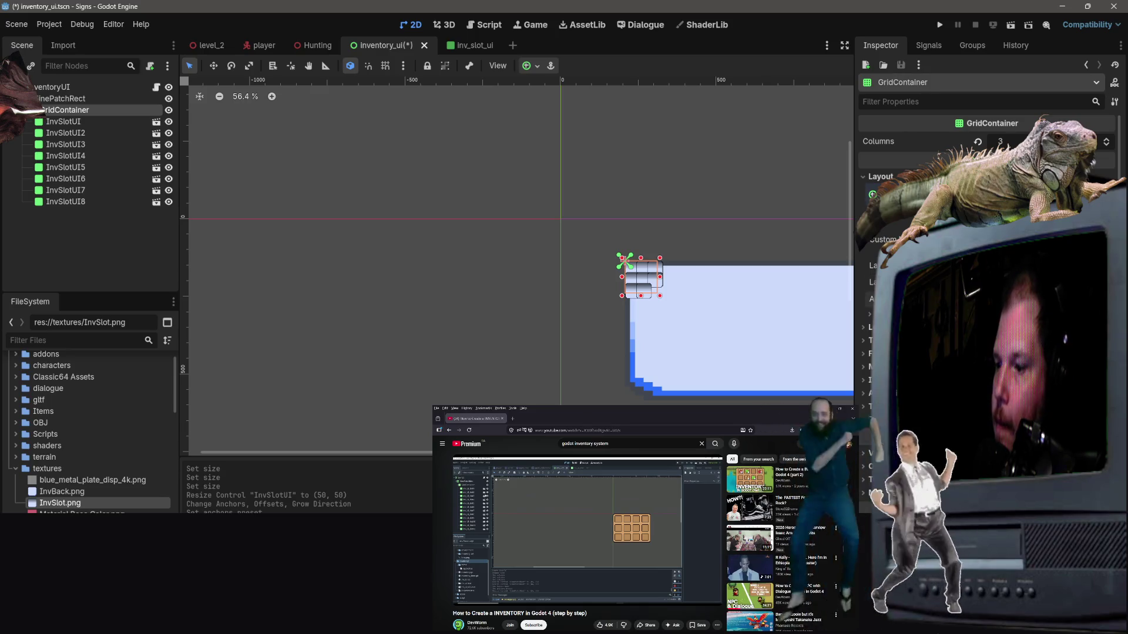
left_click(940, 450)
mouse_move(741, 312)
left_mouse_down()
mouse_move(614, 284)
mouse_move(643, 274)
left_mouse_up()
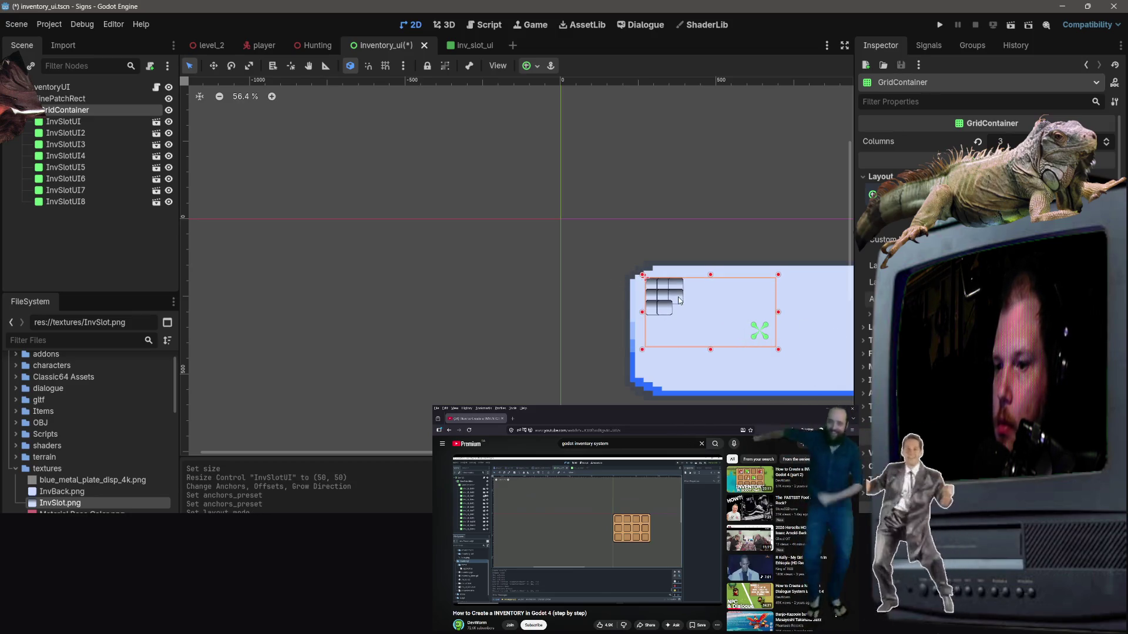
mouse_move(778, 350)
left_mouse_down()
mouse_move(789, 391)
mouse_move(849, 379)
left_mouse_up()
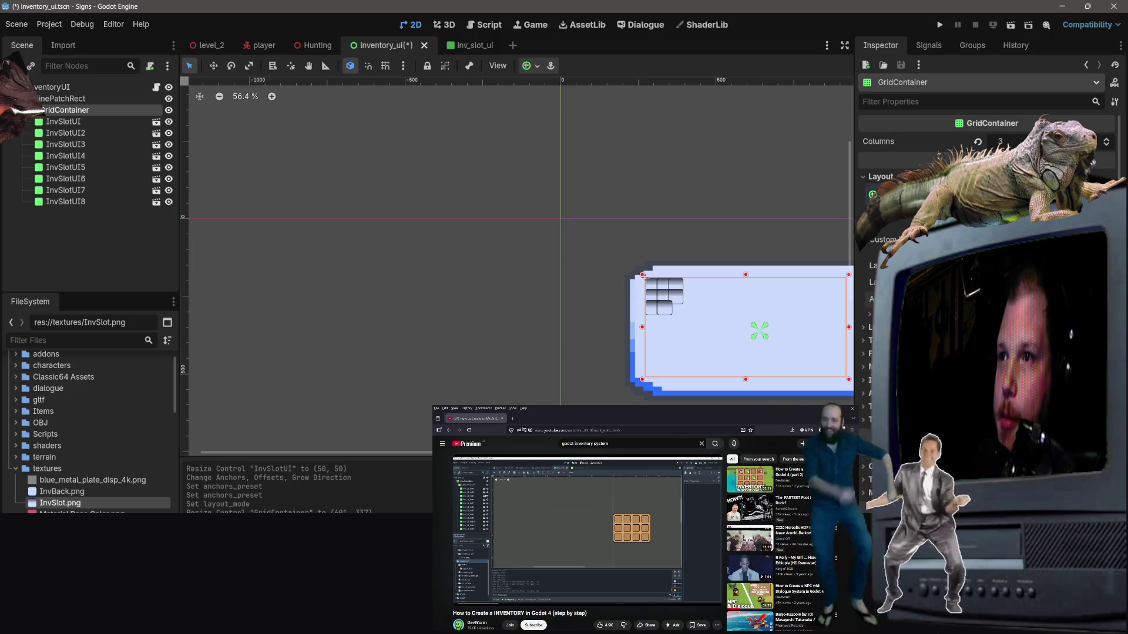
key("ctrl+s")
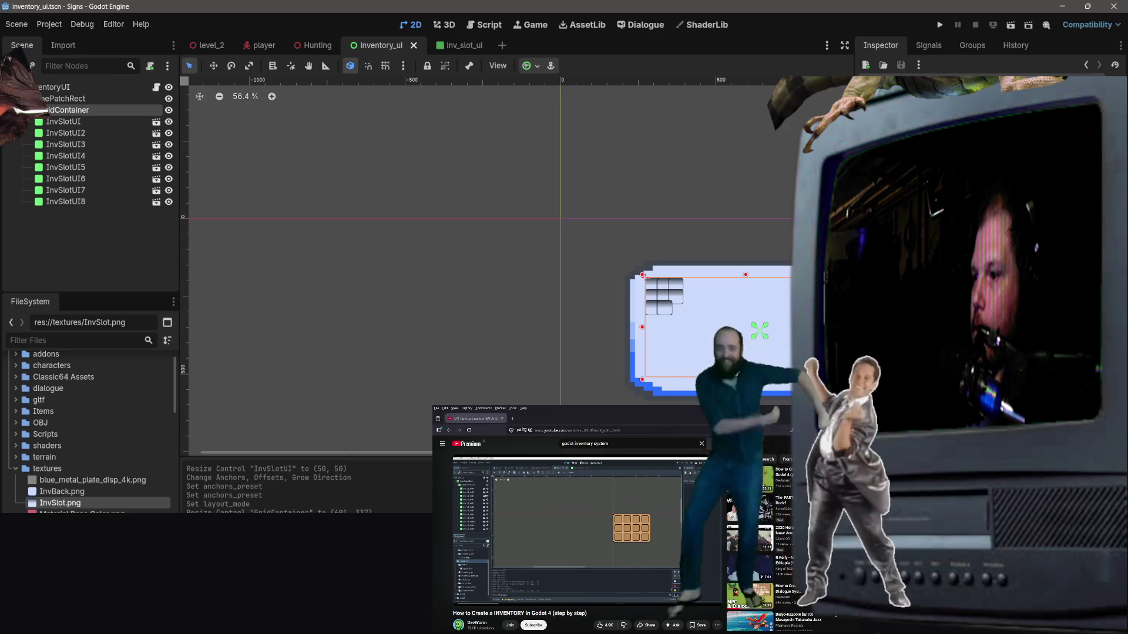
- Revert the GridContainer's resize and Center anchor, then save the inventory scene
key("ctrl+z")
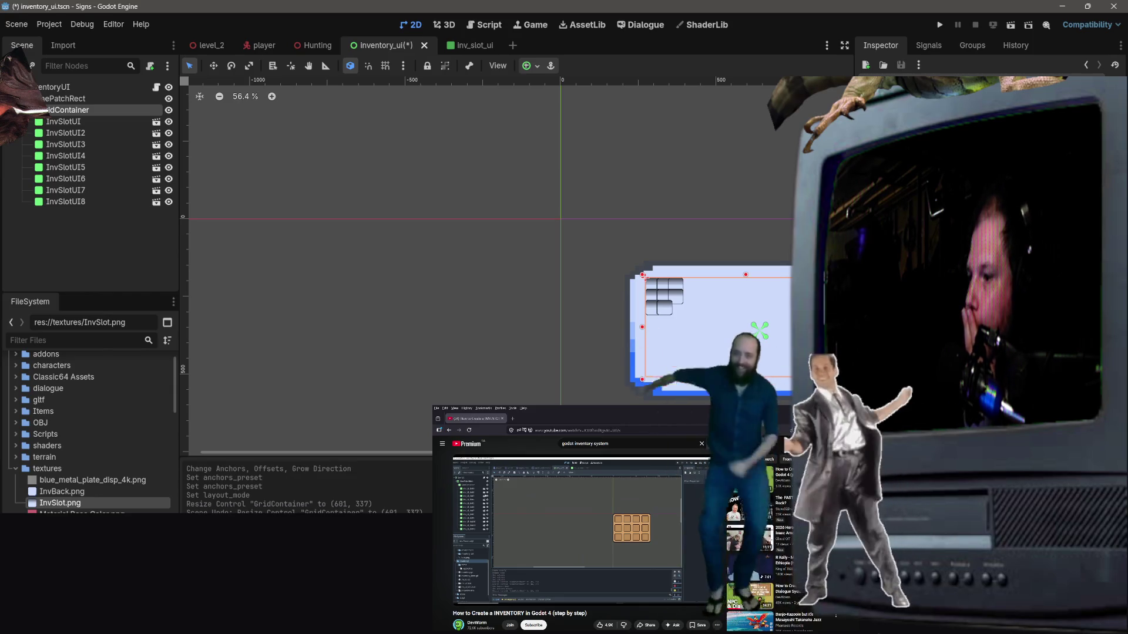
key("ctrl+z")
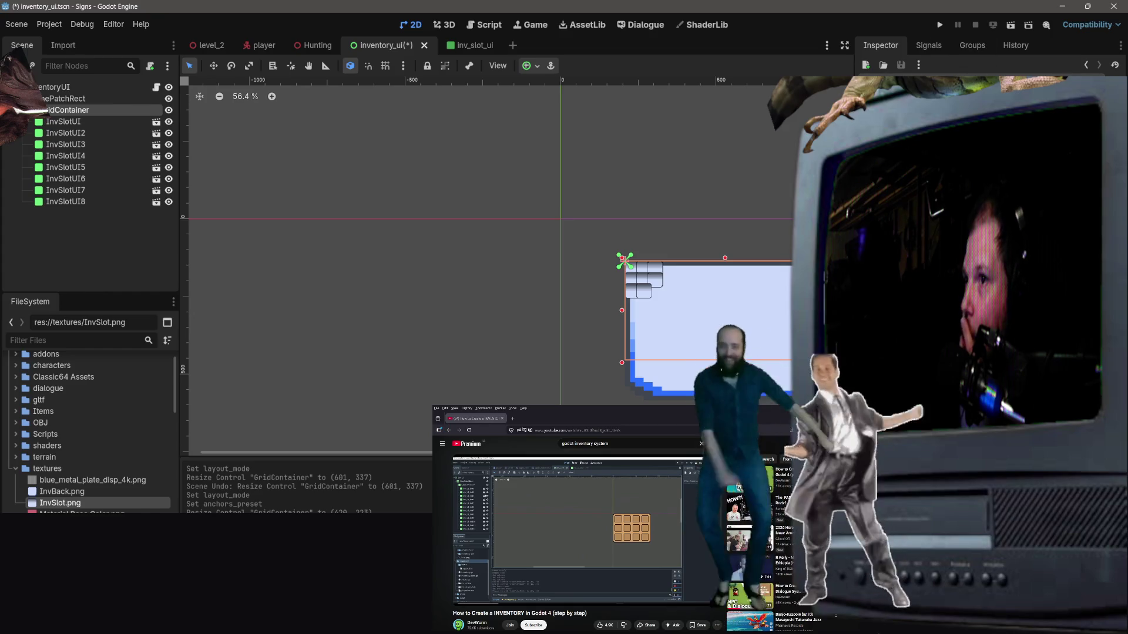
key("ctrl+s")
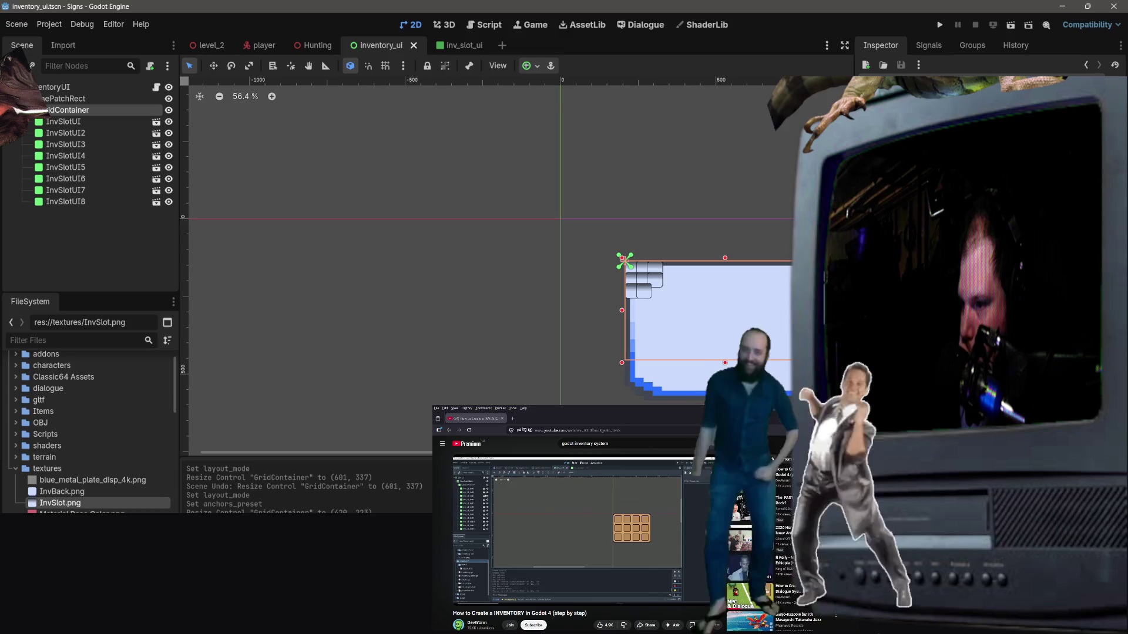
left_click(621, 310)
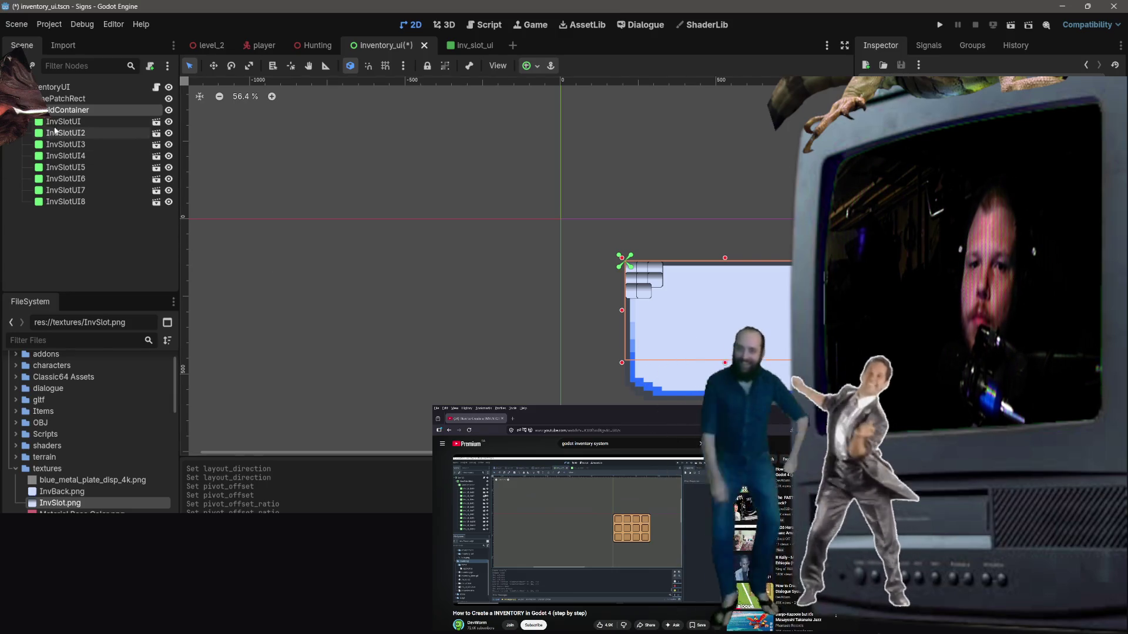
- Check the scene tree's node actions menu, select the first InvSlotUI, and save inventory_ui
right_click(73, 120)
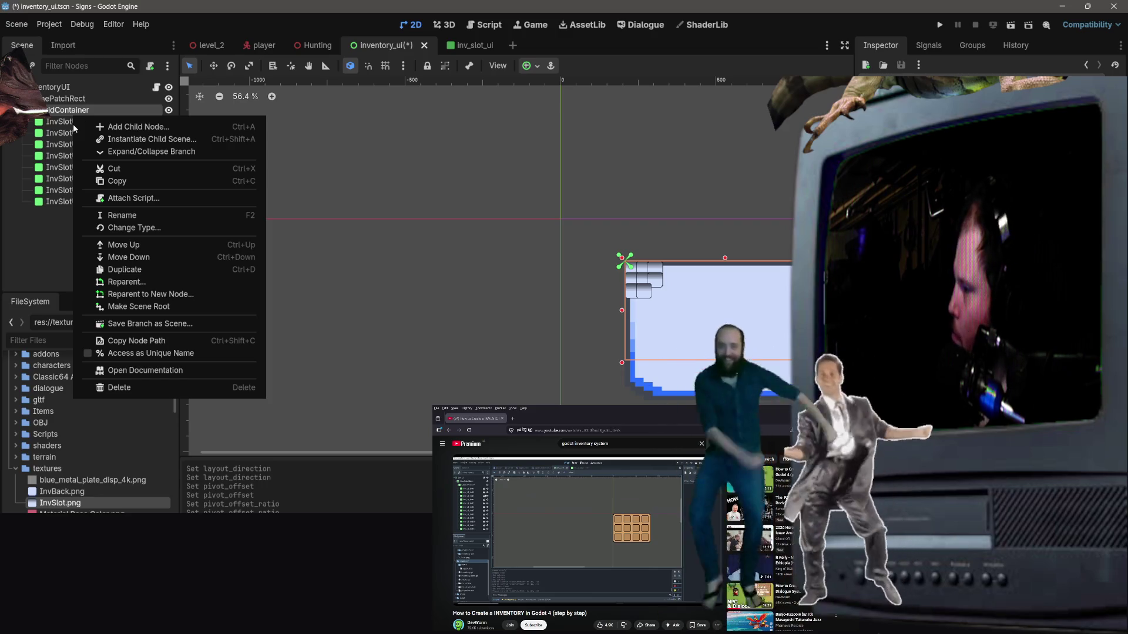
left_click(61, 117)
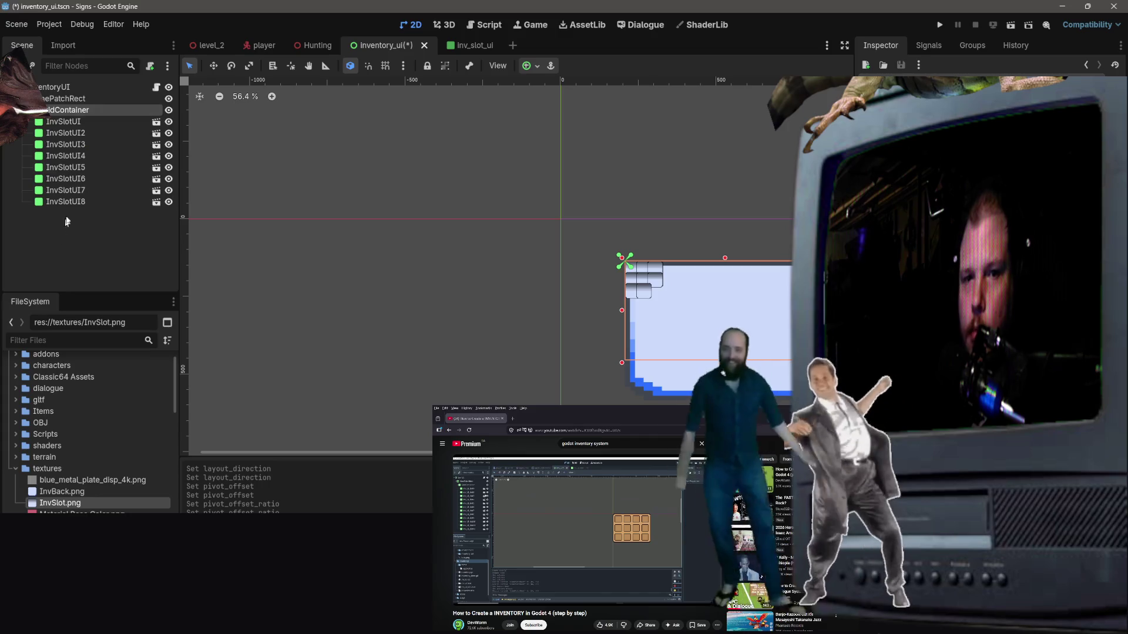
right_click(61, 119)
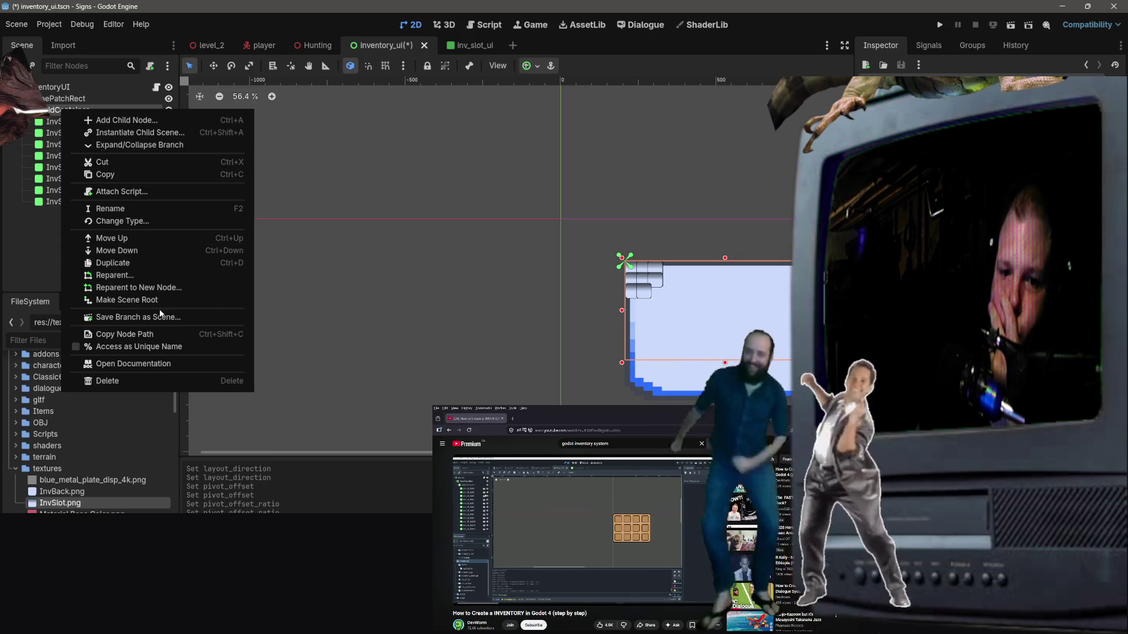
key("ctrl+s")
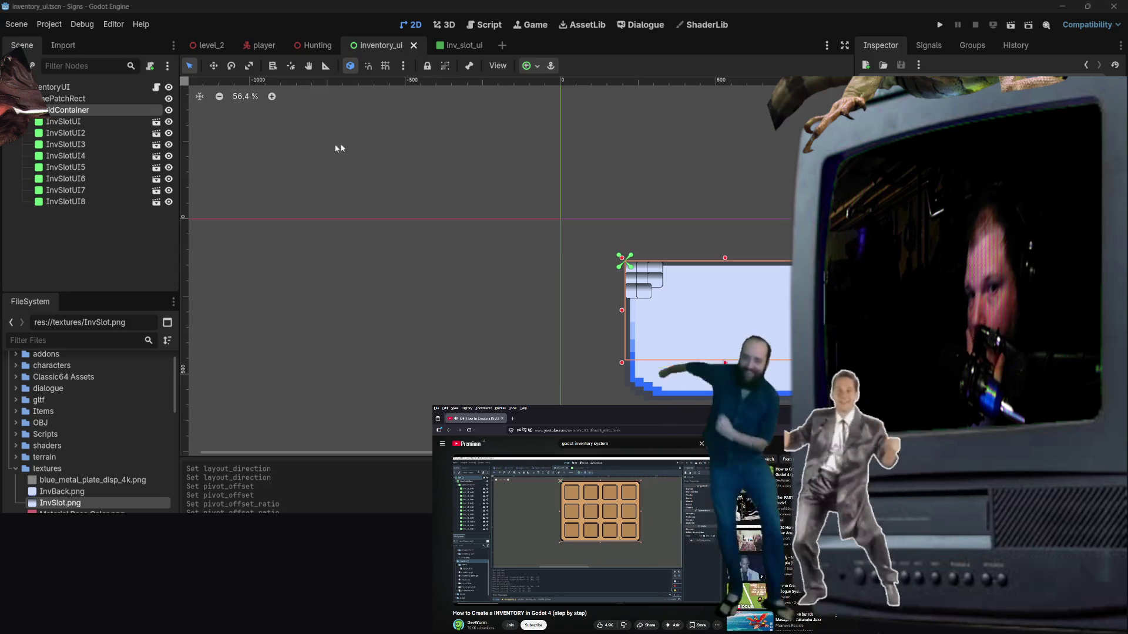
left_click(110, 121)
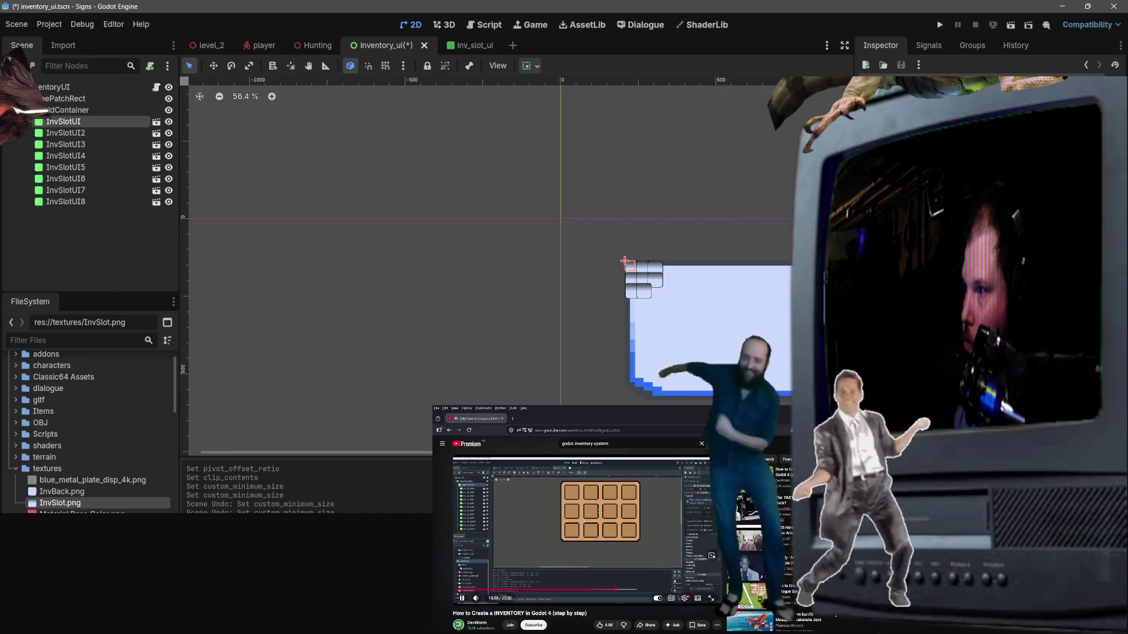
key("ctrl+s")
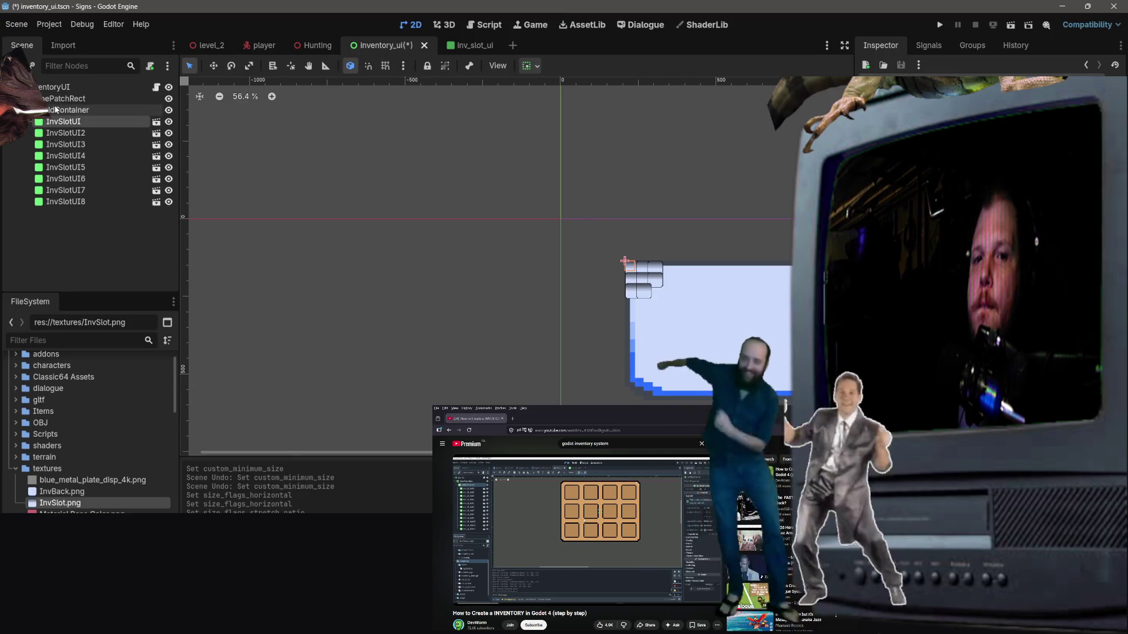
- Give the first InvSlotUI a new size stretch ratio, then undo the oversized slot
left_click(56, 109)
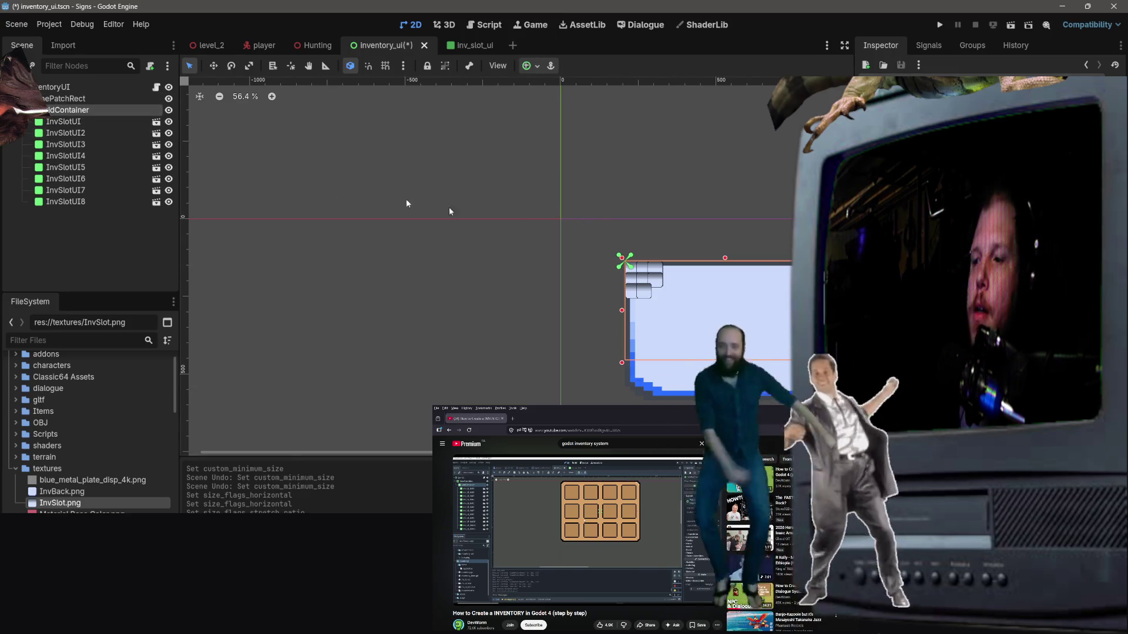
left_click(93, 118)
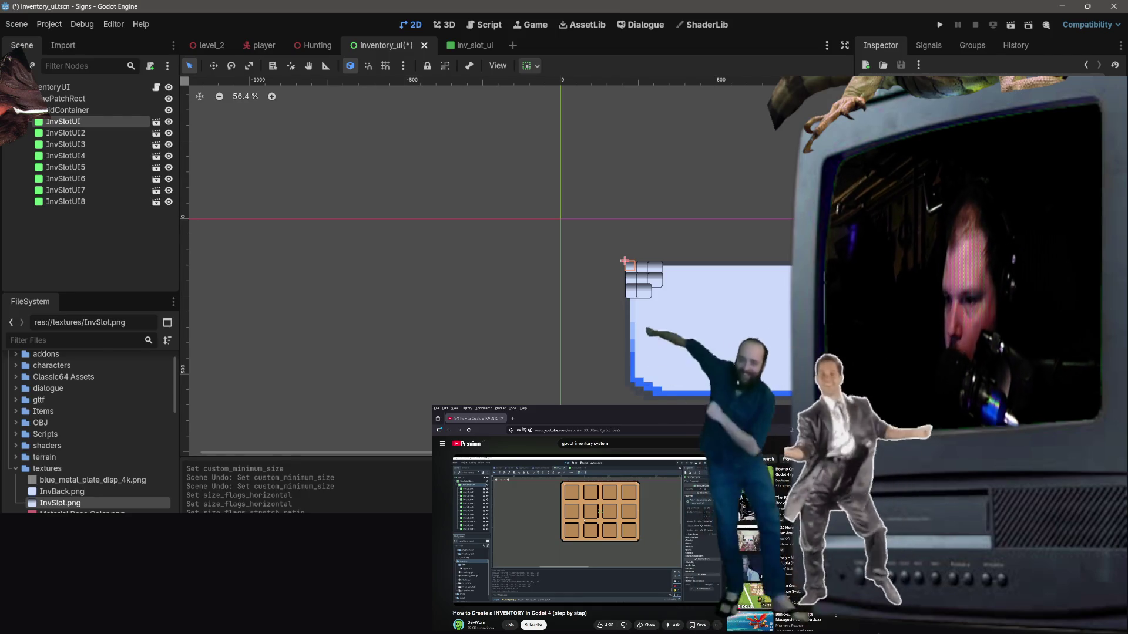
key("Return")
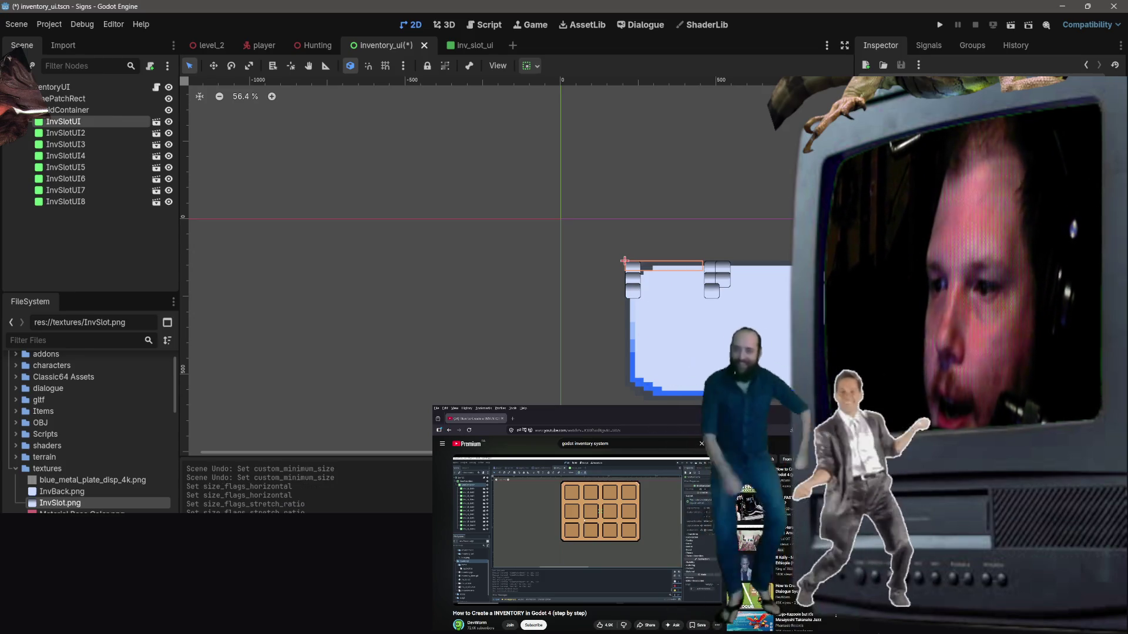
key("Return")
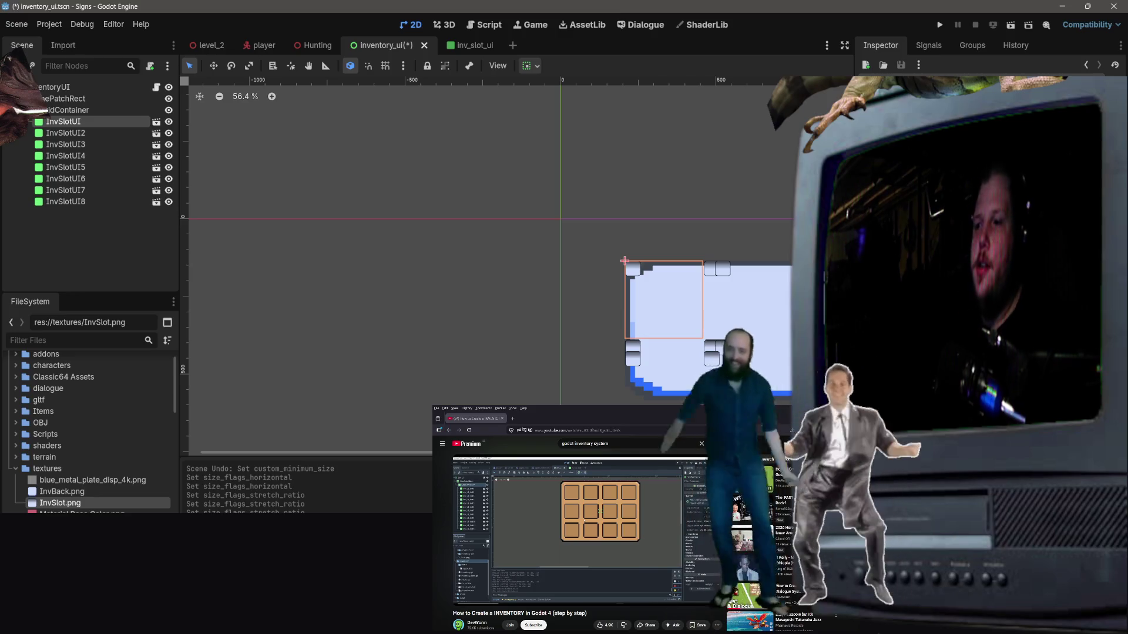
key("ctrl+z")
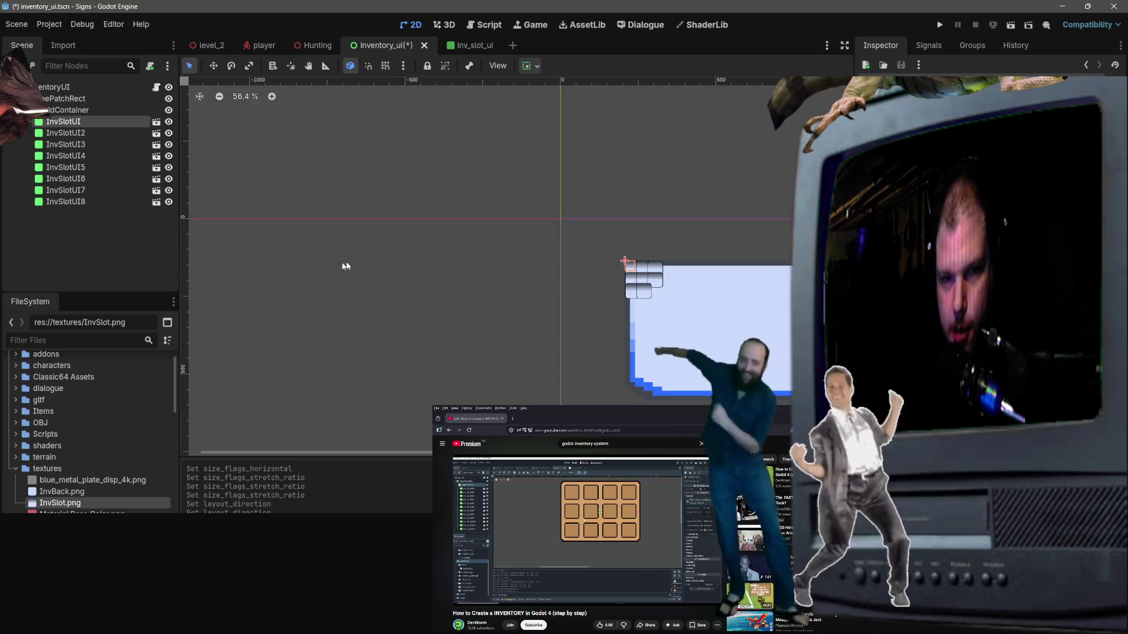
- In inv_slot_ui, step back through the slot's size edits to a 50×50 minimum size and save
left_click(473, 46)
key("ctrl+z")
key("ctrl+s")
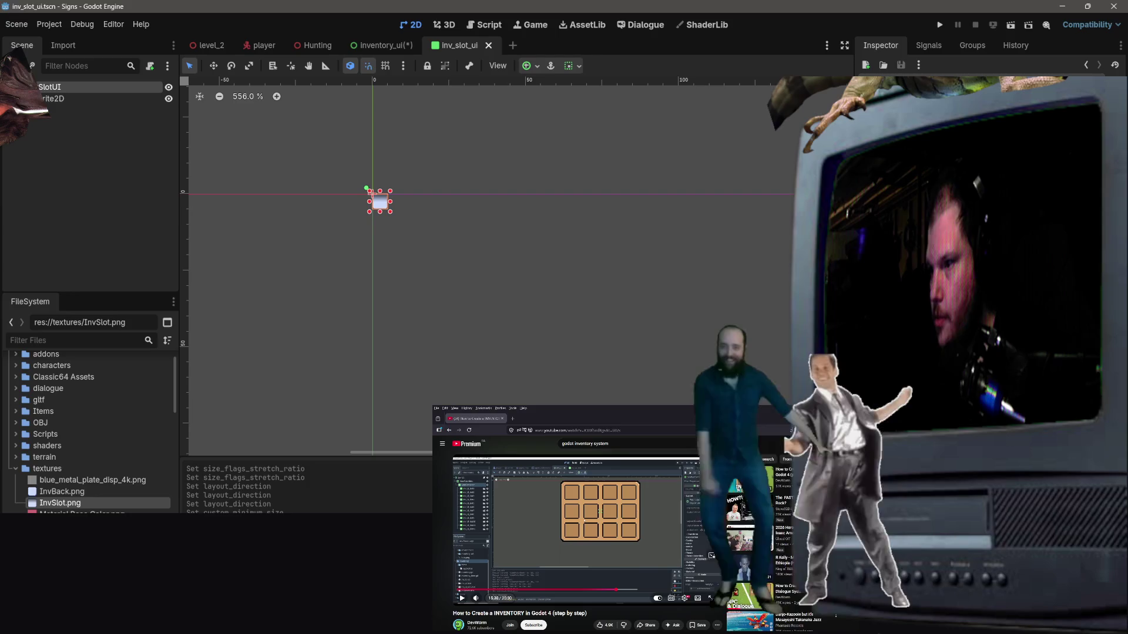
key("ctrl+z")
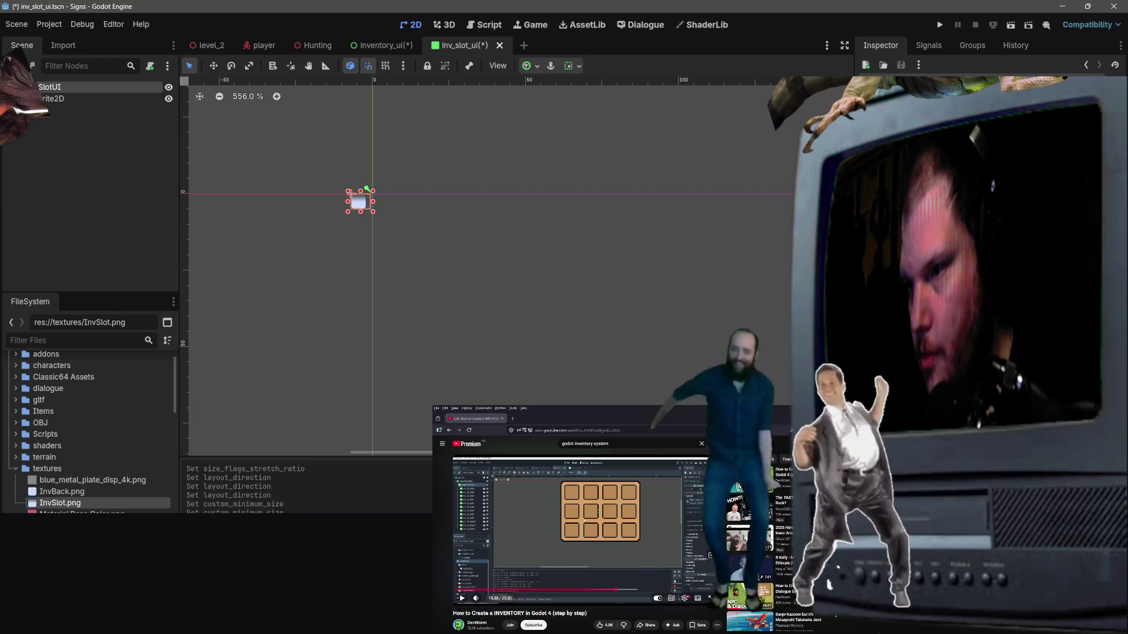
key("ctrl+z")
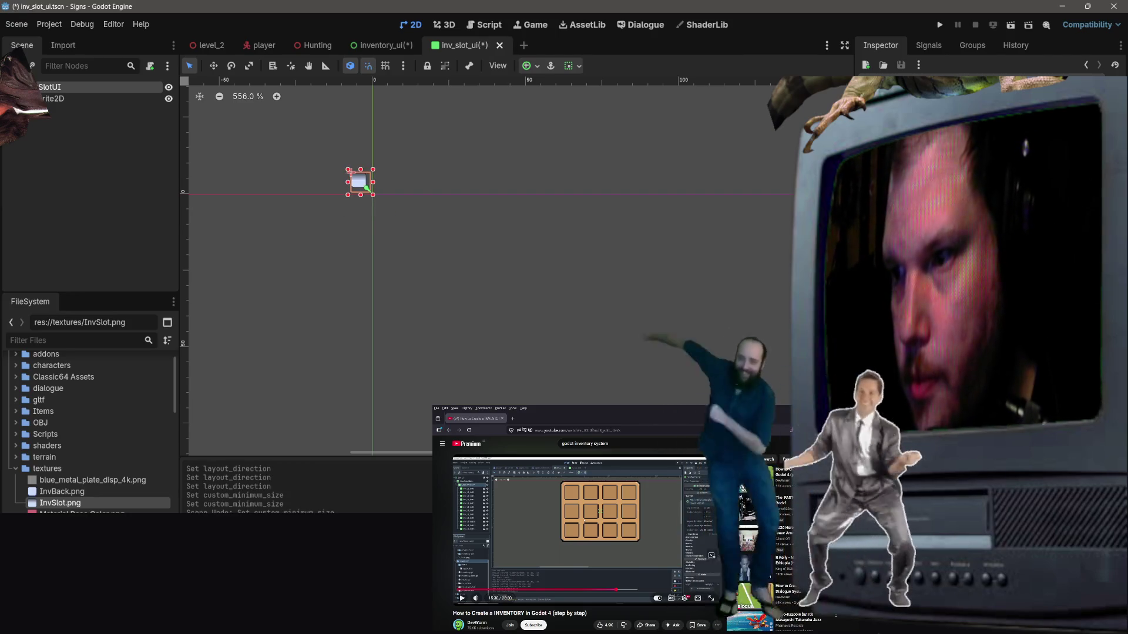
key("ctrl+z")
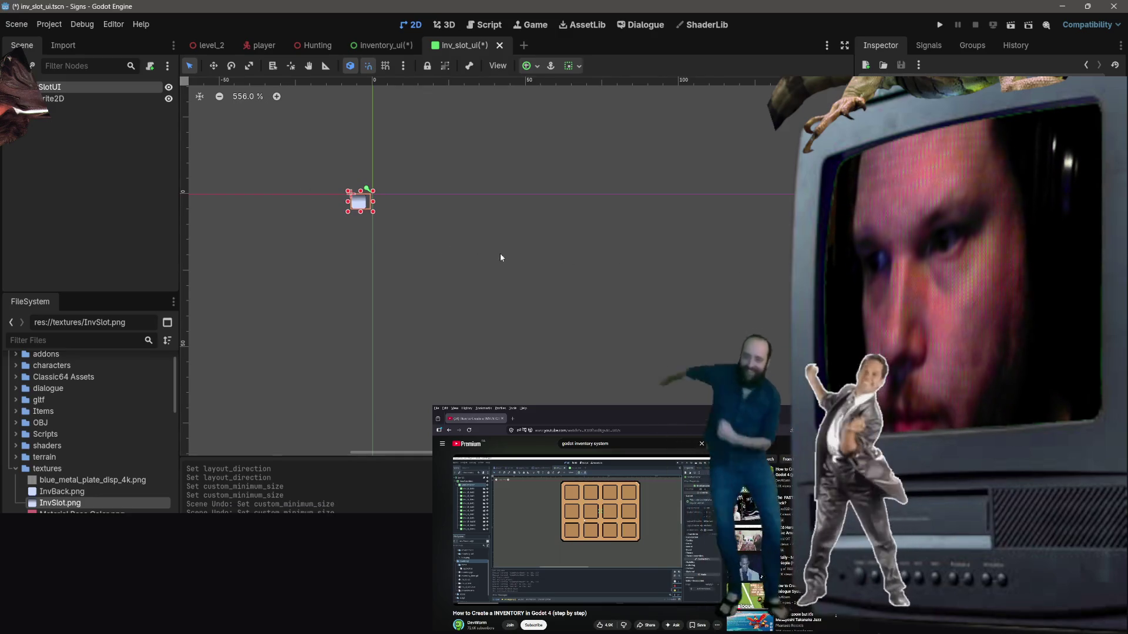
key("ctrl+z")
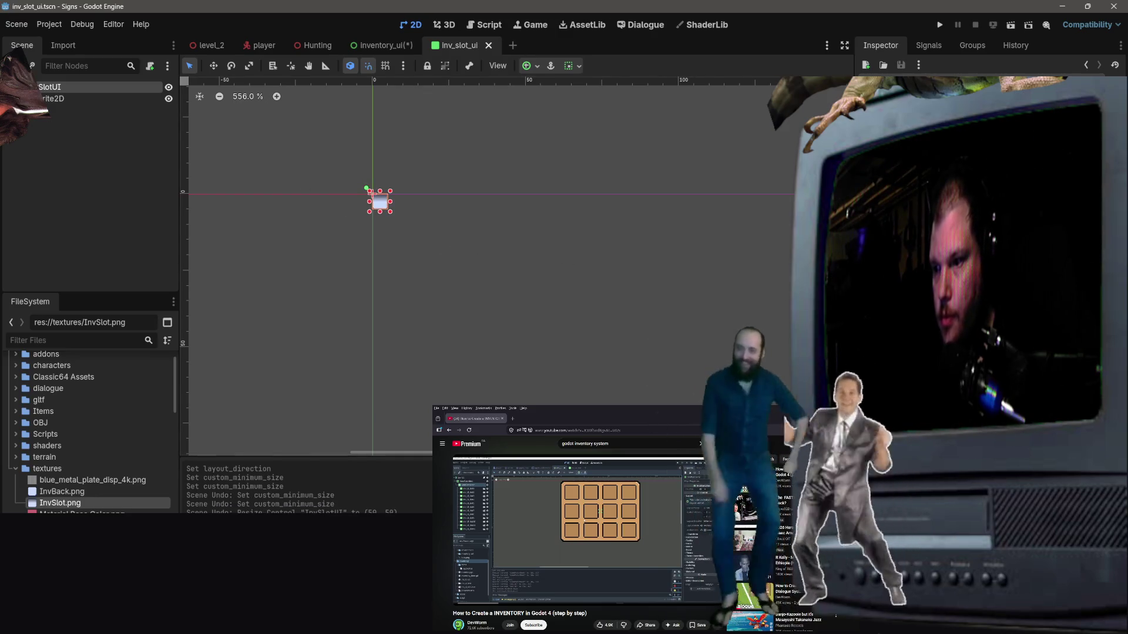
key("ctrl+shift+z")
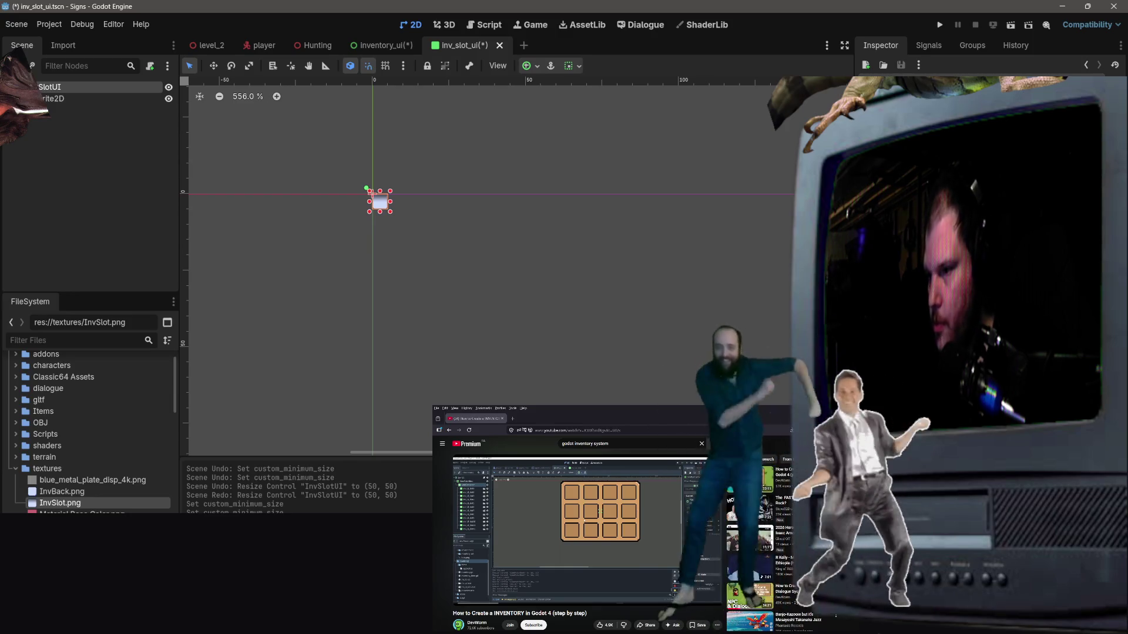
key("ctrl+z")
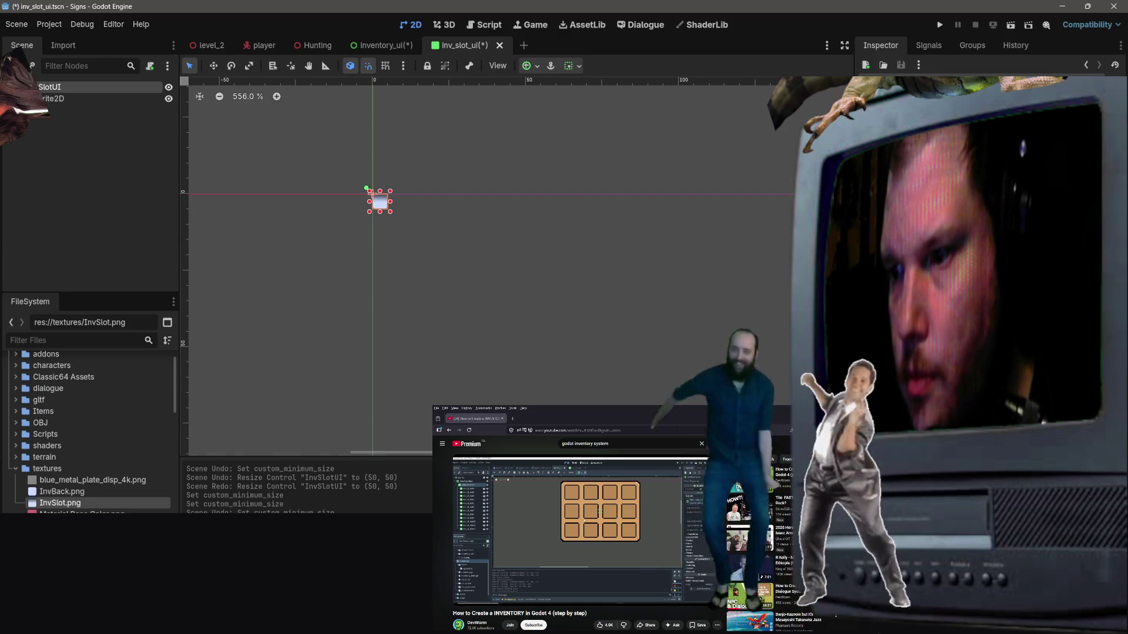
key("ctrl+s")
- Return to the inventory_ui scene and save it
key("ctrl+shift+Tab")
key("ctrl+s")
scroll(505, 302, "up", 4)
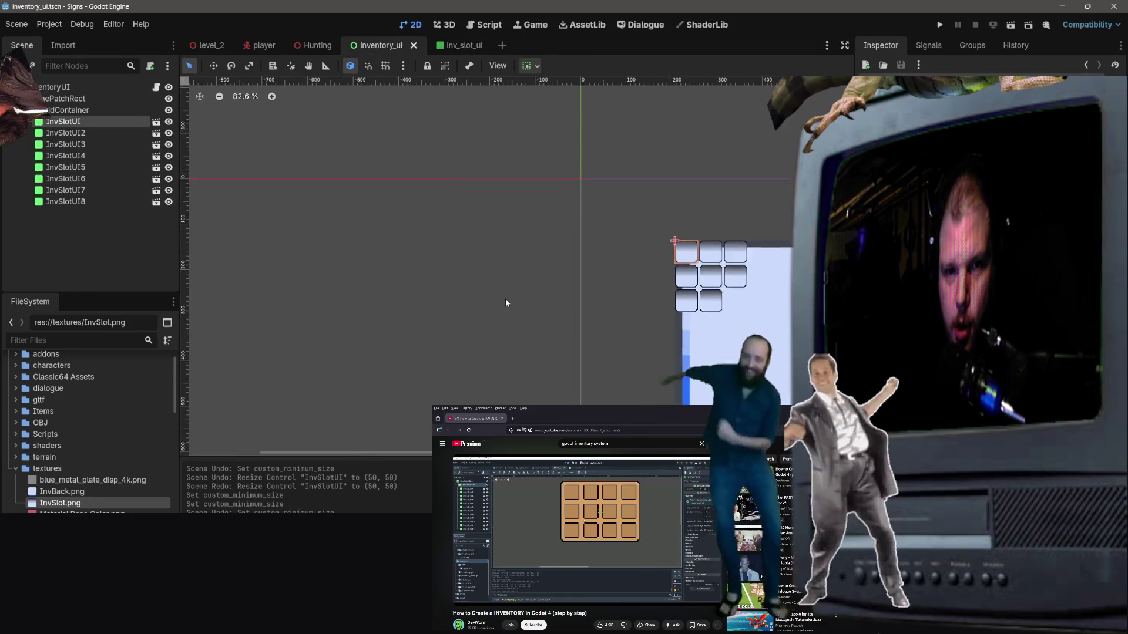
- Move the GridContainer right and down into the middle of the inventory panel
scroll(505, 303, "up", 2)
scroll(495, 275, "right", 5)
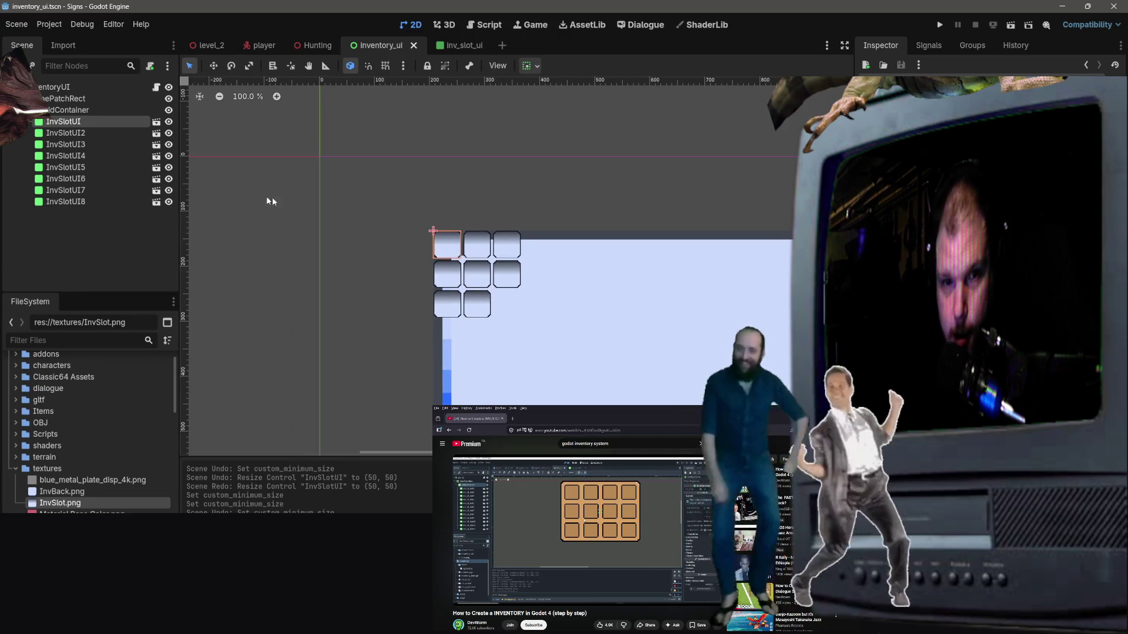
left_click(67, 110)
mouse_move(562, 280)
left_mouse_down()
mouse_move(722, 340)
mouse_move(701, 329)
left_mouse_up()
scroll(540, 176, "down", 2)
mouse_move(581, 255)
left_mouse_down()
mouse_move(731, 285)
mouse_move(663, 286)
mouse_move(726, 289)
mouse_move(681, 285)
left_mouse_up()
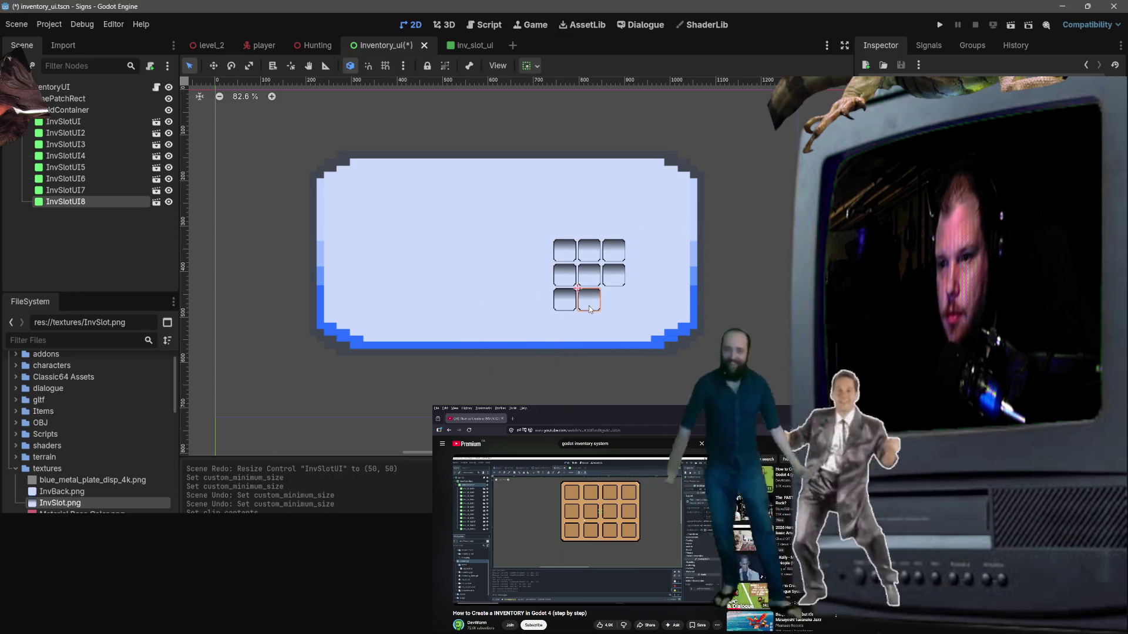
- Step through InvSlotUI to InvSlotUI8 to check each slot's grid position
left_click(124, 122)
left_click(115, 134)
left_click(106, 156)
left_click(95, 167)
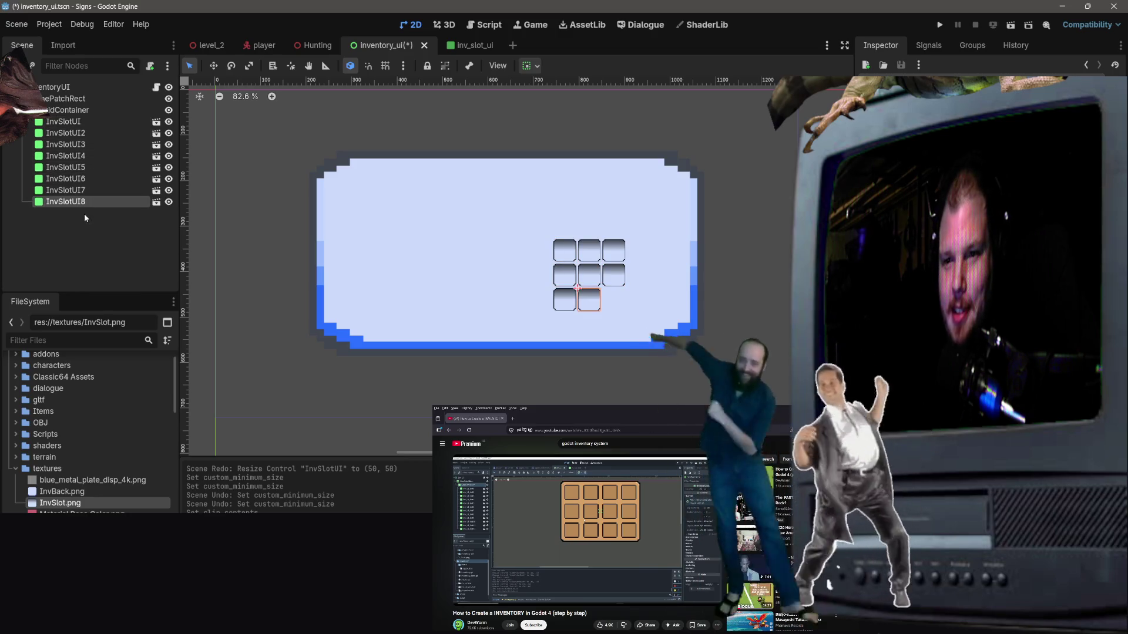
left_click(79, 191)
left_click(79, 123)
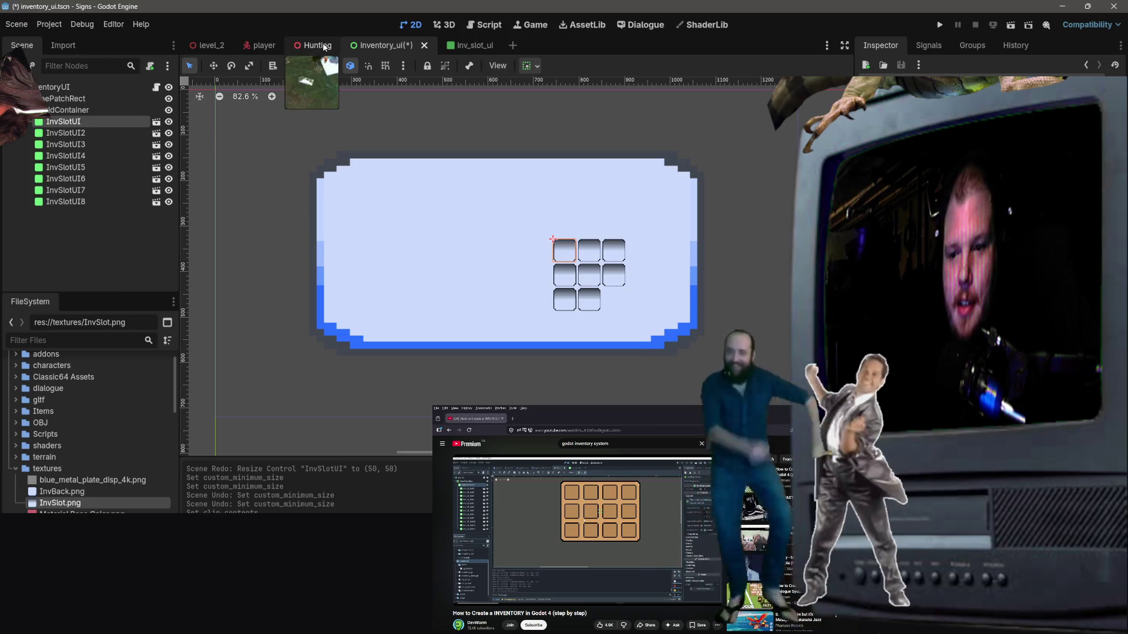
left_click(114, 134)
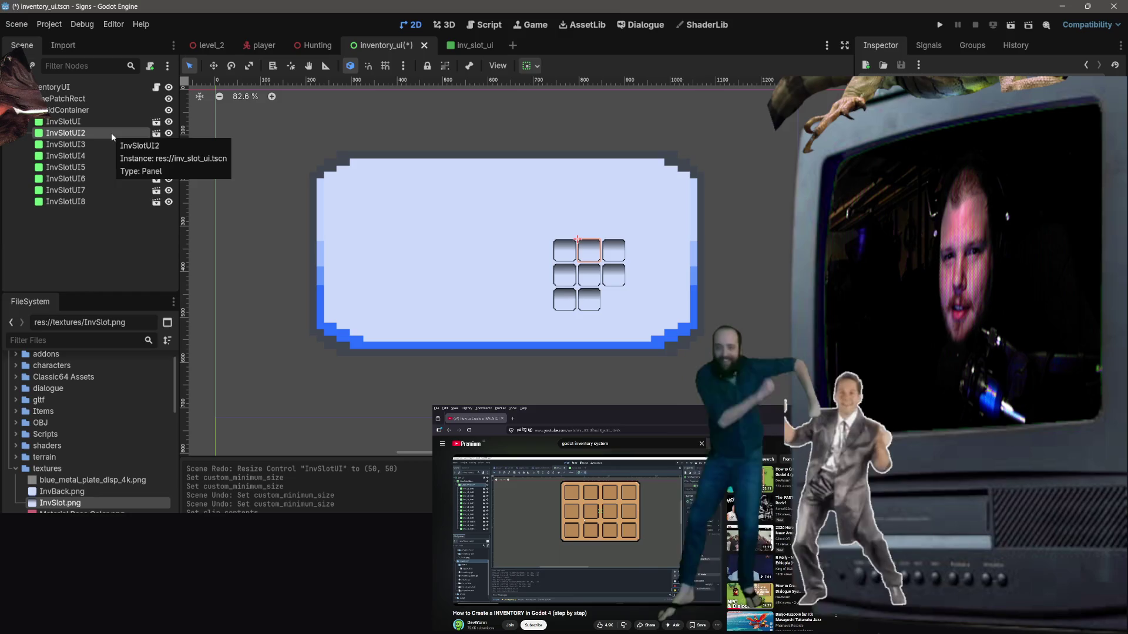
left_click(107, 140)
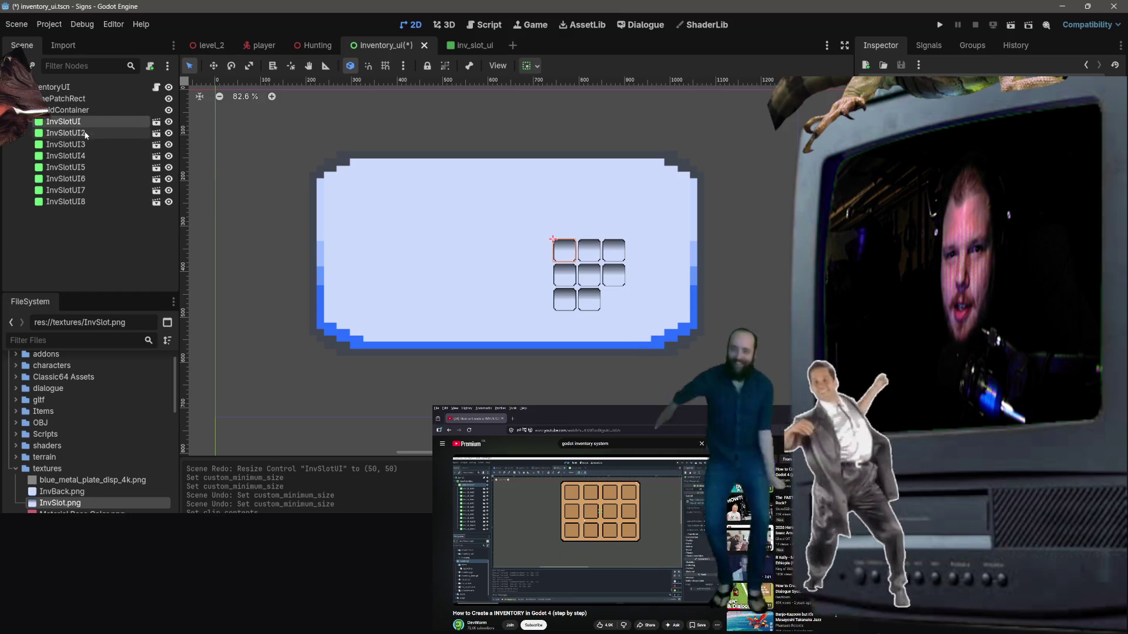
left_click(85, 155)
left_click(84, 168)
left_click(82, 179)
left_click(78, 191)
left_click(77, 202)
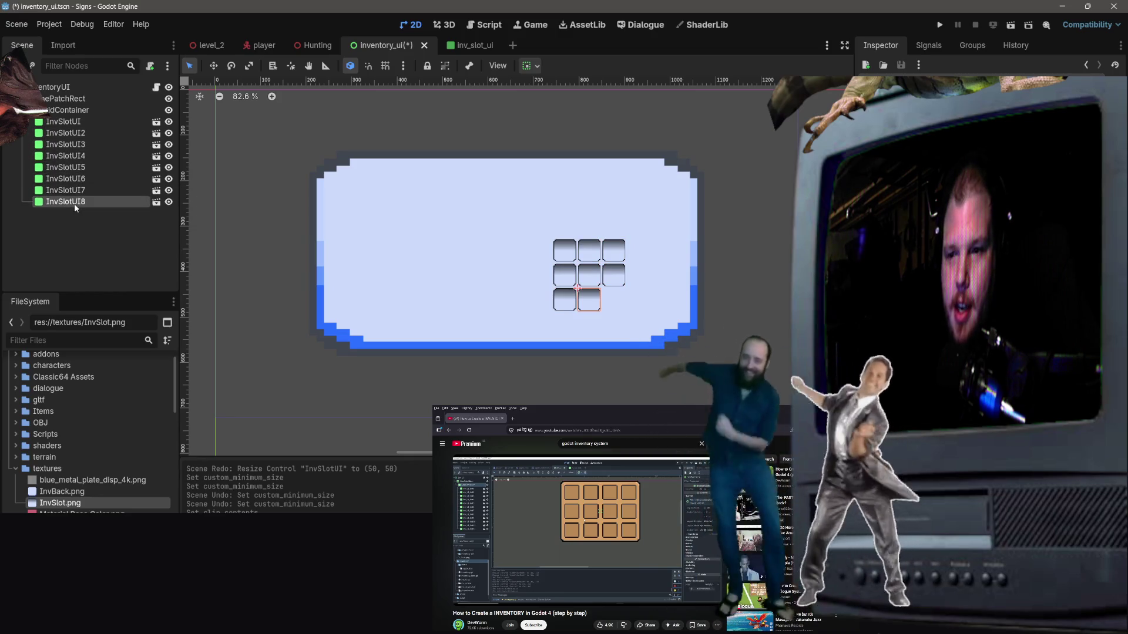
- Recheck the upper slots up to InvSlotUI3 and bring up InvSlotUI8's context menu
left_click(88, 124)
left_click(87, 134)
left_click(87, 144)
right_click(83, 200)
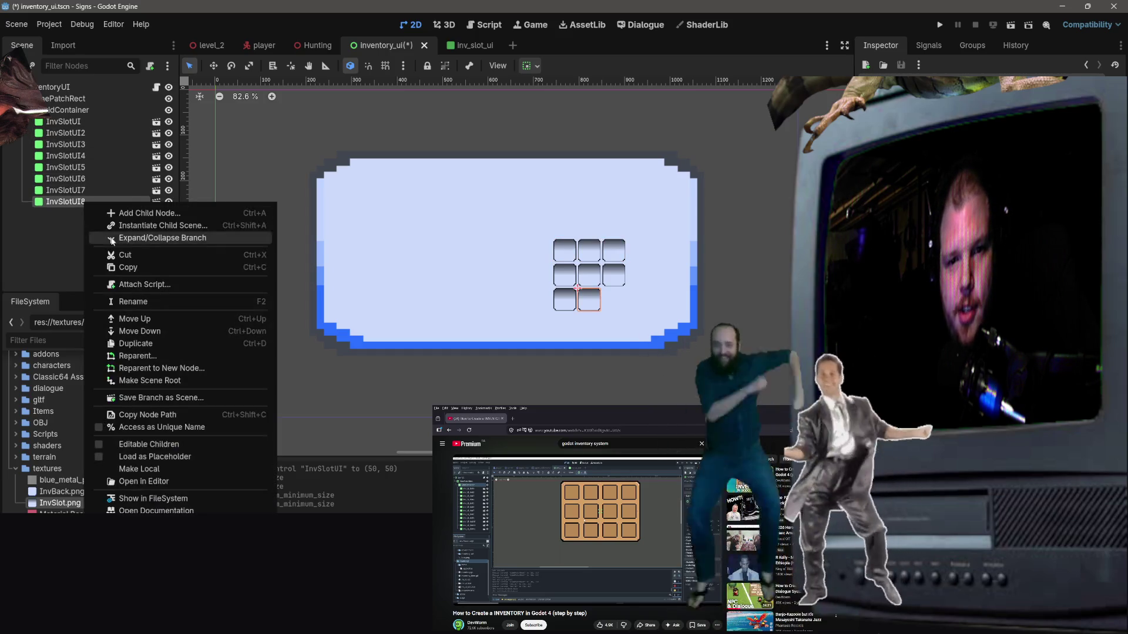
- Duplicate InvSlotUI8 into InvSlotUI9, undo the grid's anchor preset, and shrink the grid to fit
left_click(156, 338)
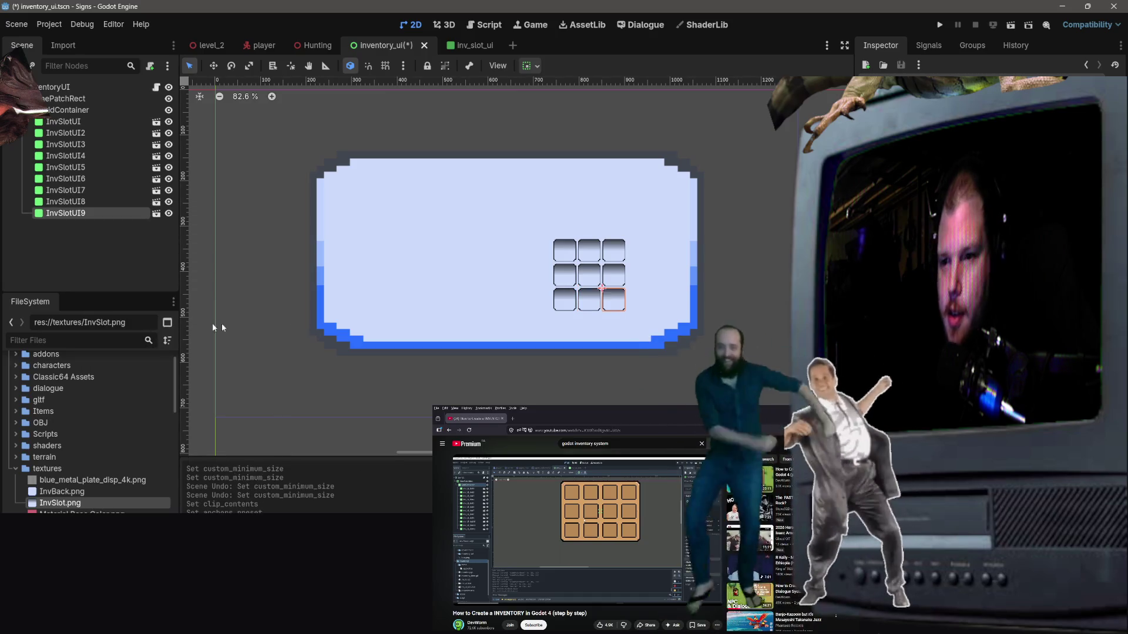
left_click(564, 274)
key("ctrl+z")
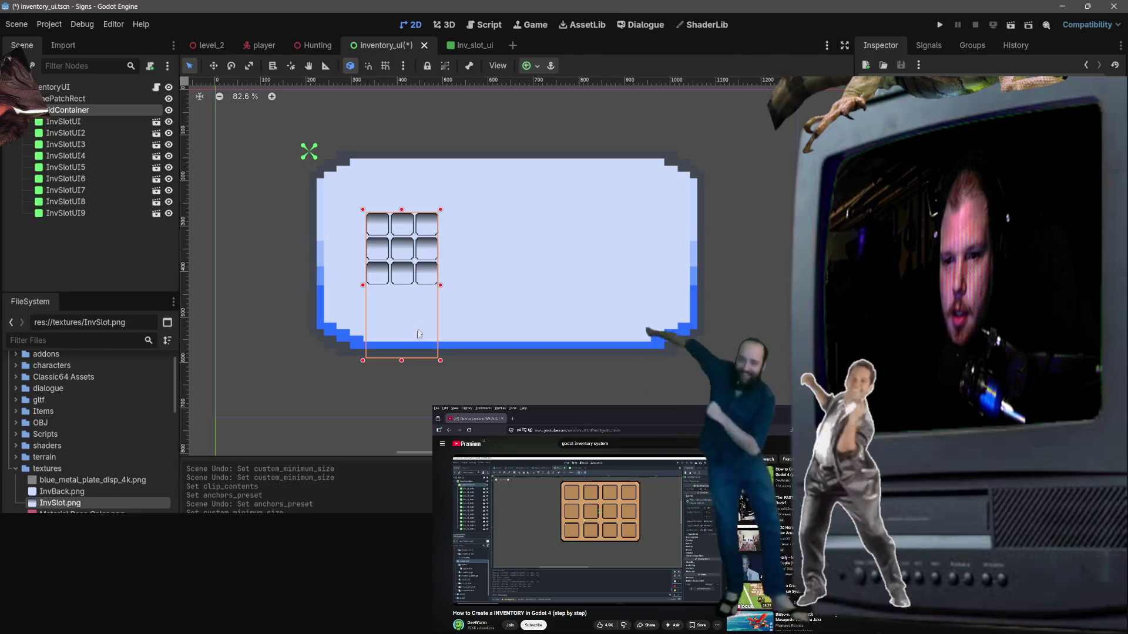
left_click_drag(403, 315, 445, 299)
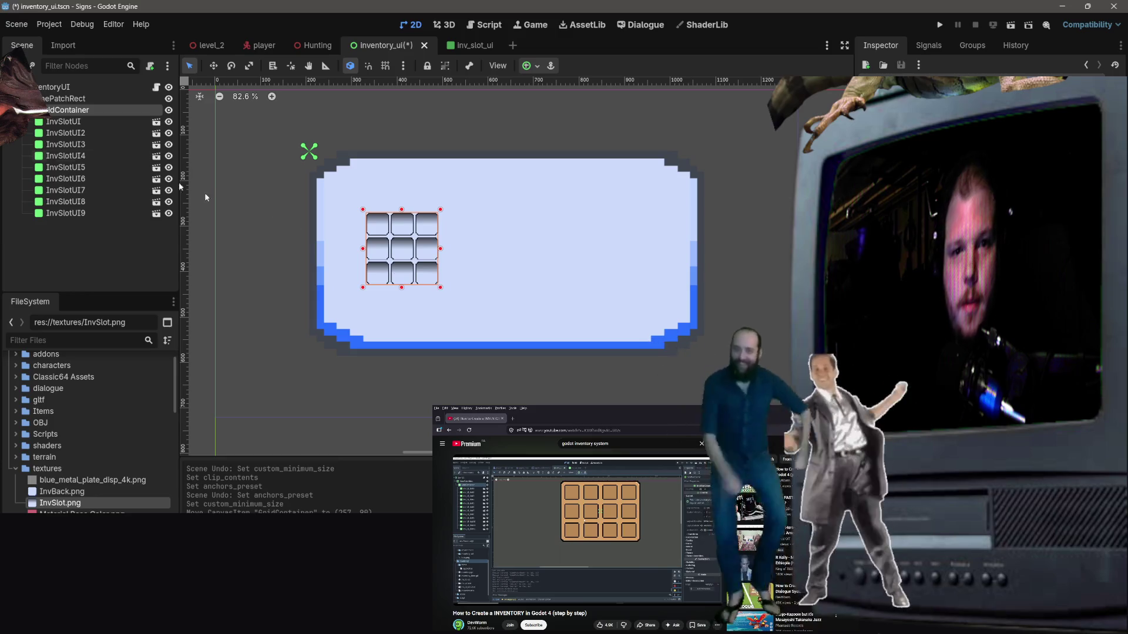
- Try narrowing the panel and resizing the GridContainer, undoing the panel change
left_click(65, 99)
left_click(63, 121)
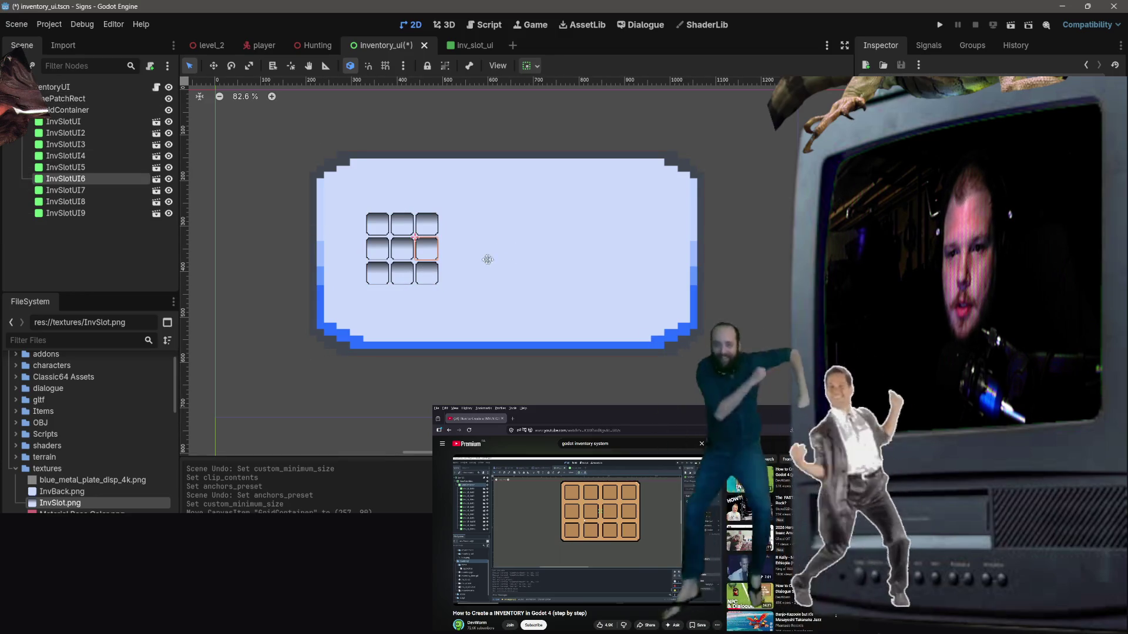
left_click(54, 99)
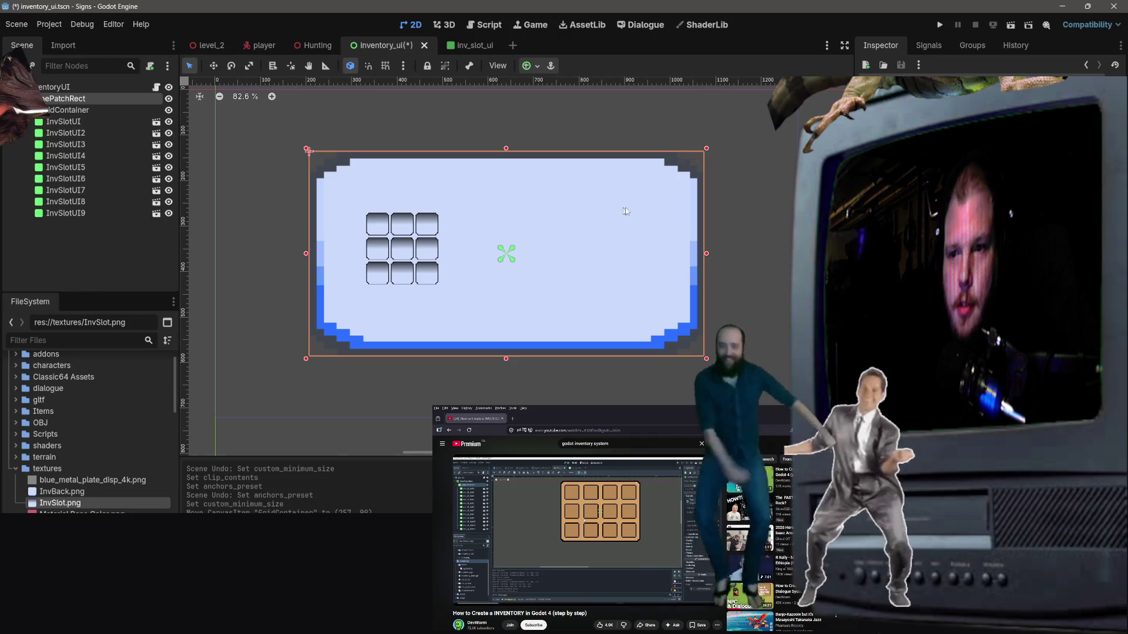
left_click_drag(705, 253, 537, 248)
key("ctrl+z")
left_click(64, 110)
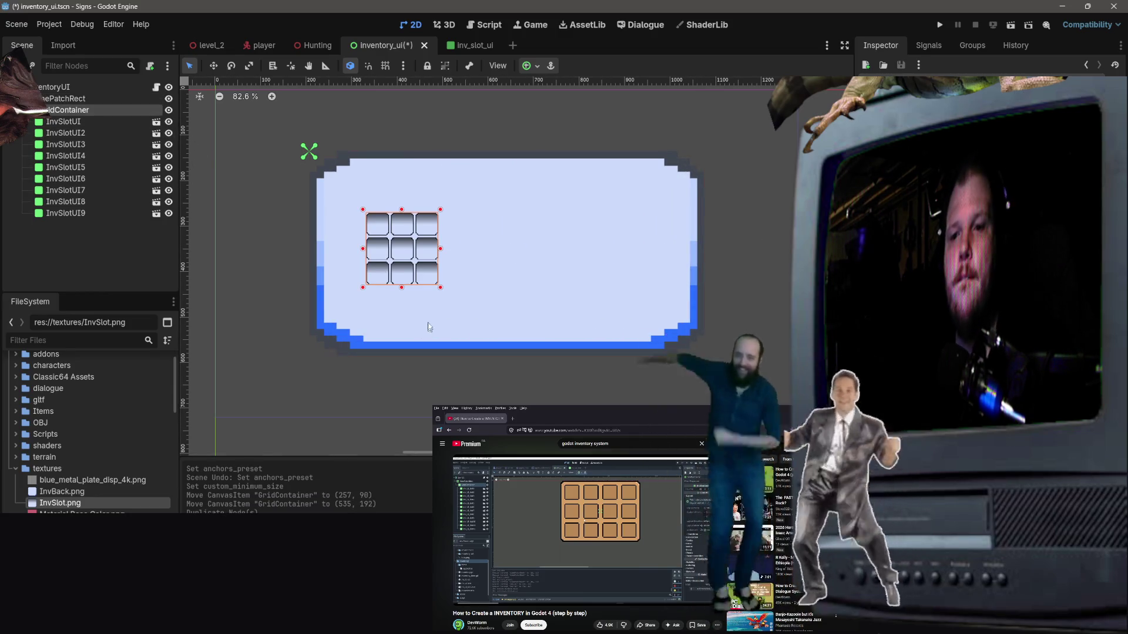
mouse_move(442, 289)
left_mouse_down()
mouse_move(476, 314)
mouse_move(441, 288)
mouse_move(440, 360)
left_mouse_up()
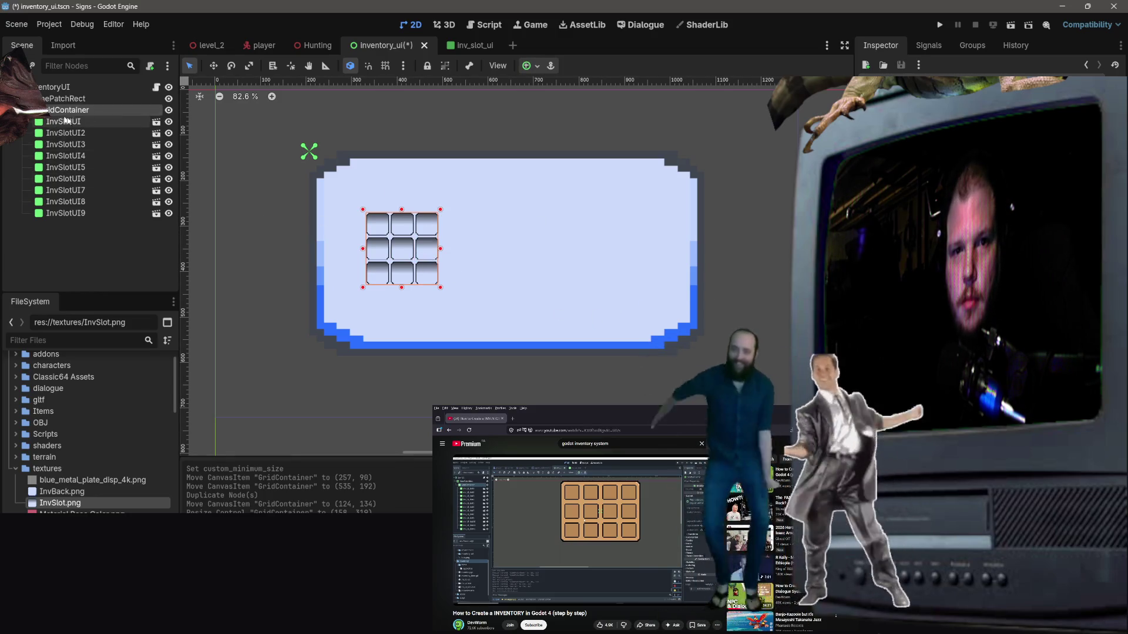
- Center the slot grid and shrink the NinePatchRect panel to frame the 3×3 grid snugly
left_click(531, 65)
left_click(560, 122)
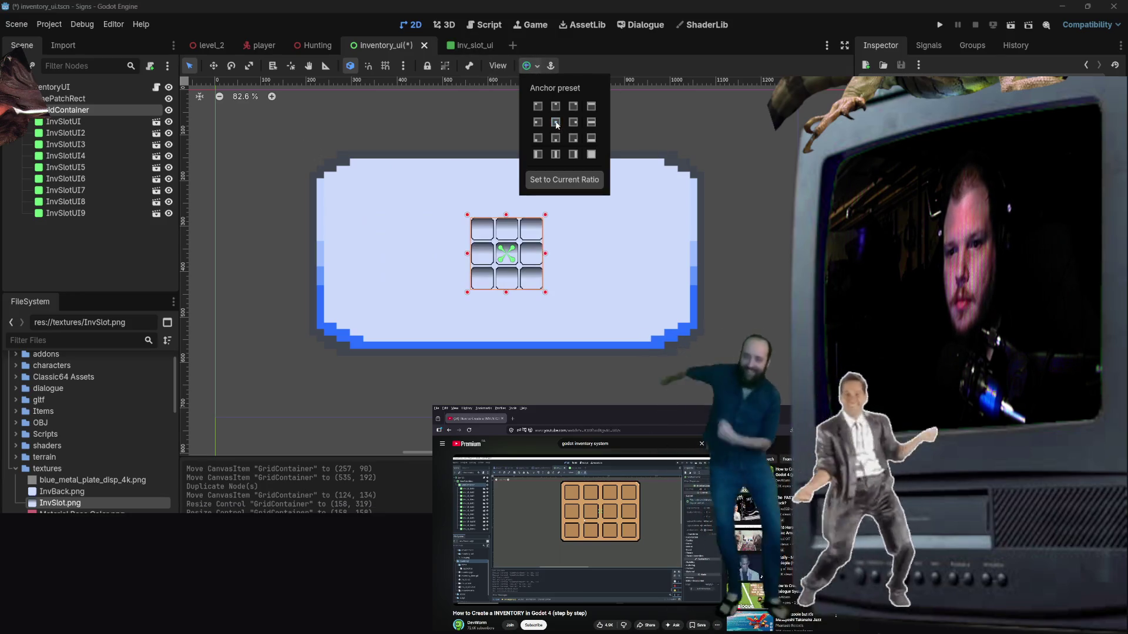
left_click(642, 315)
left_click(605, 249)
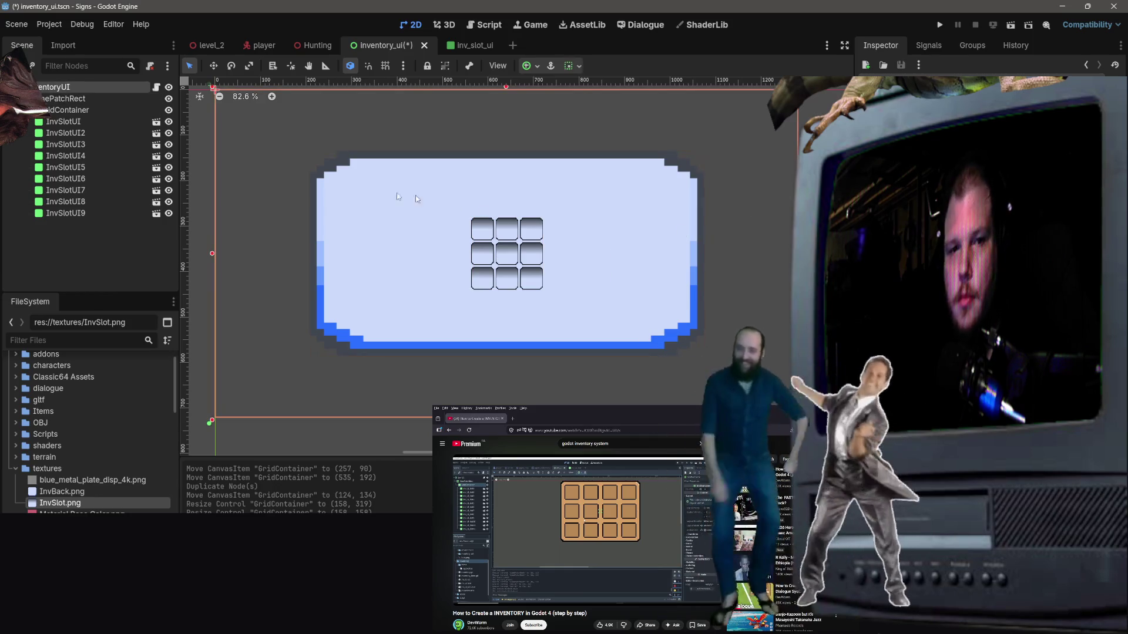
left_click_drag(566, 235, 573, 232)
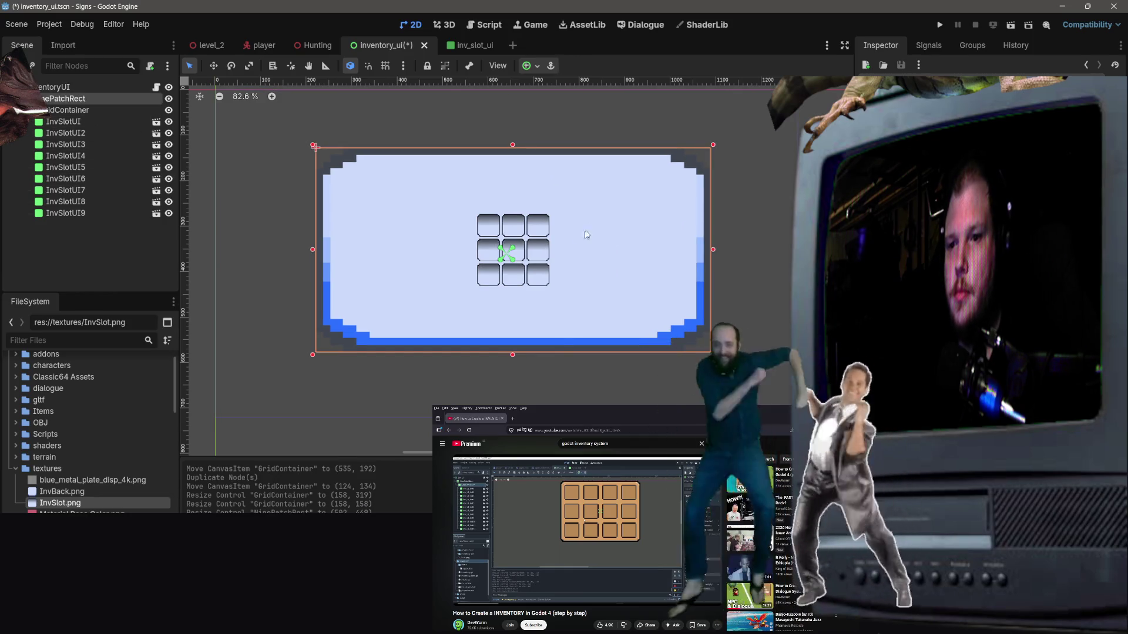
key("ctrl+z")
left_click_drag(740, 241, 459, 235)
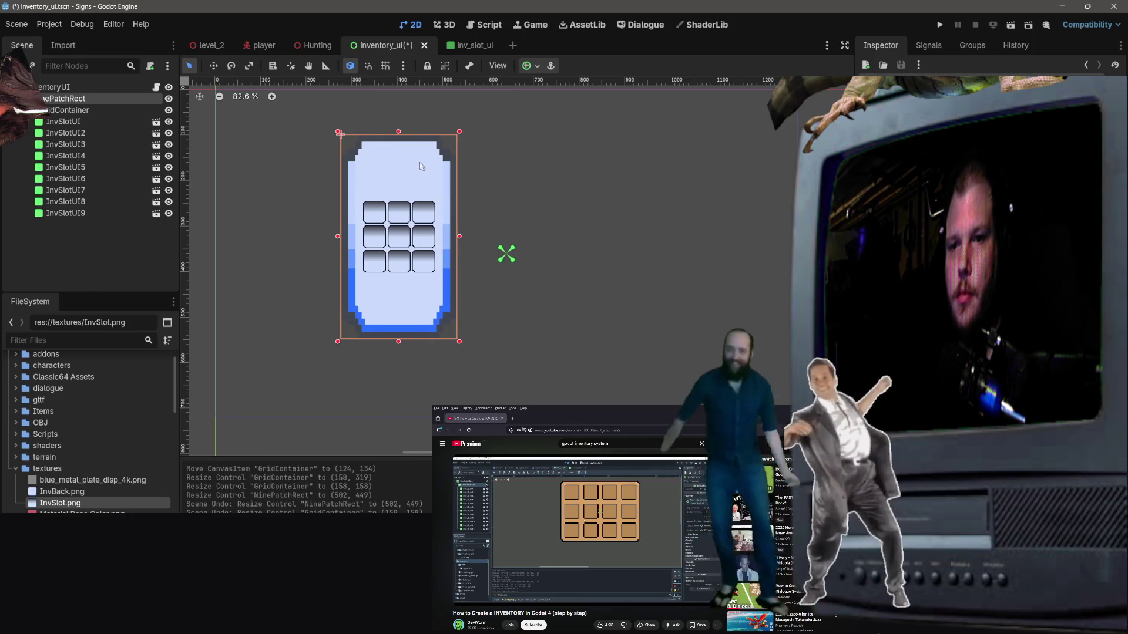
mouse_move(399, 132)
left_mouse_down()
mouse_move(409, 241)
mouse_move(410, 211)
left_mouse_up()
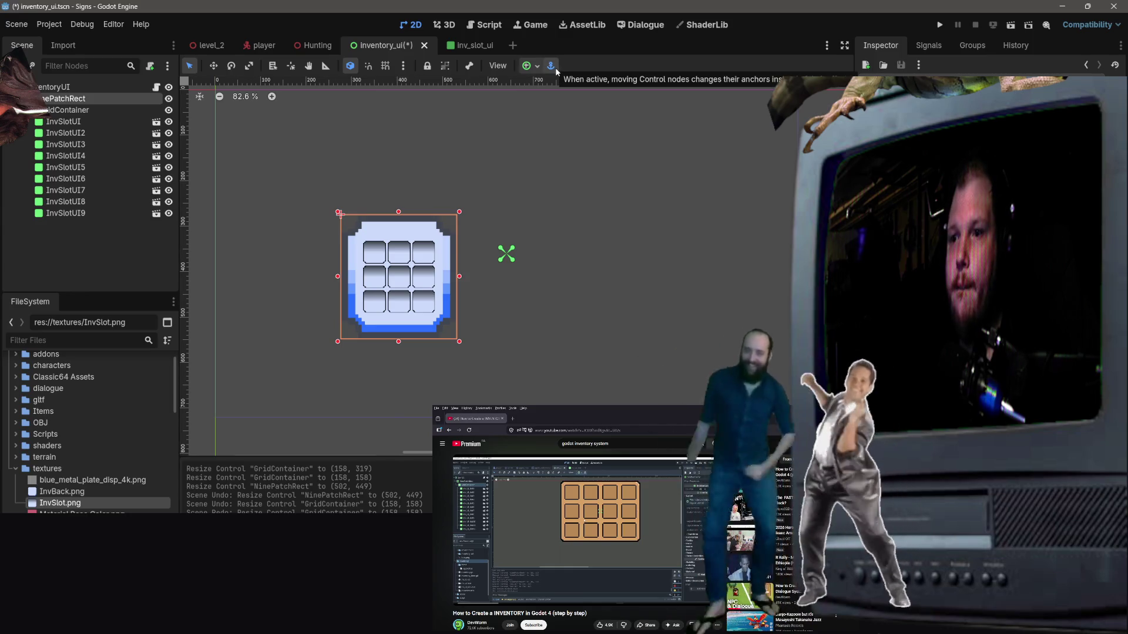
- Anchor the inventory panel to the screen centre and save inventory_ui
left_click(537, 66)
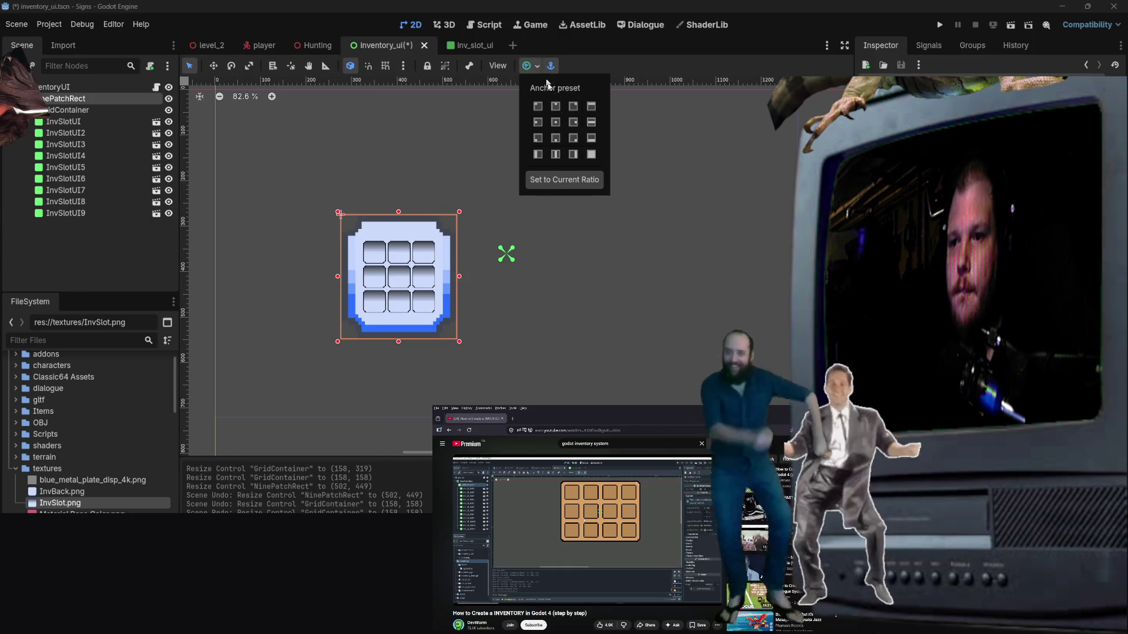
left_click(558, 122)
scroll(633, 255, "down", 4)
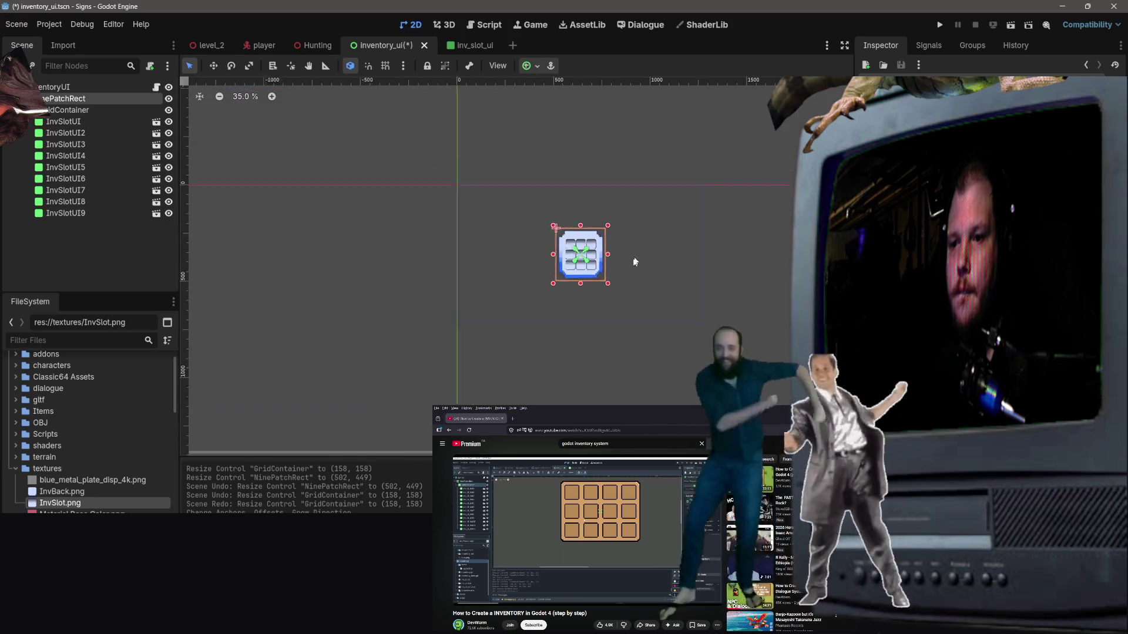
left_click(675, 258)
scroll(726, 284, "up", 2)
scroll(725, 284, "up", 3)
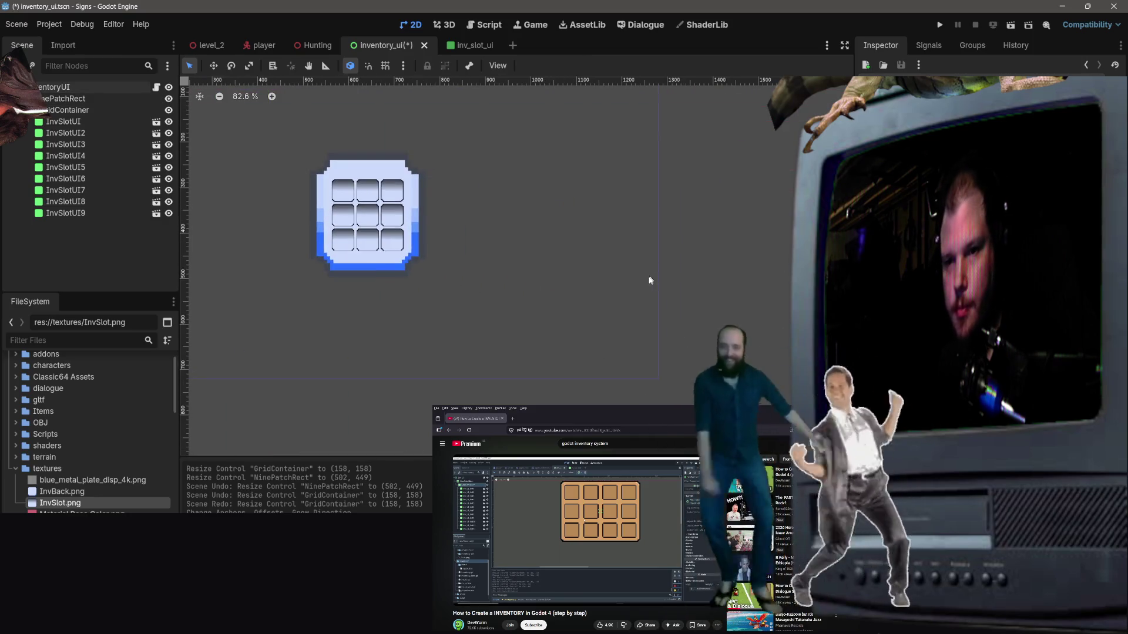
key("ctrl+s")
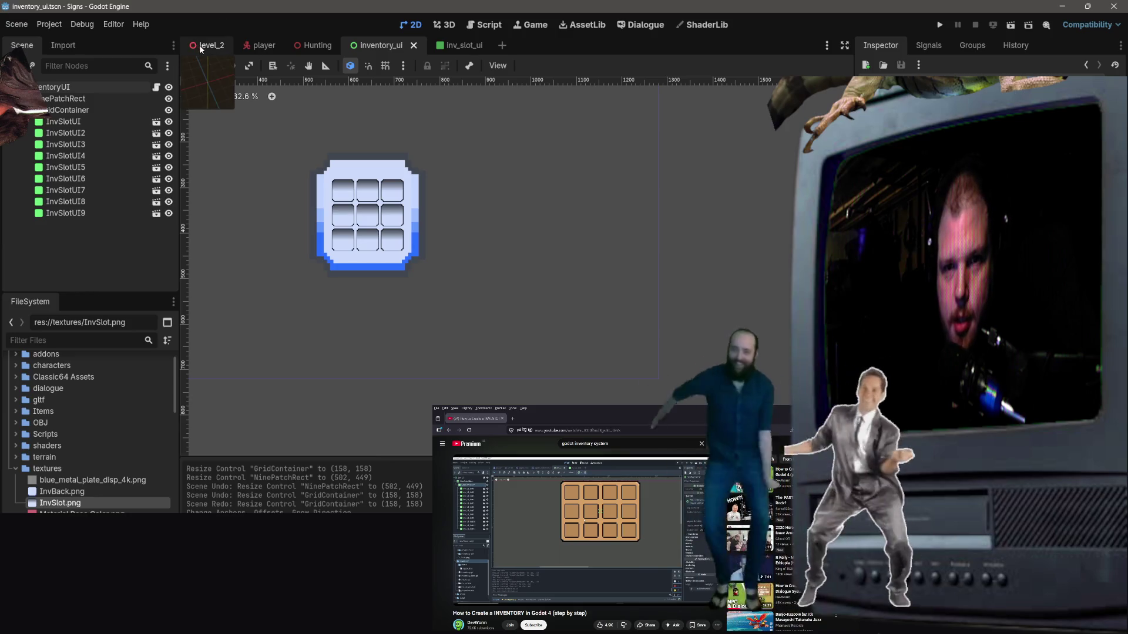
- Run level_2, toggle the inventory open and closed with the I key, then stop the game
left_click(209, 49)
key("F6")
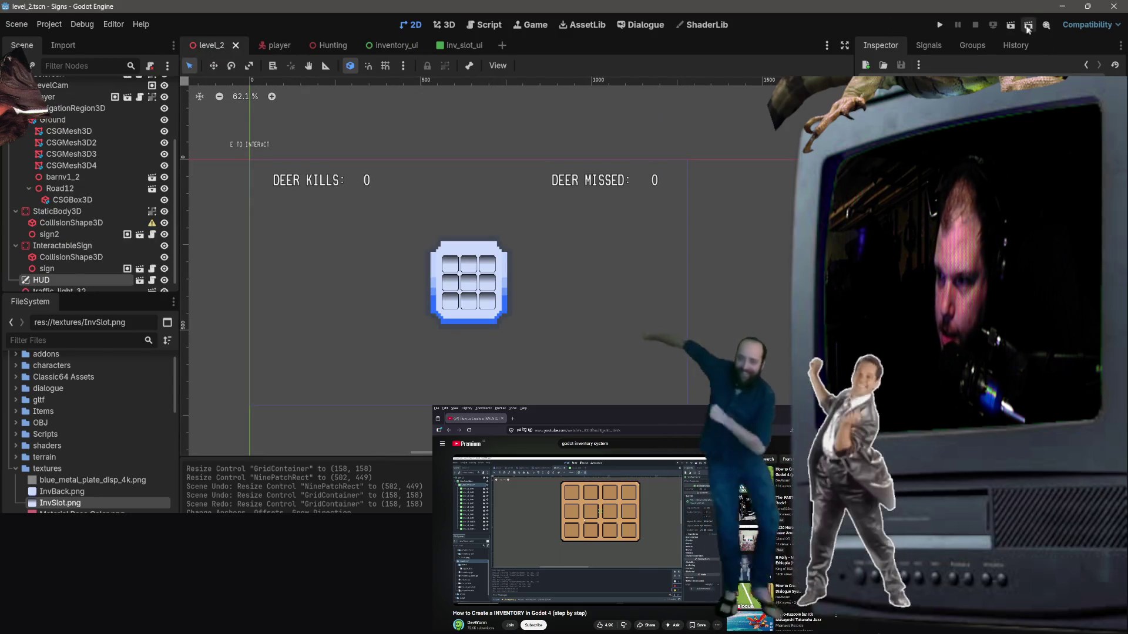
key("i")
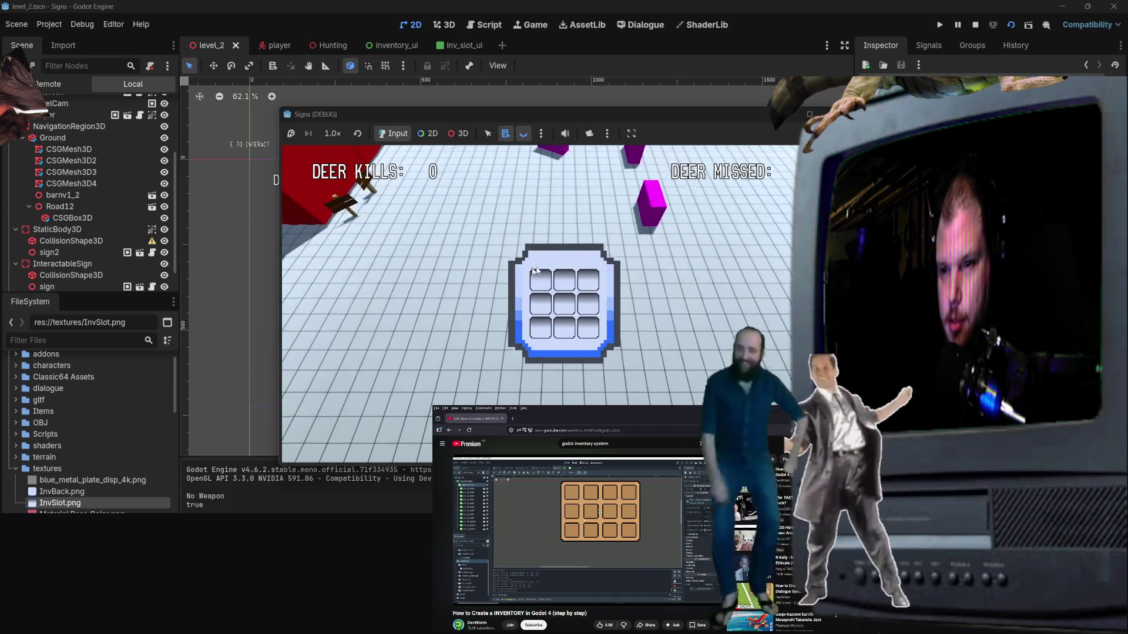
key("i")
key("i")
key("i")
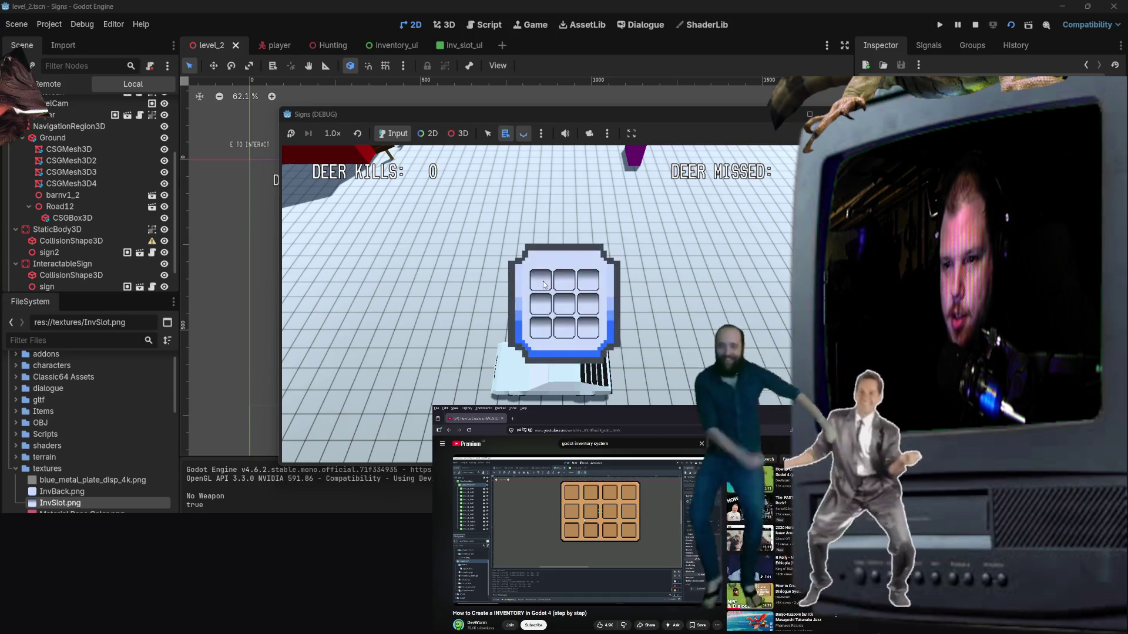
key("i")
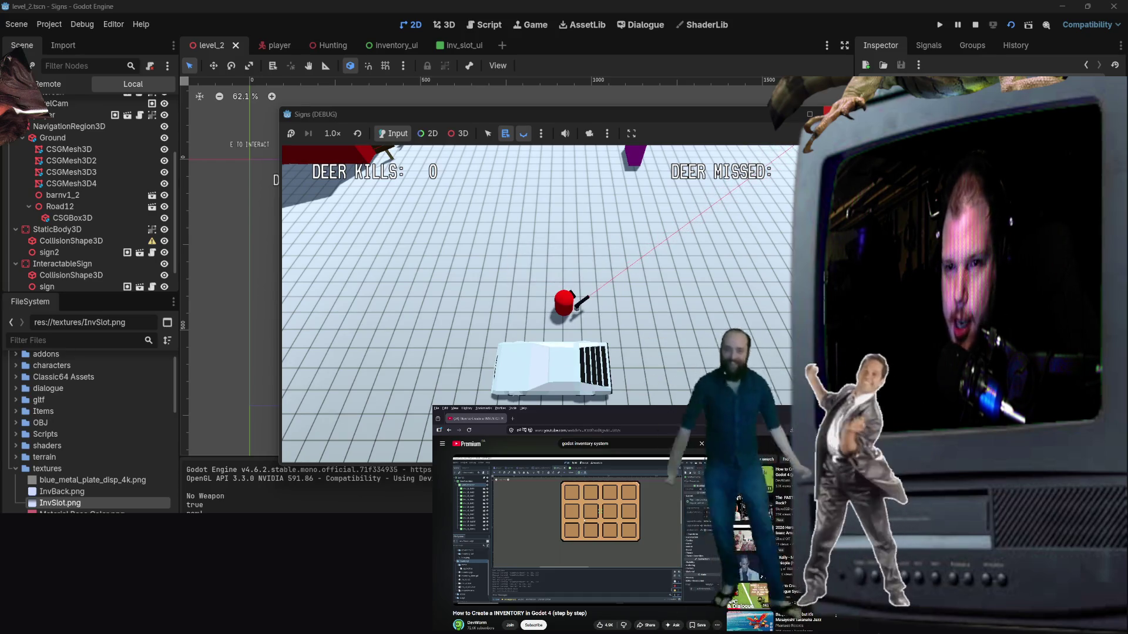
key("F8")
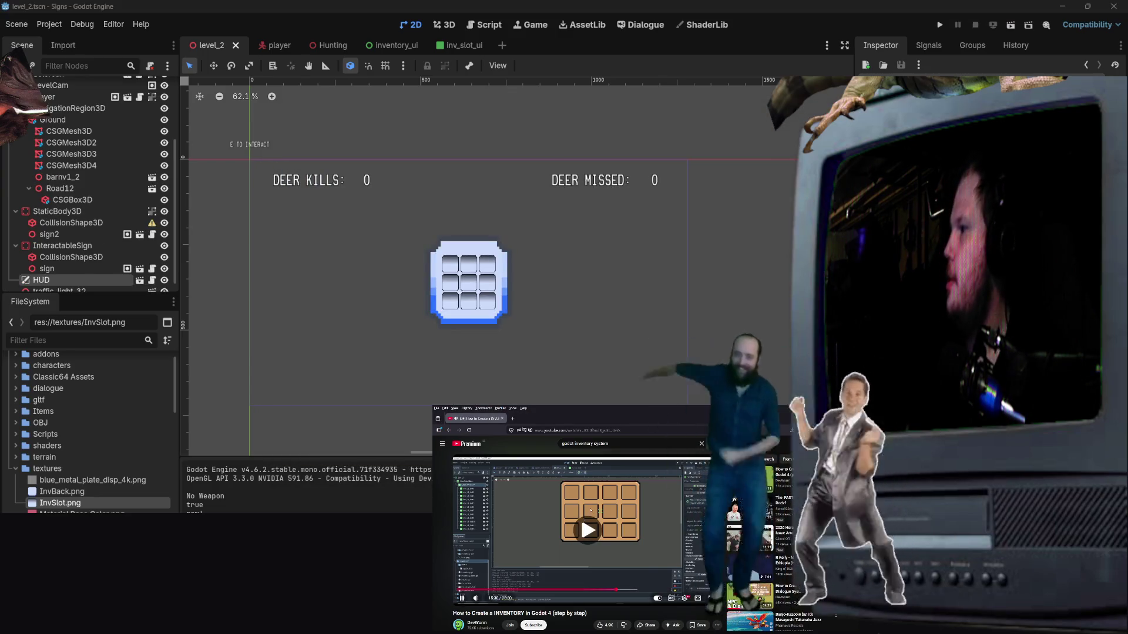
left_click(589, 516)
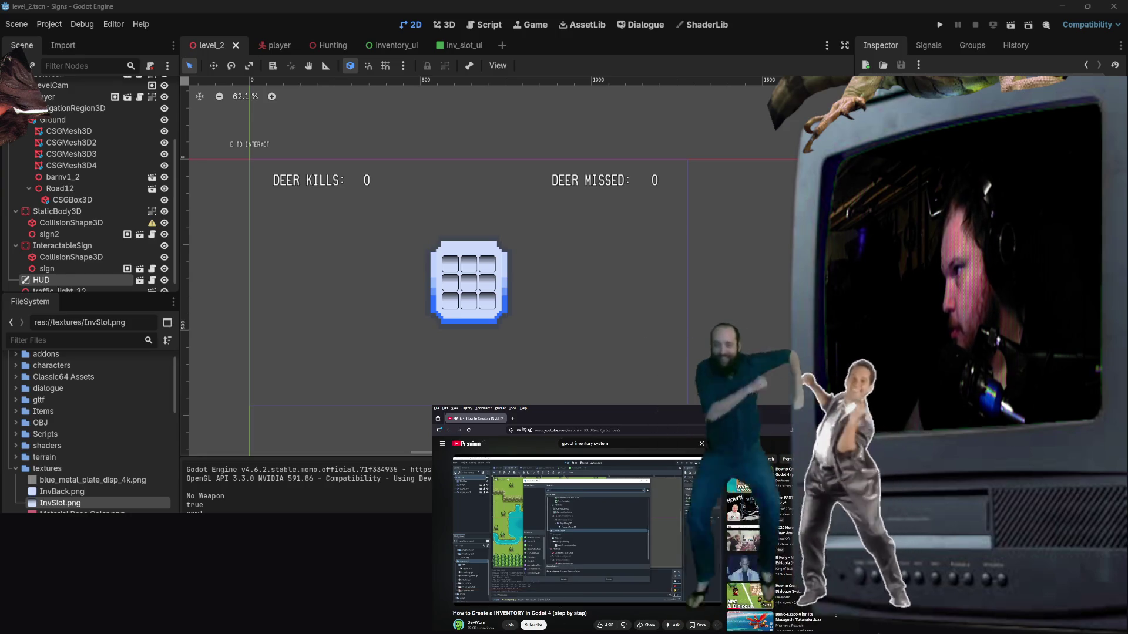
left_click(634, 590)
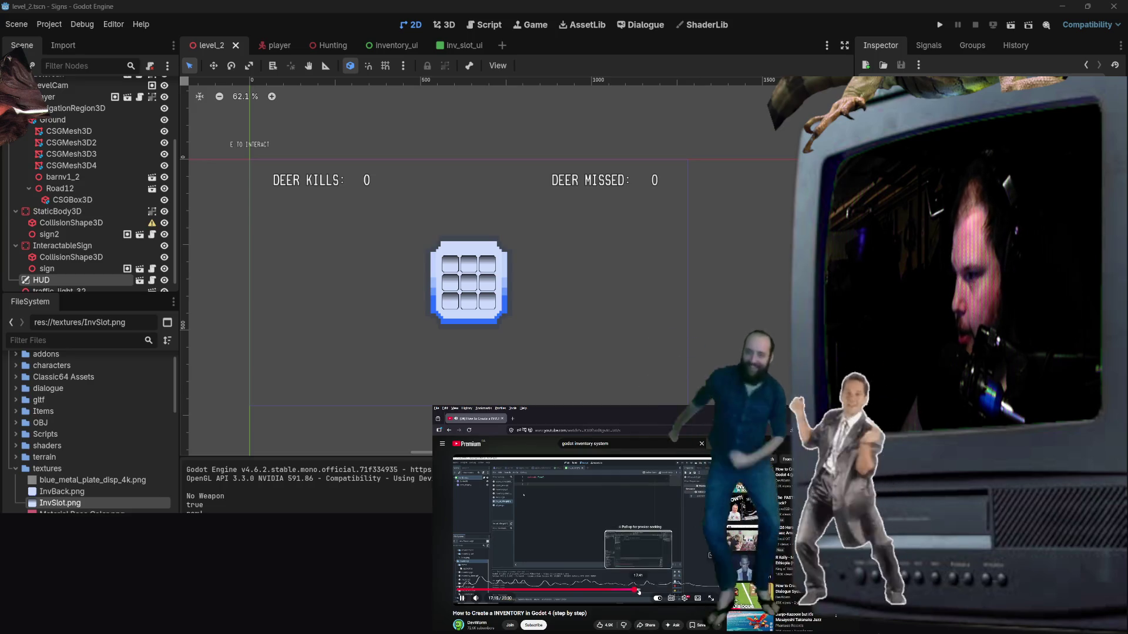
left_click(639, 590)
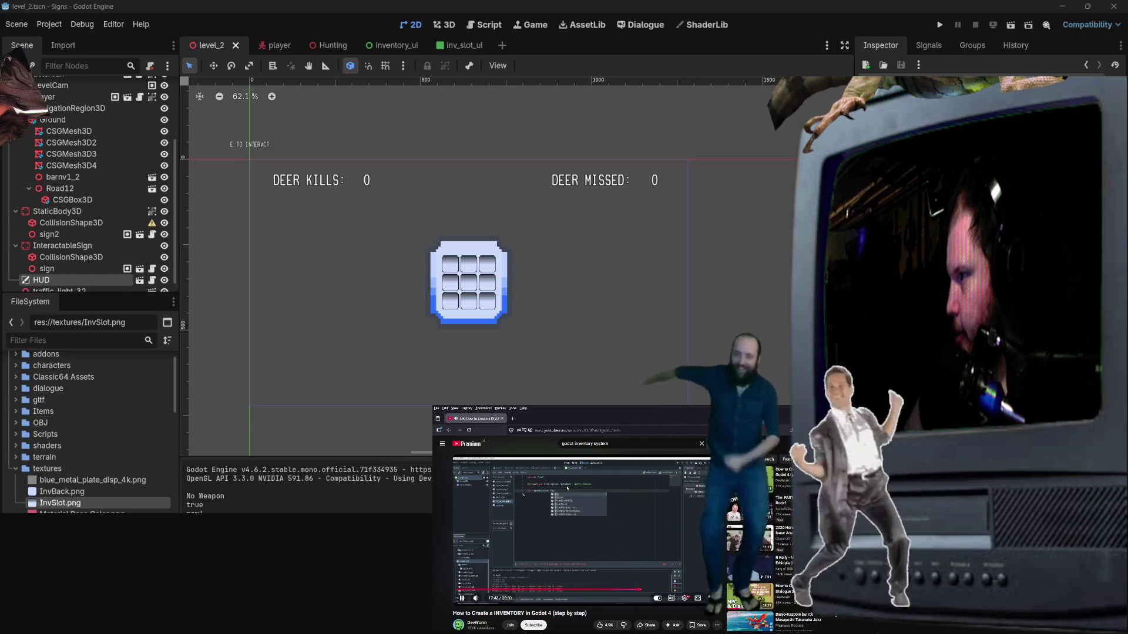
right_click(555, 510)
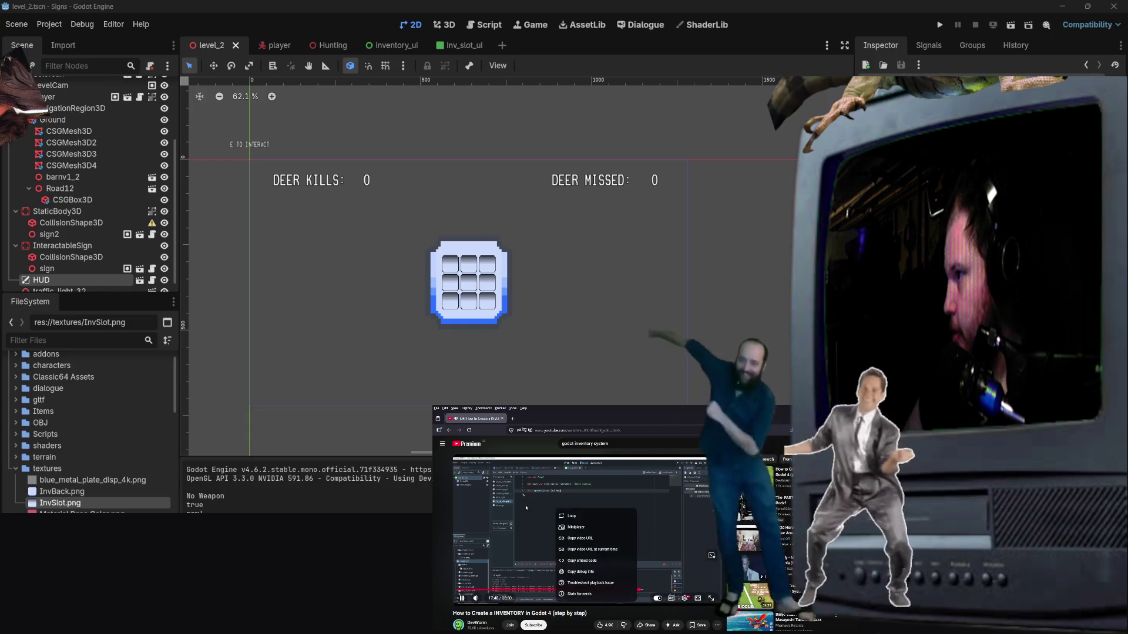
left_click(549, 511)
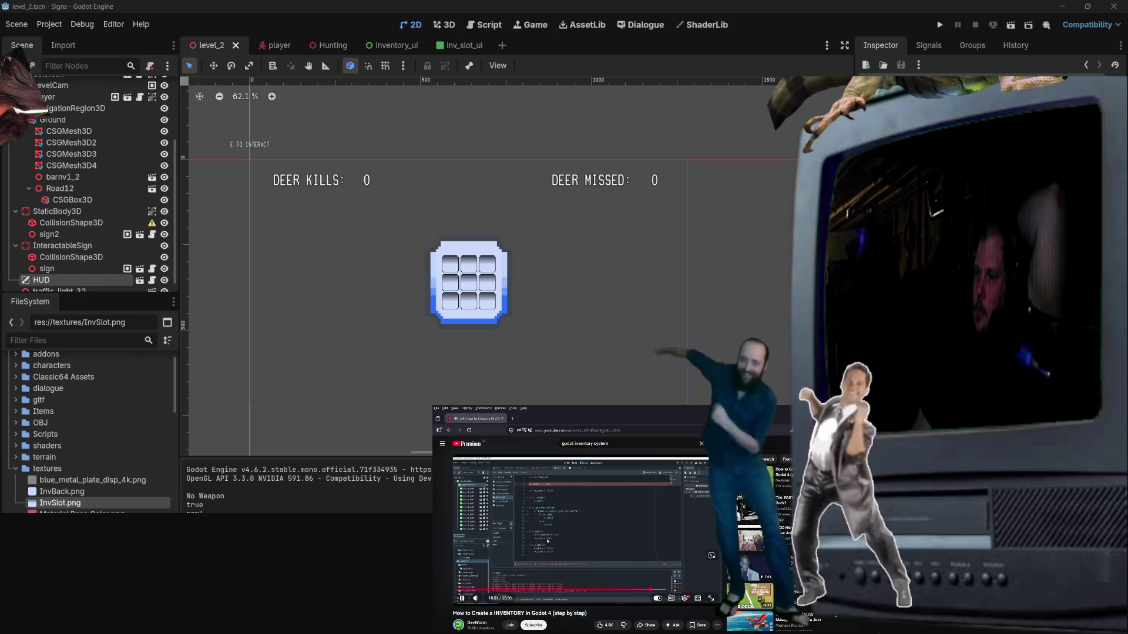
- Rewind and pause the tutorial video to read its code, then switch to the inv_slot_ui scene
left_click(642, 591)
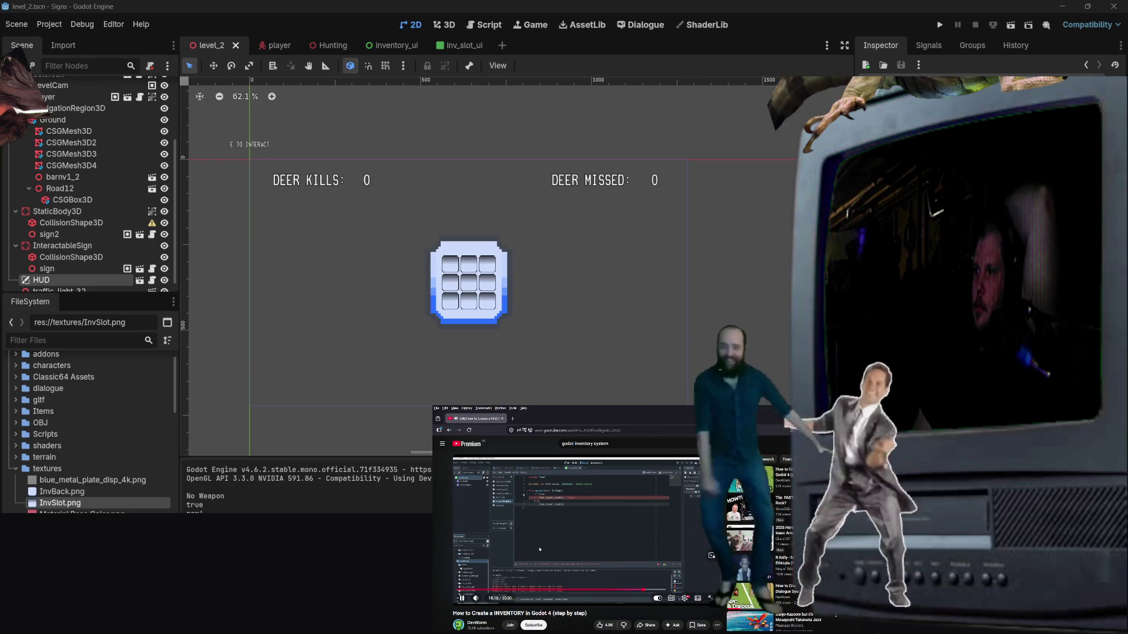
left_click(541, 536)
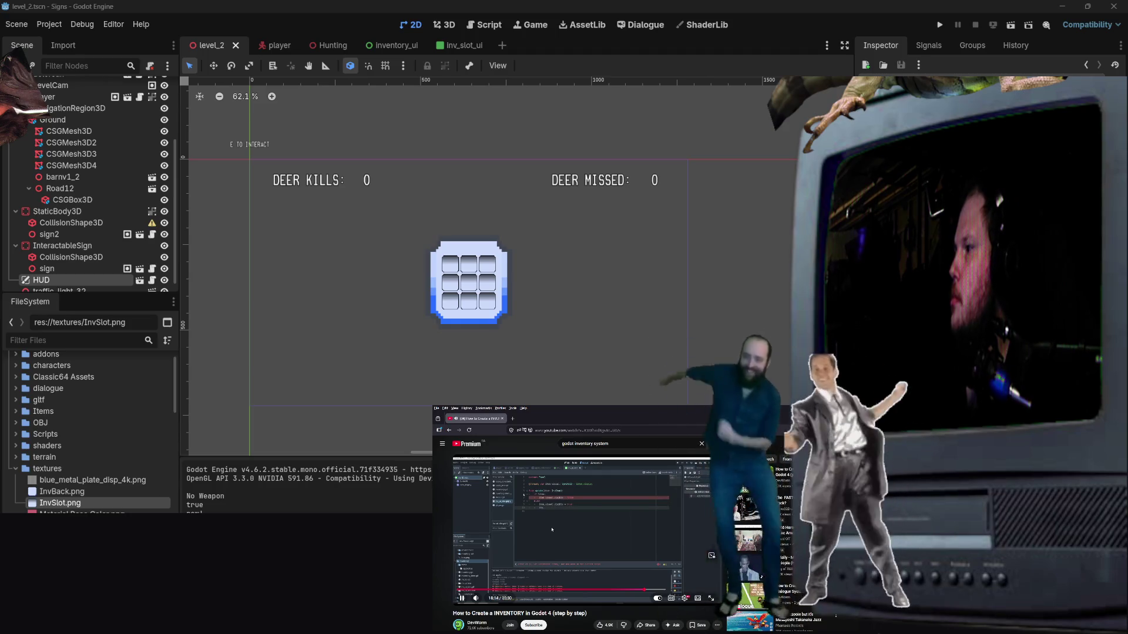
left_click(552, 529)
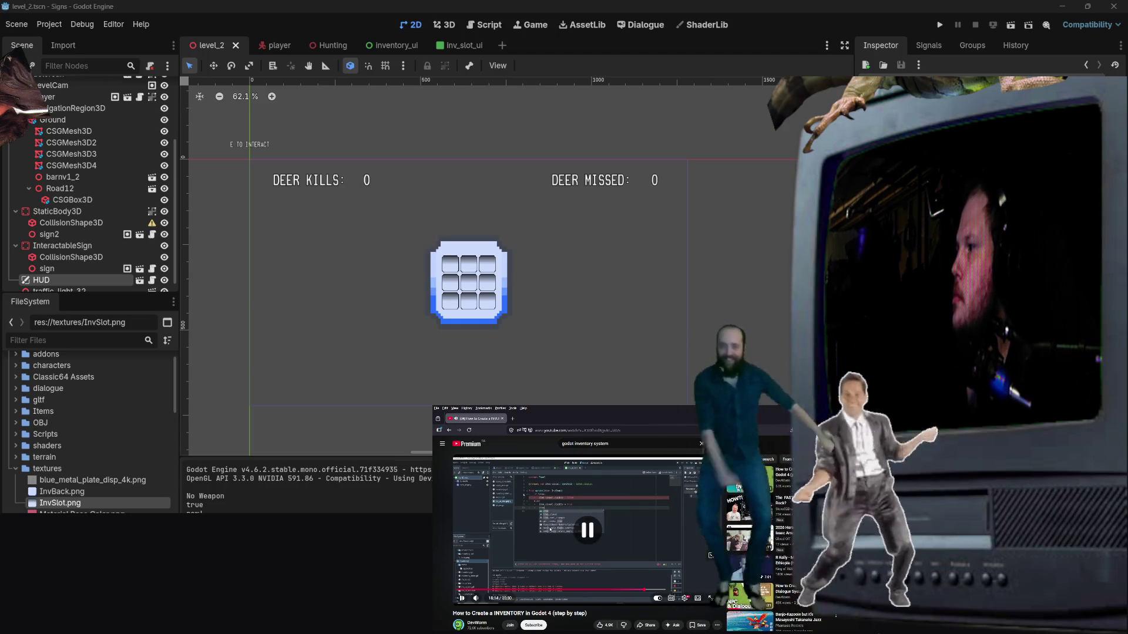
left_click(616, 537)
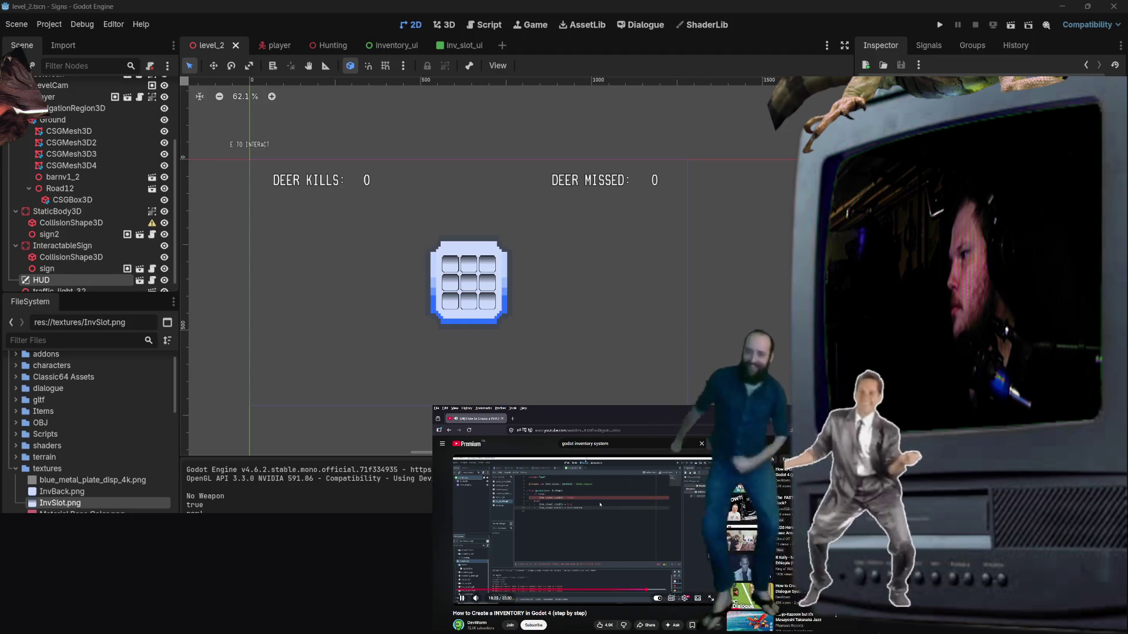
key("space")
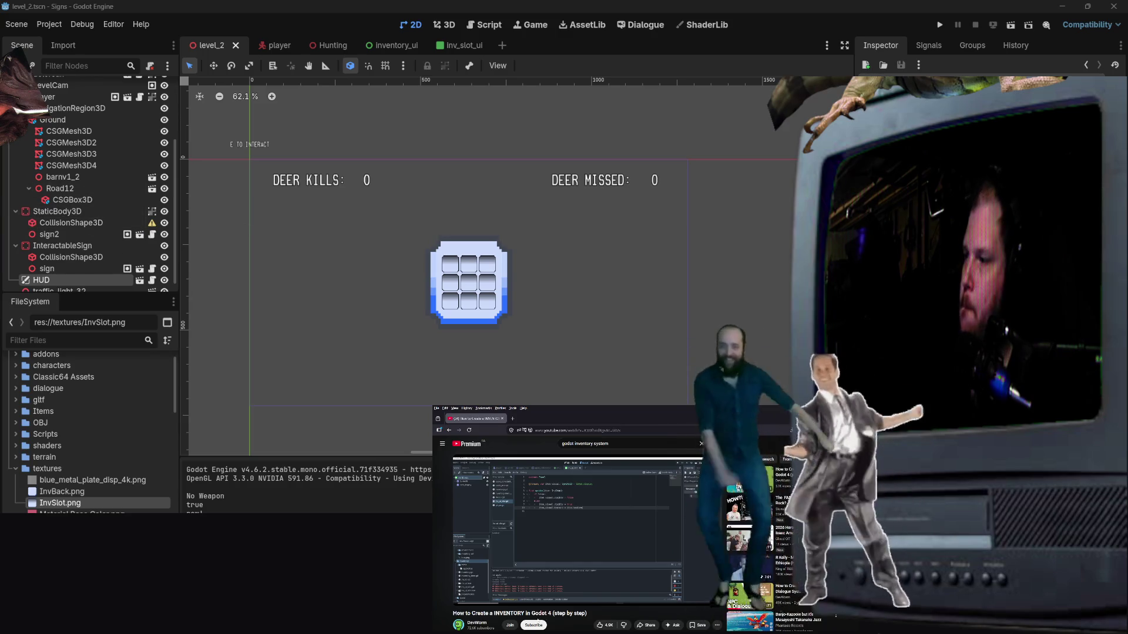
left_click(457, 45)
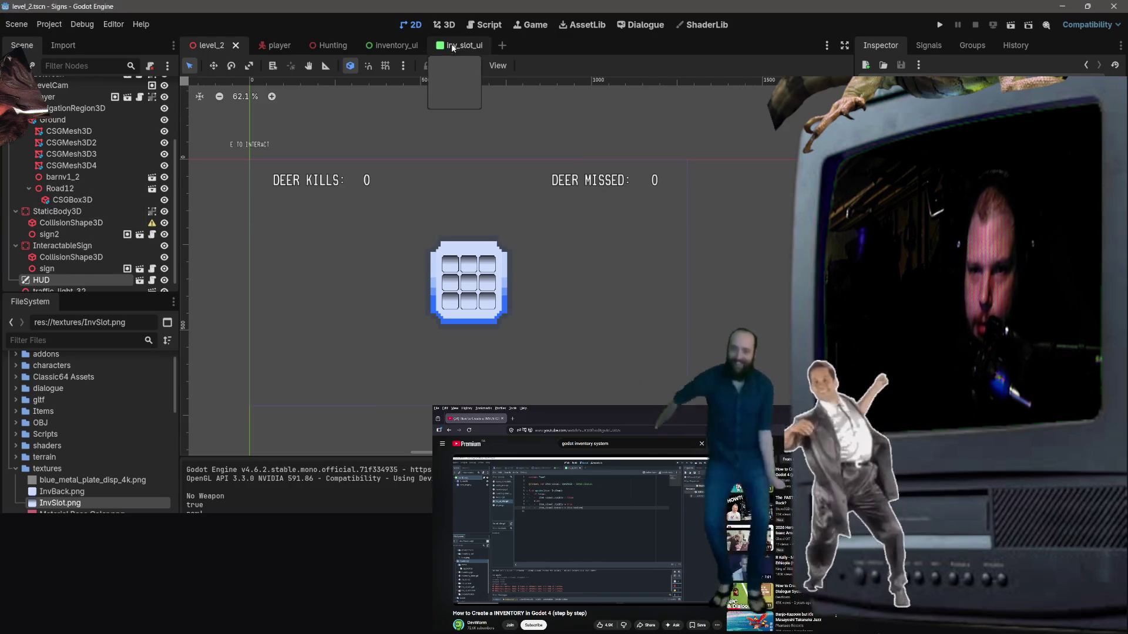
- Attach a new script, inv_slot_ui.gd, to the SlotUI node
right_click(37, 85)
right_click(105, 82)
right_click(105, 82)
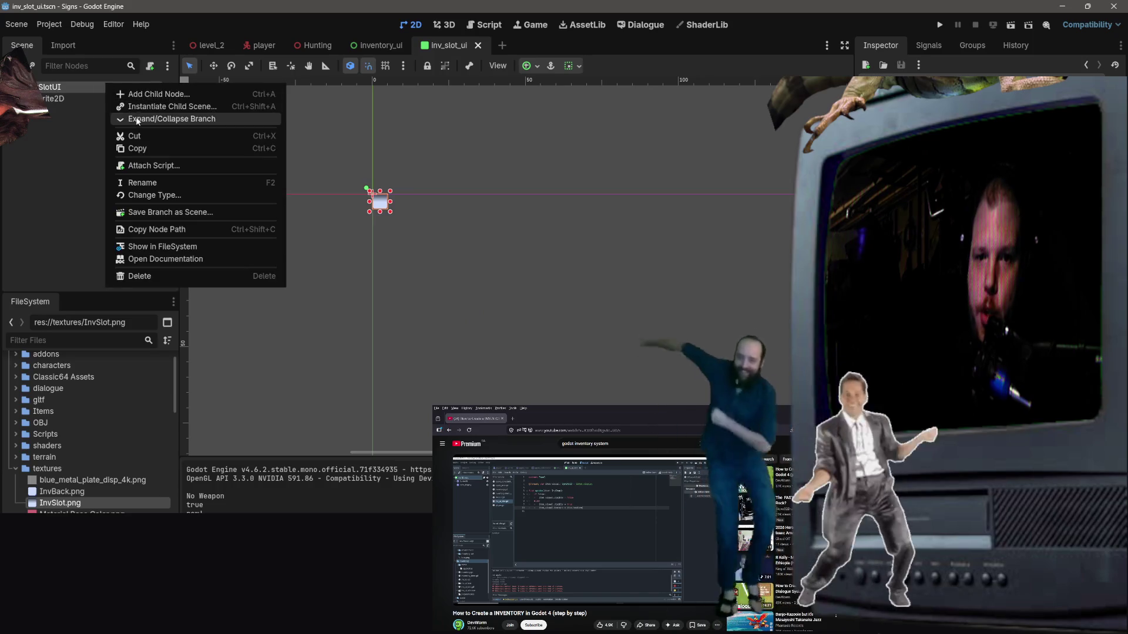
left_click(162, 166)
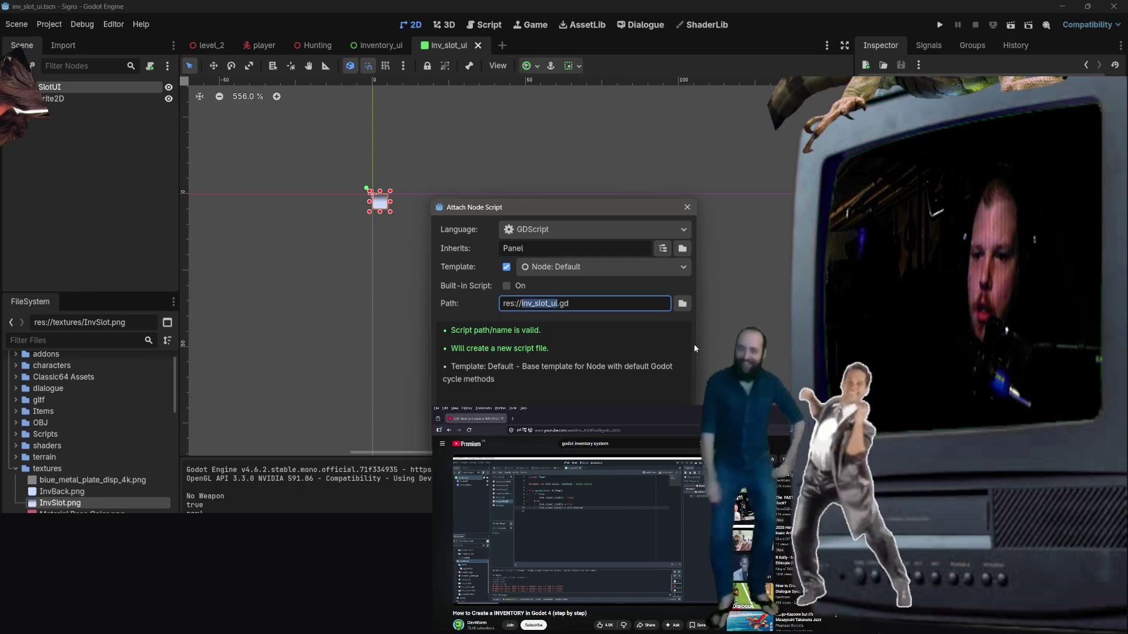
key("Return")
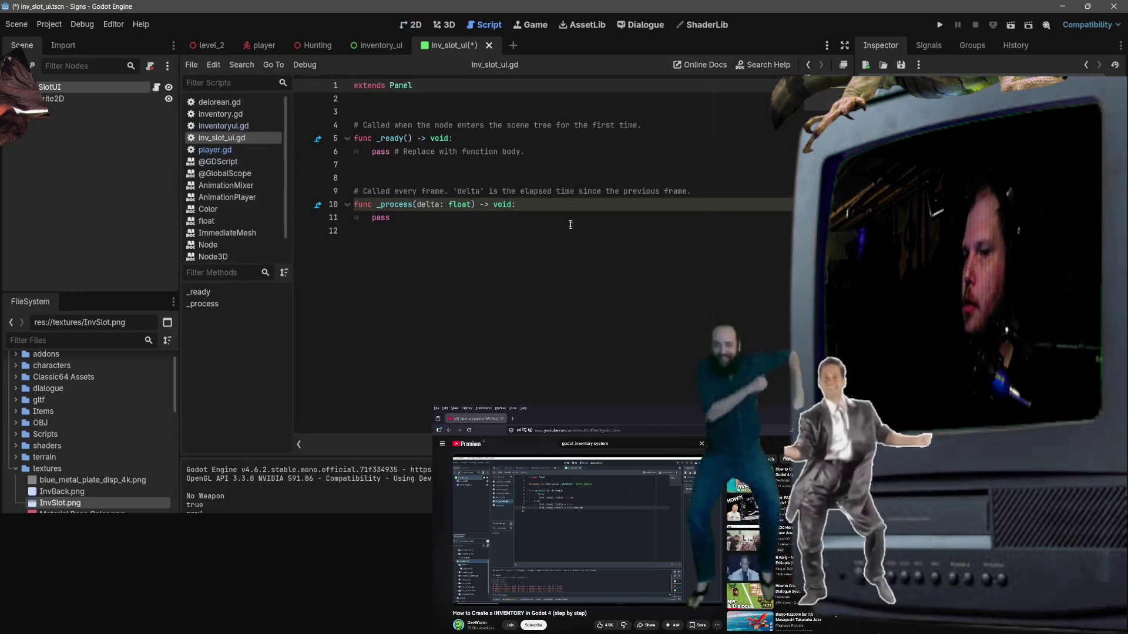
left_click(466, 115)
key("Return")
key("Up")
type("@one")
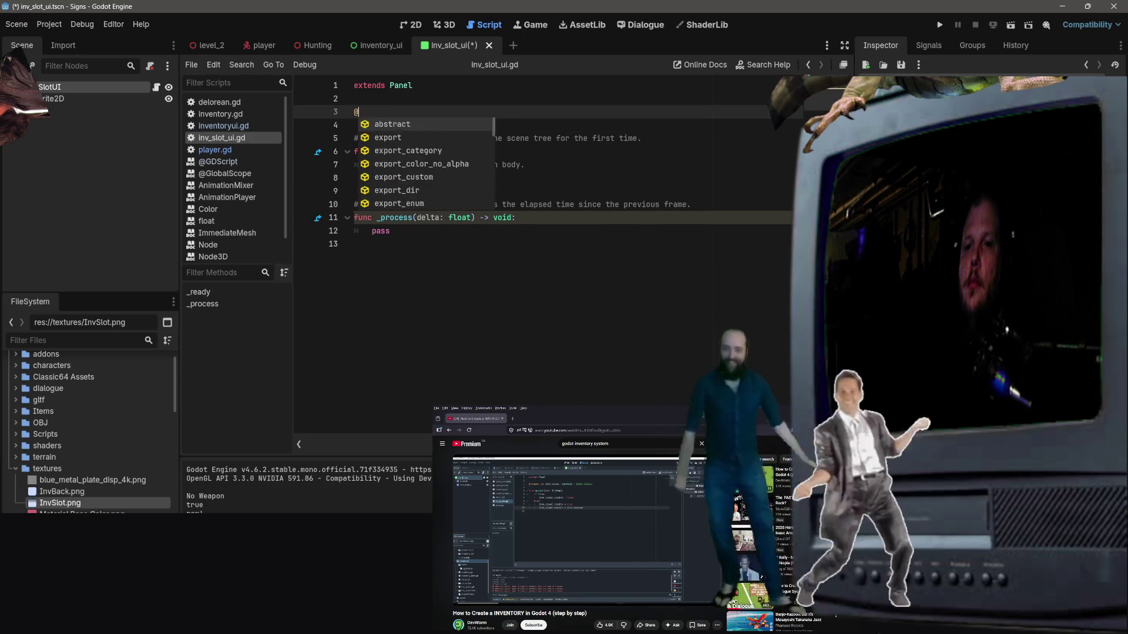
type("r")
key("Return")
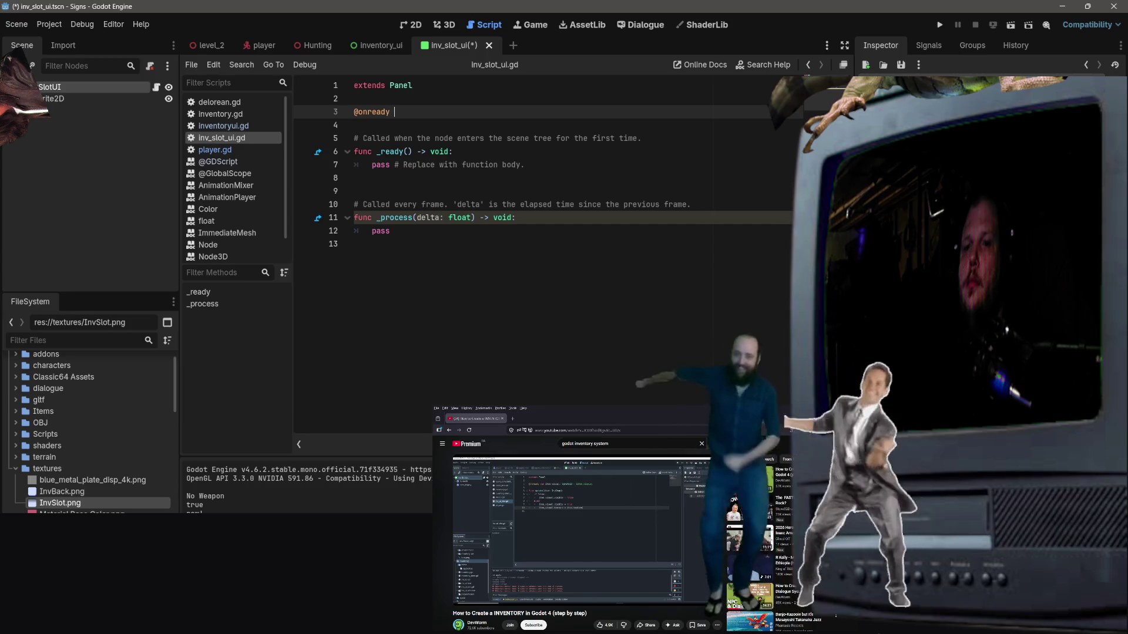
type("var item_")
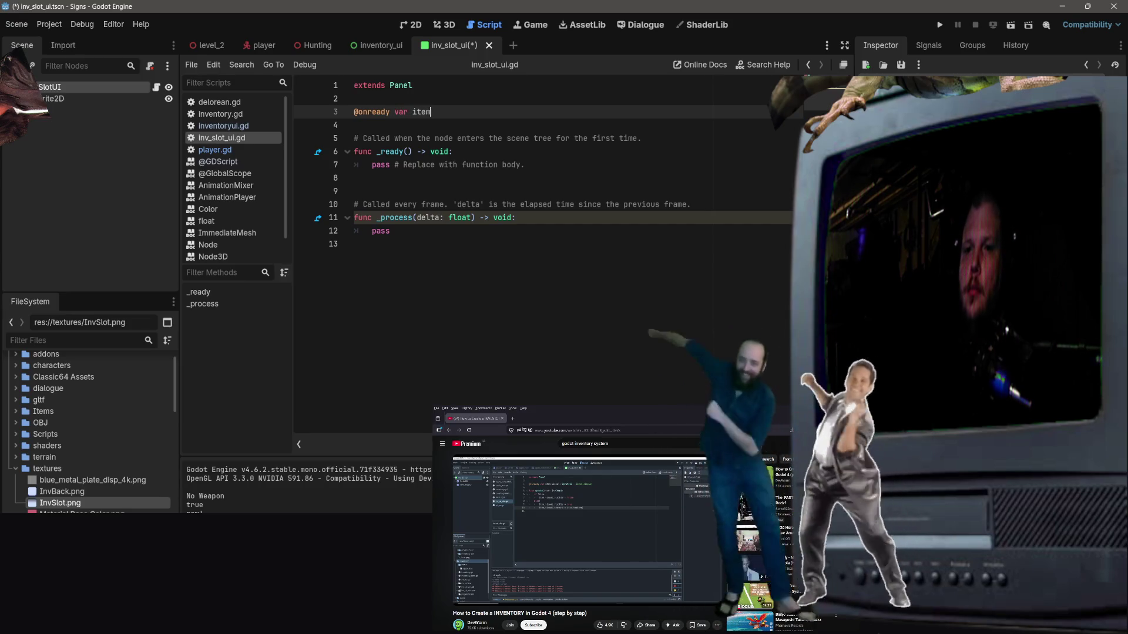
type("visual")
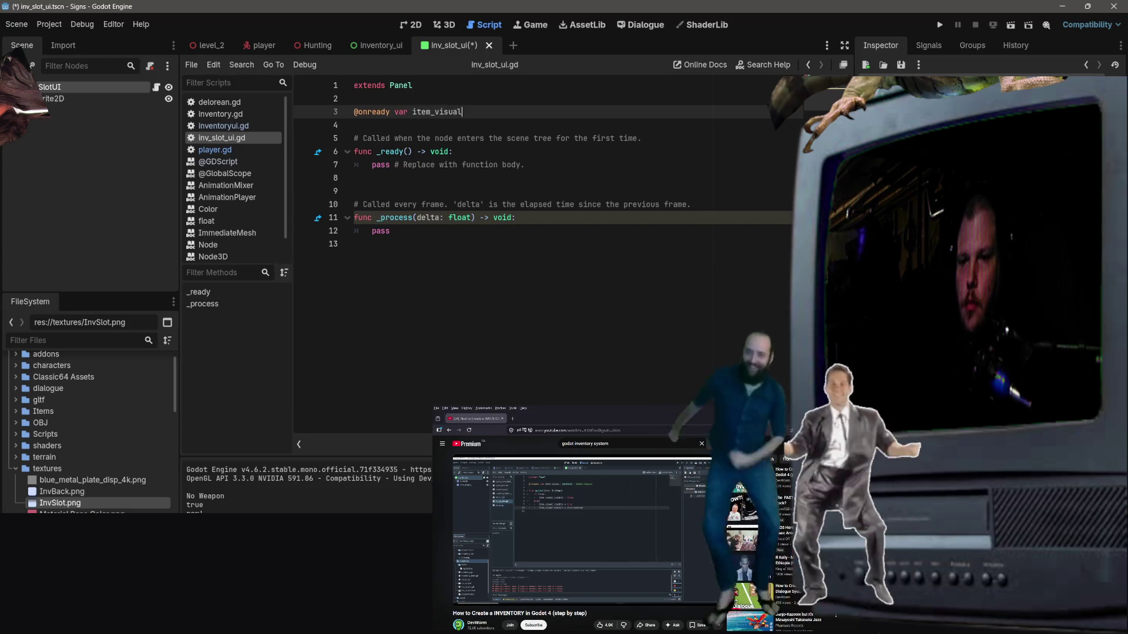
key("BackSpace")
type(": ")
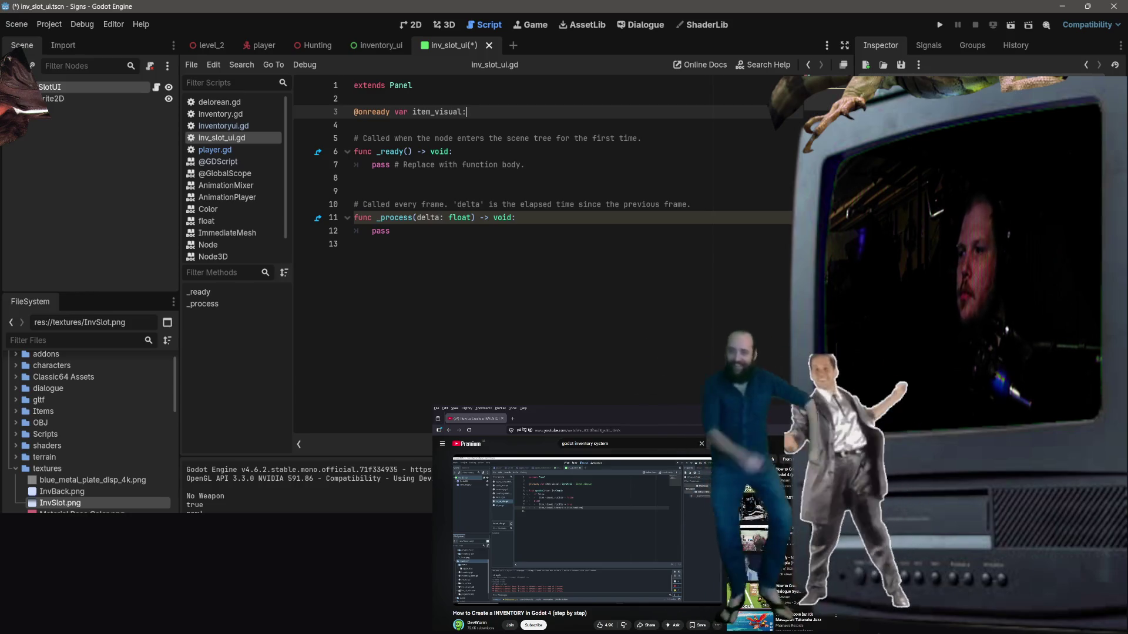
type("Sprite32")
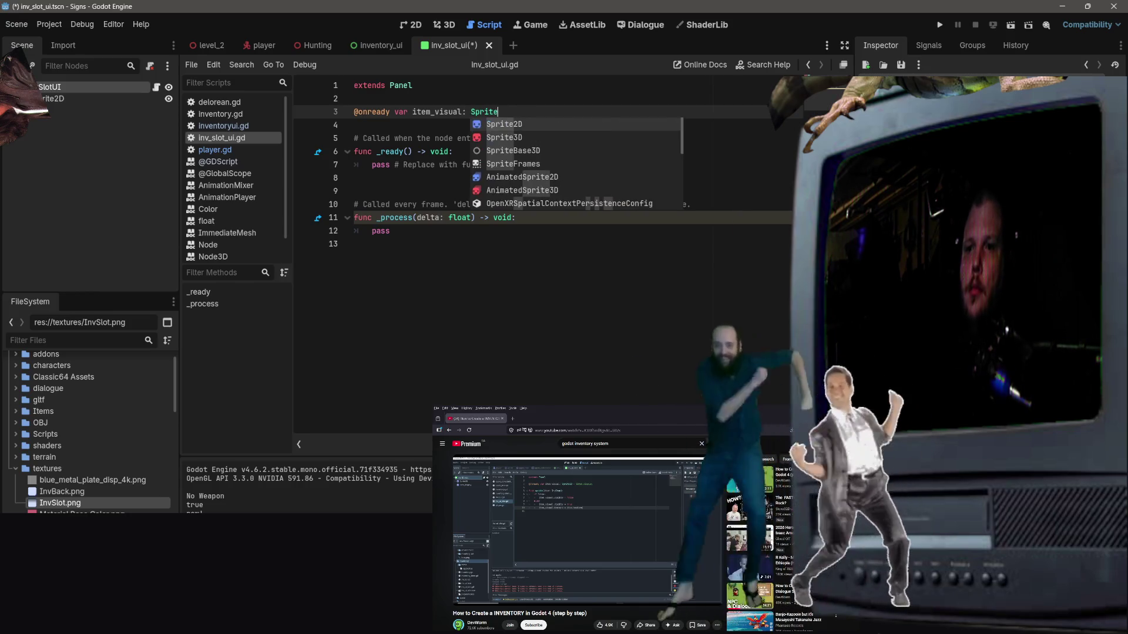
key("BackSpace")
key("BackSpace")
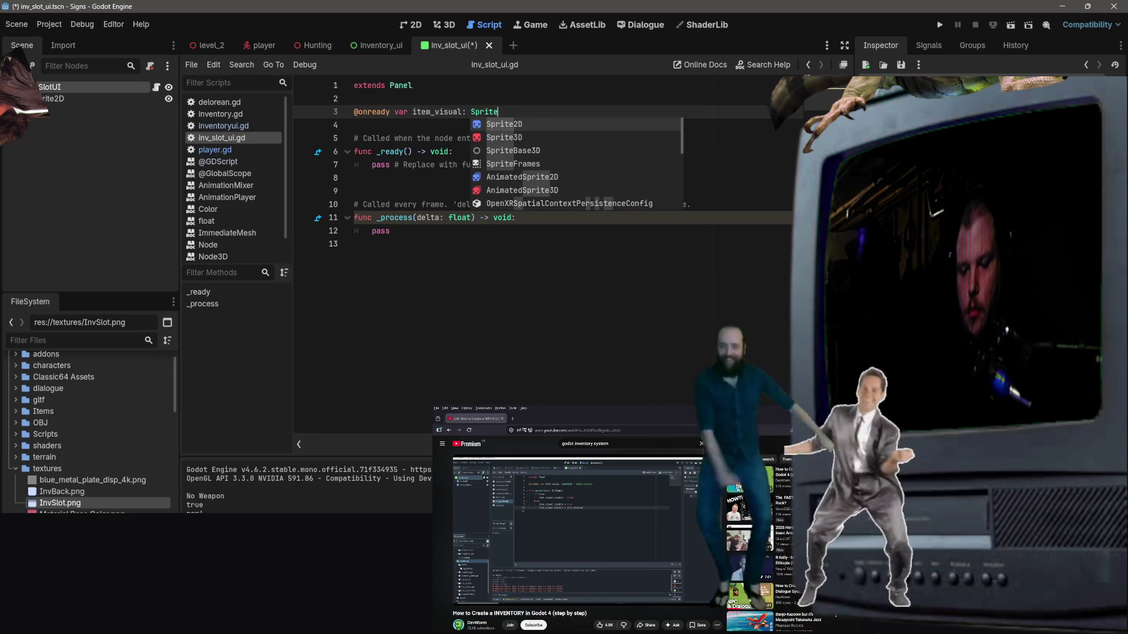
type("2d")
key("Return")
type("= ")
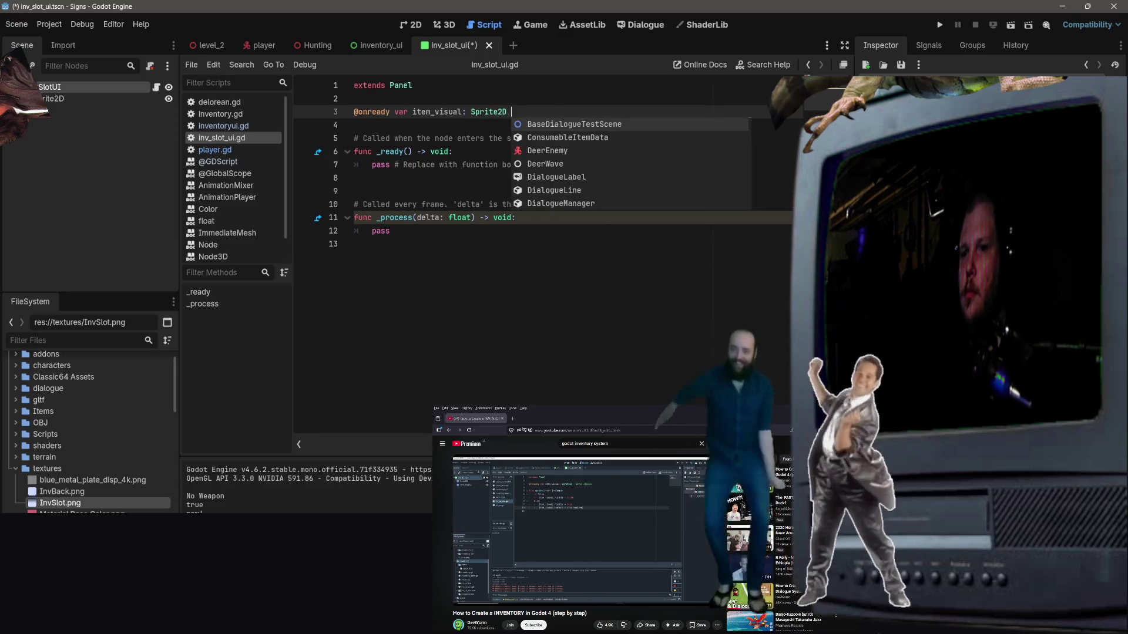
type("$idt")
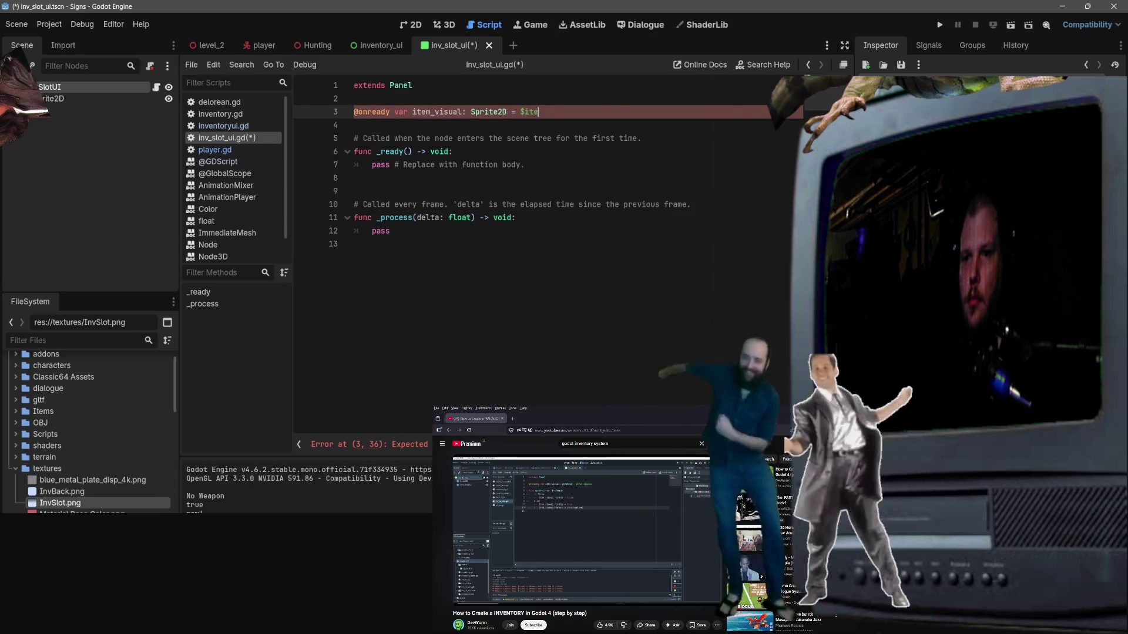
left_click(517, 217)
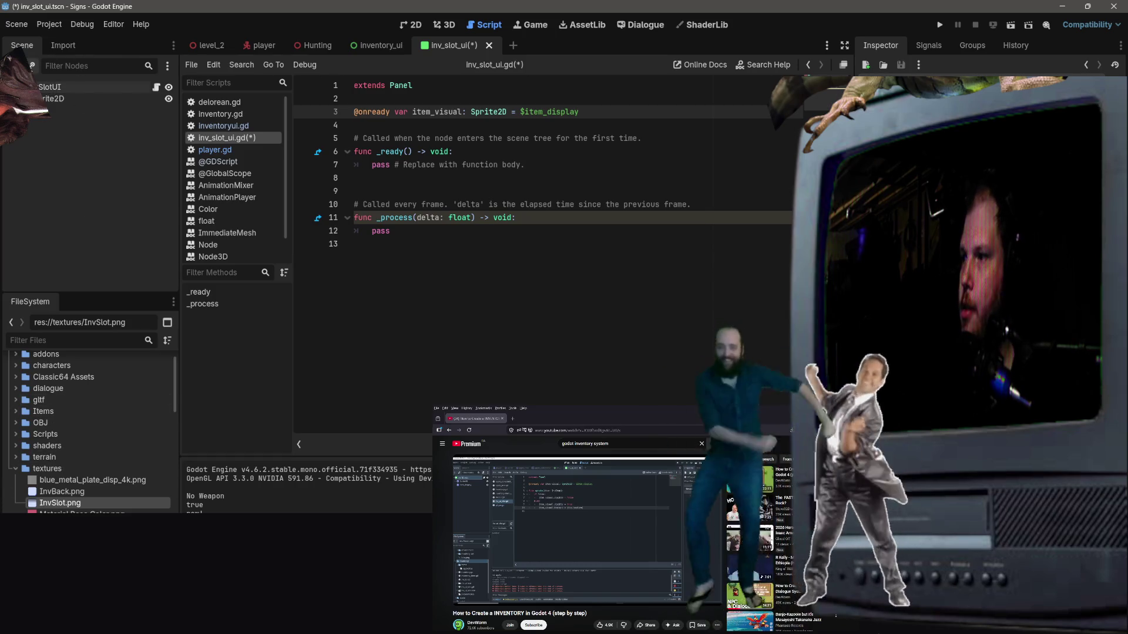
- Add a Sprite2D child under SlotUI and rename it item_display
right_click(53, 99)
mouse_move(118, 111)
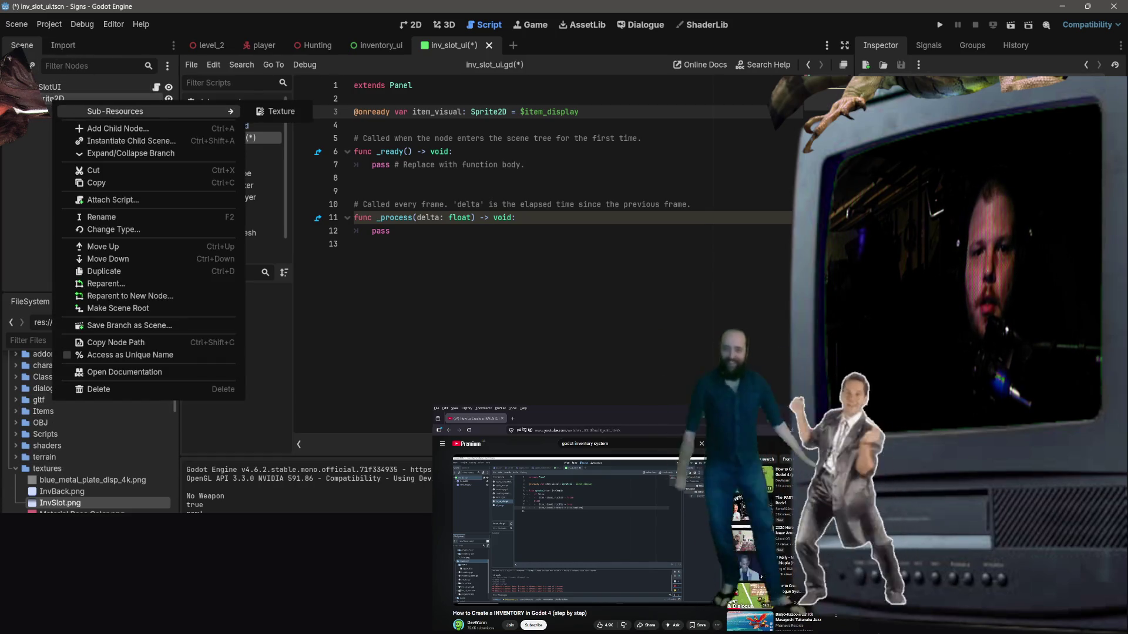
left_click(50, 86)
right_click(44, 89)
left_click(86, 113)
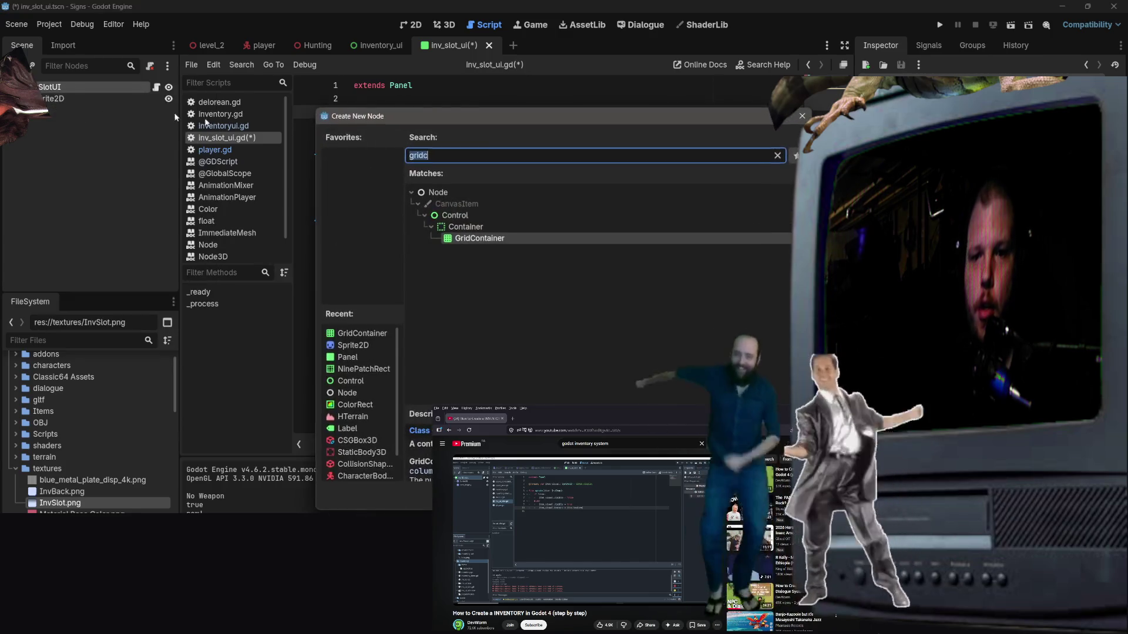
type("sprite")
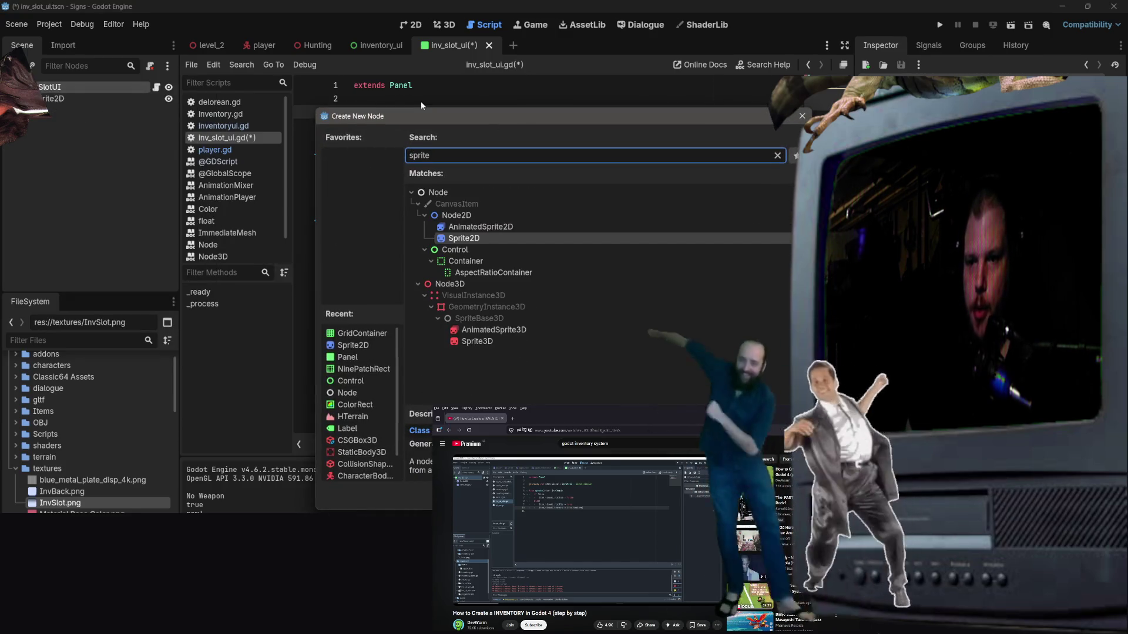
key("Return")
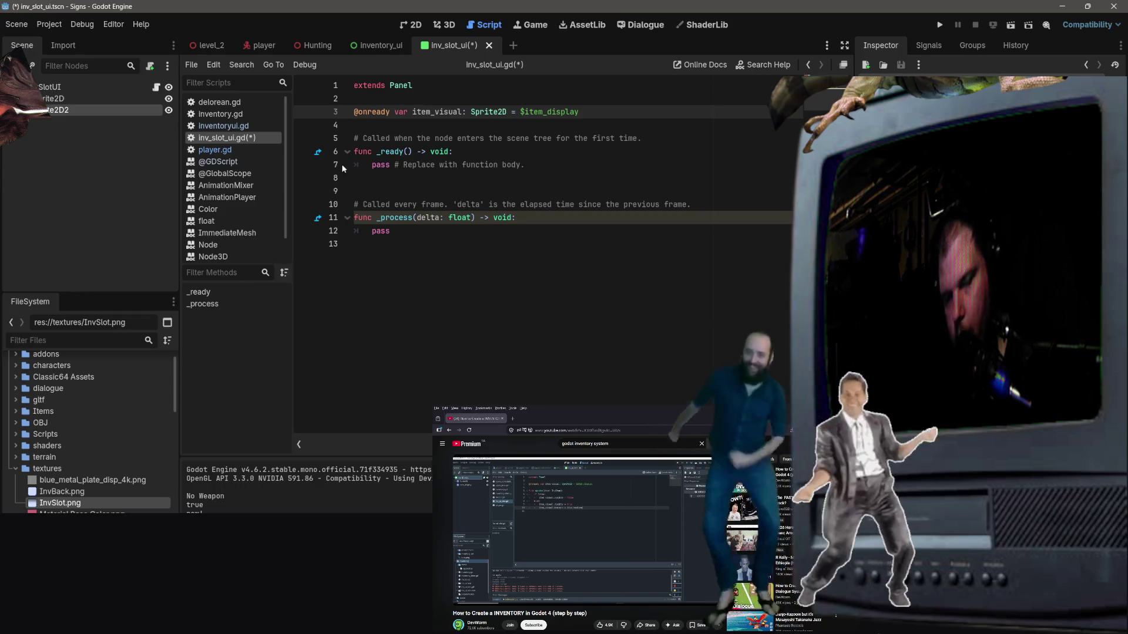
key("F2")
key("BackSpace")
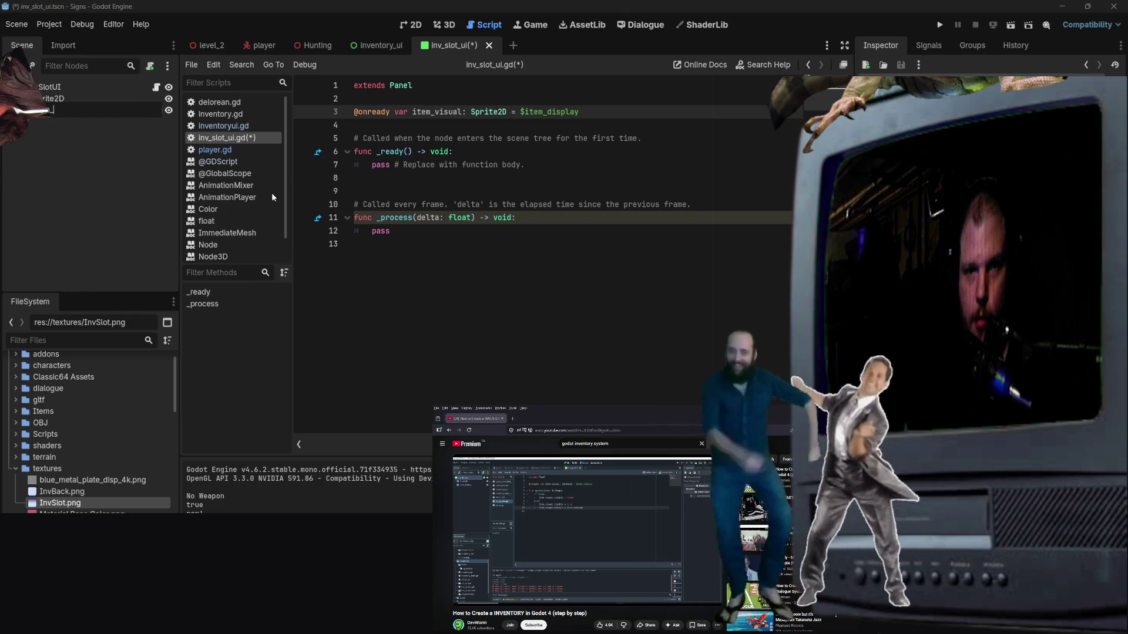
key("Return")
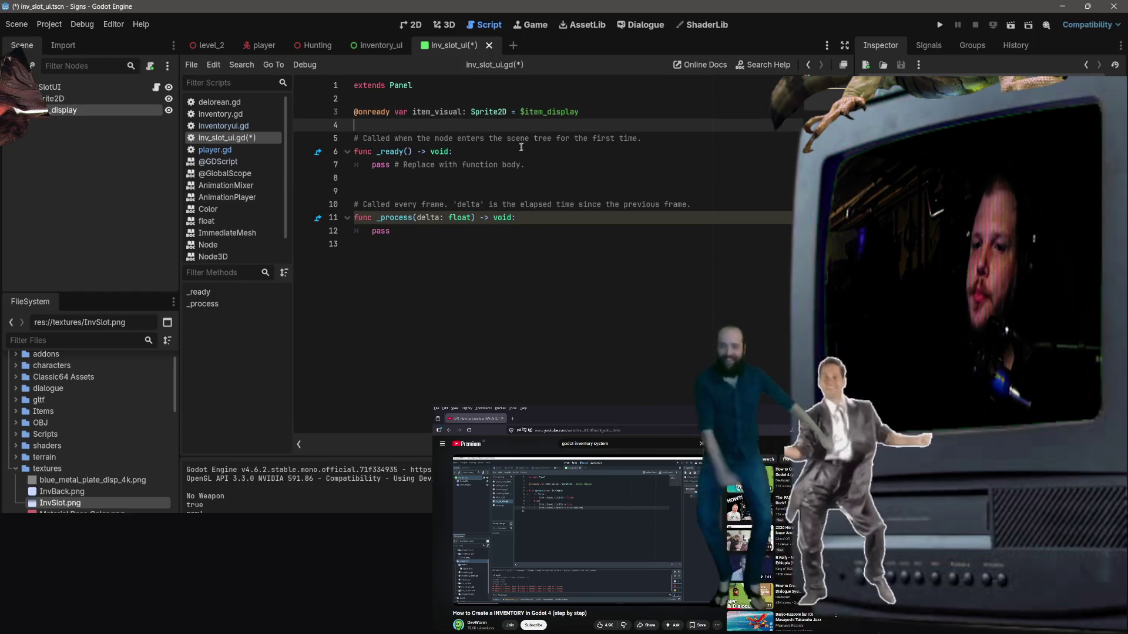
- Replace the placeholder _ready and _process functions with func update(item: InvItem):
left_click_drag(493, 231, 329, 145)
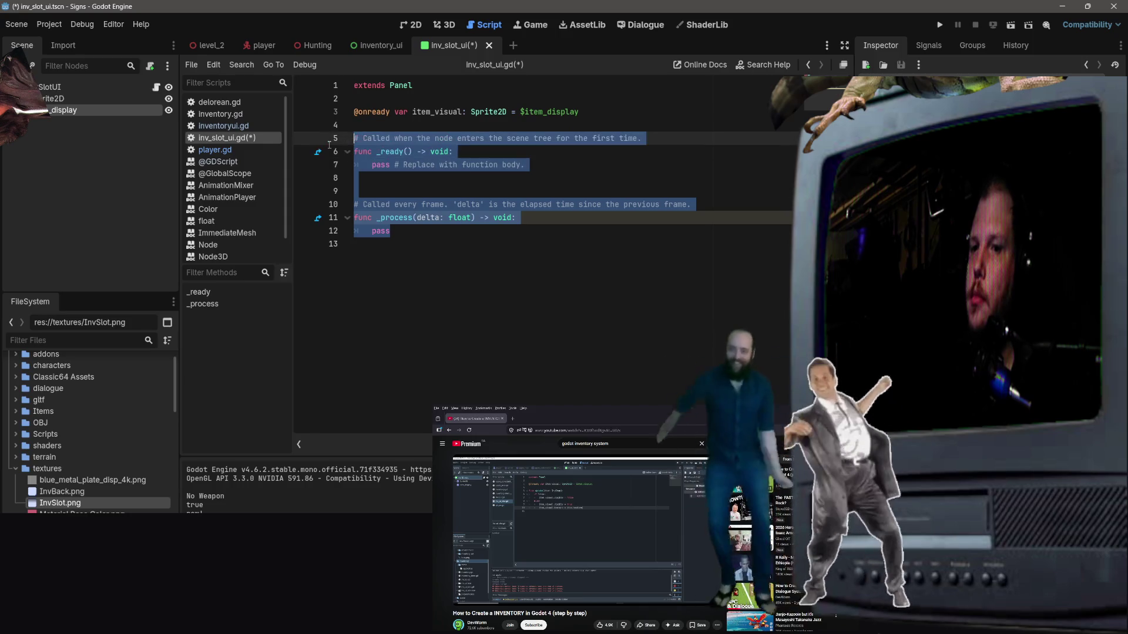
key("Delete")
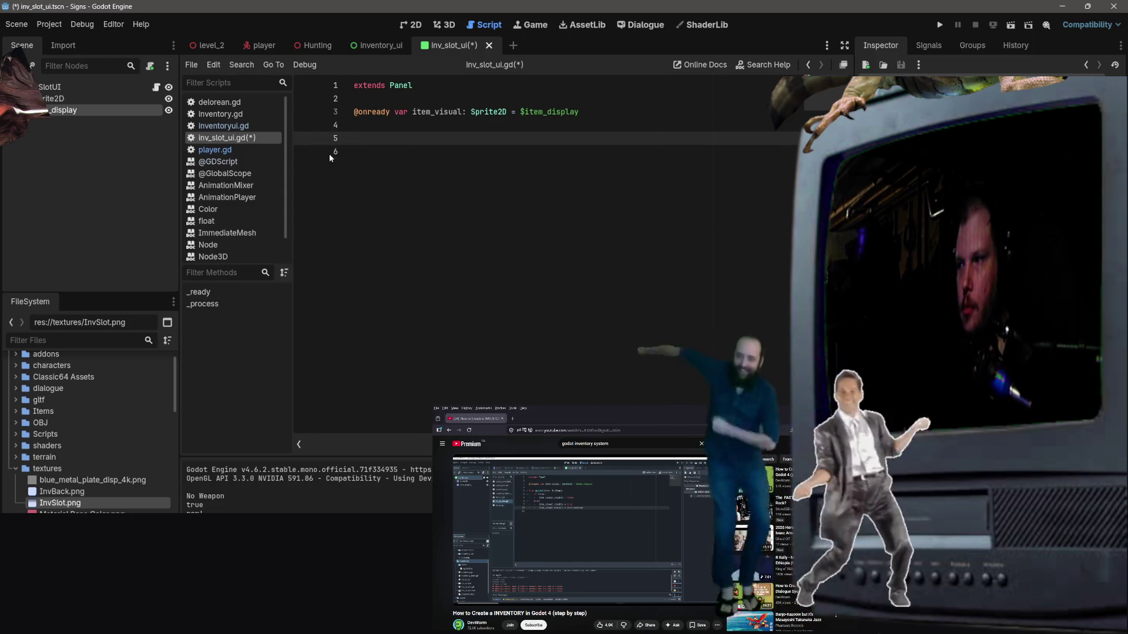
type("func update")
key("BackSpace")
type("(item:")
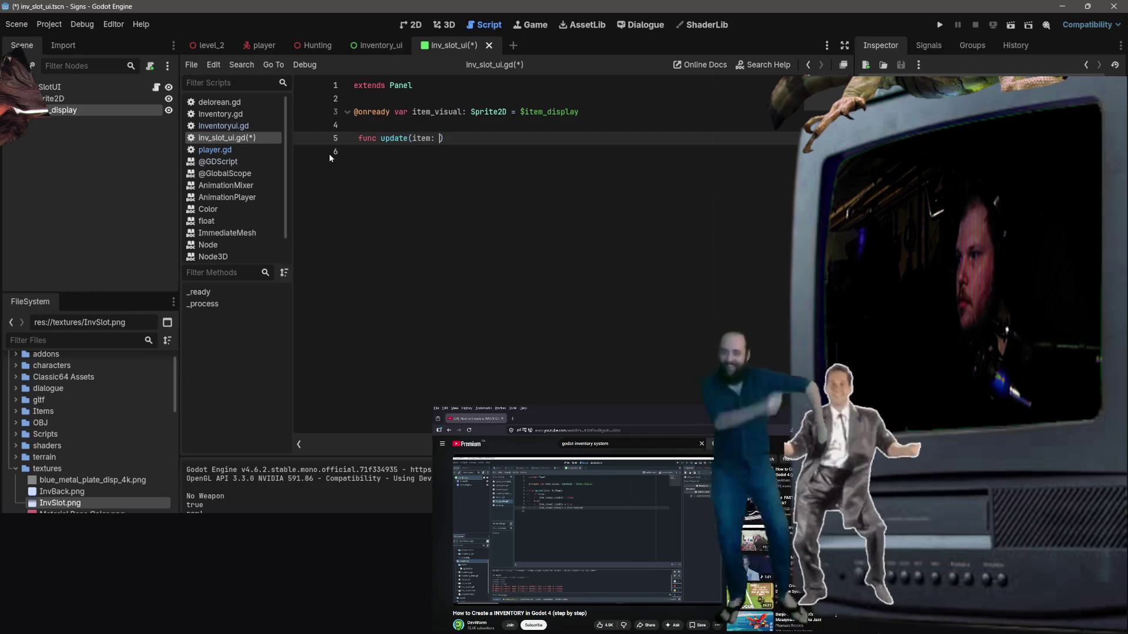
type(" InvItem")
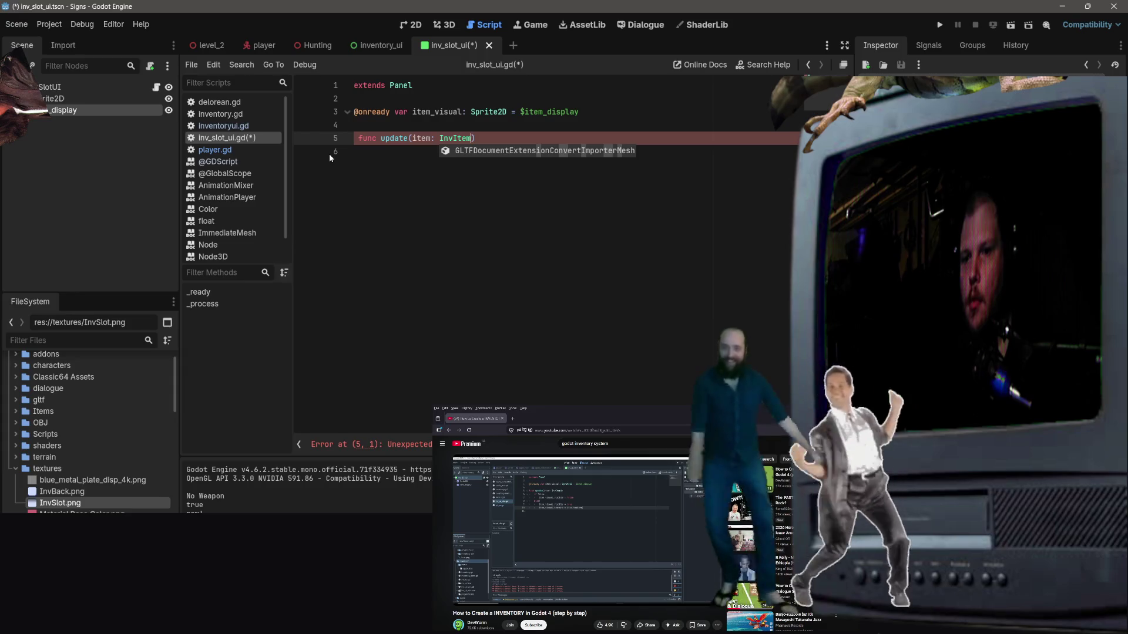
key("End")
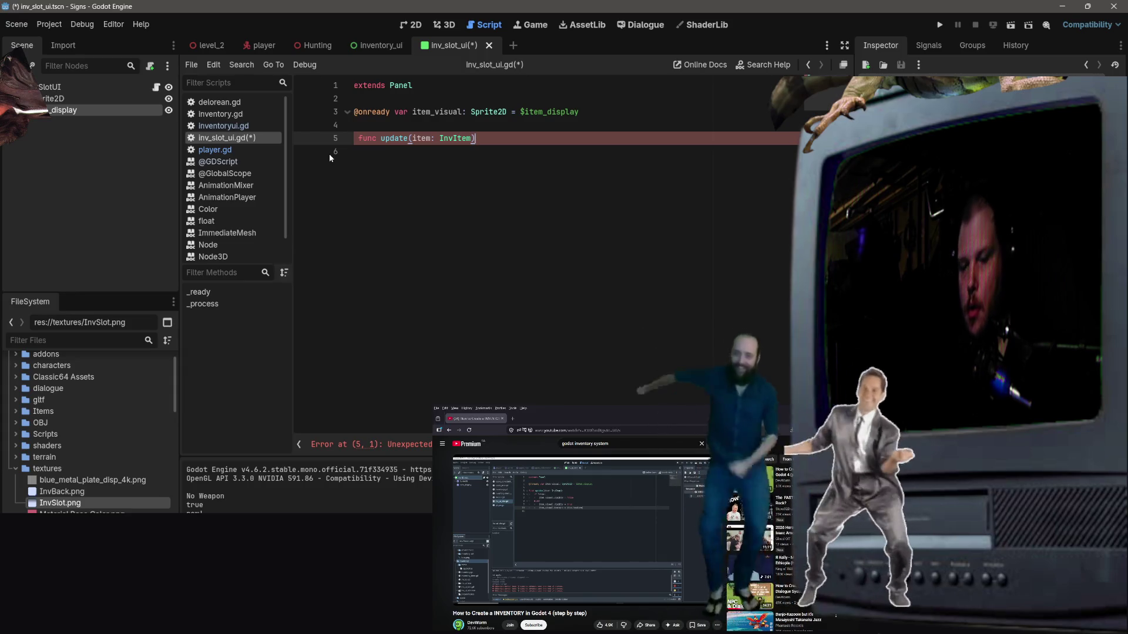
type(":")
key("Return")
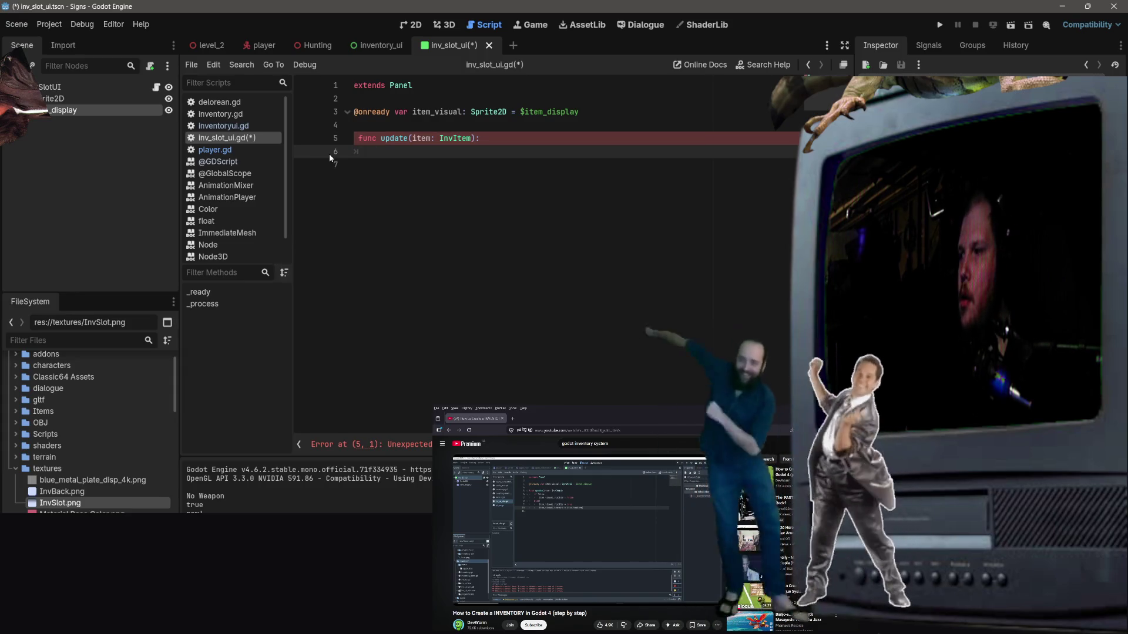
- Add an if !item: branch that sets item_visual.visible = false
type("if !it")
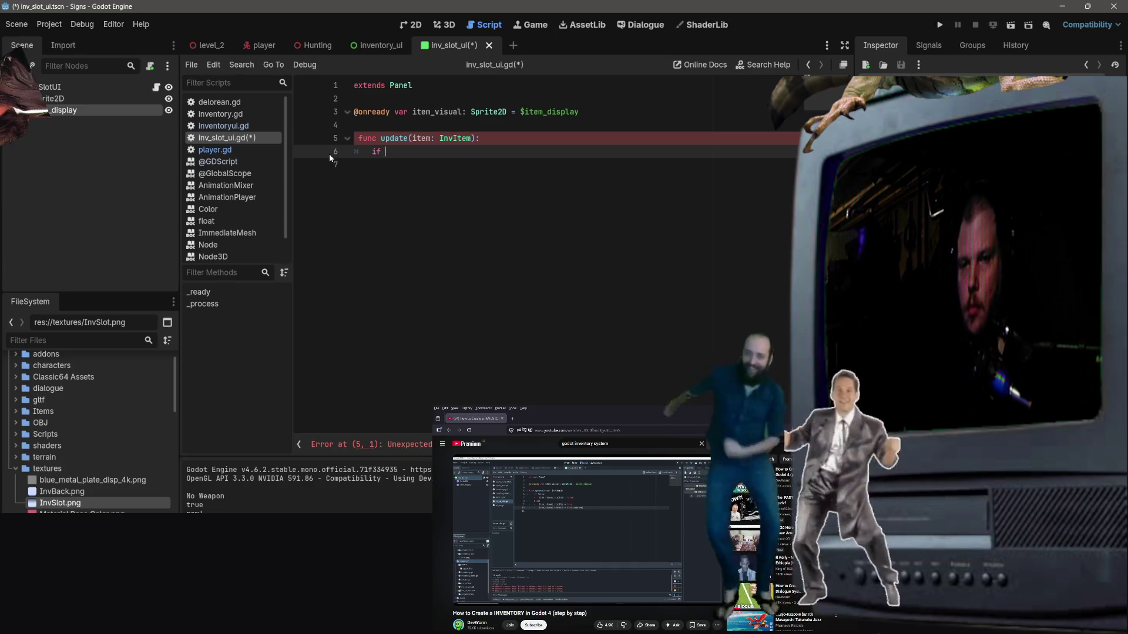
type("em")
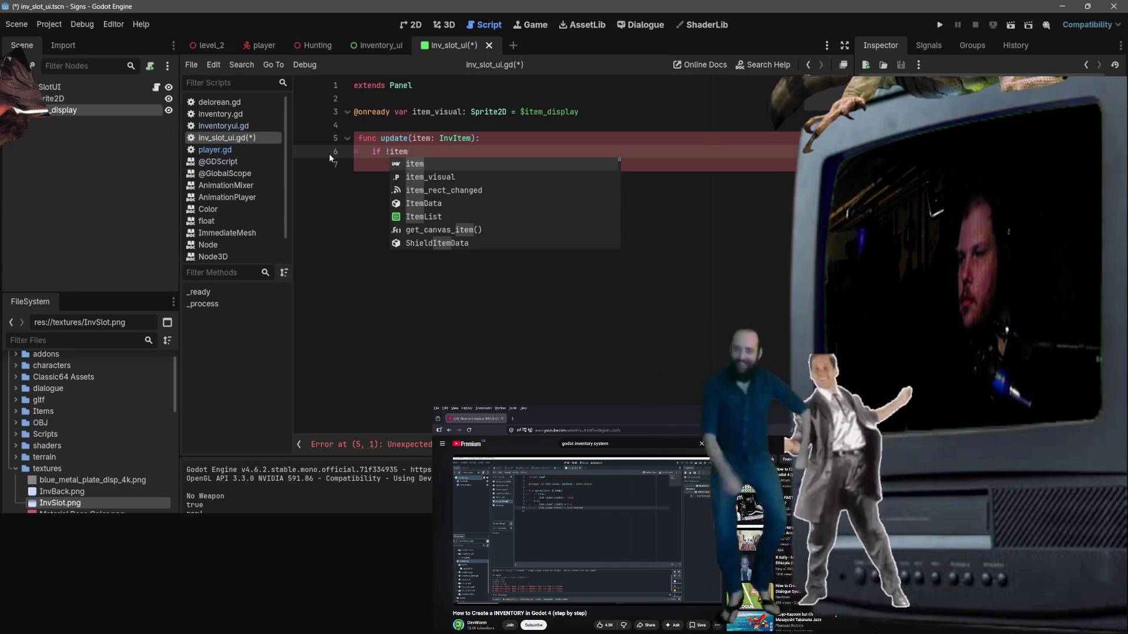
type(":")
key("Return")
type("item_")
type("vis")
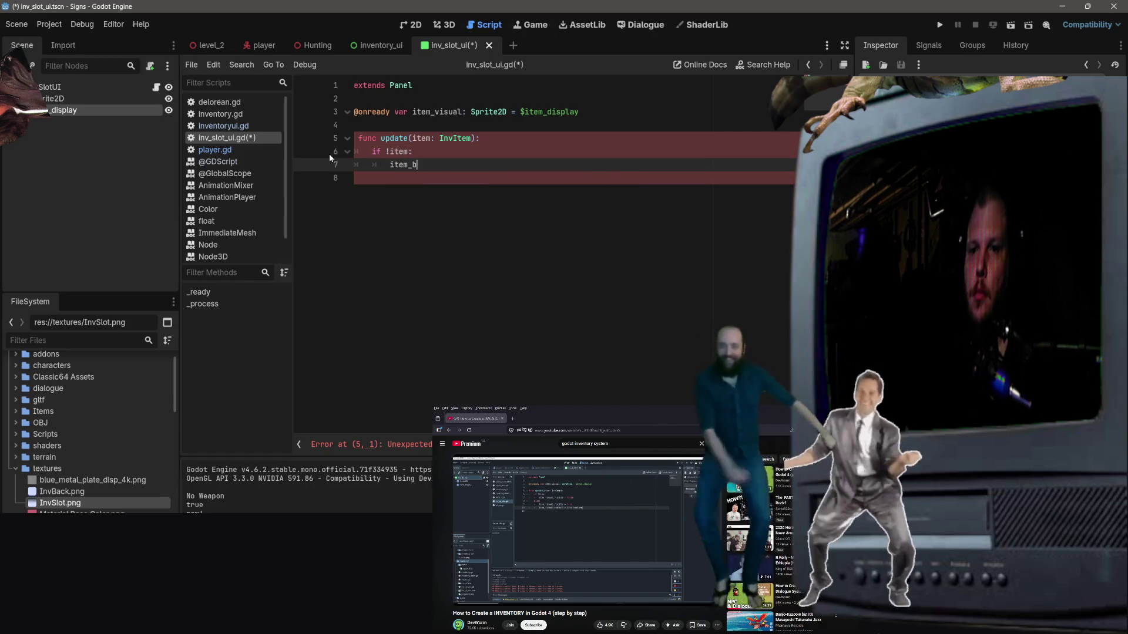
key("Return")
type("=")
key("BackSpace")
key("BackSpace")
type(".bvi")
key("BackSpace")
key("BackSpace")
key("BackSpace")
type("visible")
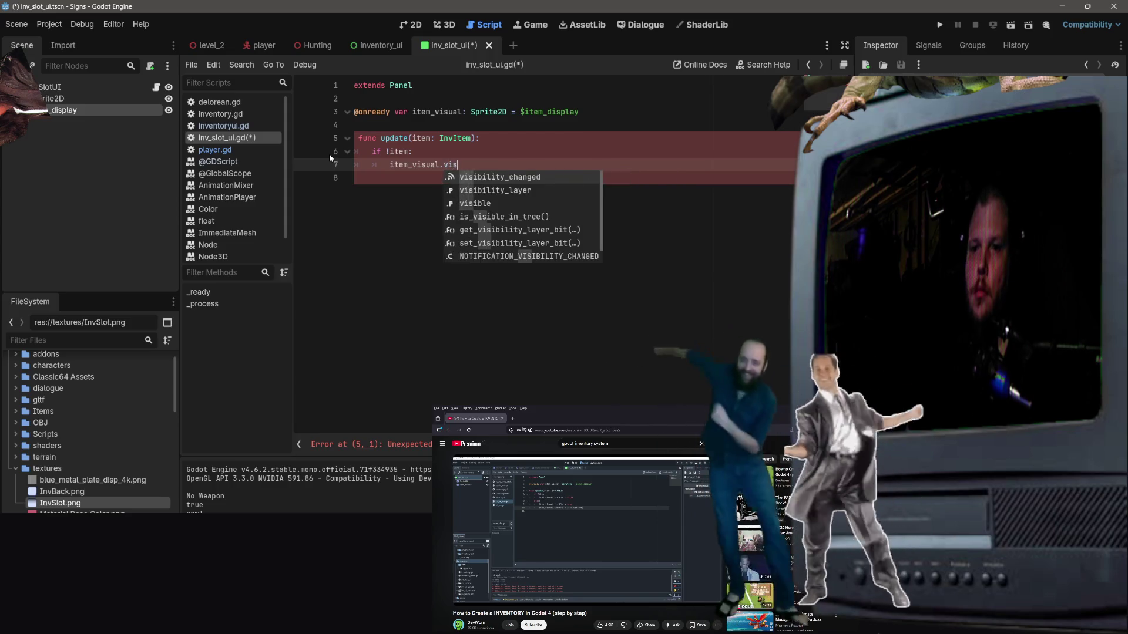
type(" = false")
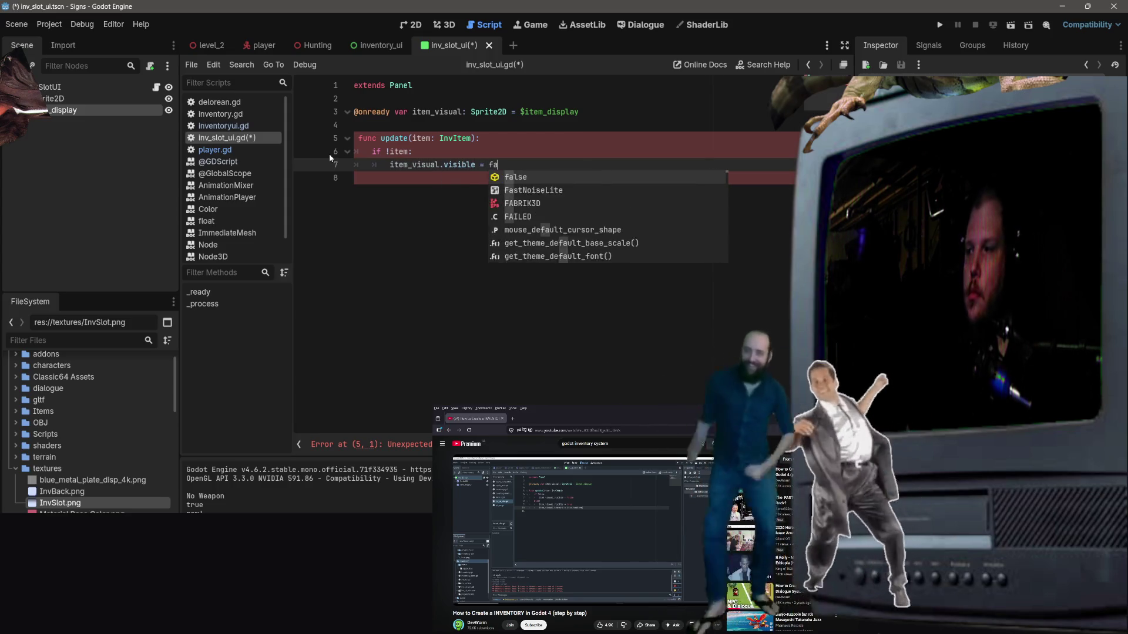
key("Return")
key("BackSpace")
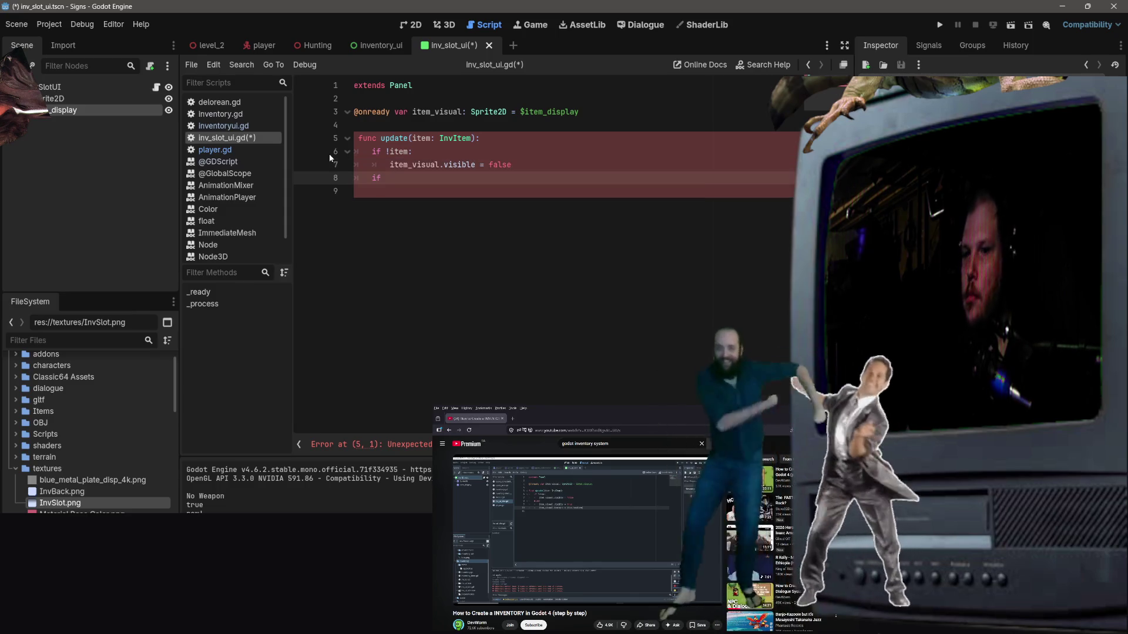
- Add an else branch setting item_visual visible to true and texture to $item_display
type("else :")
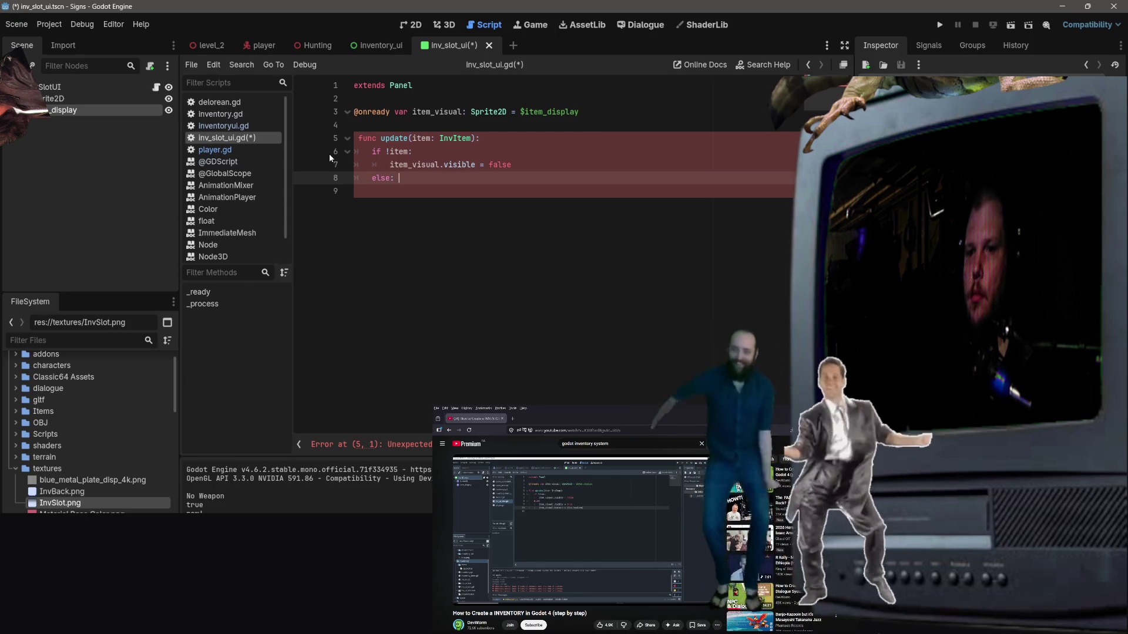
key("Return")
type("item_vi")
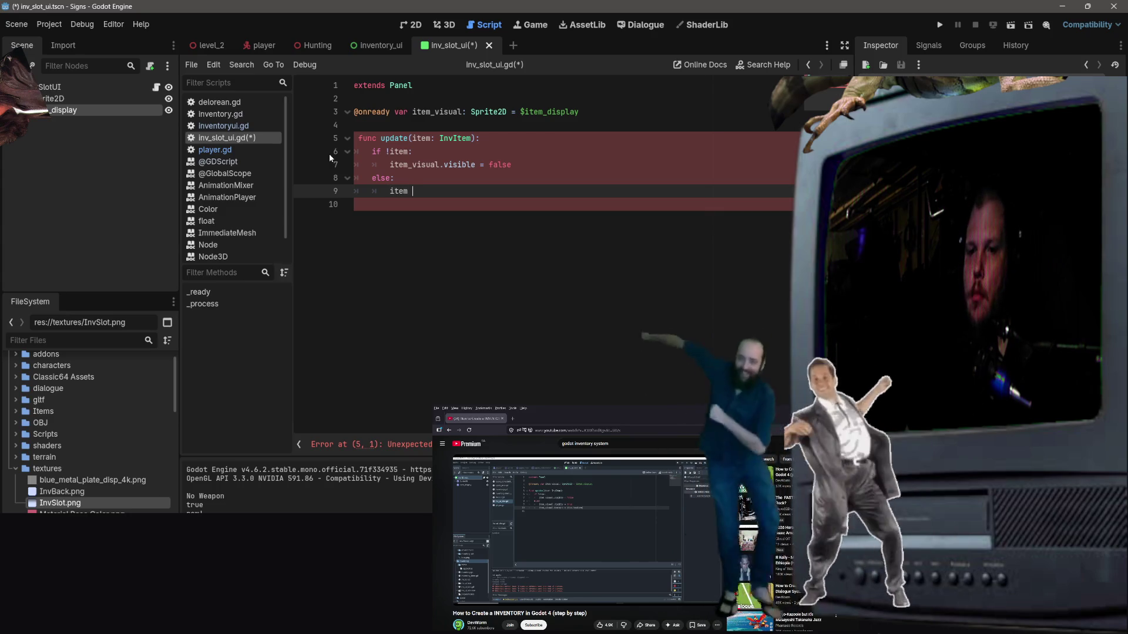
type("su")
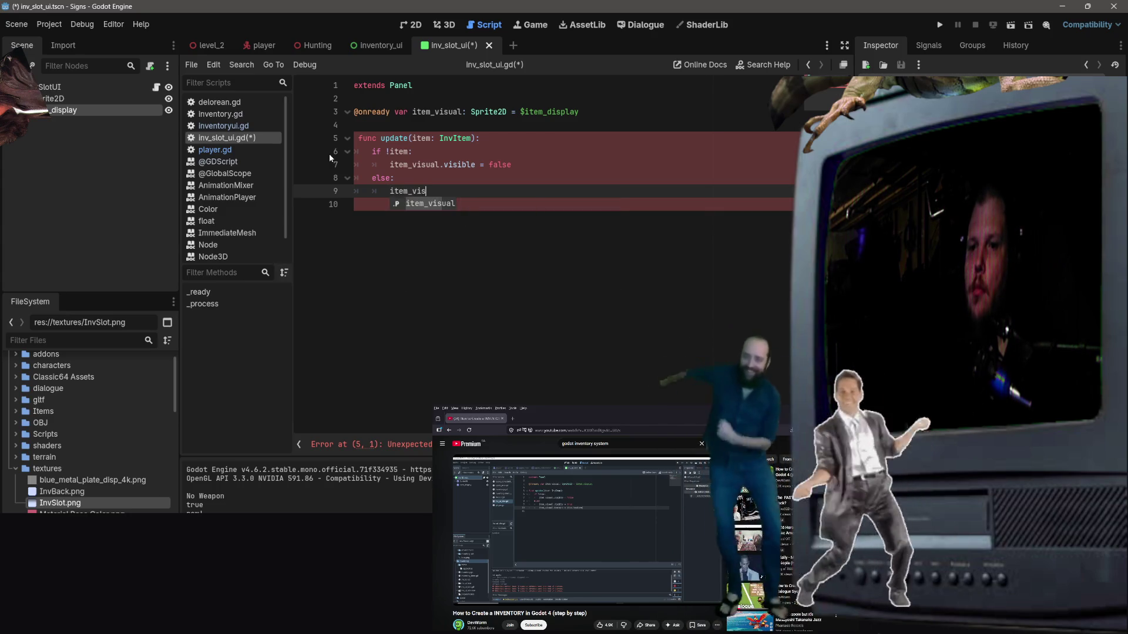
type("al.visi")
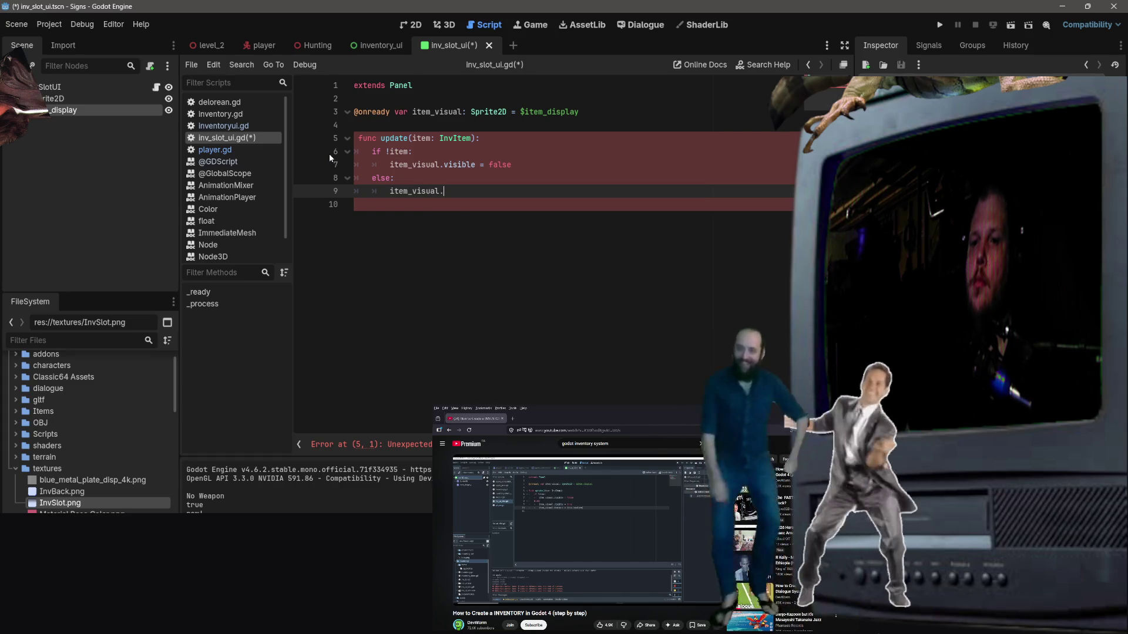
type("ble -=")
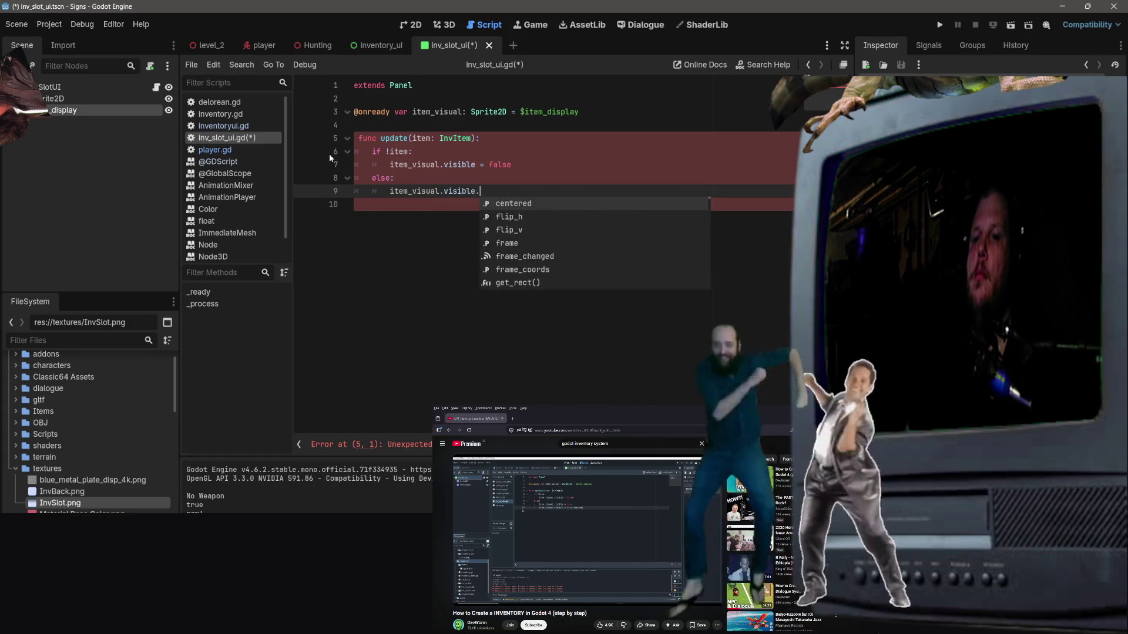
type(" true")
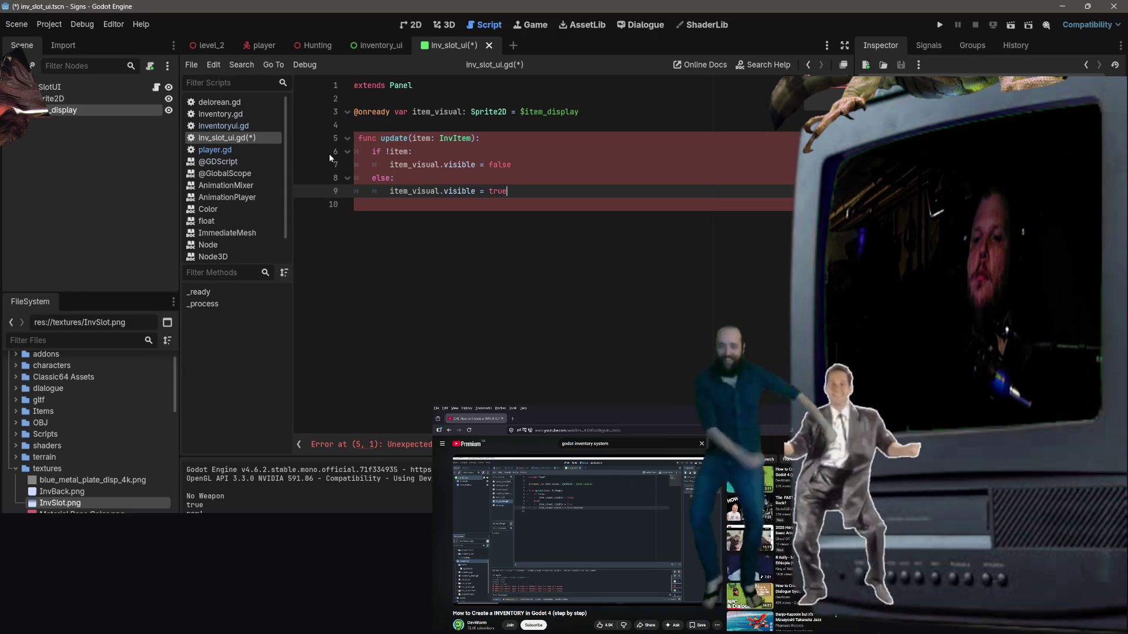
key("Return")
type("item.")
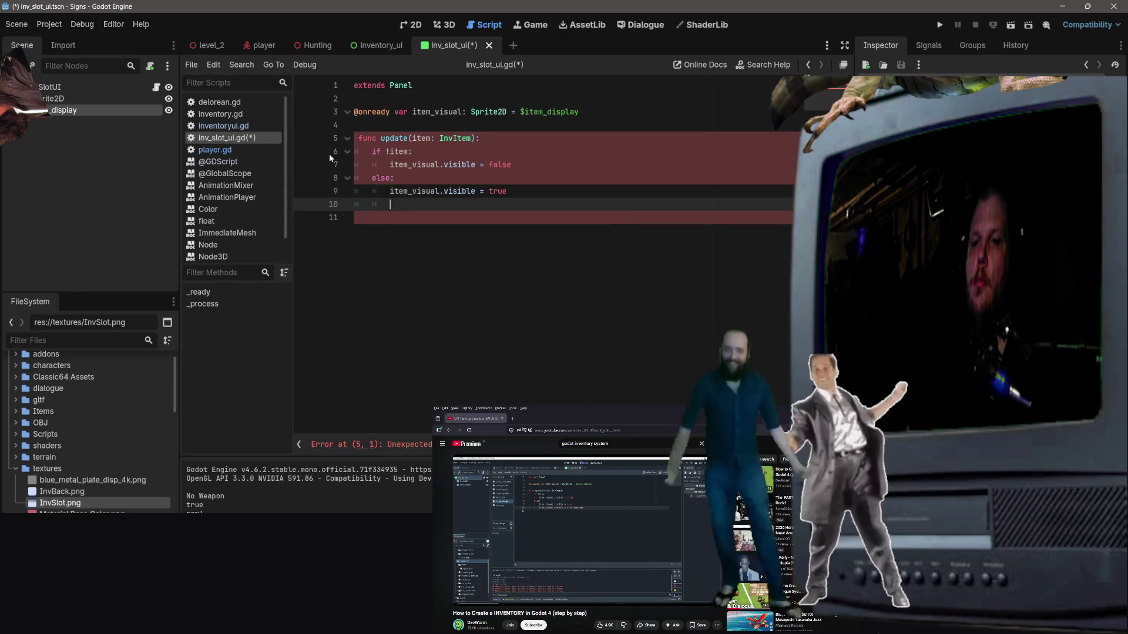
key("BackSpace")
type("_vui")
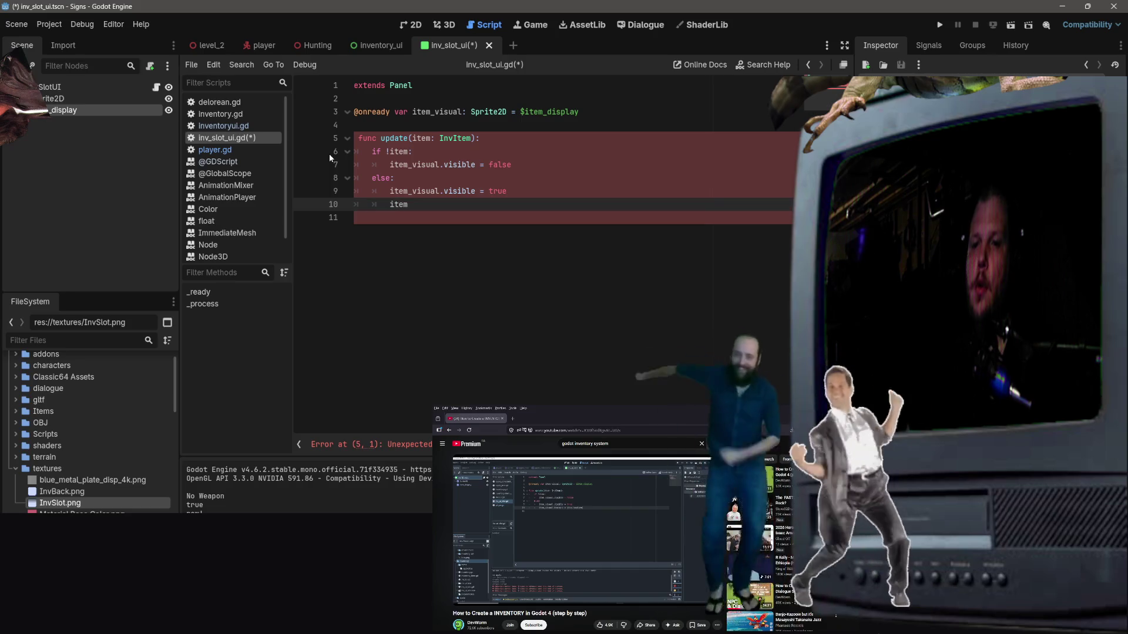
key("BackSpace")
key("BackSpace")
type("i")
type("sual.")
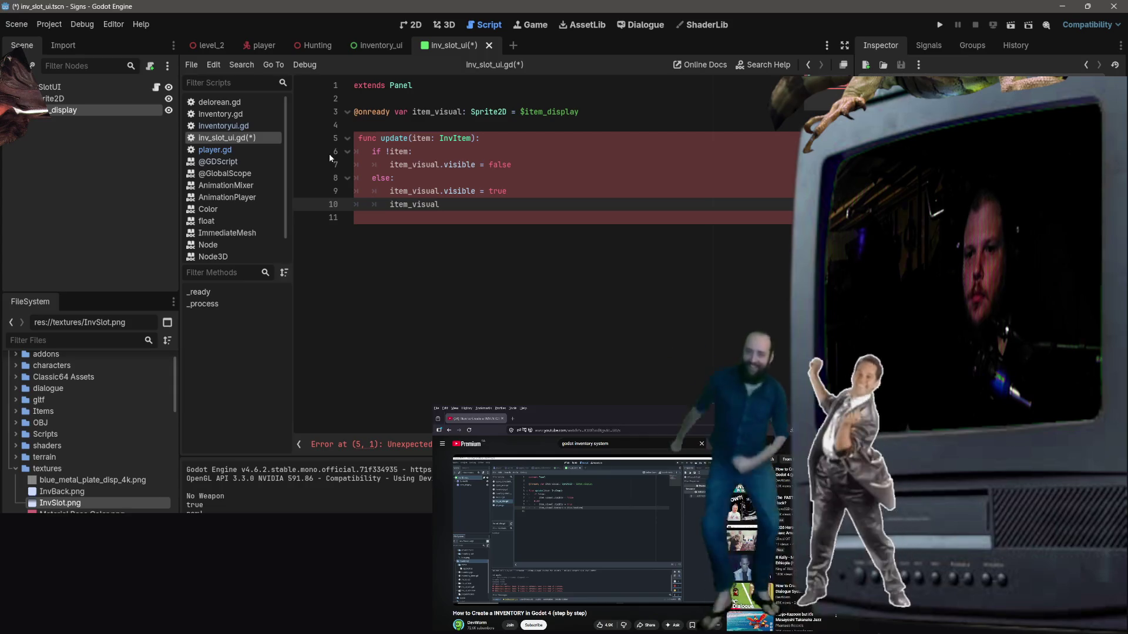
type("texture = ")
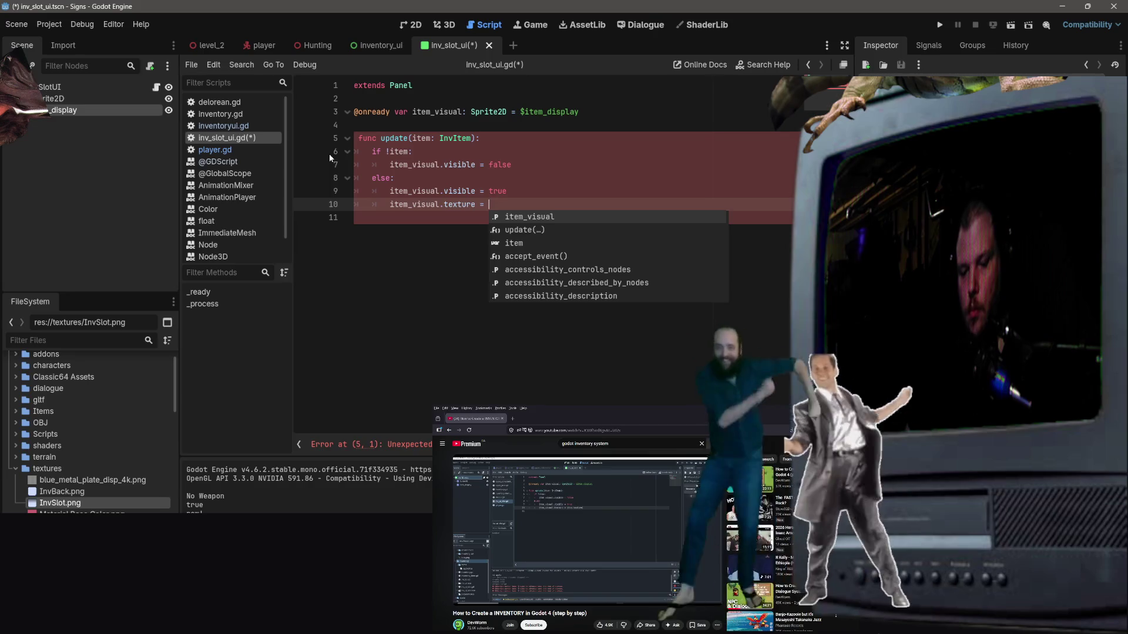
type("$1")
key("BackSpace")
type("item")
key("Return")
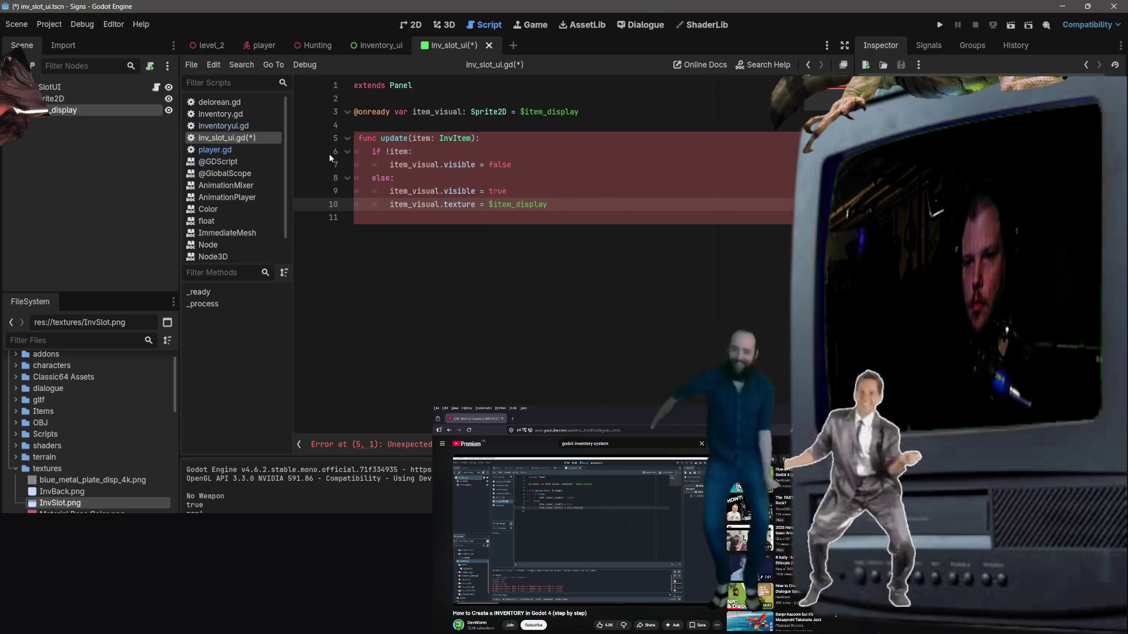
key("Down")
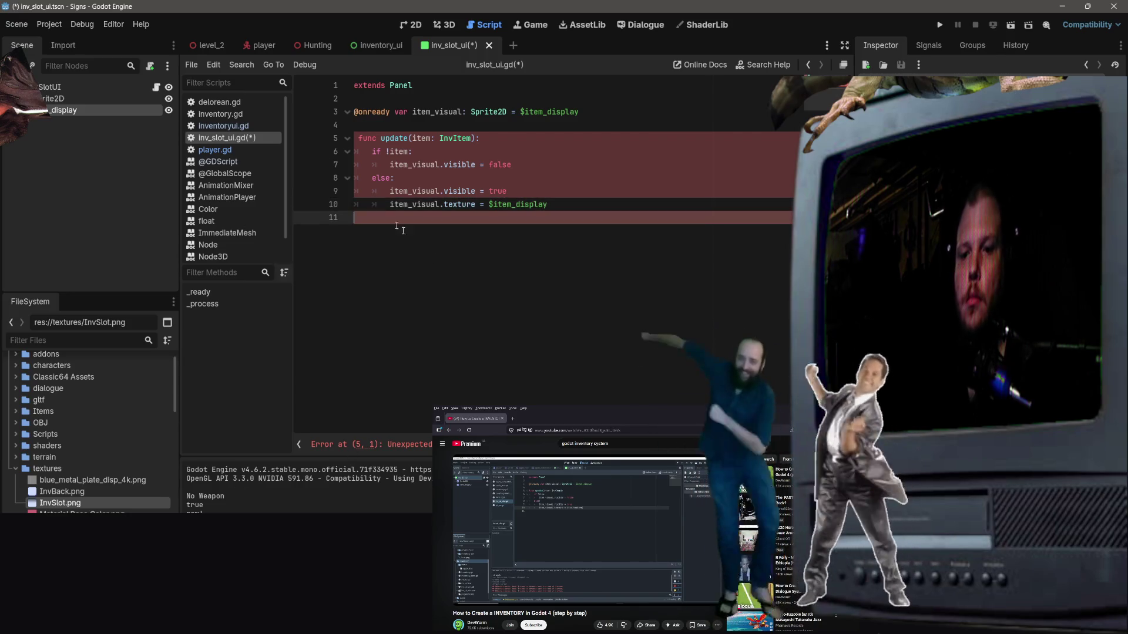
- Remove the stray space before func on line 5 and save the script
left_click(462, 164)
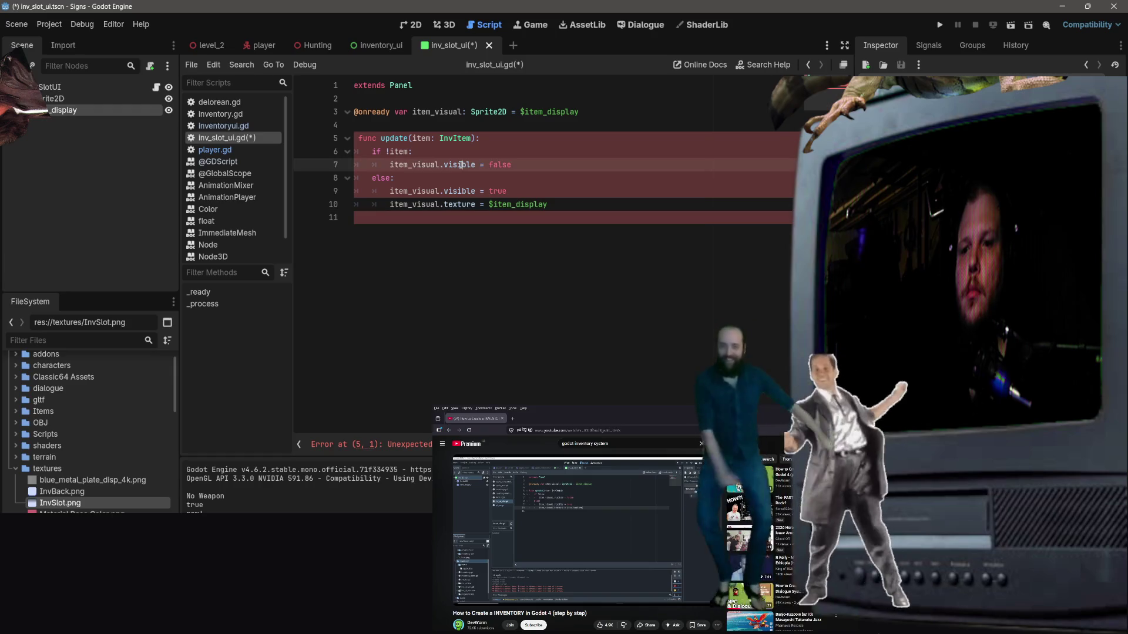
left_click(368, 152)
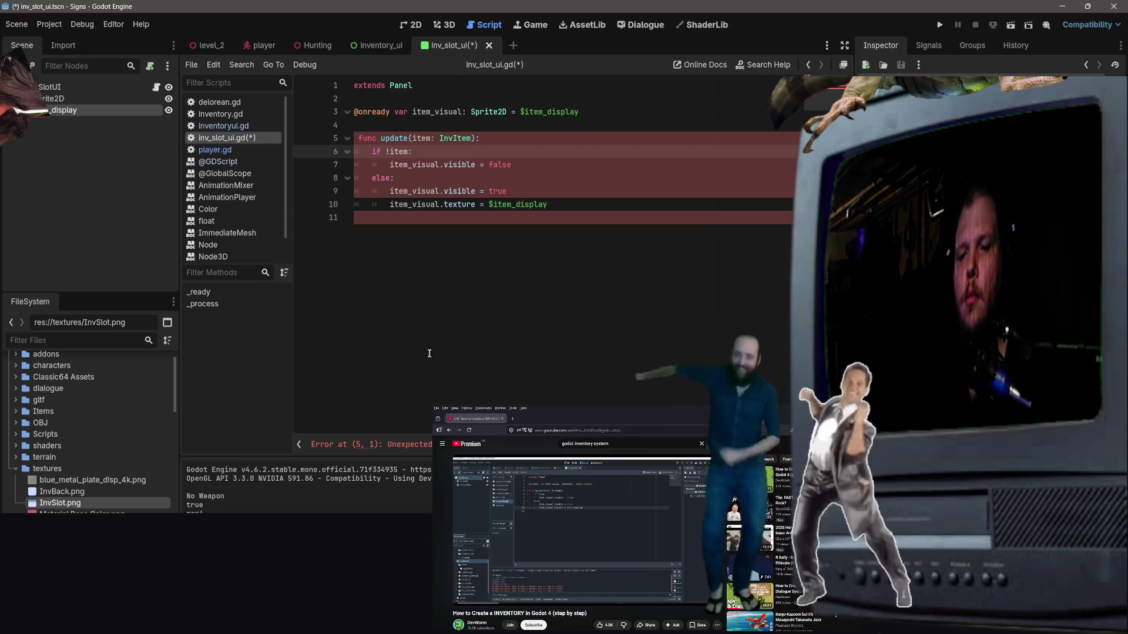
left_click(368, 139)
key("Home")
key("BackSpace")
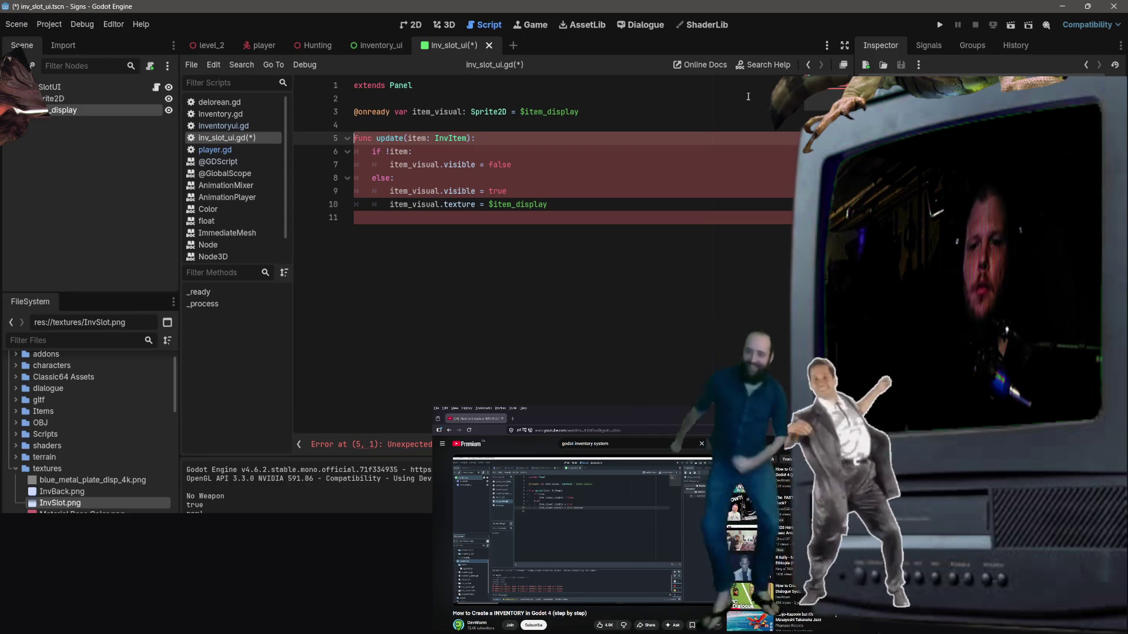
left_click(453, 192)
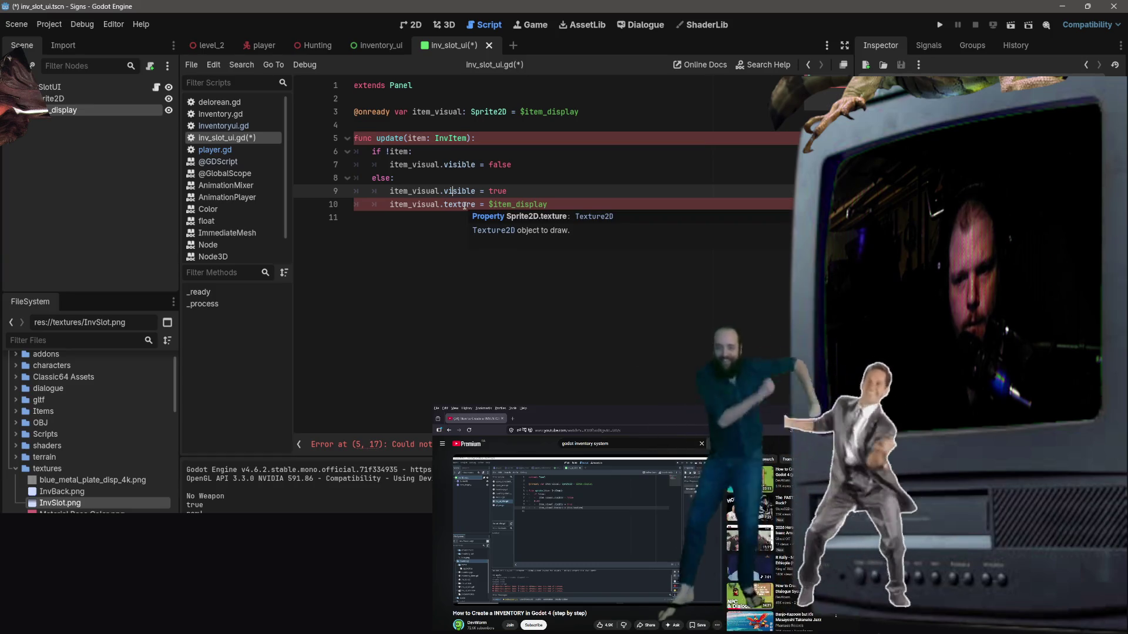
left_click(464, 204)
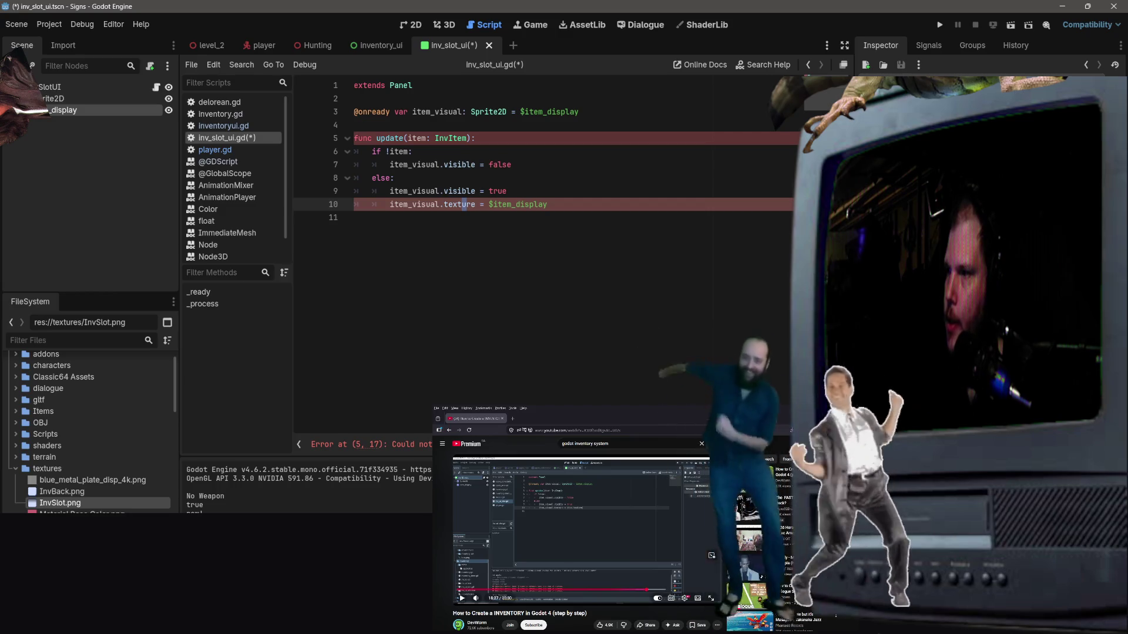
key("ctrl+s")
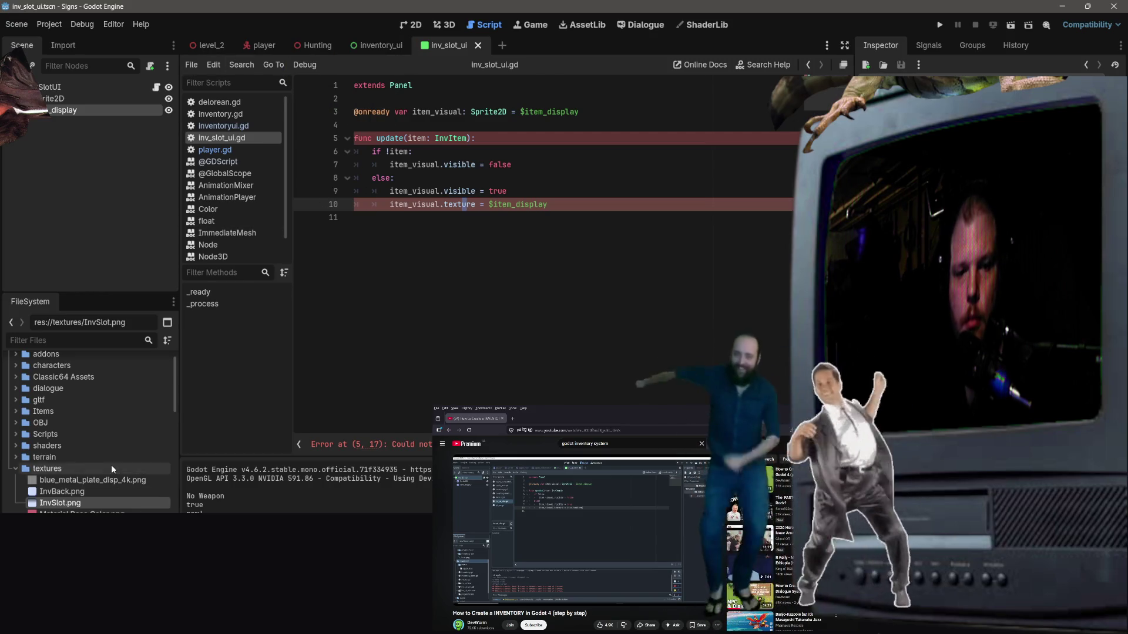
- Expand the Scripts folder and open inventory.gd, scrolling through its code
scroll(111, 464, "up", 2)
left_click(26, 465)
left_click(15, 465)
left_click(65, 489)
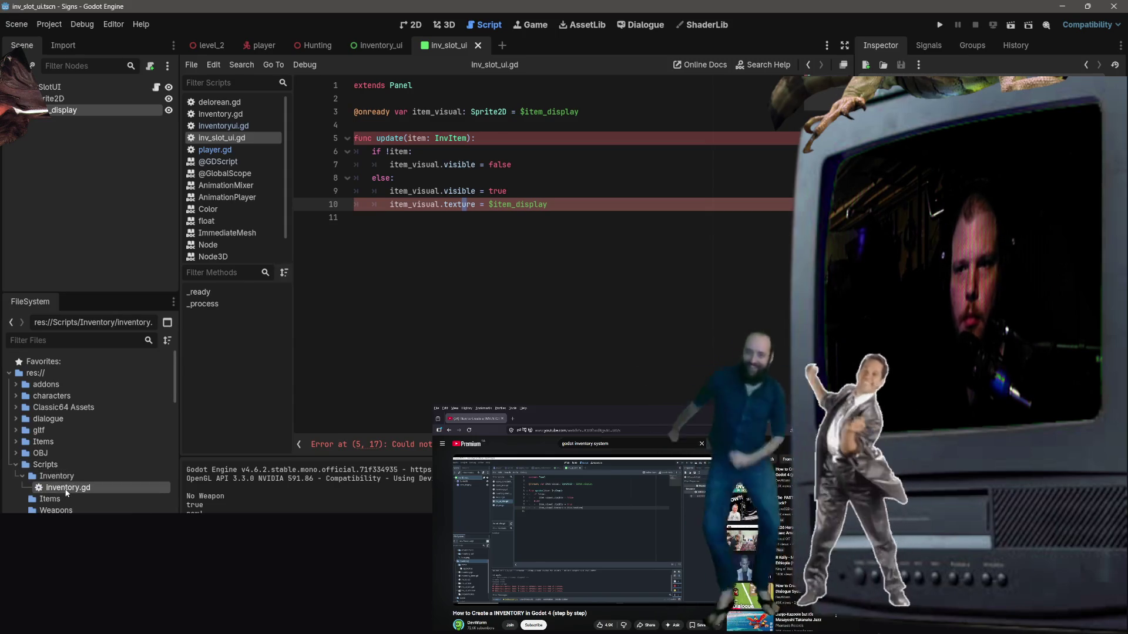
left_click(244, 127)
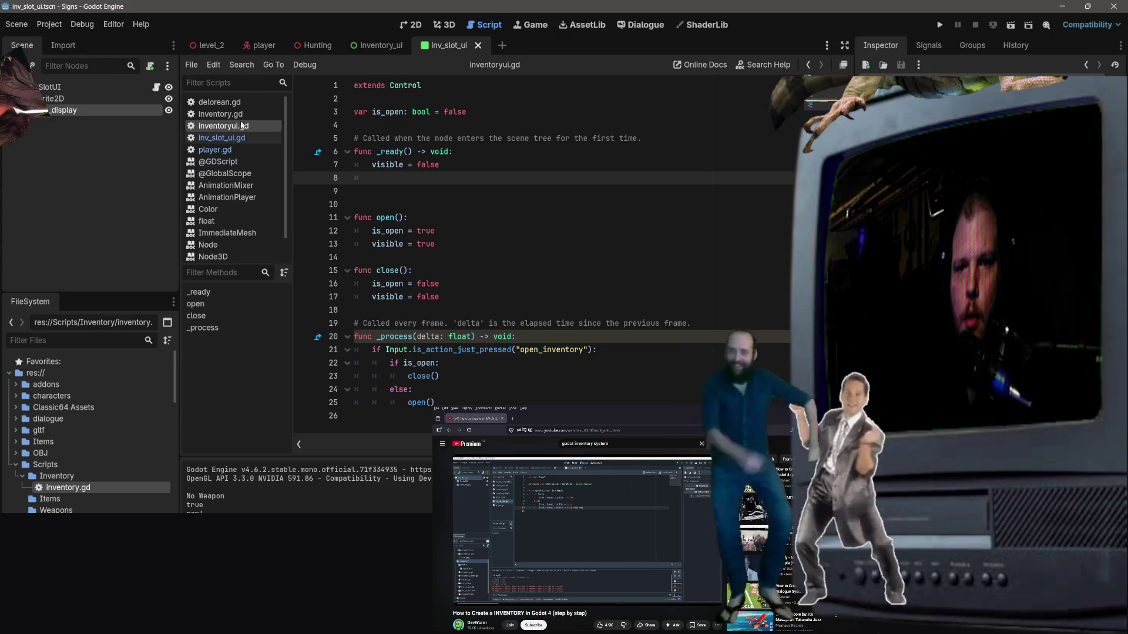
left_click(236, 115)
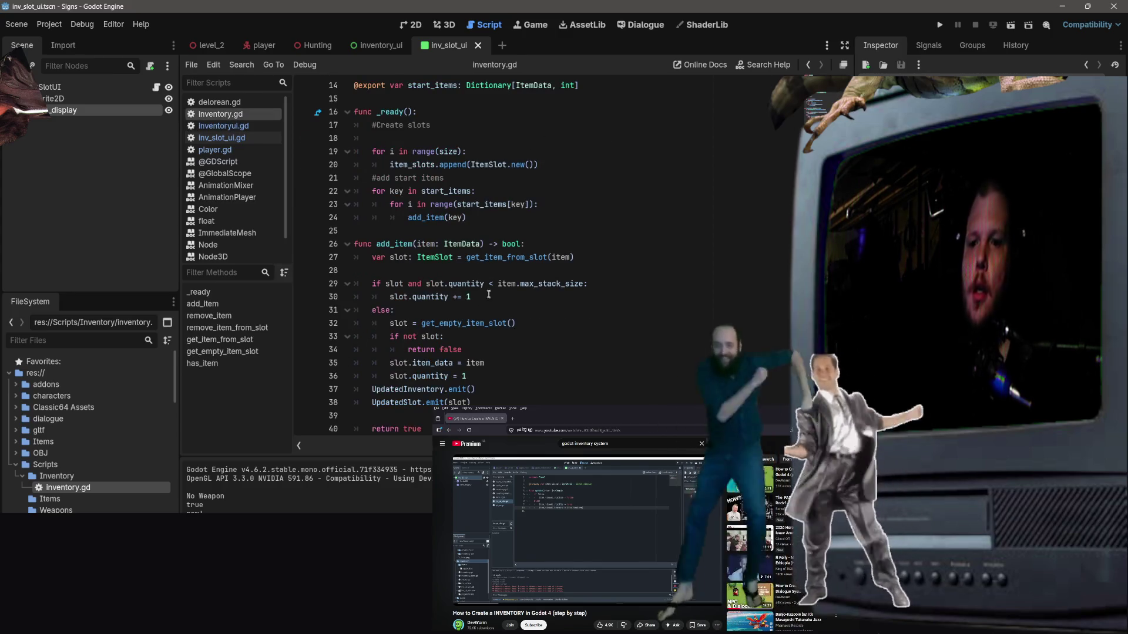
scroll(469, 177, "down", 5)
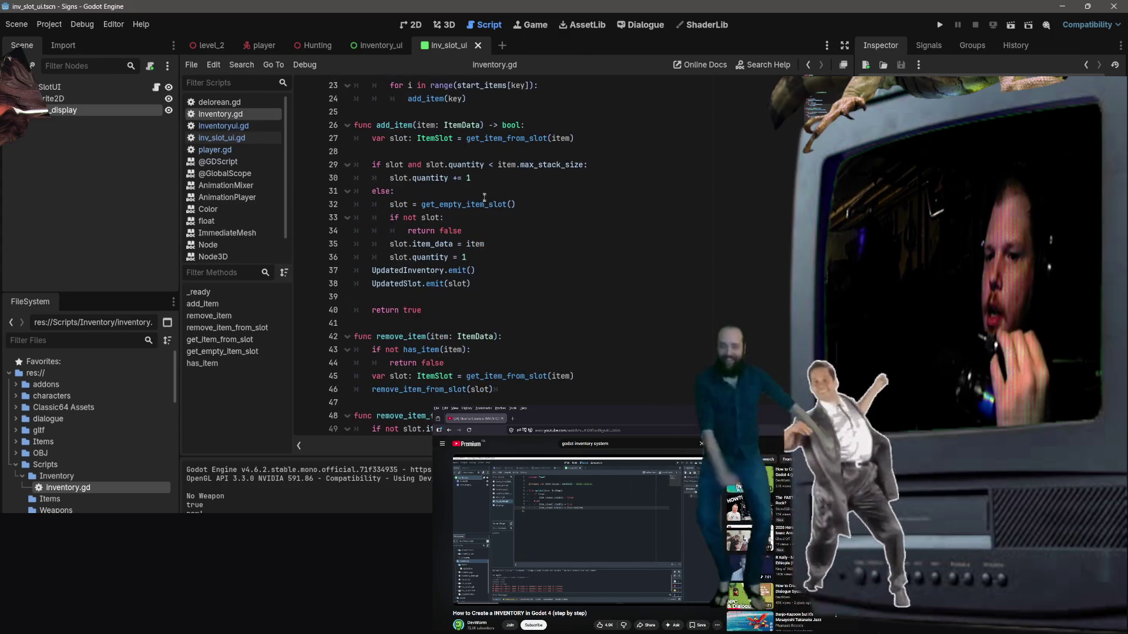
scroll(469, 178, "down", 7)
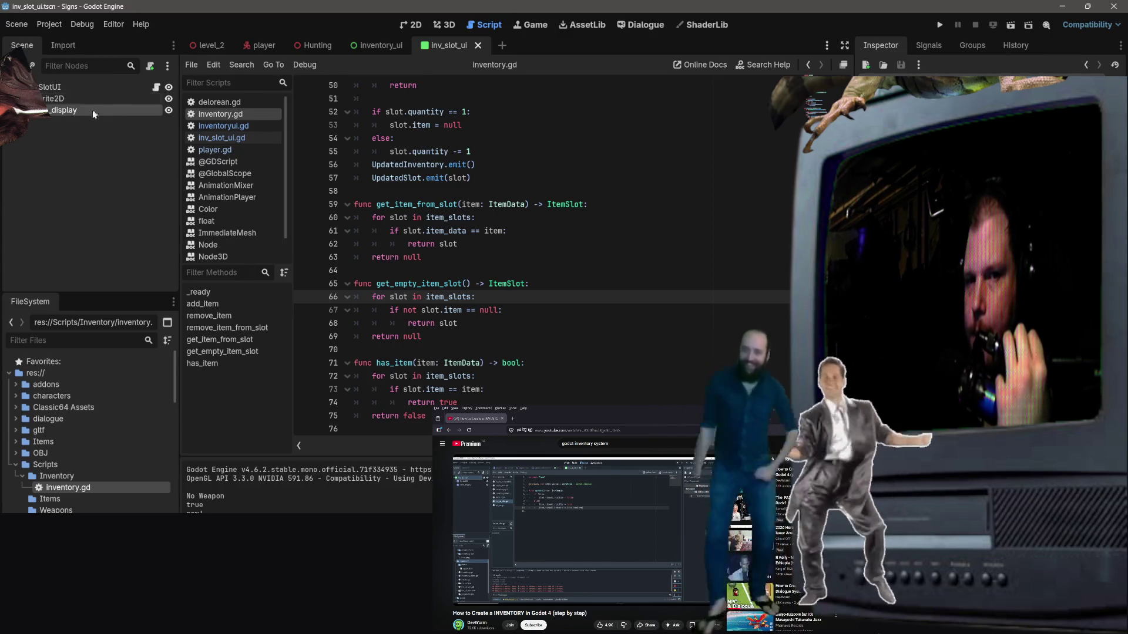
scroll(51, 493, "down", 2)
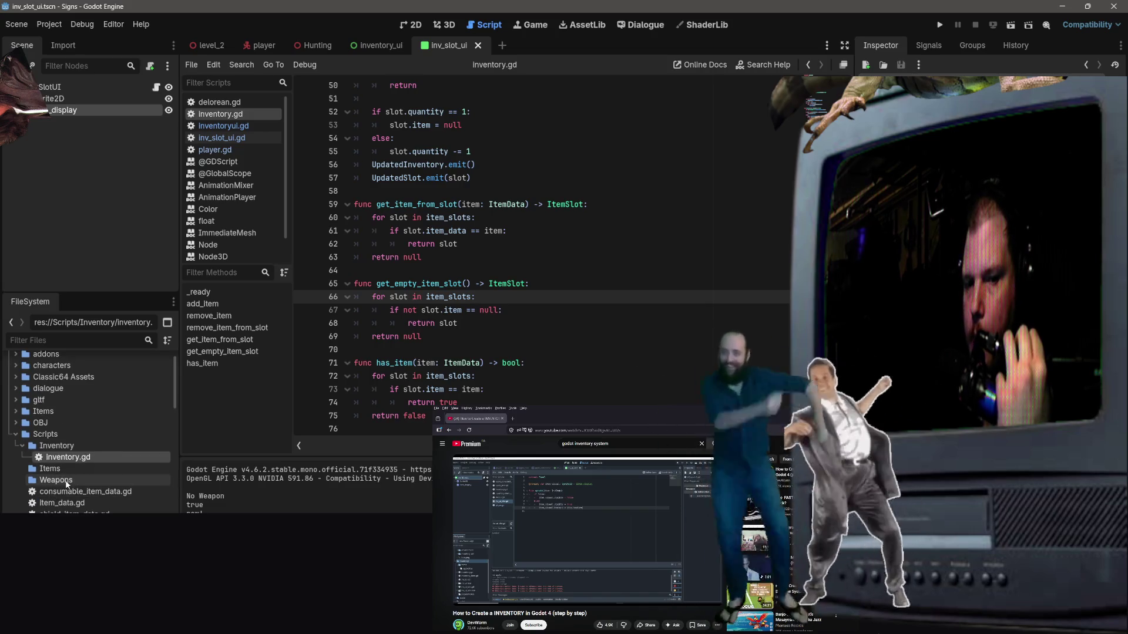
- Browse the Items and Weapons script folders, then switch to the player scene
left_click(57, 472)
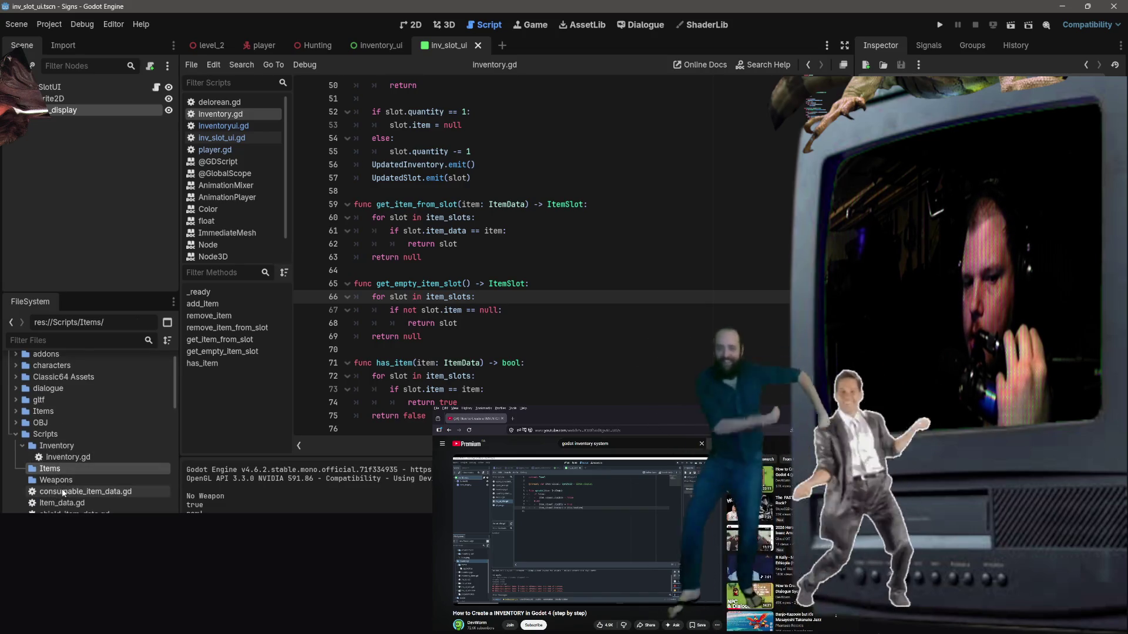
left_click(61, 493)
left_click(58, 481)
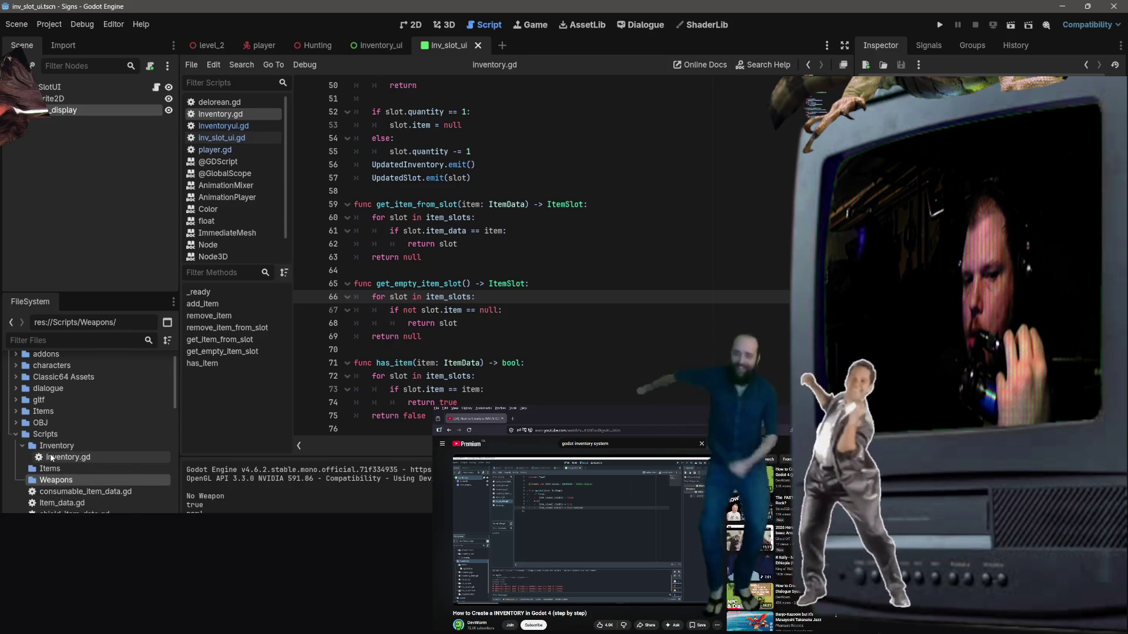
scroll(65, 499, "down", 2)
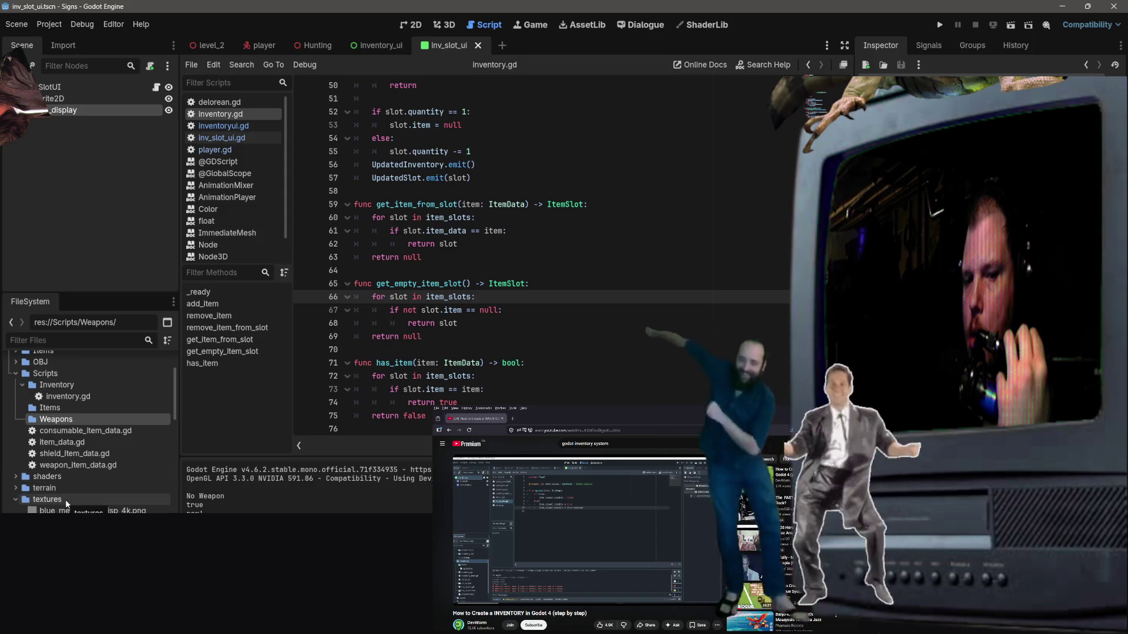
scroll(65, 499, "up", 3)
left_click(52, 465)
scroll(52, 467, "down", 2)
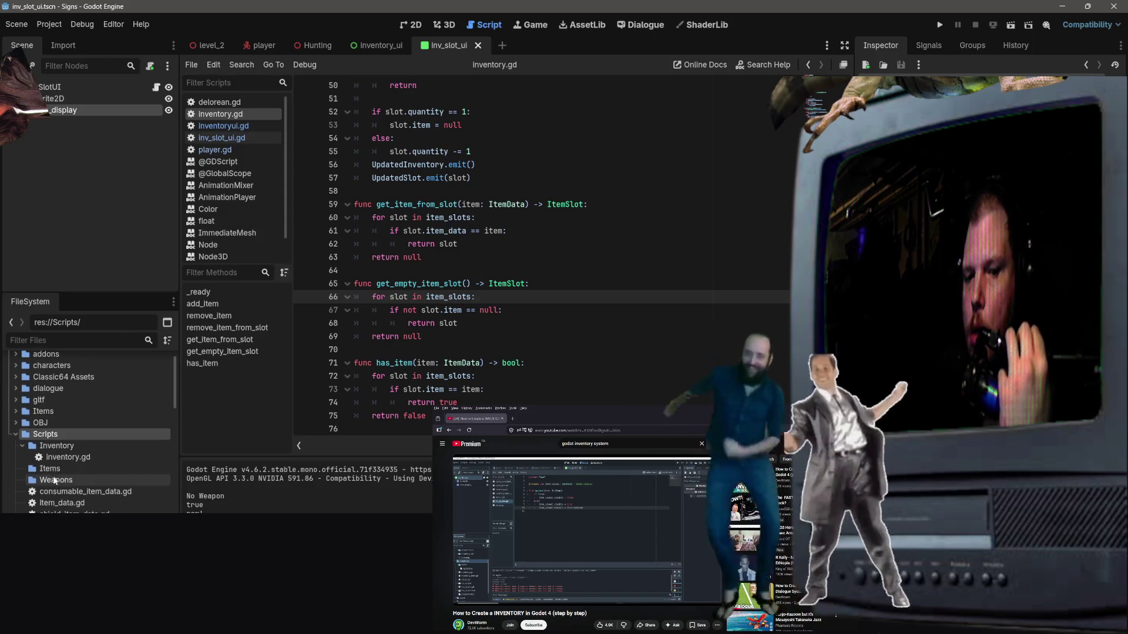
left_click(94, 492)
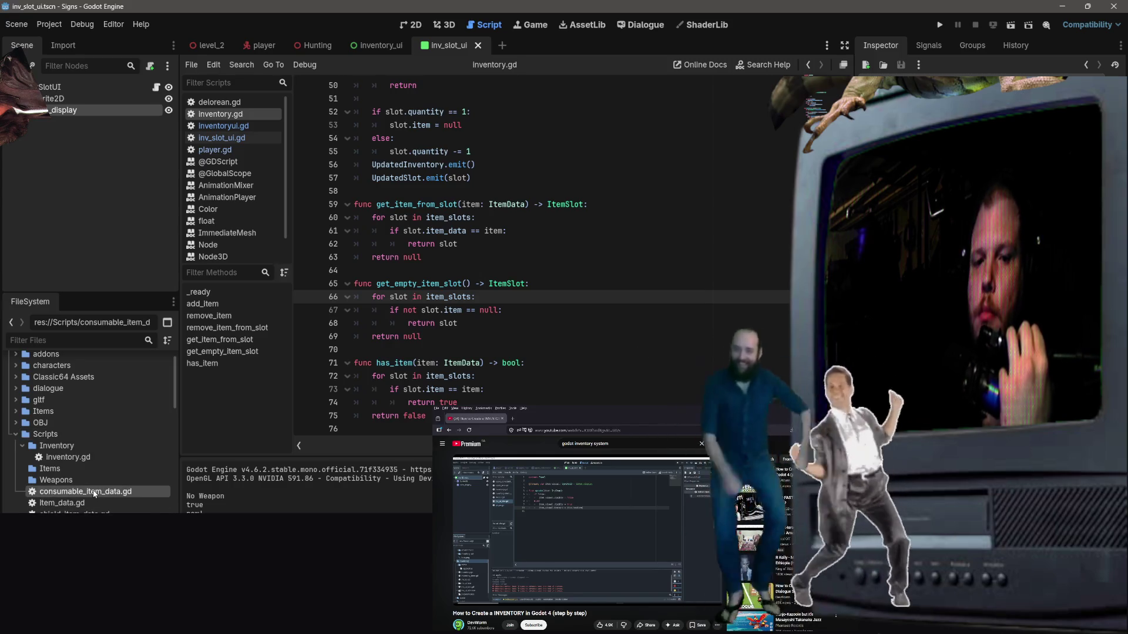
scroll(82, 493, "down", 3)
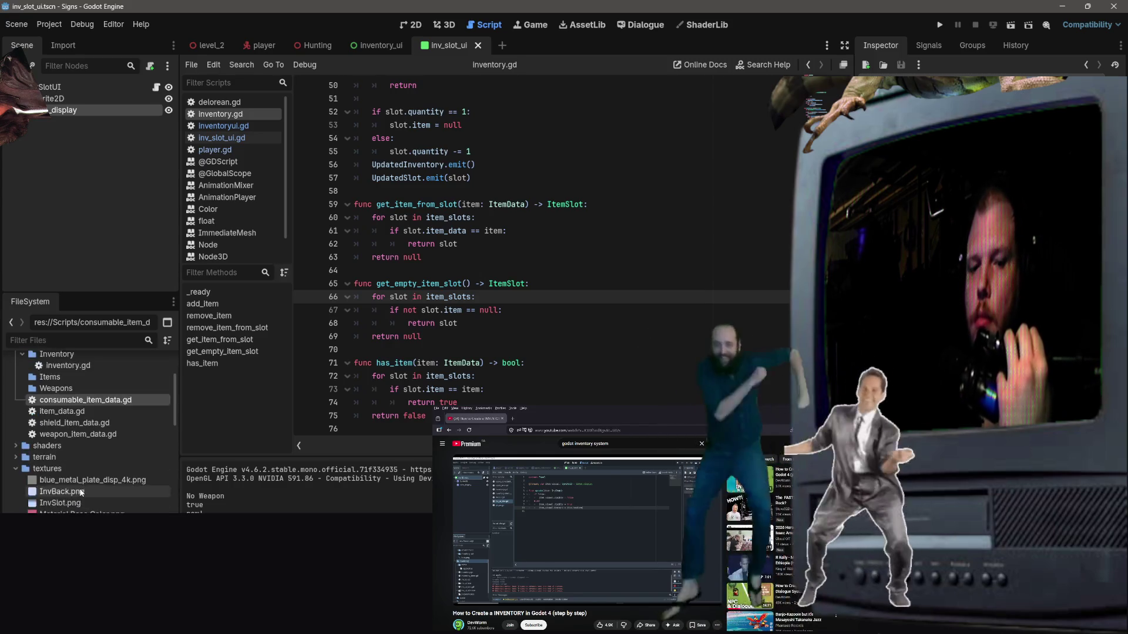
scroll(80, 493, "up", 4)
left_click(69, 487)
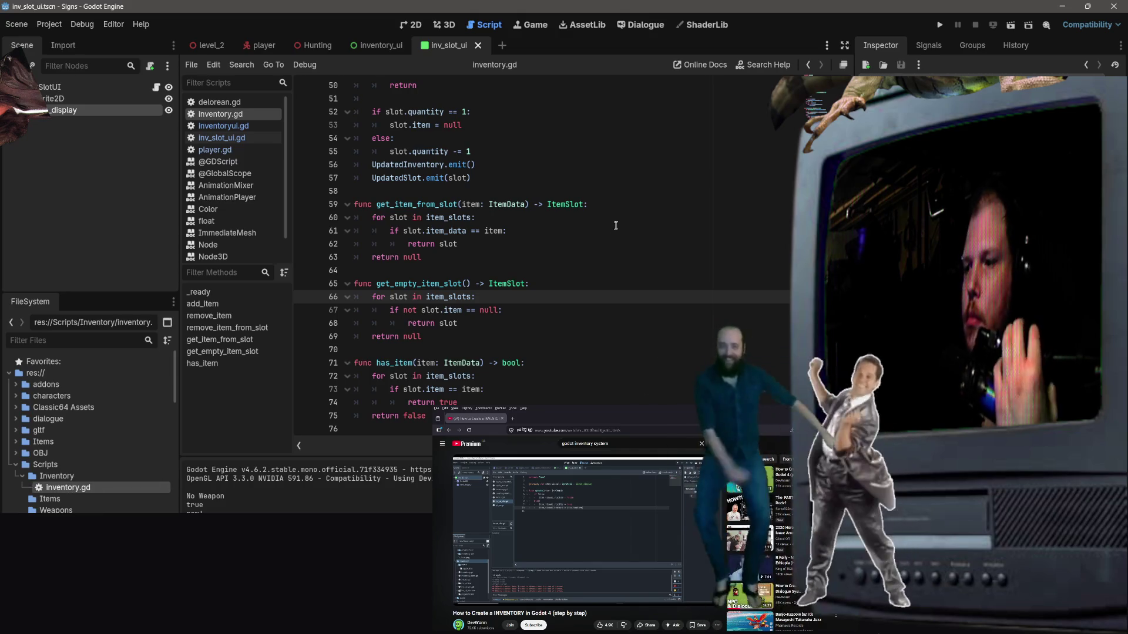
left_click(273, 48)
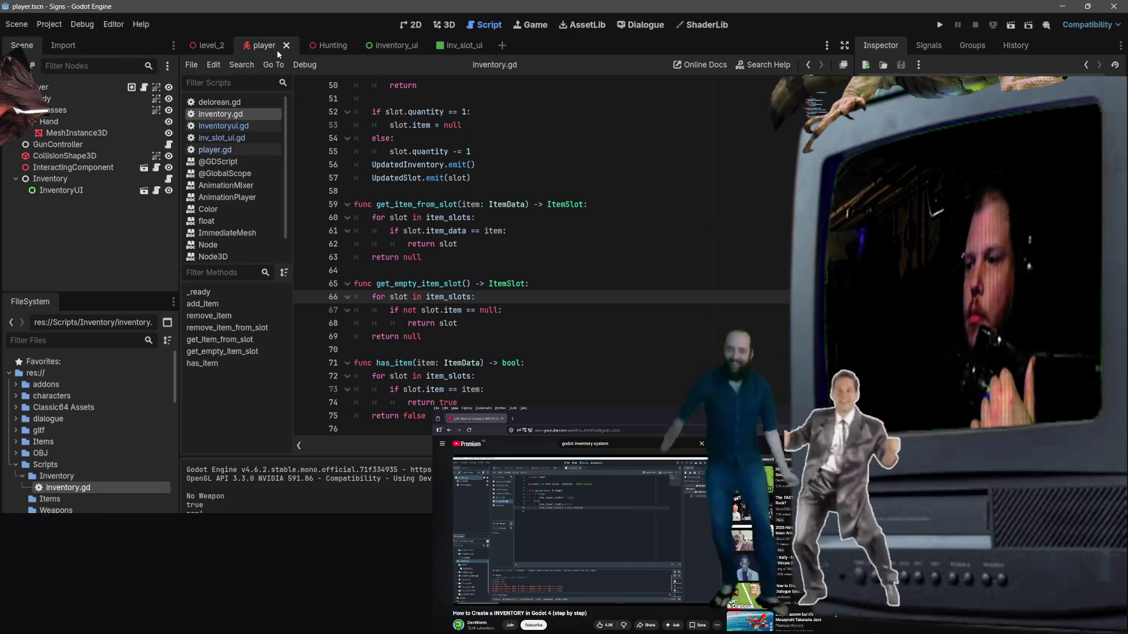
- Collapse the script folders and select healthpostion.tres in the Items folder
scroll(104, 458, "down", 3)
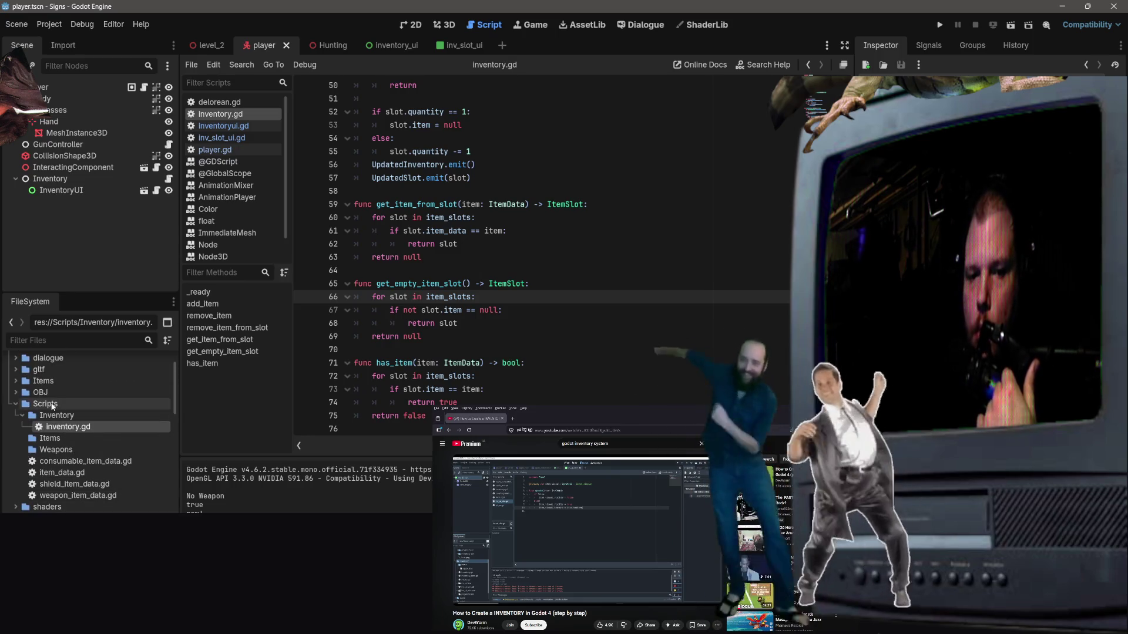
left_click(21, 418)
left_click(15, 404)
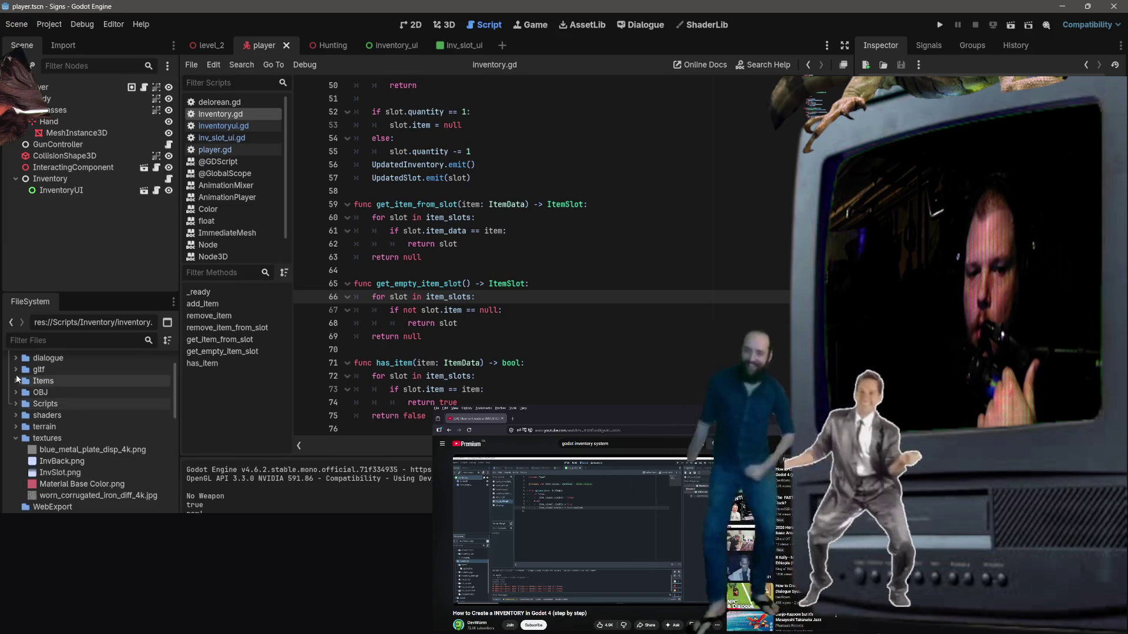
left_click(16, 381)
left_click(80, 405)
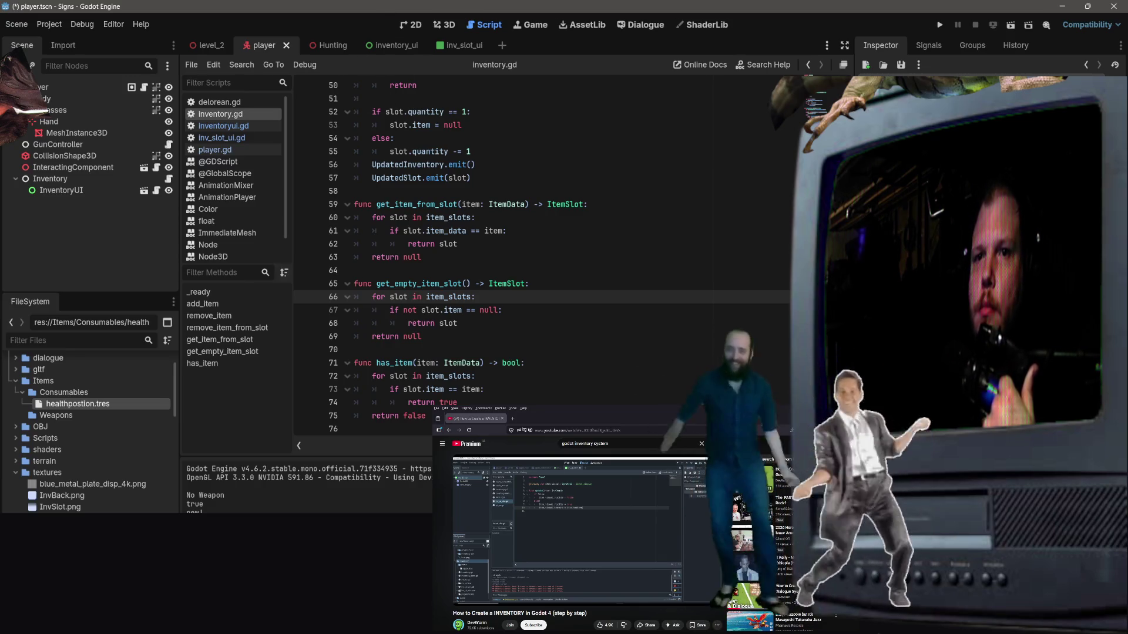
- Return from Aseprite, select health.bmp, and scroll inventory.gd back to the top
left_click(1069, 2)
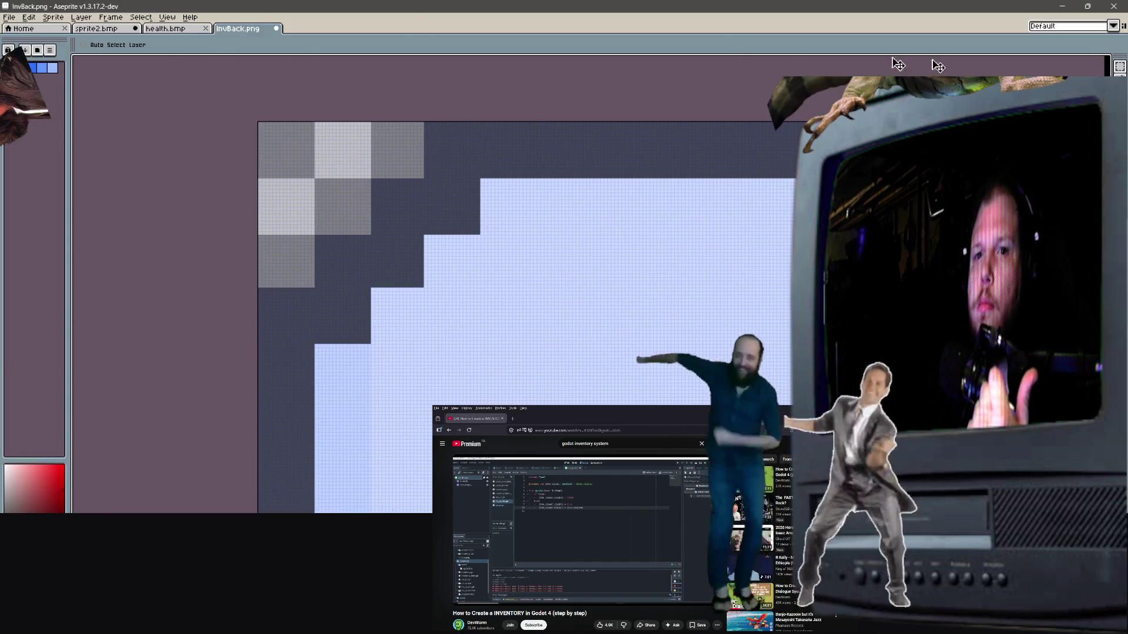
left_click(1069, 2)
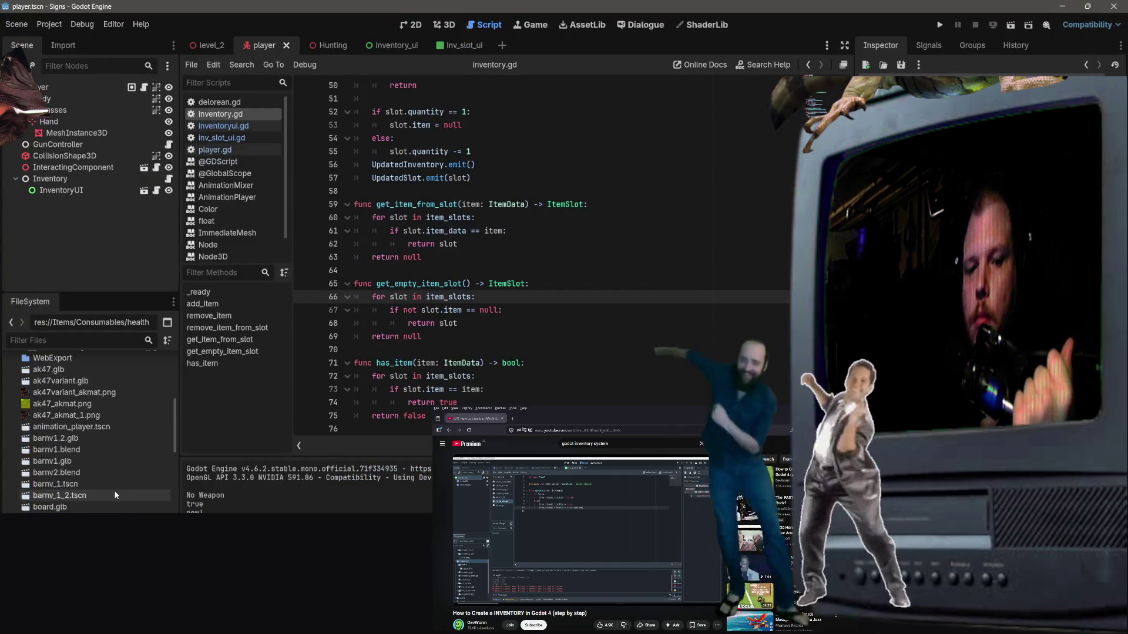
scroll(97, 511, "up", 5)
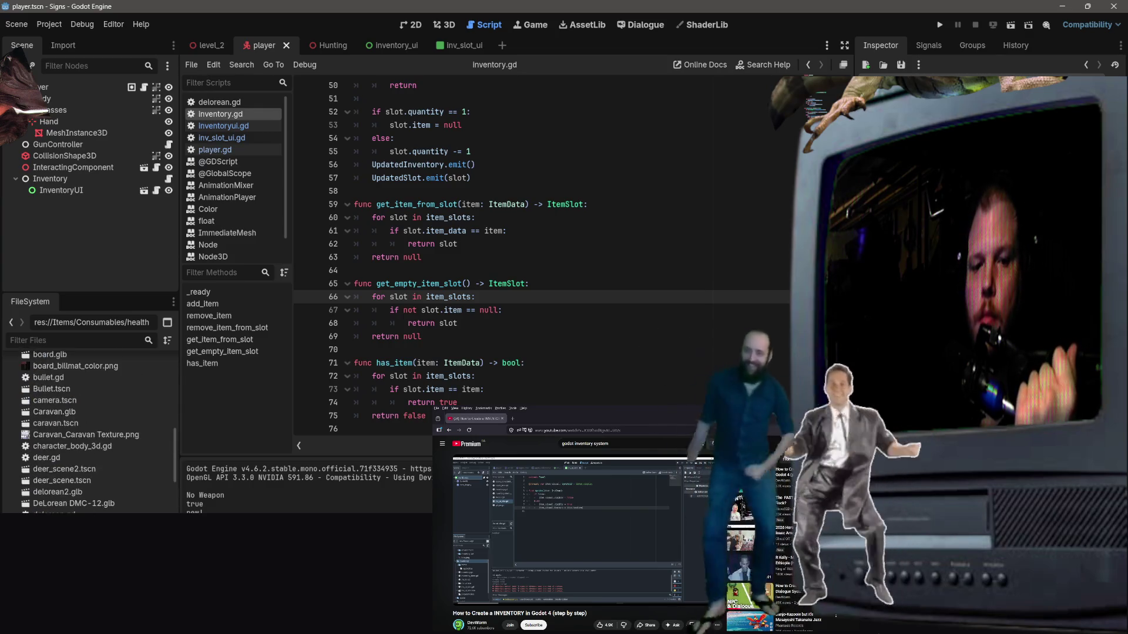
left_click(52, 496)
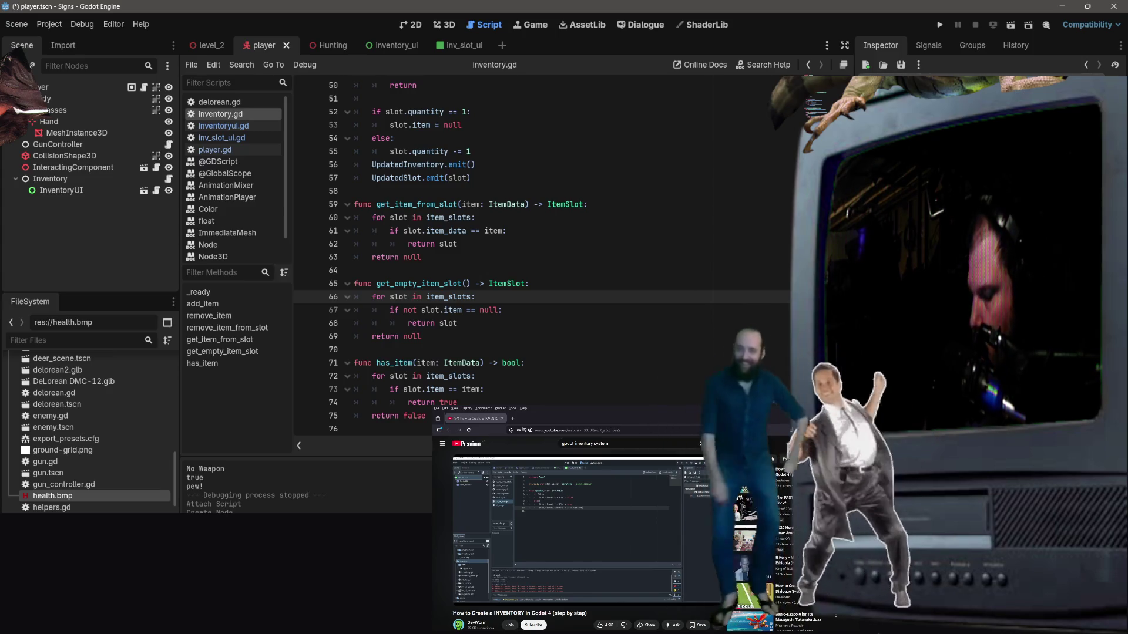
scroll(565, 349, "up", 8)
scroll(565, 348, "up", 8)
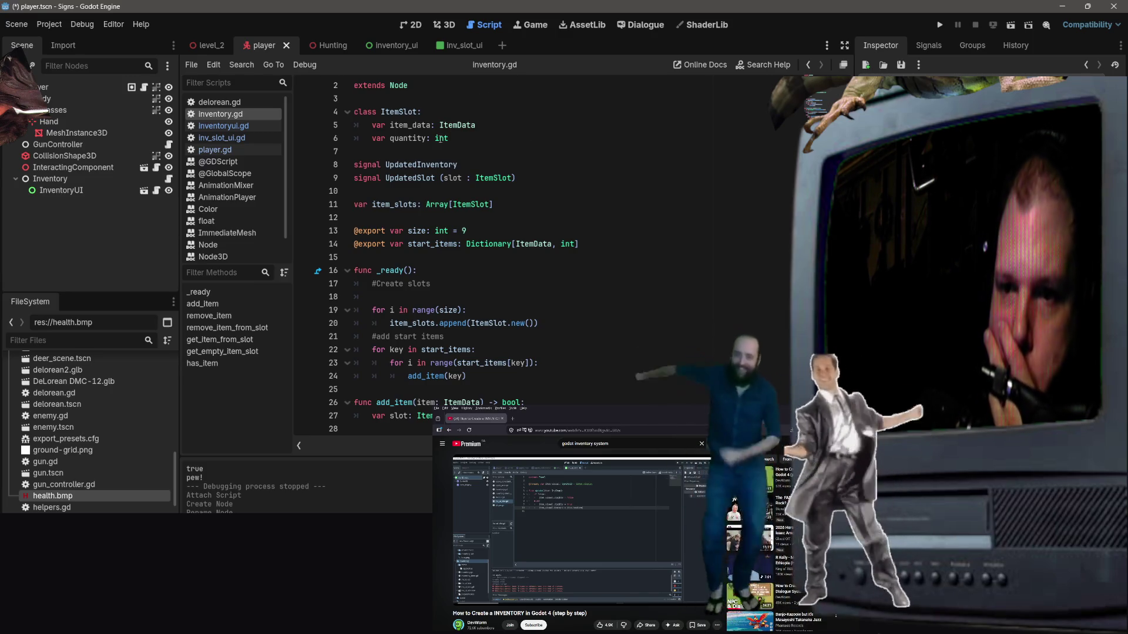
- Open item_data.gd from the Scripts folder to read its fields
left_click(437, 126)
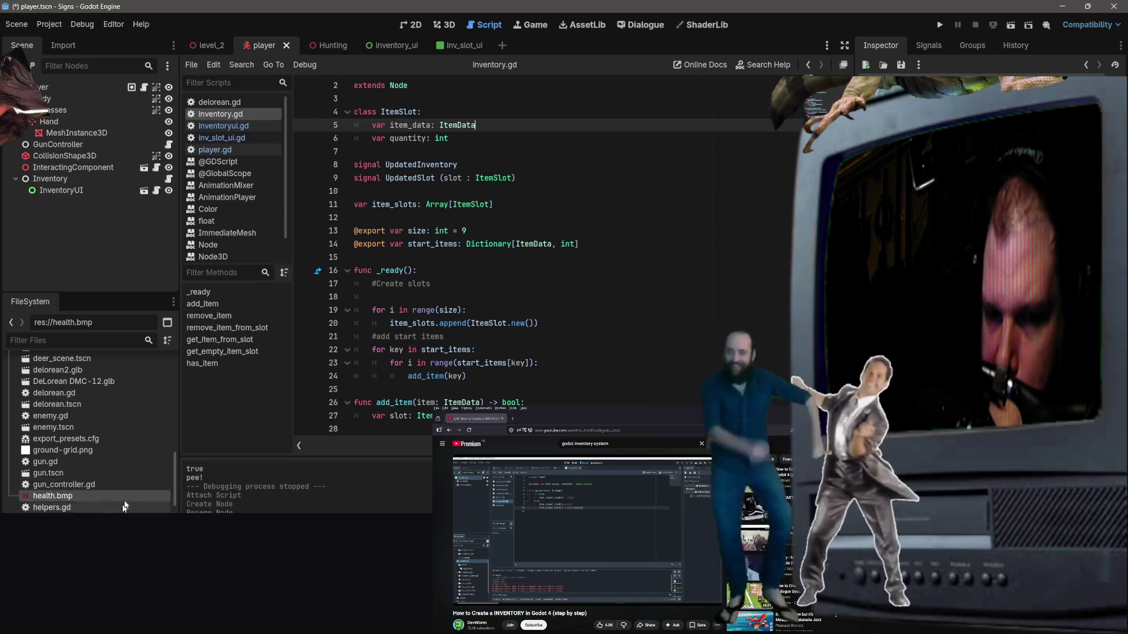
scroll(89, 476, "up", 10)
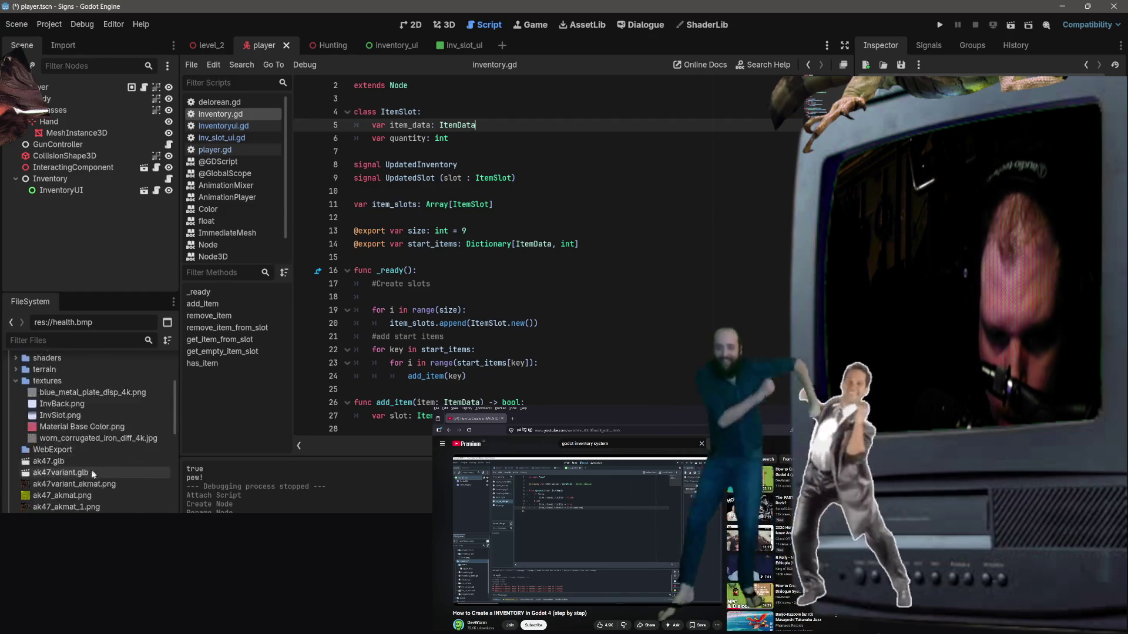
left_click(43, 441)
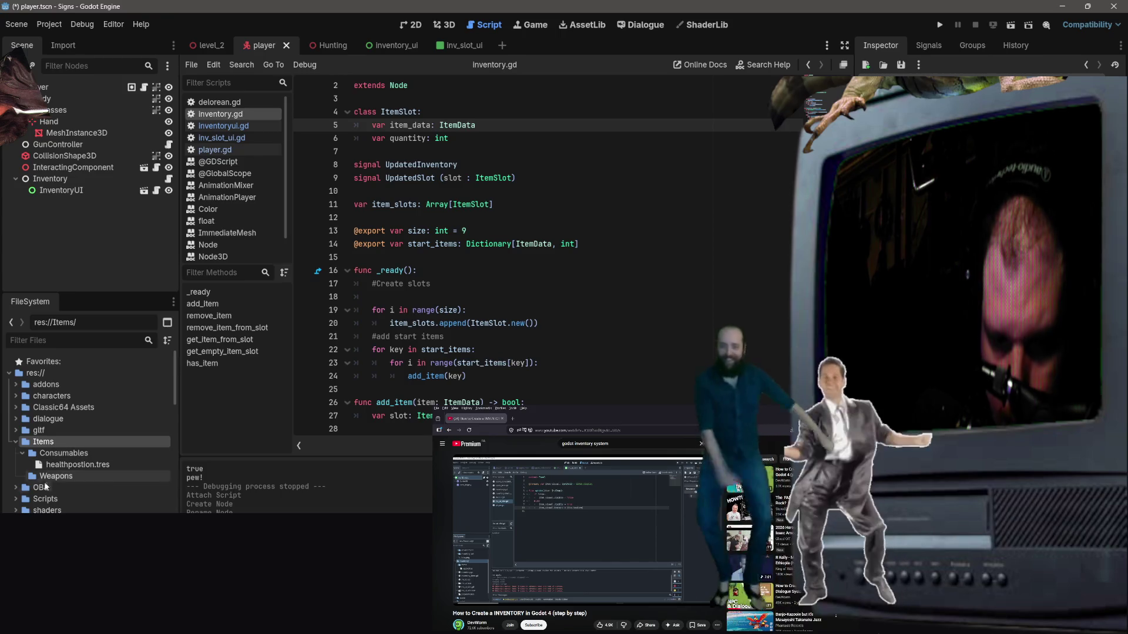
double_click(27, 442)
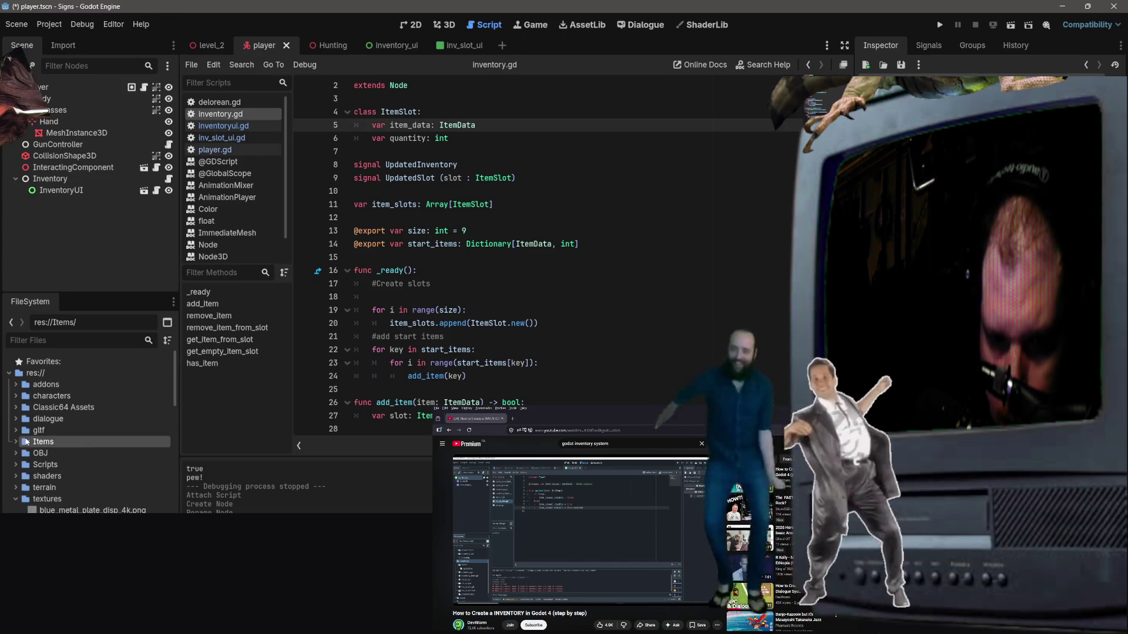
double_click(27, 441)
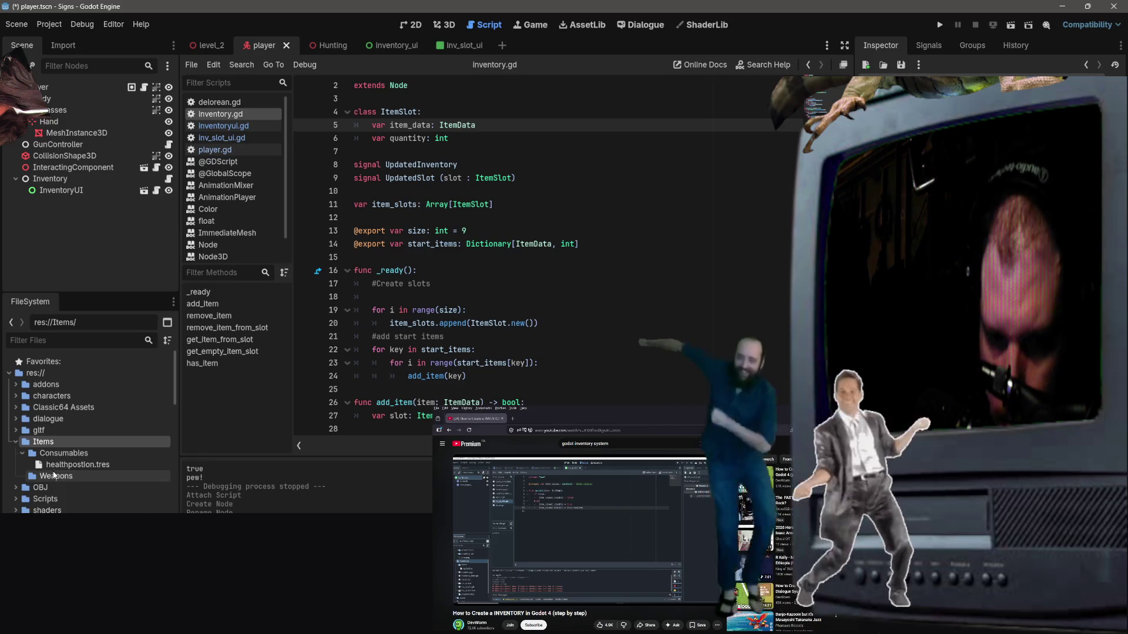
scroll(53, 473, "down", 2)
scroll(53, 474, "up", 3)
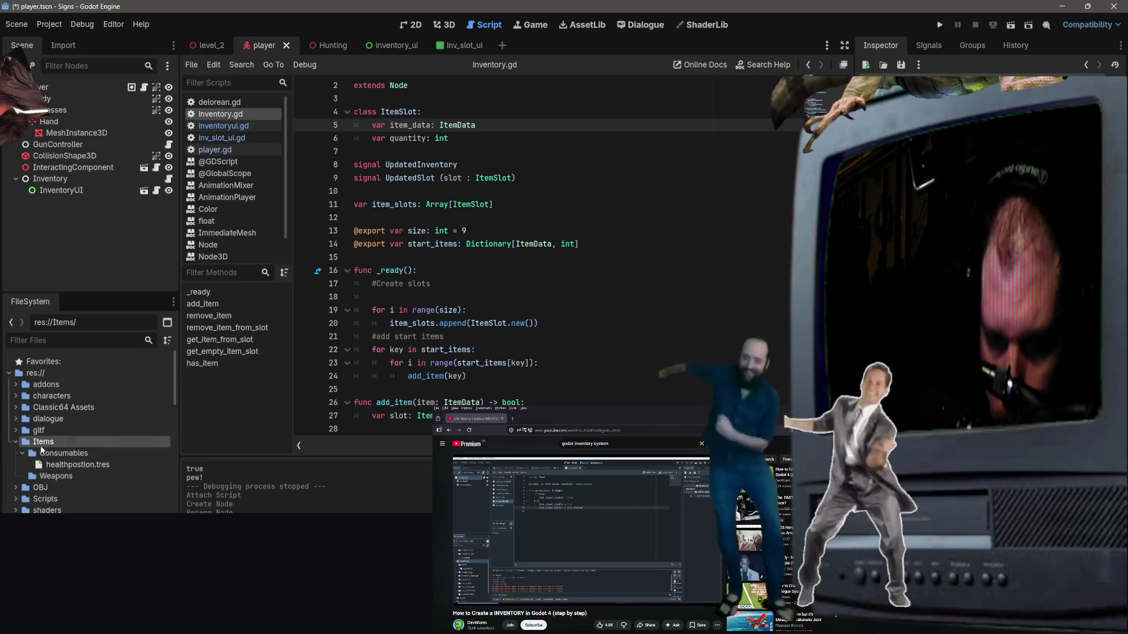
double_click(44, 500)
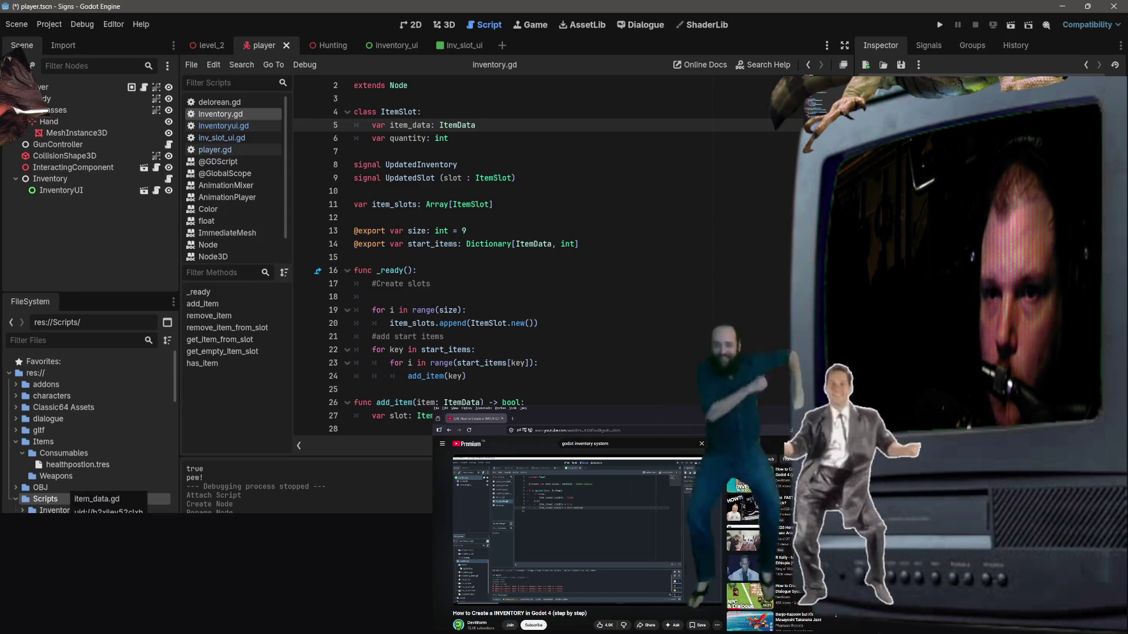
left_click(65, 522)
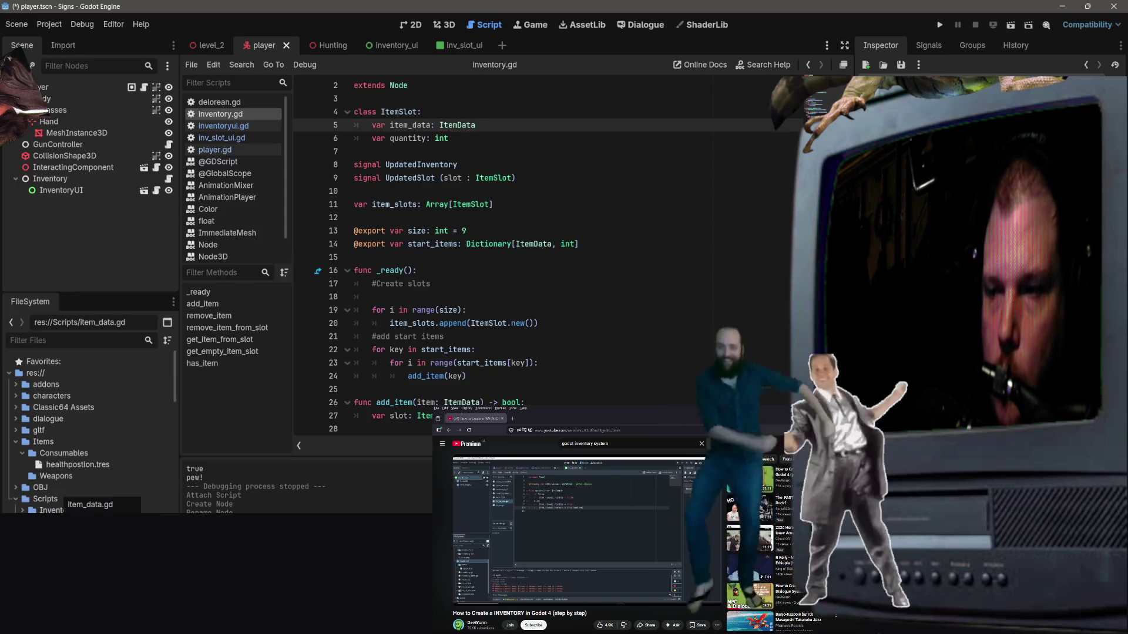
double_click(65, 522)
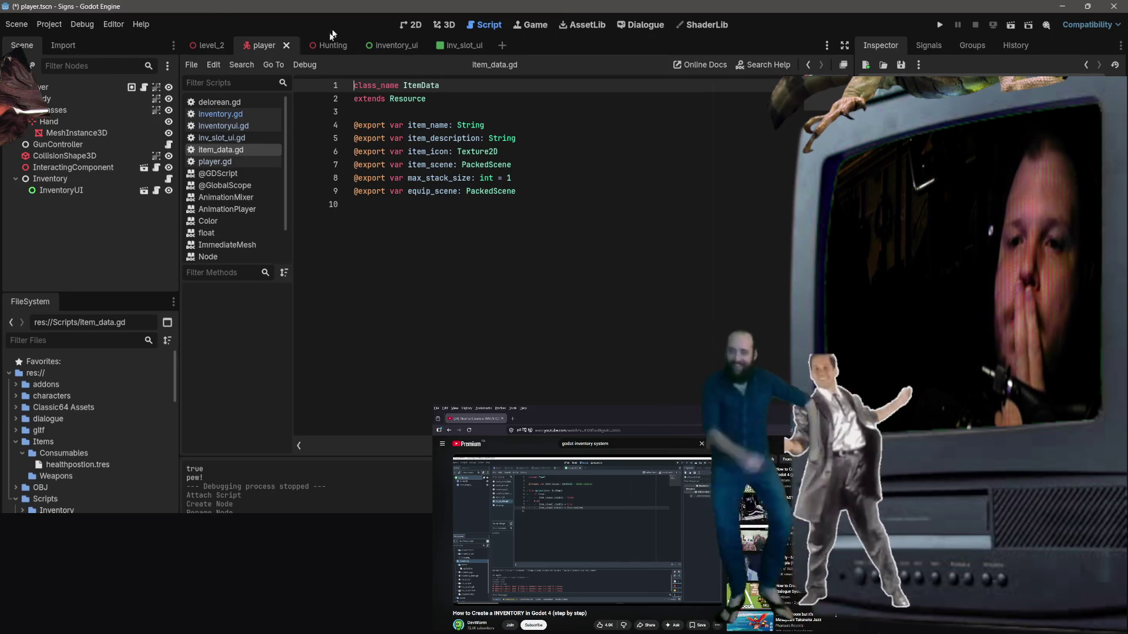
- Switch to the inv_slot_ui scene, select item_display, and open inv_slot_ui.gd
left_click(464, 47)
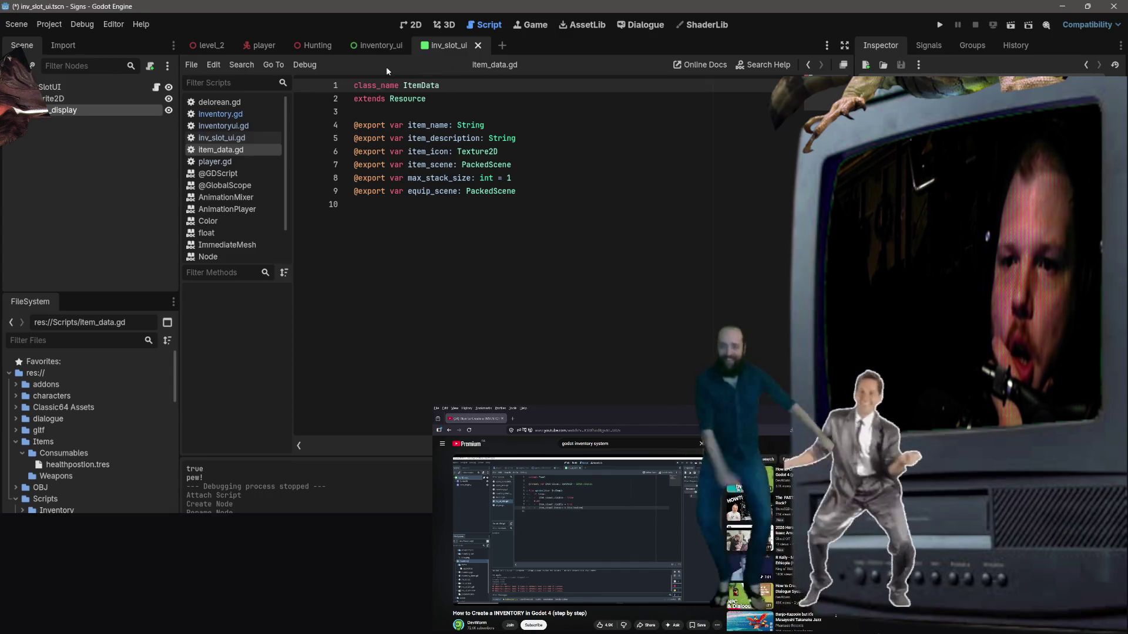
left_click(378, 46)
left_click(454, 49)
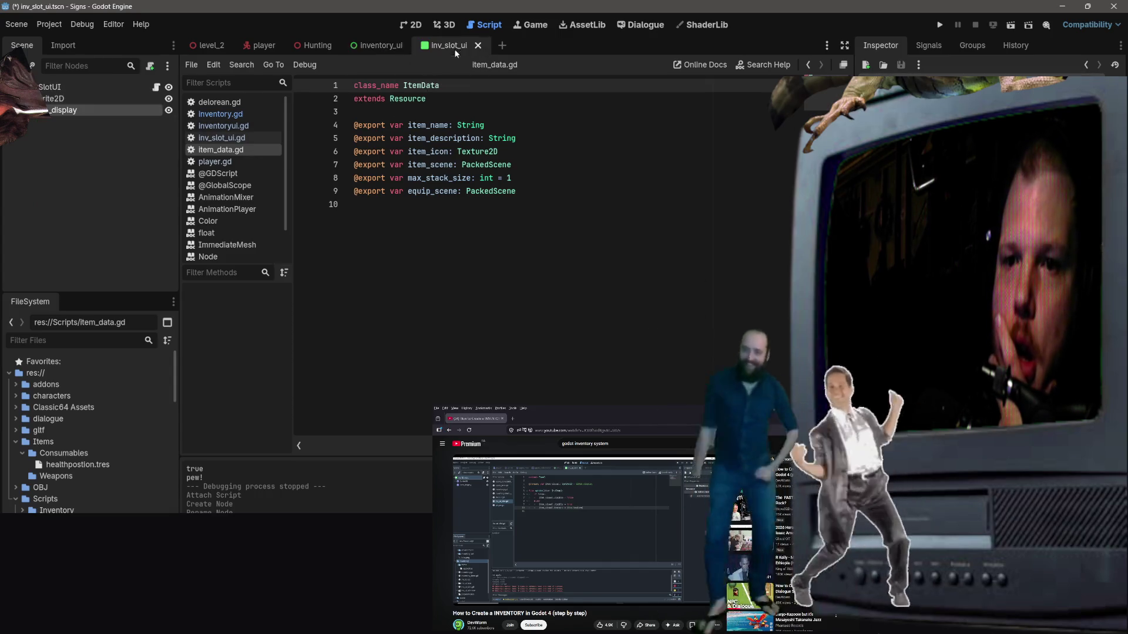
left_click(67, 111)
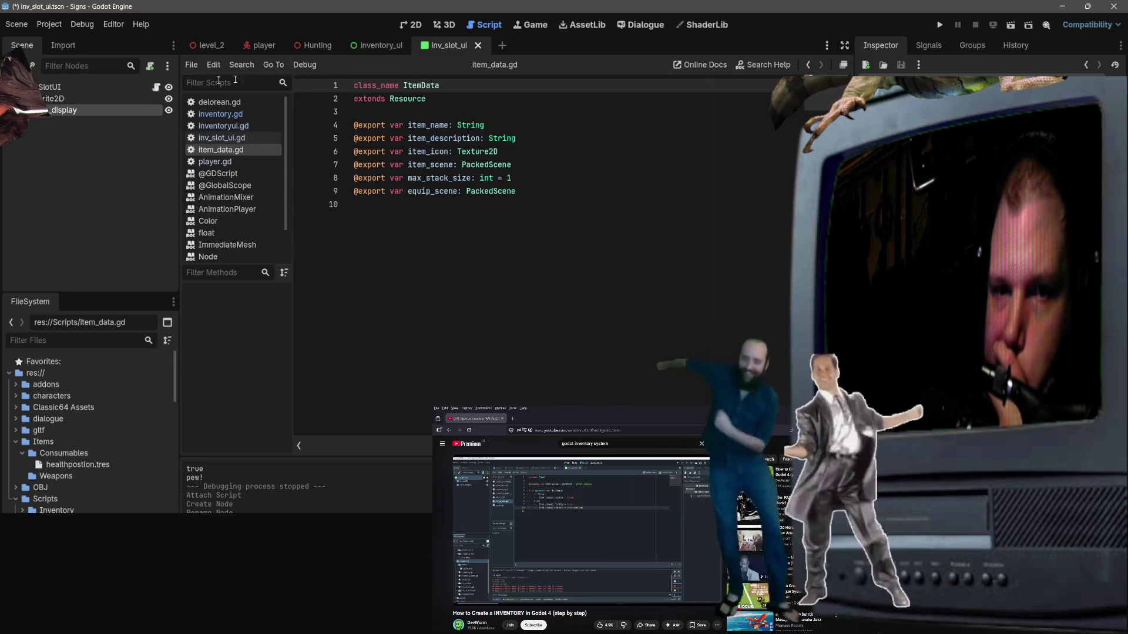
left_click(234, 138)
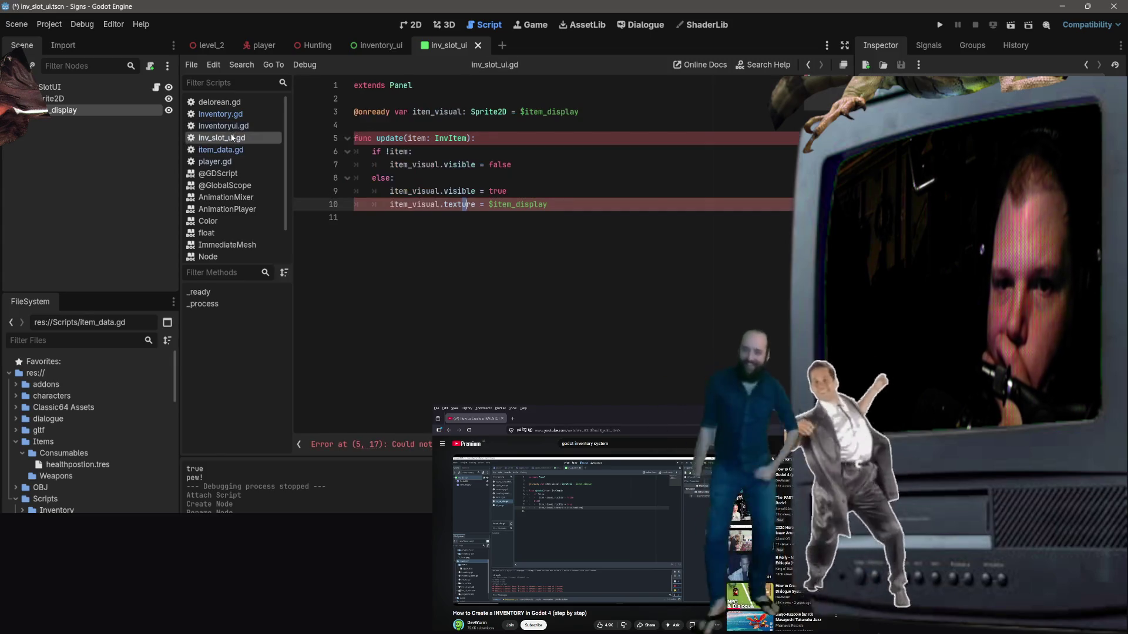
- Change the update() parameter type on line 5 from InvItem to ItemData
left_click(467, 138)
left_click_drag(469, 138, 436, 137)
left_click(436, 138)
left_click_drag(435, 139, 468, 138)
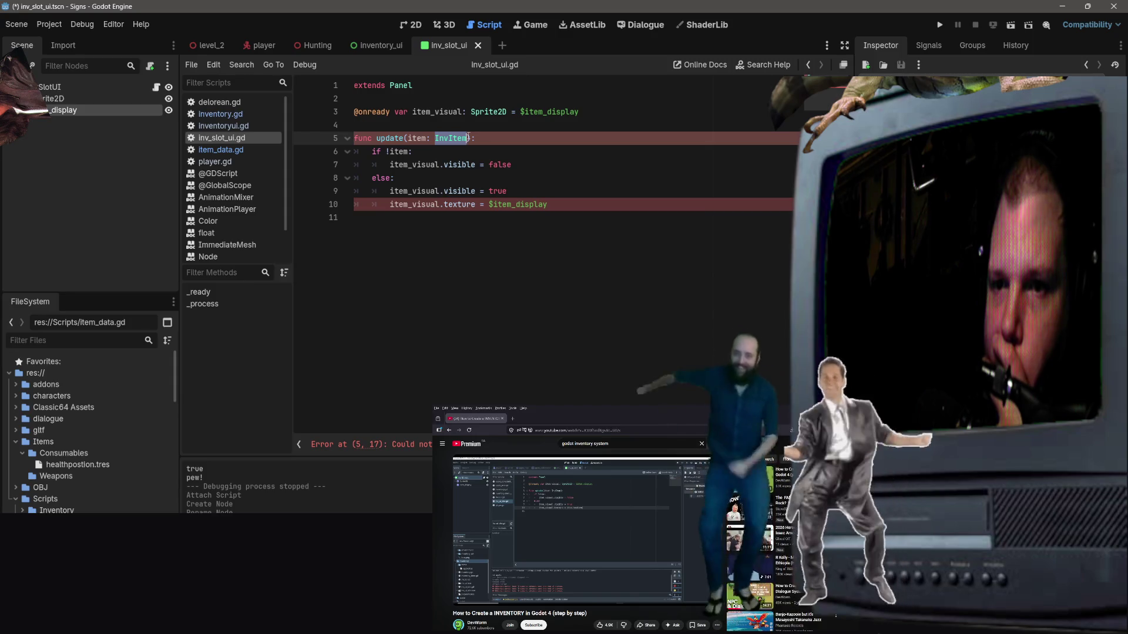
type("ItemData")
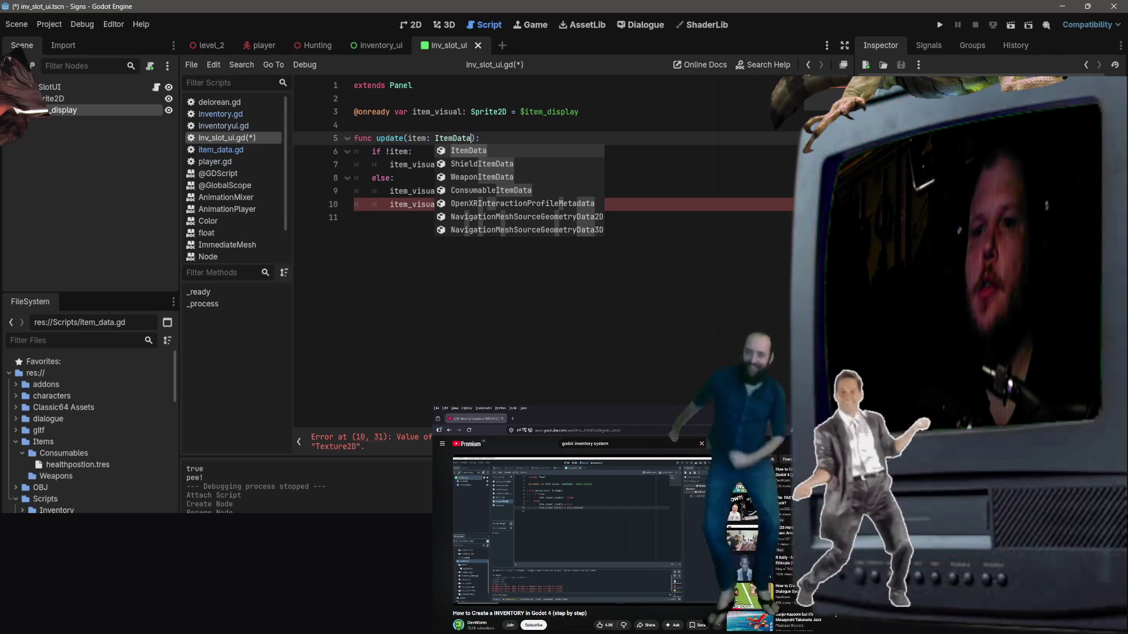
key("Escape")
left_click(555, 204)
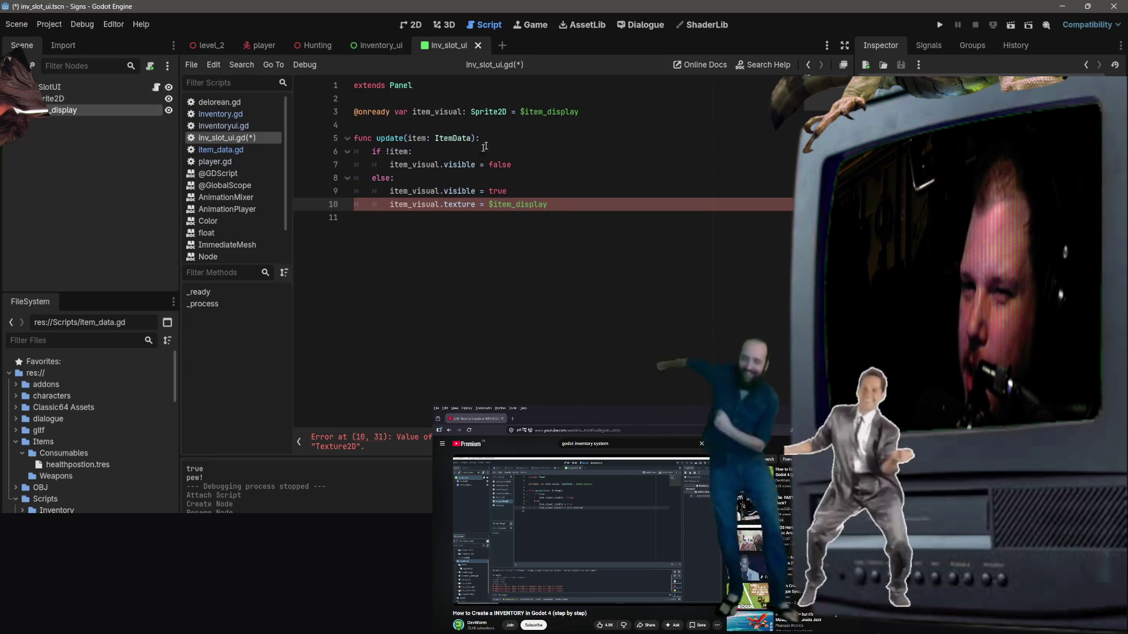
- Select $item_display on line 10, then compare against inventory.gd and item_data.gd
left_click_drag(547, 206, 492, 204)
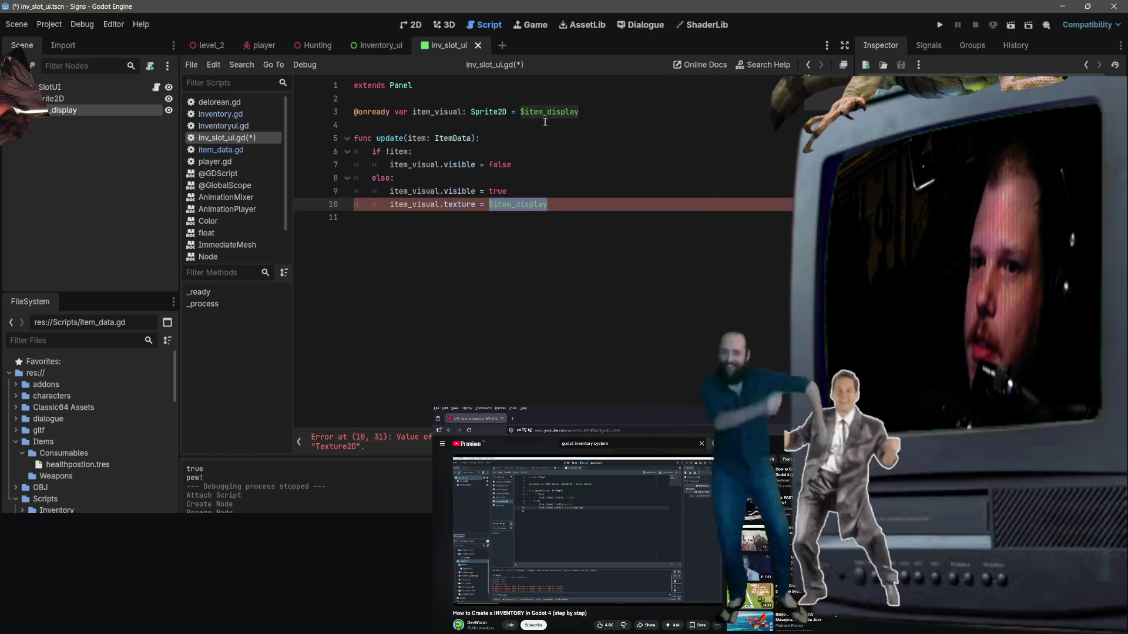
left_click(592, 111)
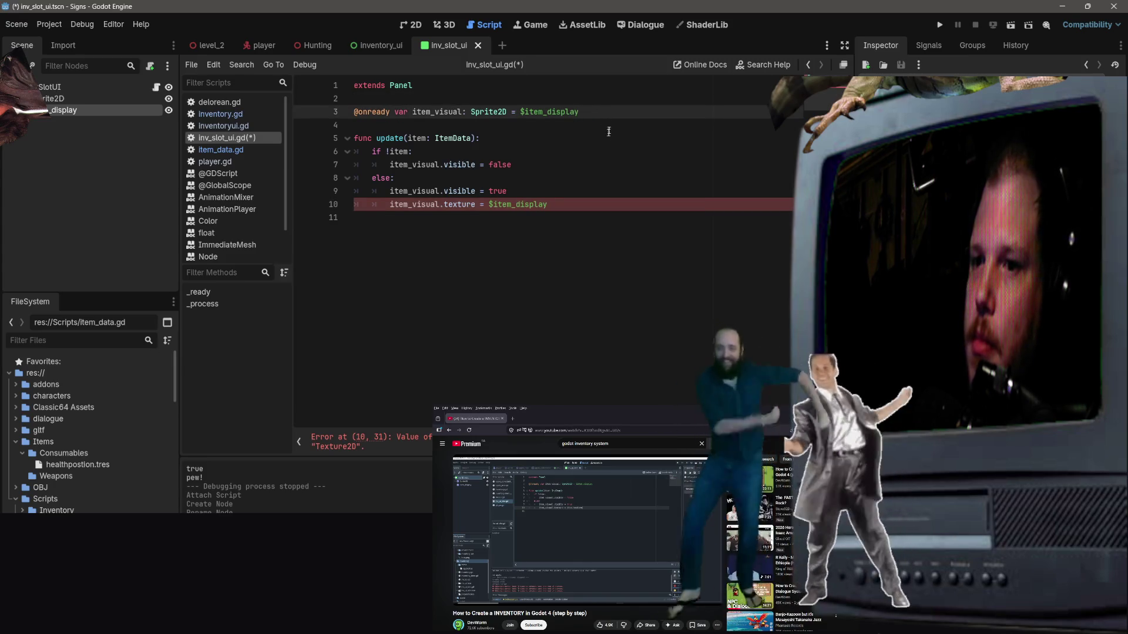
left_click_drag(548, 204, 485, 205)
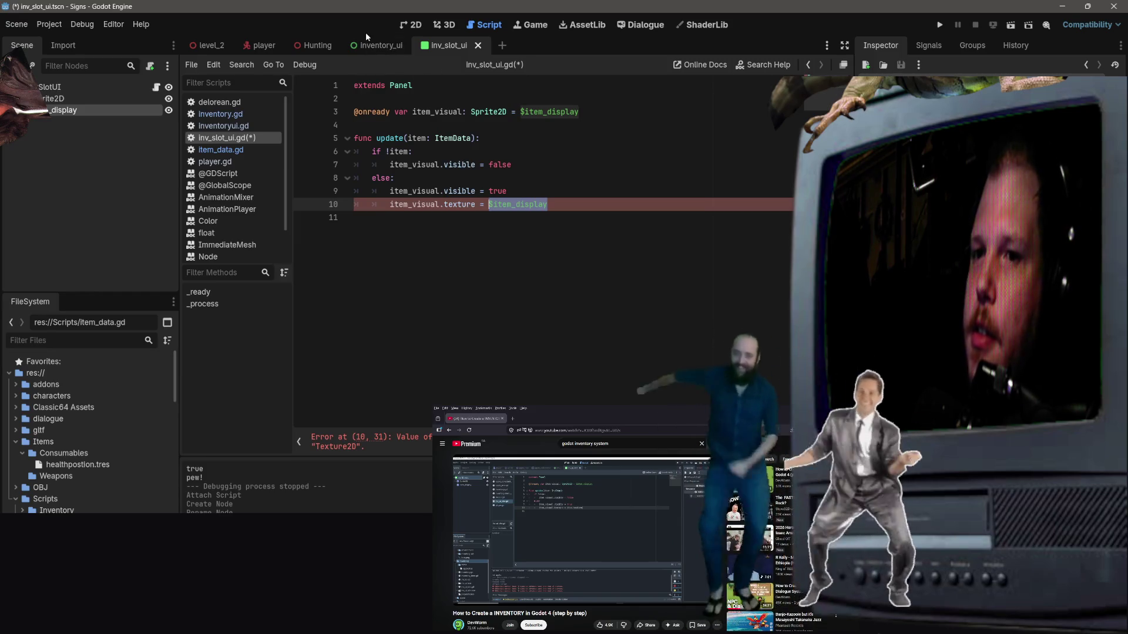
left_click(228, 116)
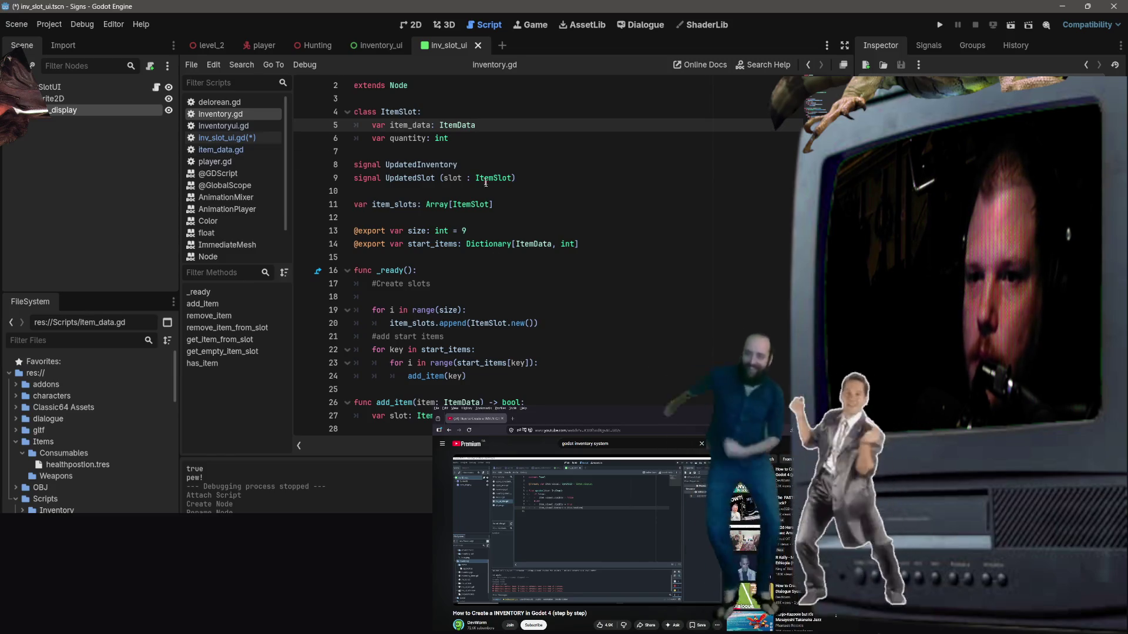
left_click(241, 149)
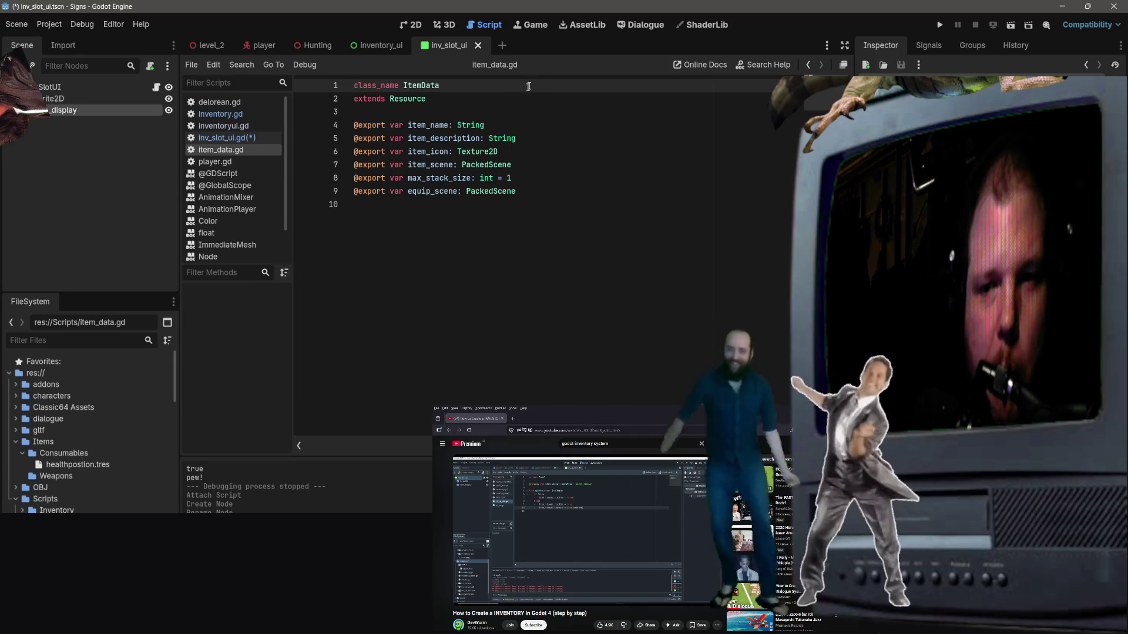
- Switch to the inventory_ui scene and reopen inv_slot_ui.gd inside its update function
left_click(362, 44)
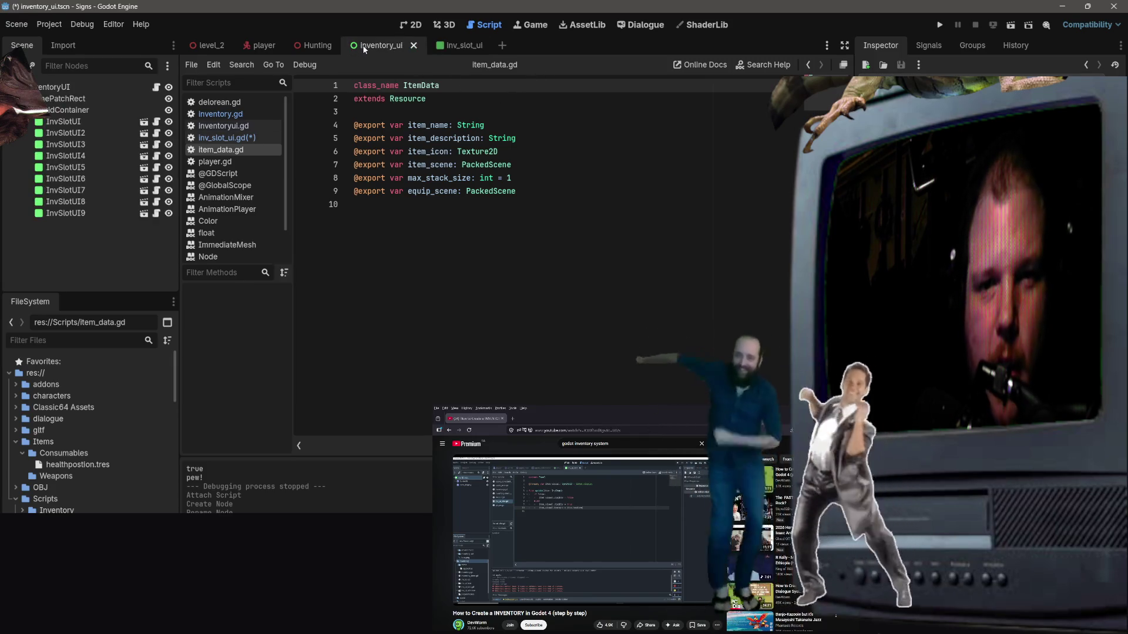
left_click(430, 48)
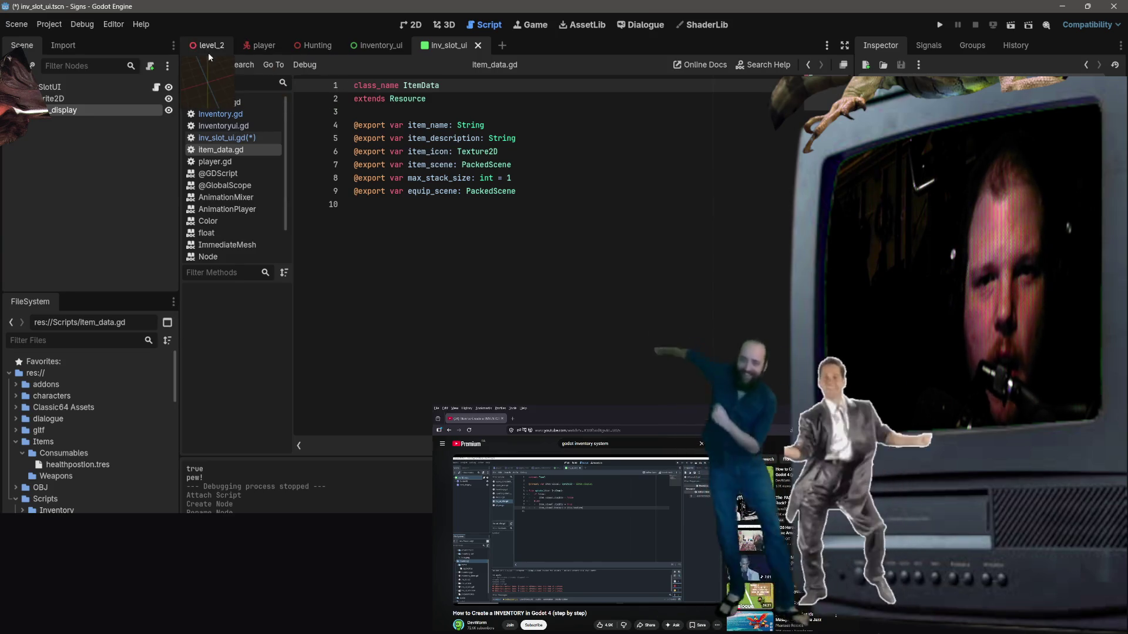
left_click(380, 47)
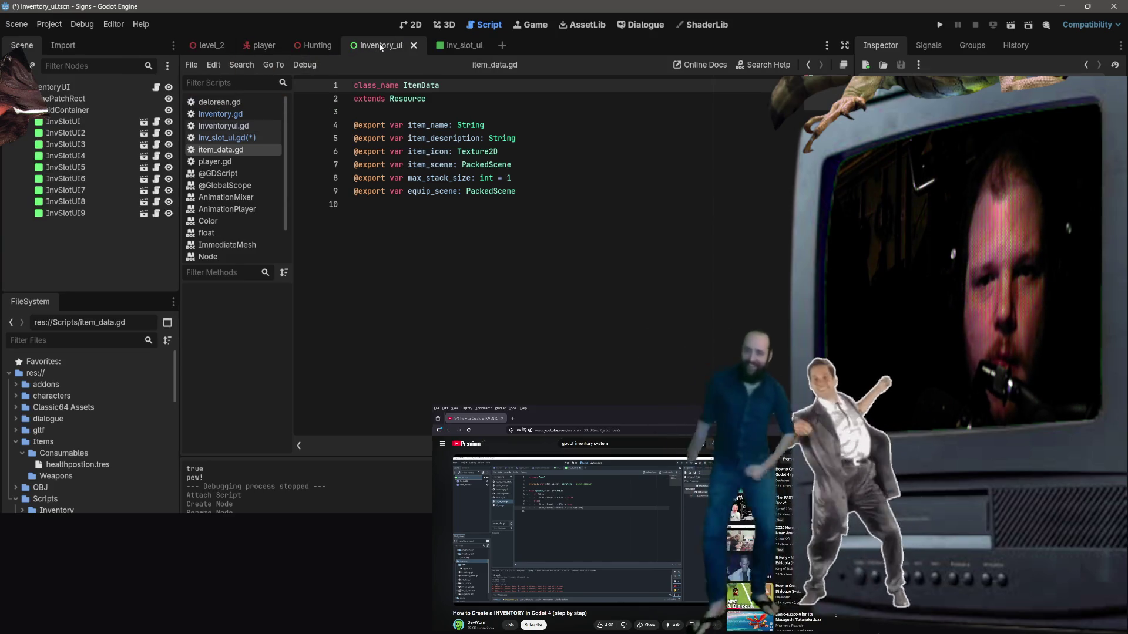
left_click(253, 128)
left_click(249, 139)
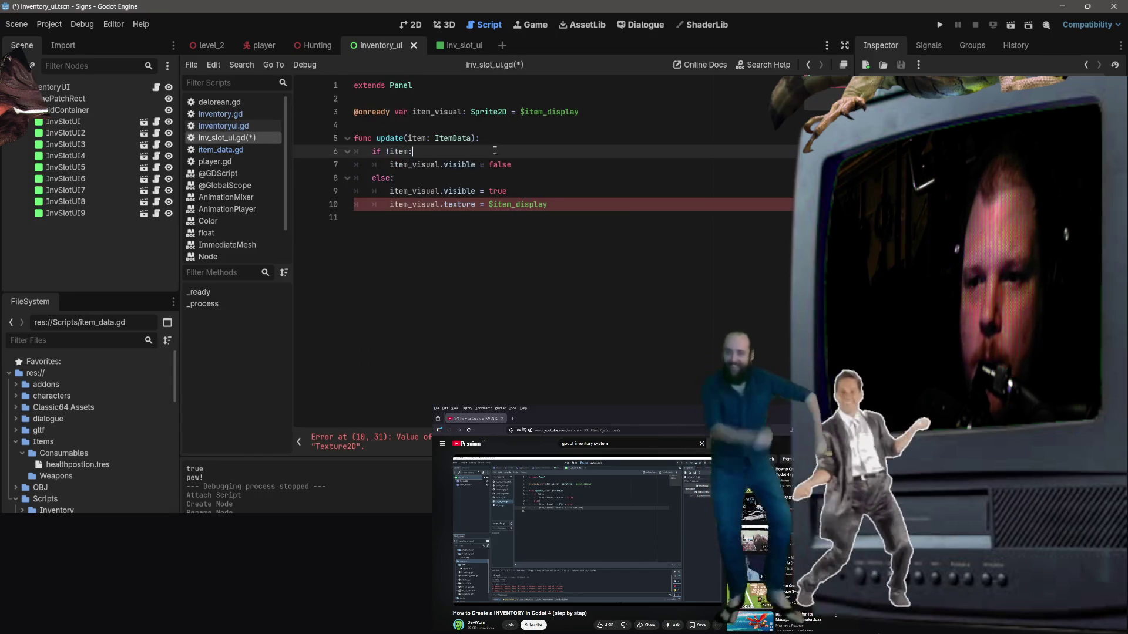
left_click(591, 195)
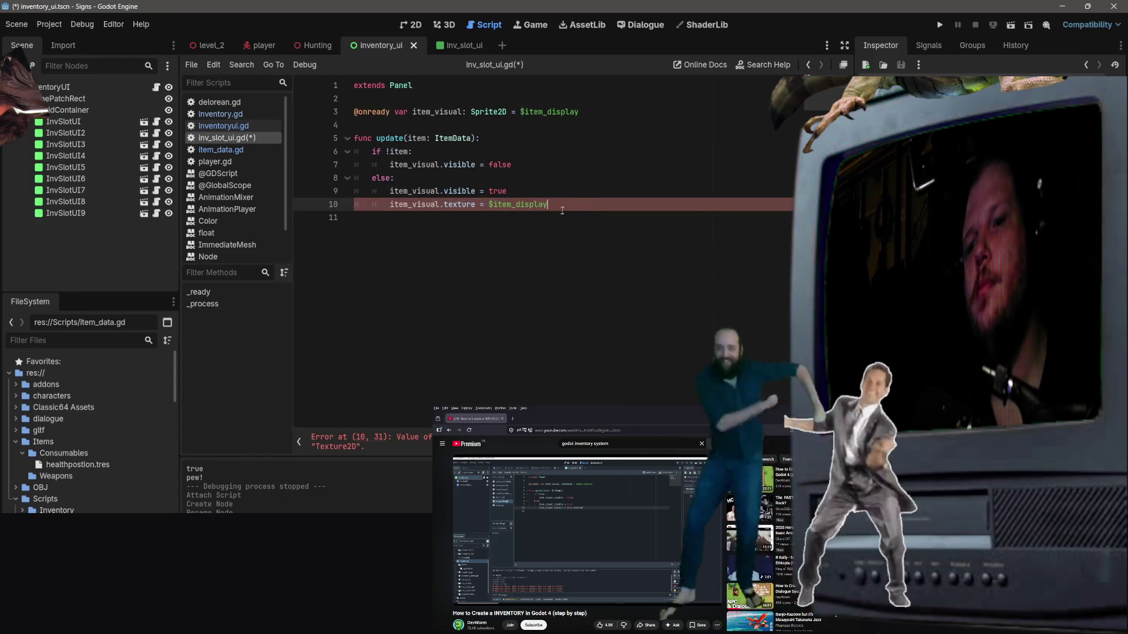
- On line 10, replace $item_display with ItemData.item_icon as the sprite's texture source
left_click_drag(548, 206, 488, 205)
type("Item")
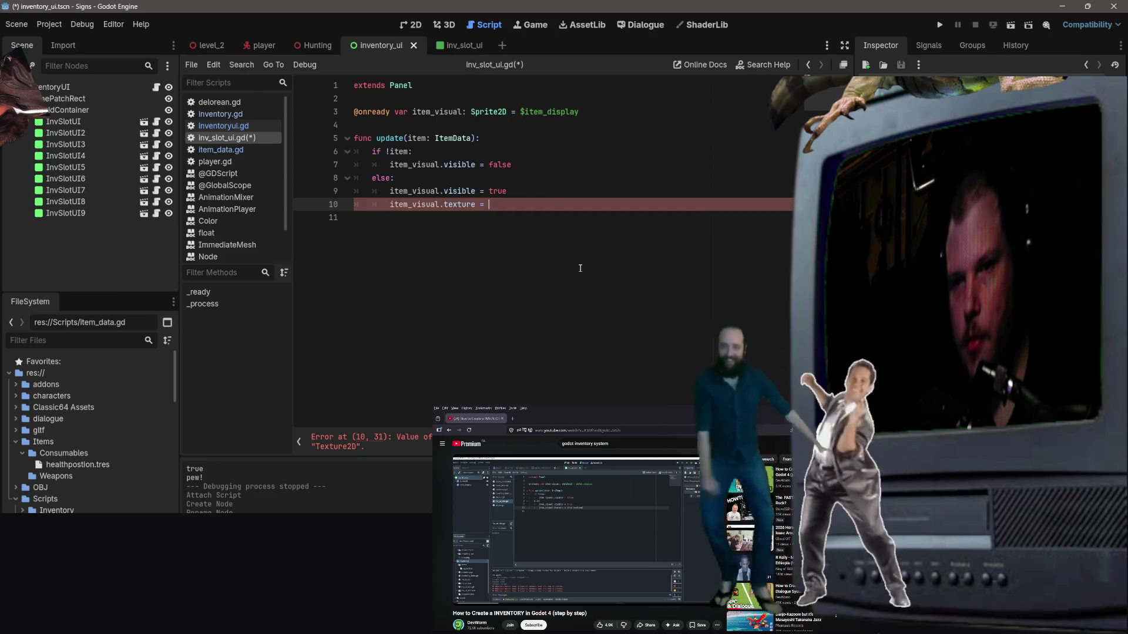
type("Data.")
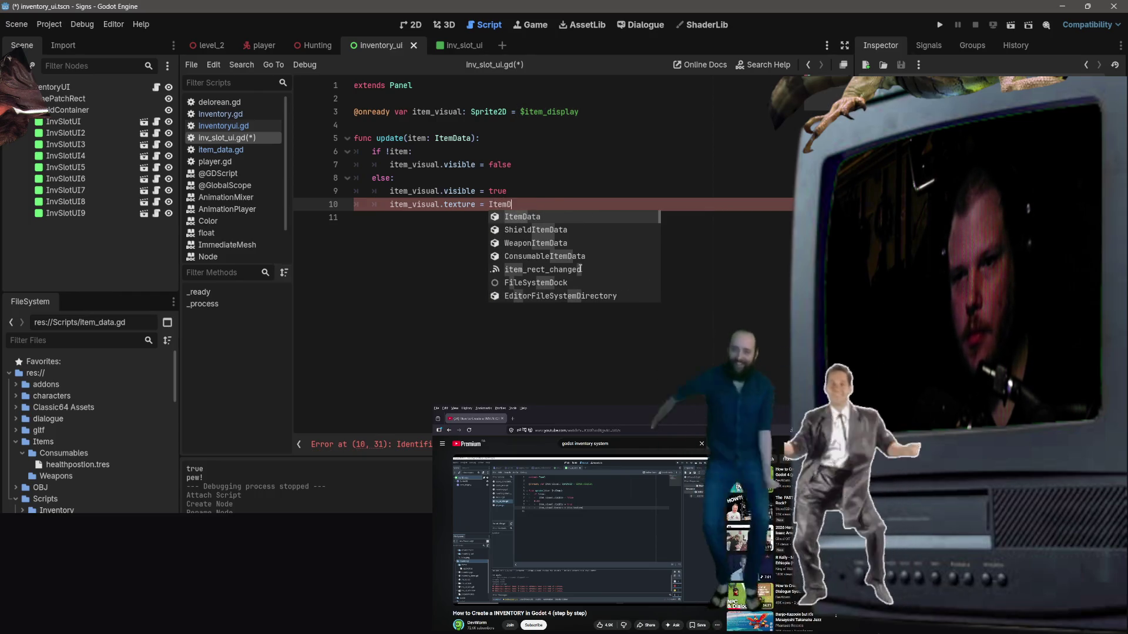
key("BackSpace")
type(".I")
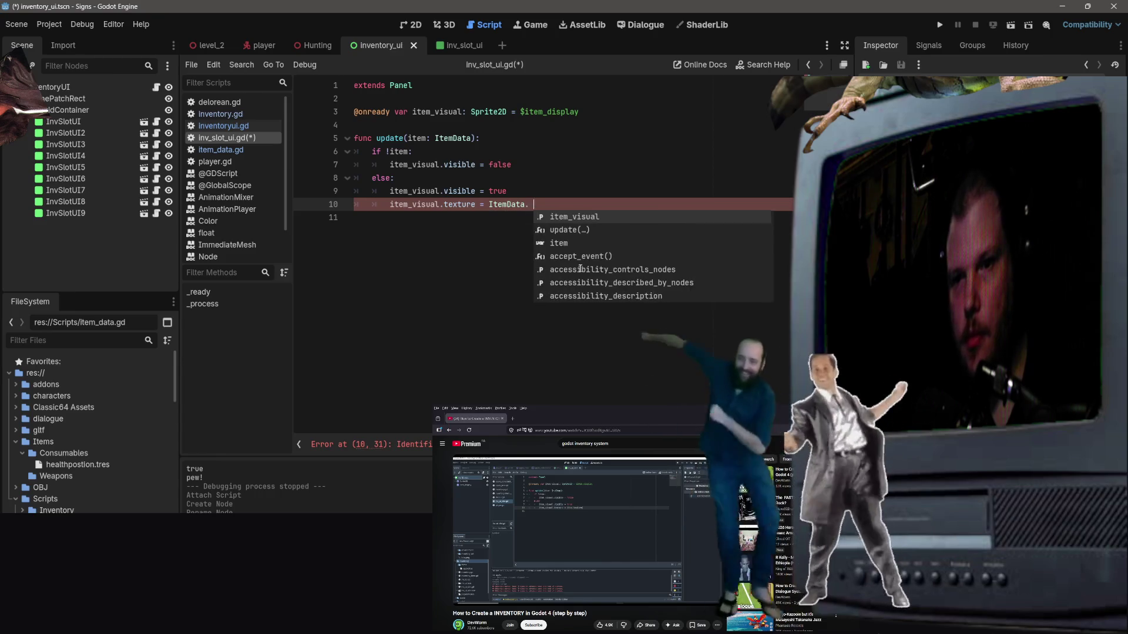
key("BackSpace")
type("ui")
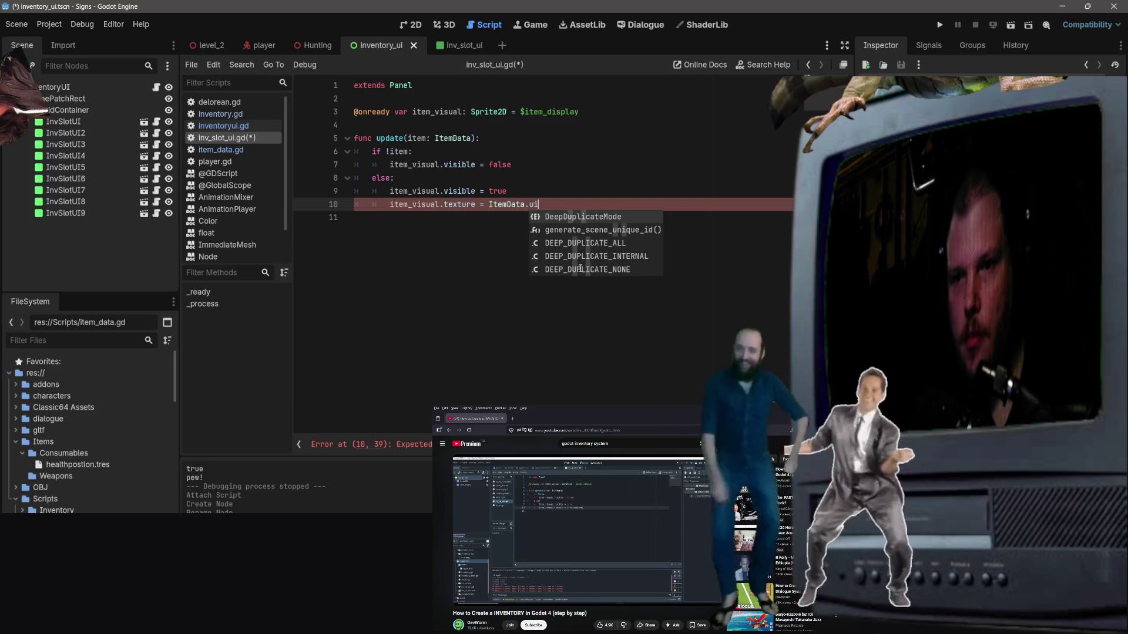
key("BackSpace")
key("BackSpace")
type("item_")
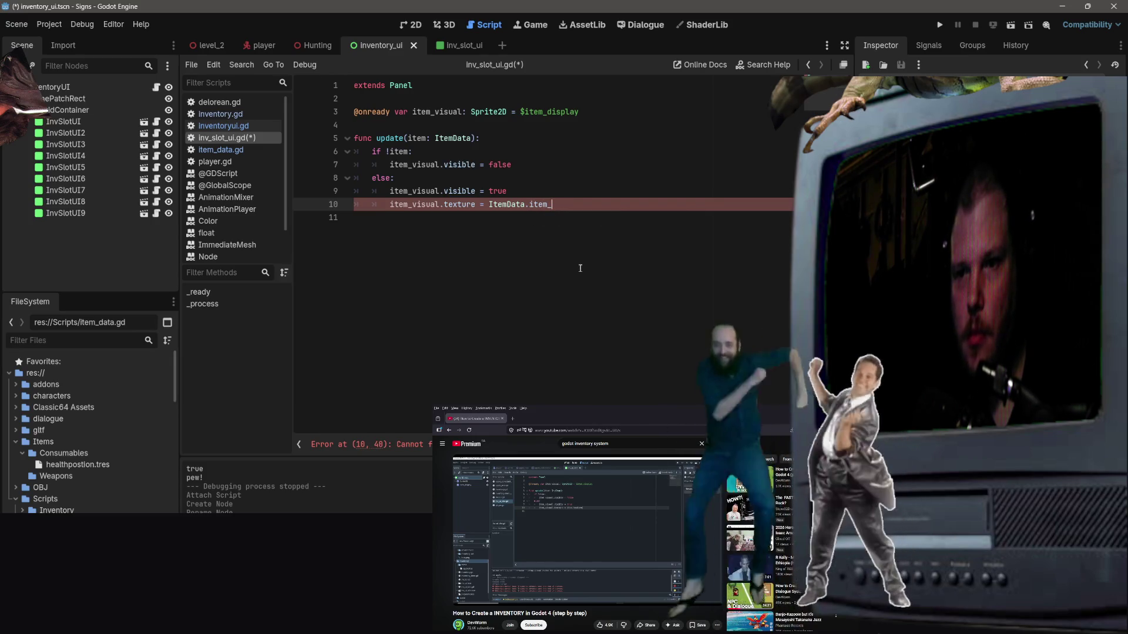
type("icon")
key("Down")
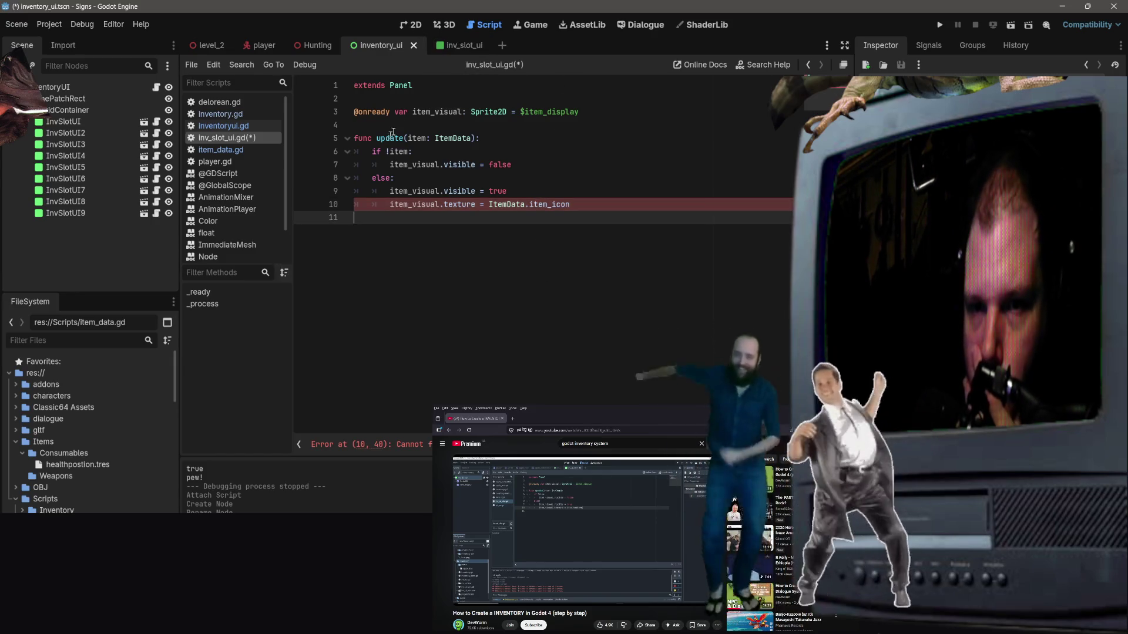
- Check the item_icon Texture2D field definition in item_data.gd
left_click(234, 153)
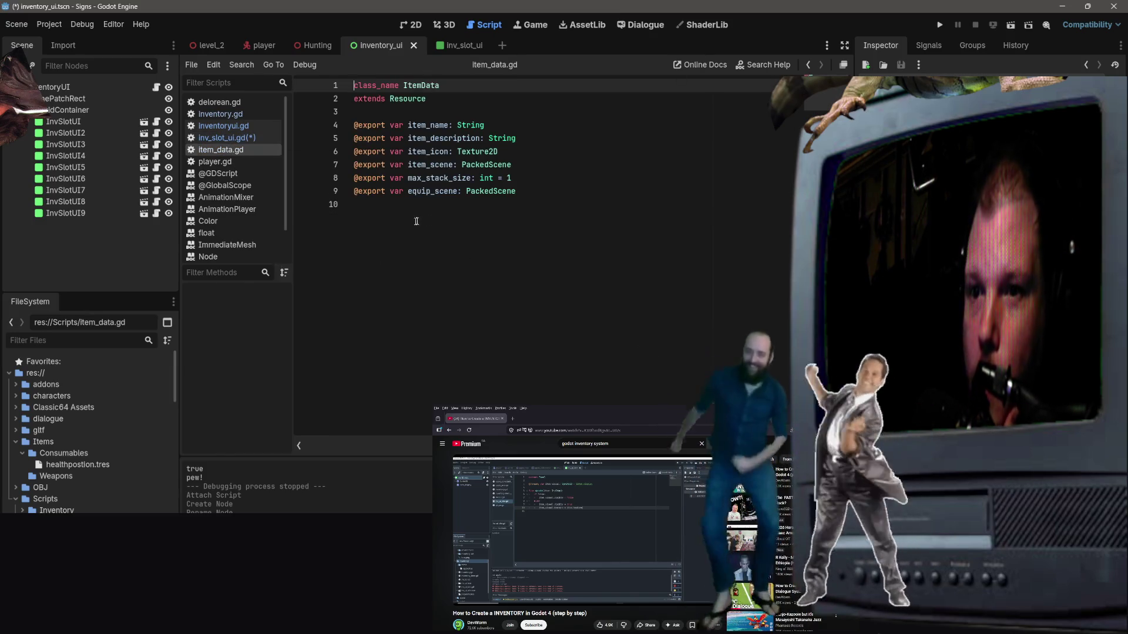
left_click(457, 163)
left_click(452, 155)
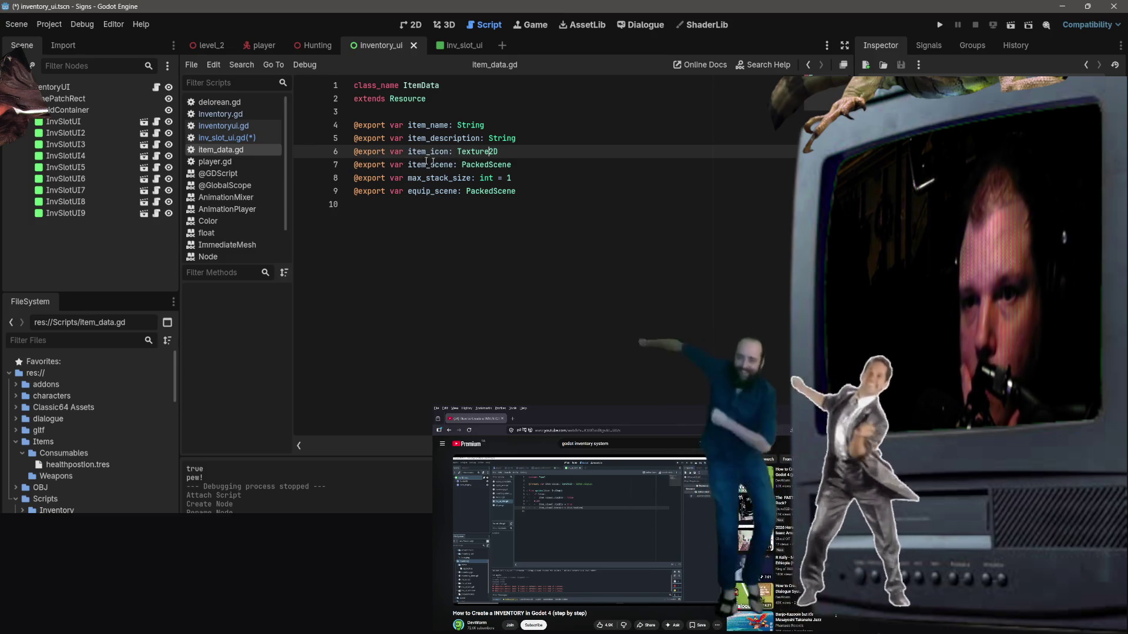
- Review inv_slot_ui.gd, inventory.gd and item_data.gd across the inv_slot_ui and inventory_ui scenes
left_click(458, 45)
left_click(237, 137)
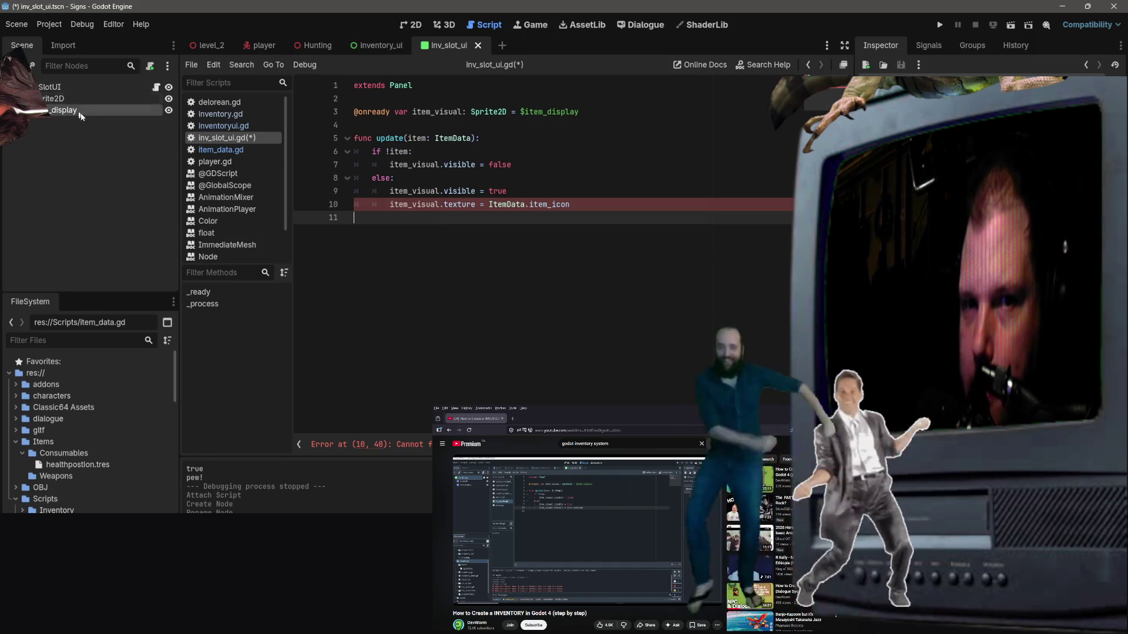
left_click(377, 47)
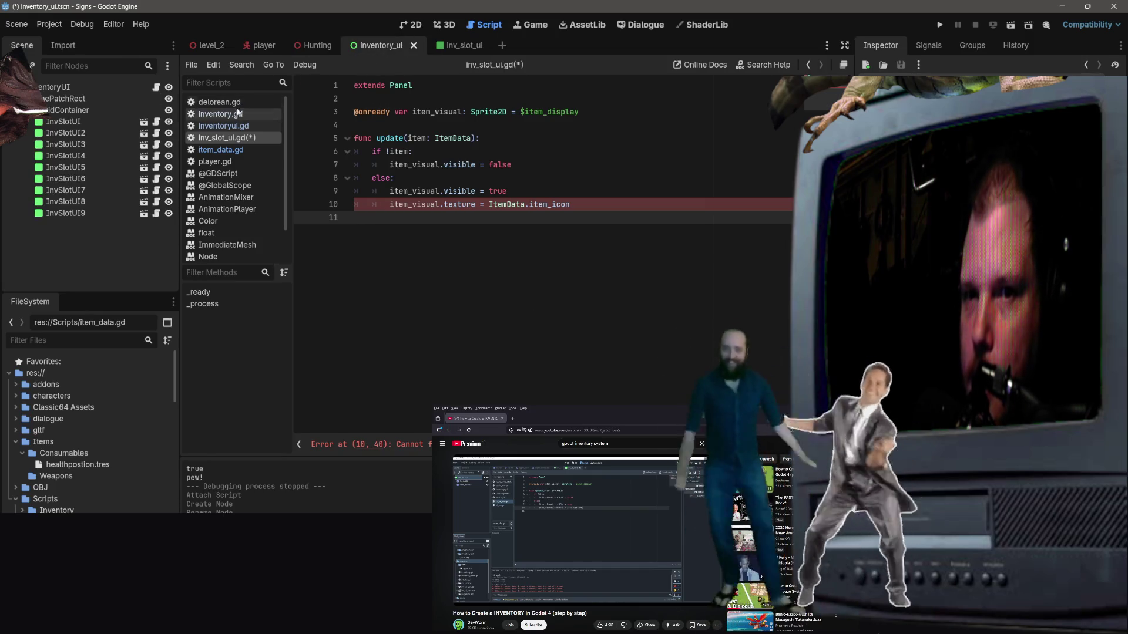
left_click(220, 114)
left_click(221, 150)
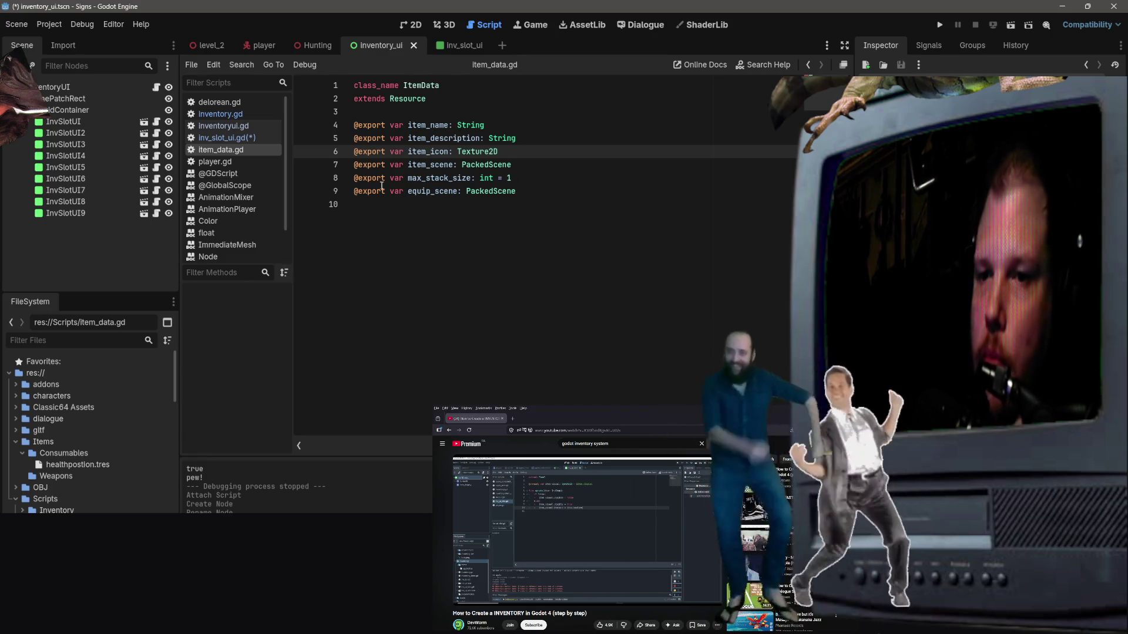
left_click(457, 45)
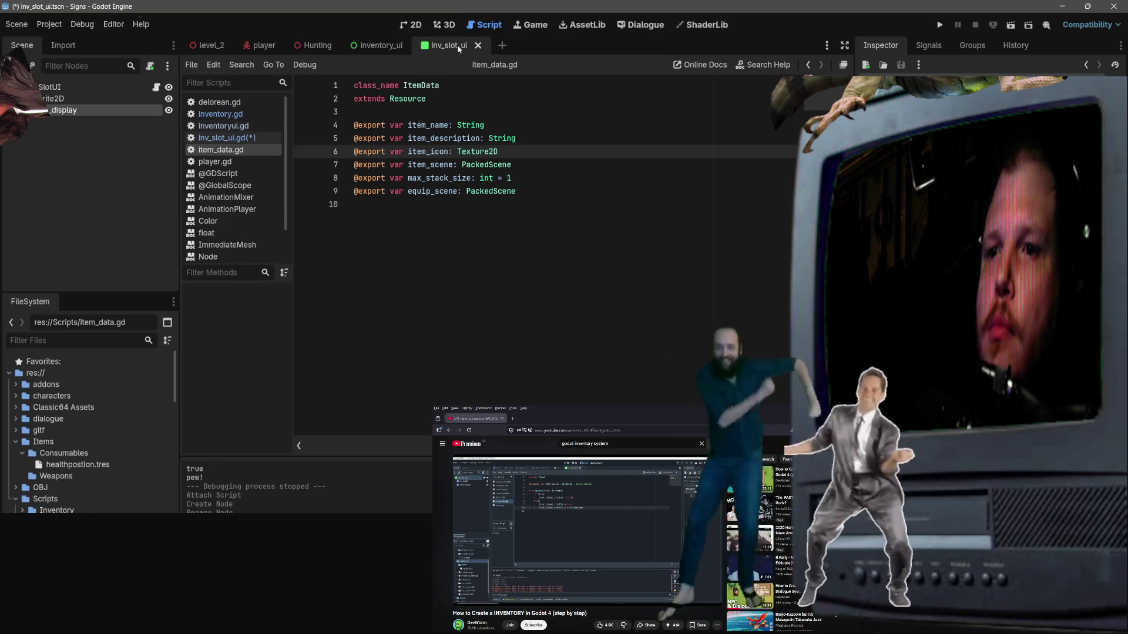
left_click(369, 47)
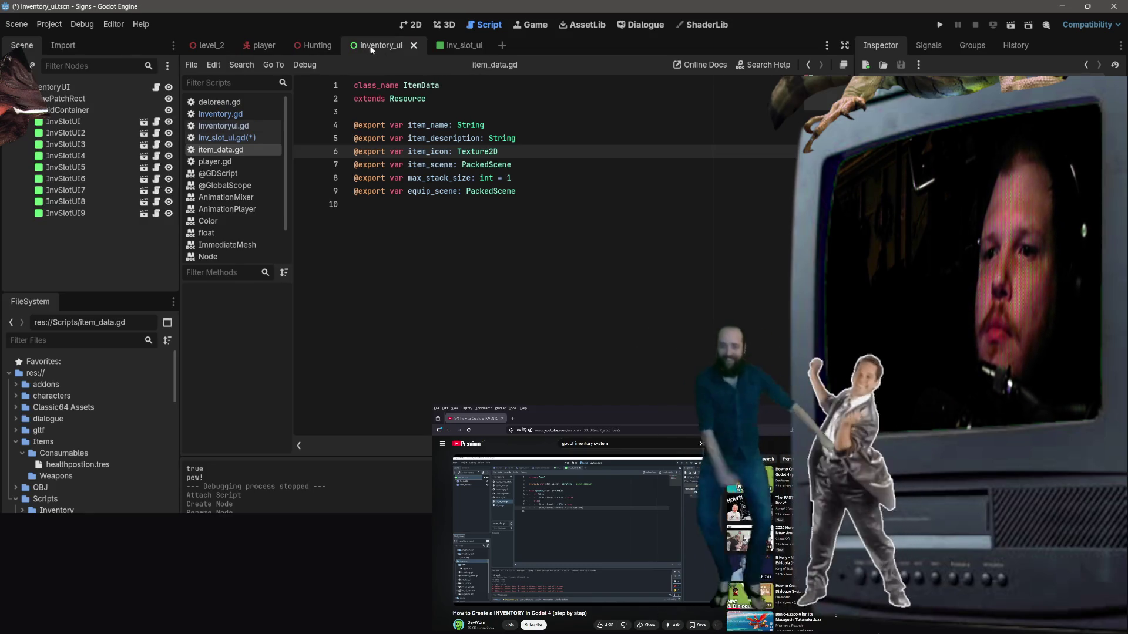
- Save the inventory_ui scene and its edited scripts with Ctrl+S
key("ctrl+s")
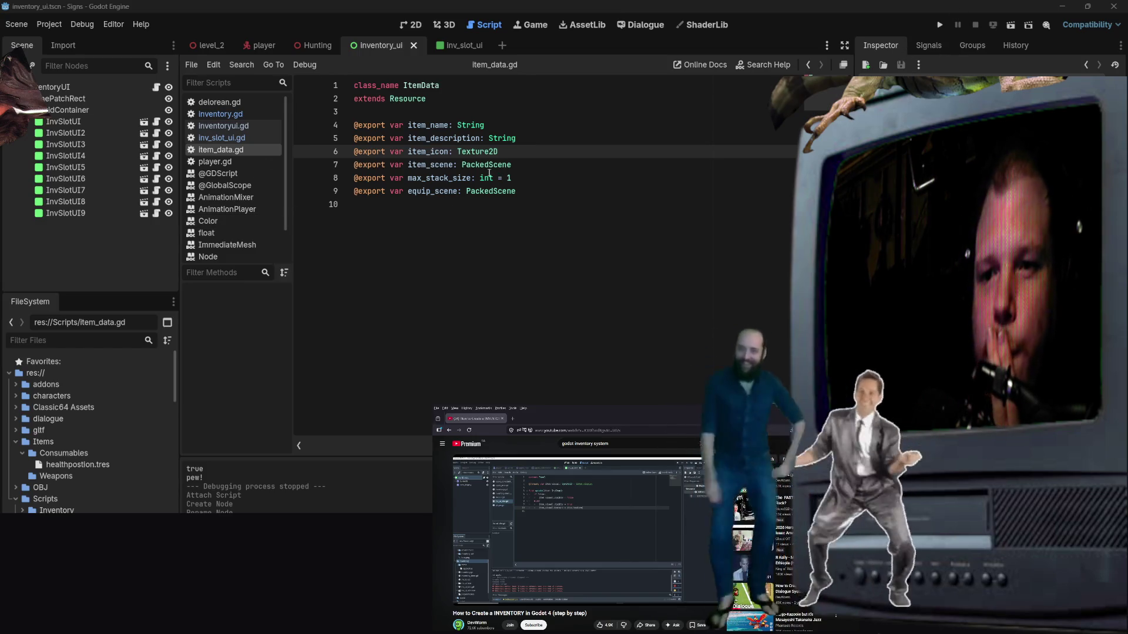
left_click(478, 190)
left_click(514, 164)
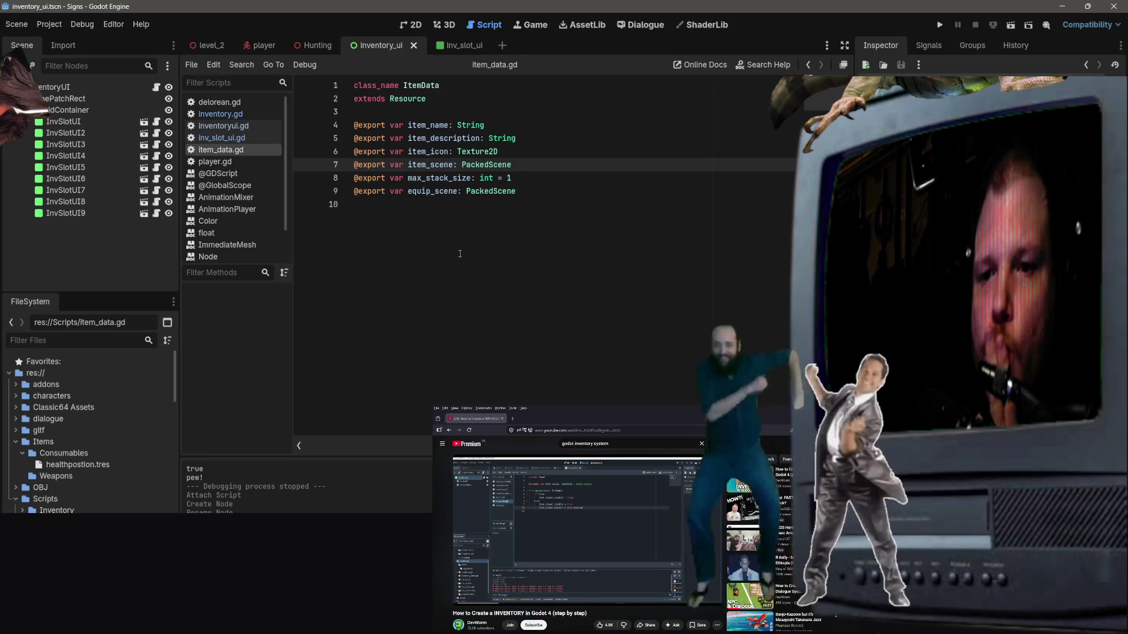
left_click(557, 551)
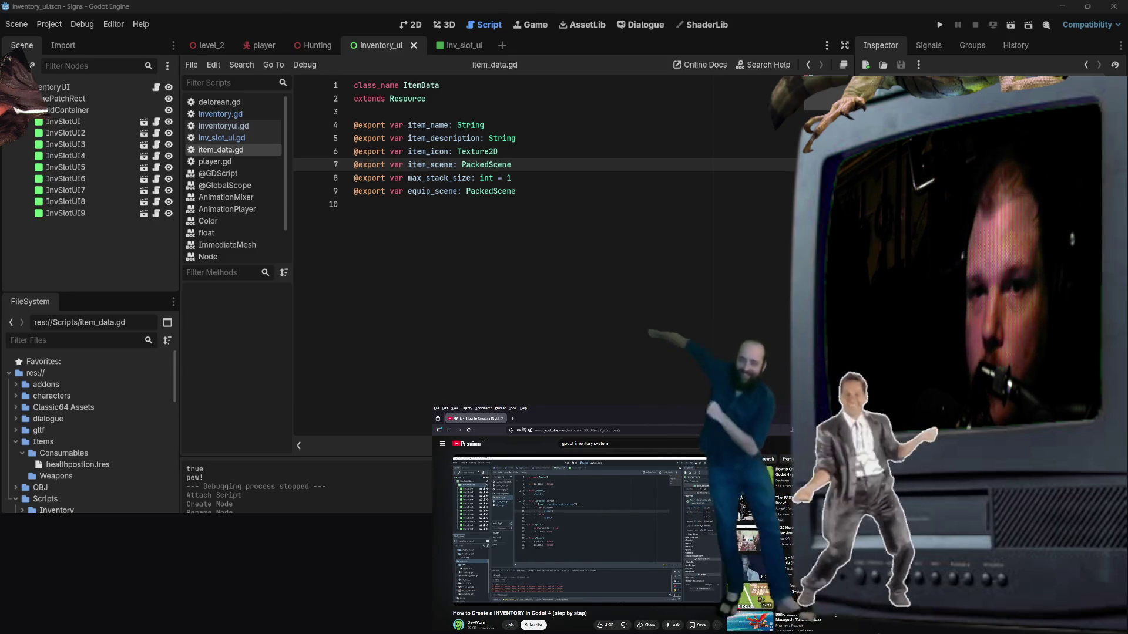
left_click(462, 43)
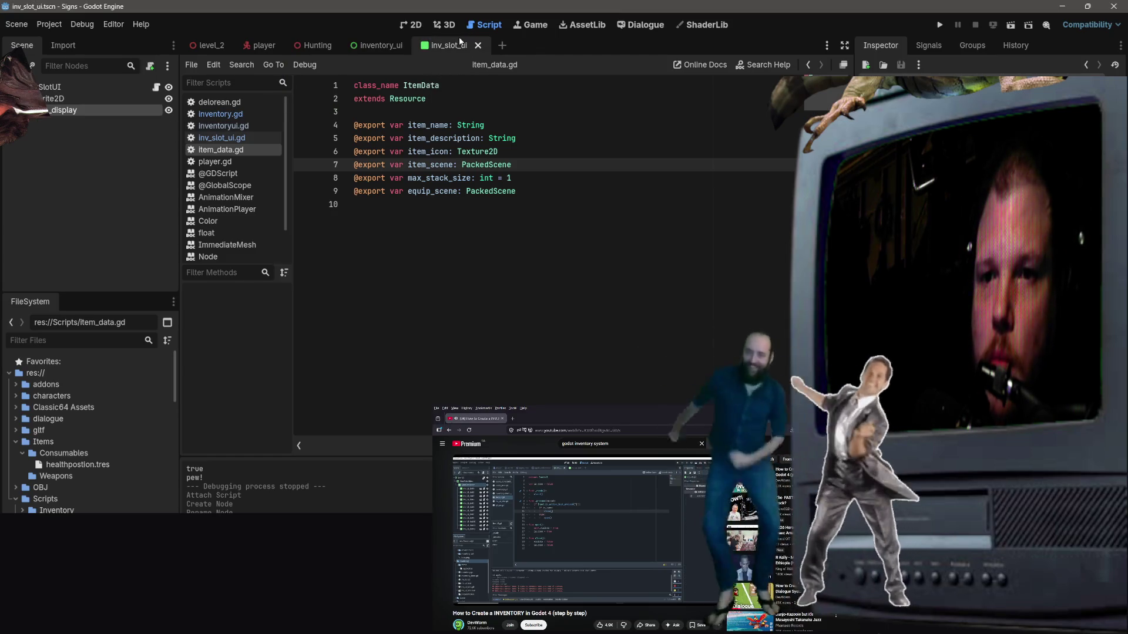
left_click(378, 44)
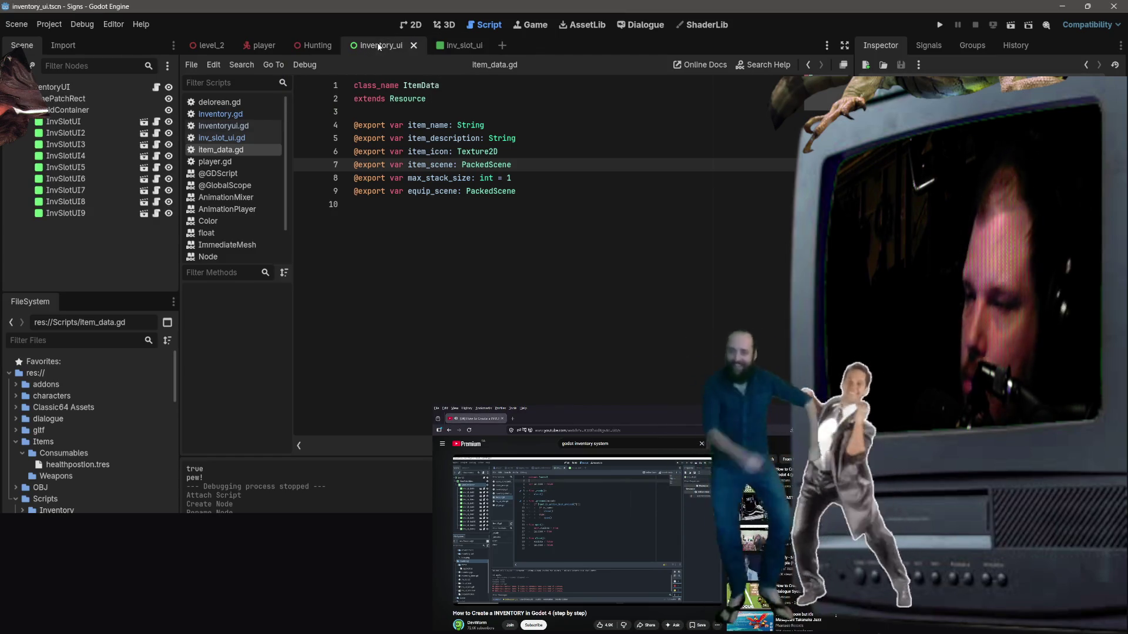
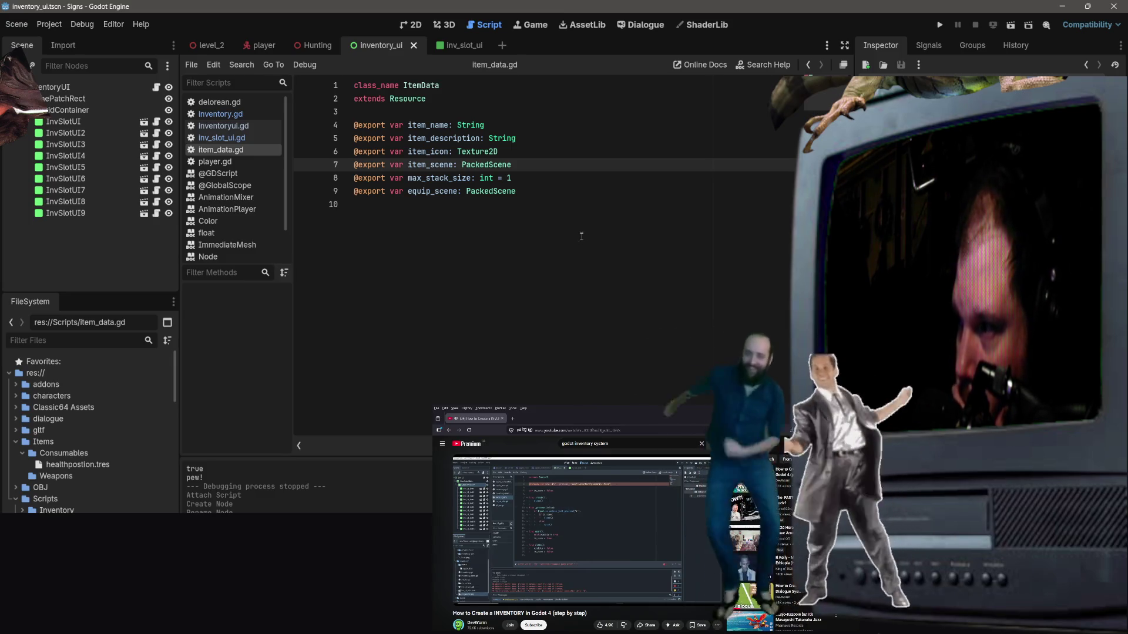
- After reviewing item_data.gd, open inventory.gd from the Scripts > Inventory folder
left_click(583, 274)
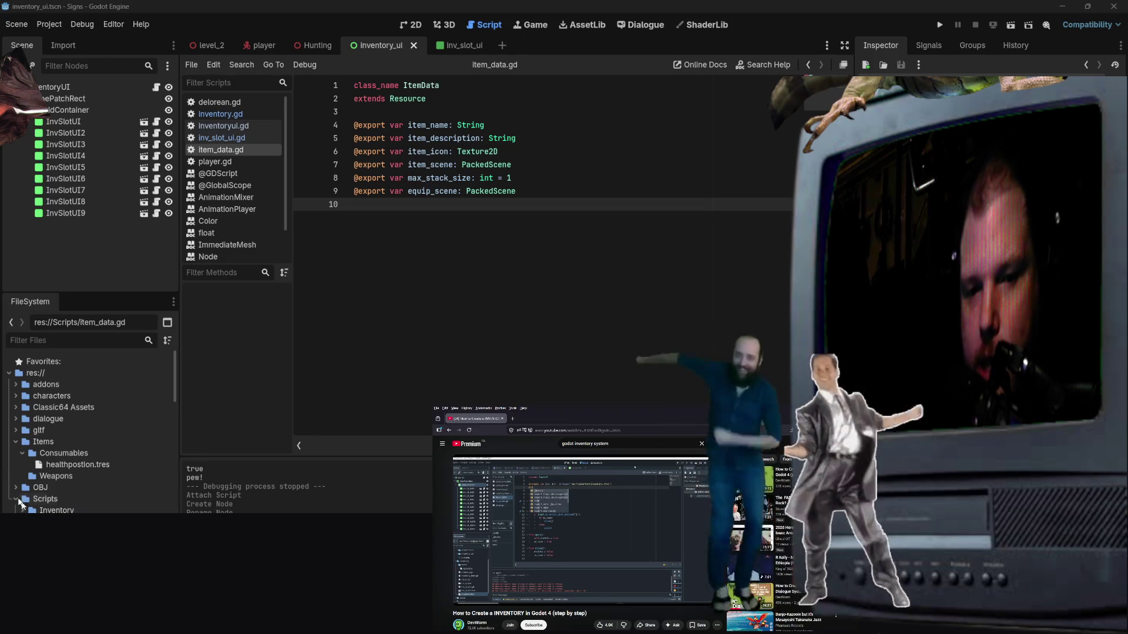
left_click(56, 510)
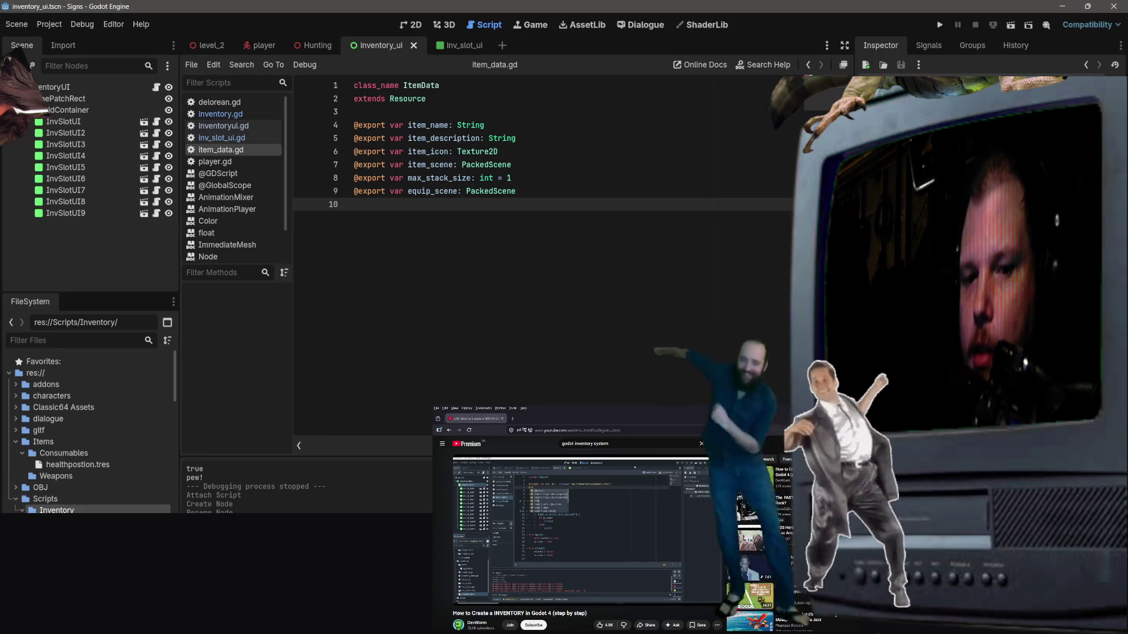
left_click(220, 114)
scroll(505, 307, "down", 4)
scroll(506, 307, "up", 3)
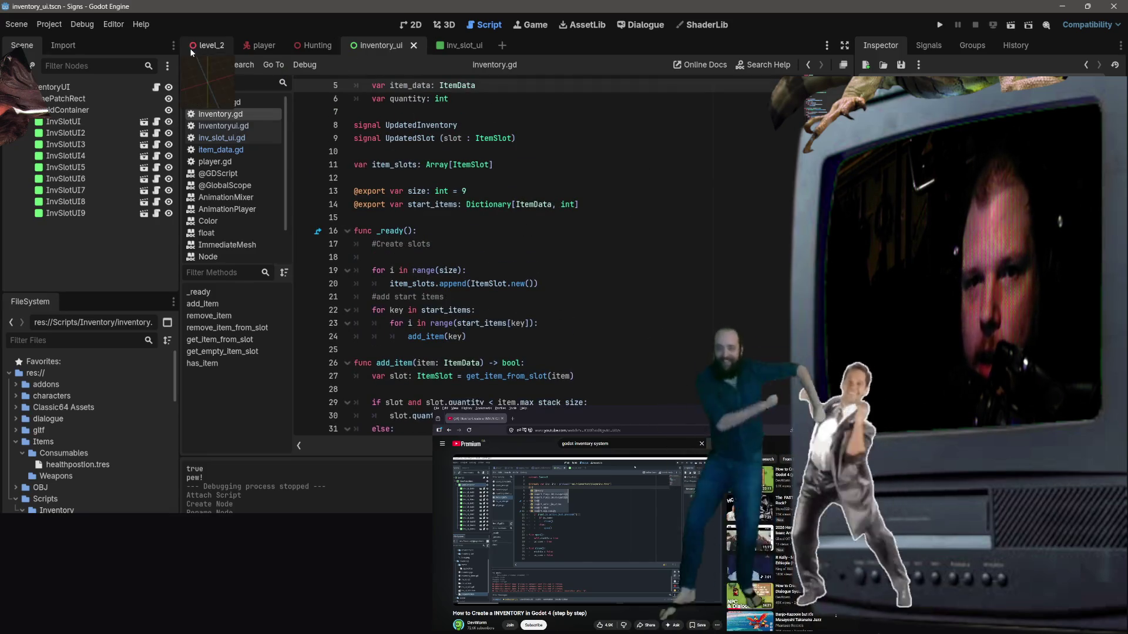
- Select the Inventory node in the player scene
left_click(268, 45)
left_click(49, 179)
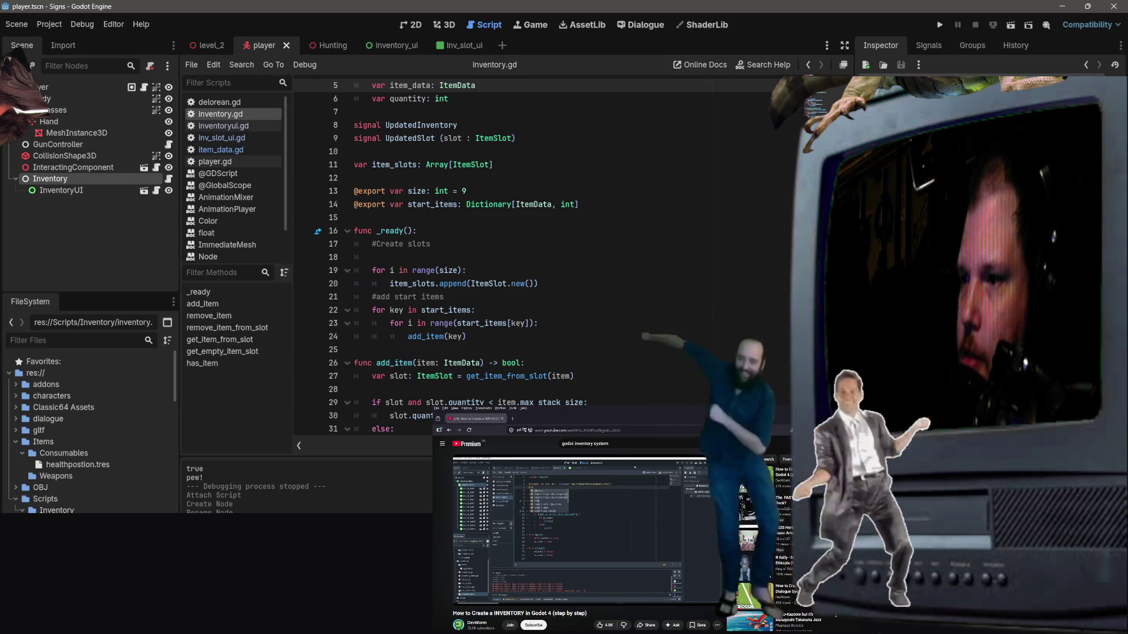
scroll(507, 223, "up", 2)
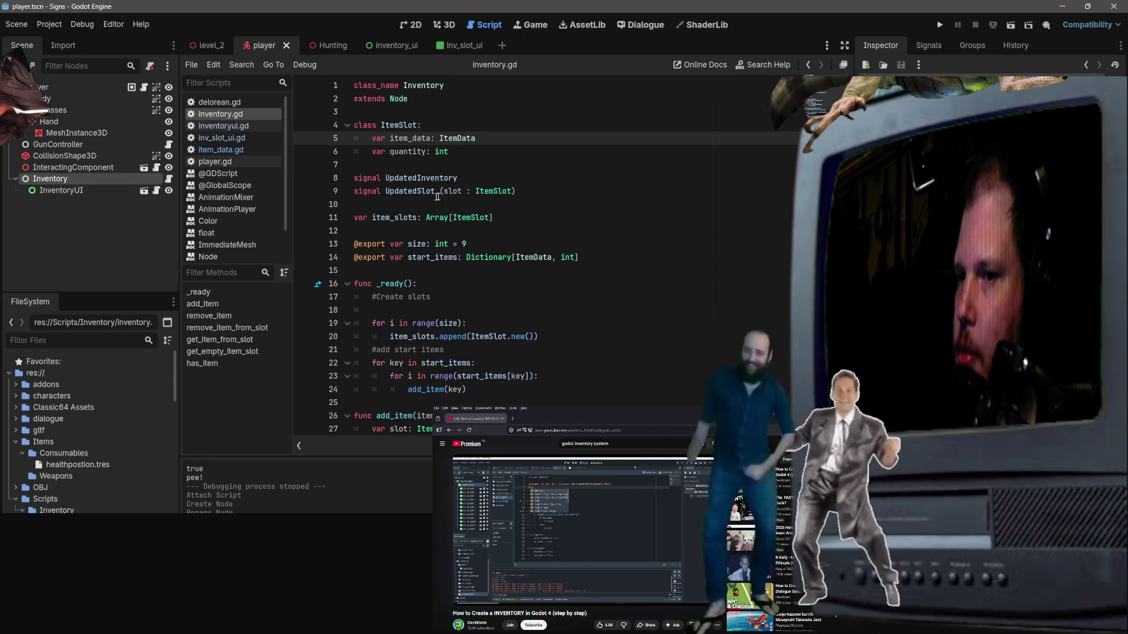
- Inspect the inv_slot_ui scene's item_display node and open the inventoryui.gd script
left_click(473, 46)
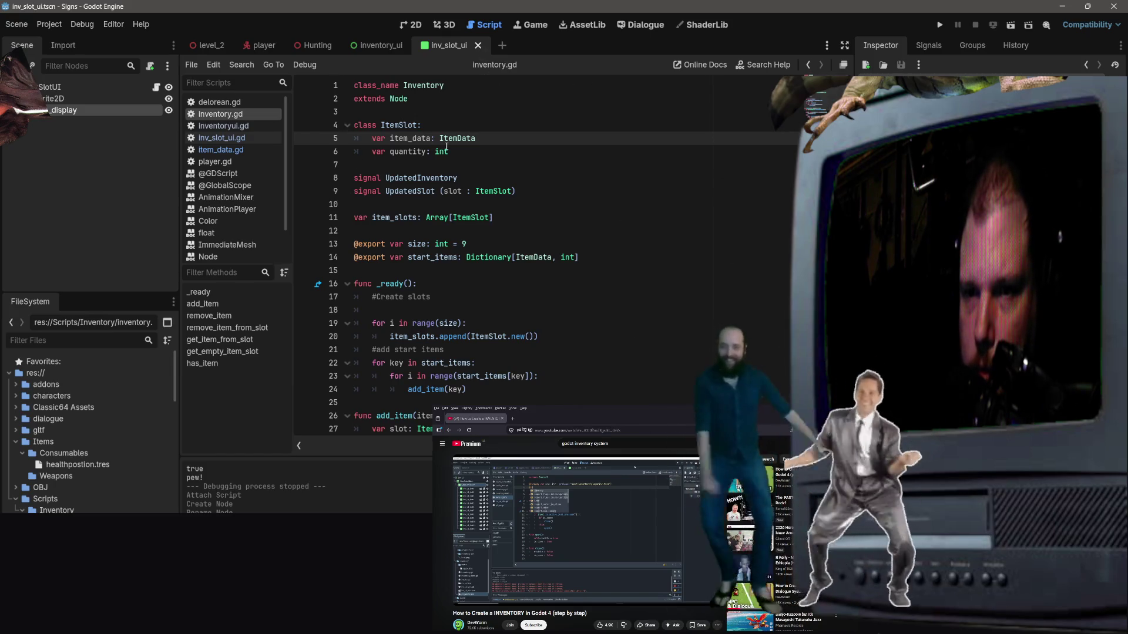
left_click(375, 46)
left_click(446, 44)
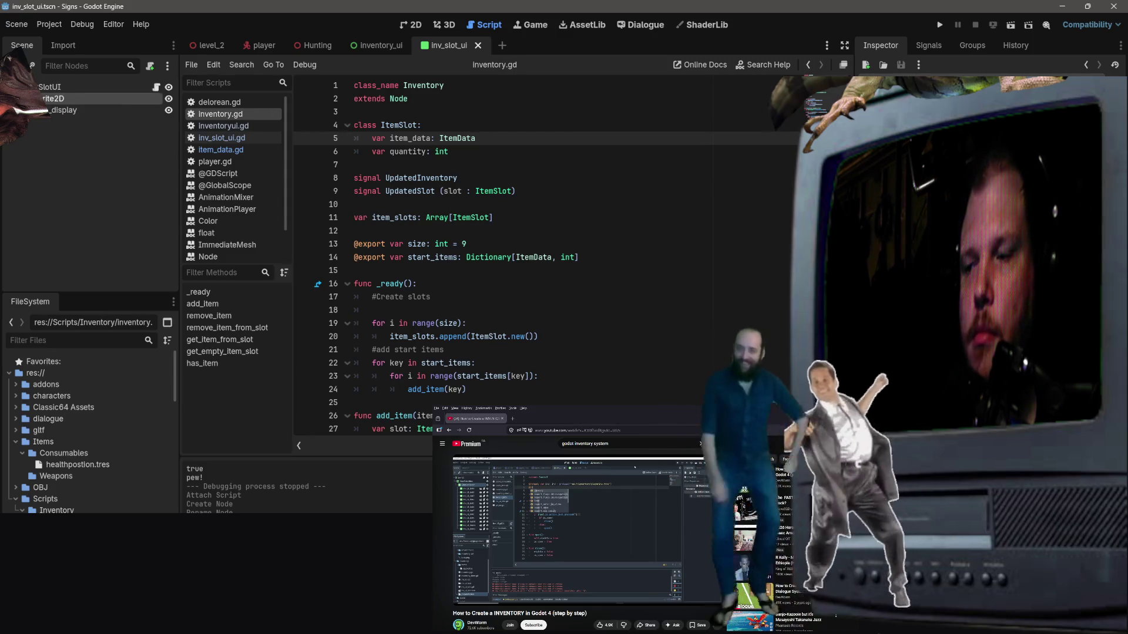
scroll(522, 207, "down", 1)
left_click(464, 138)
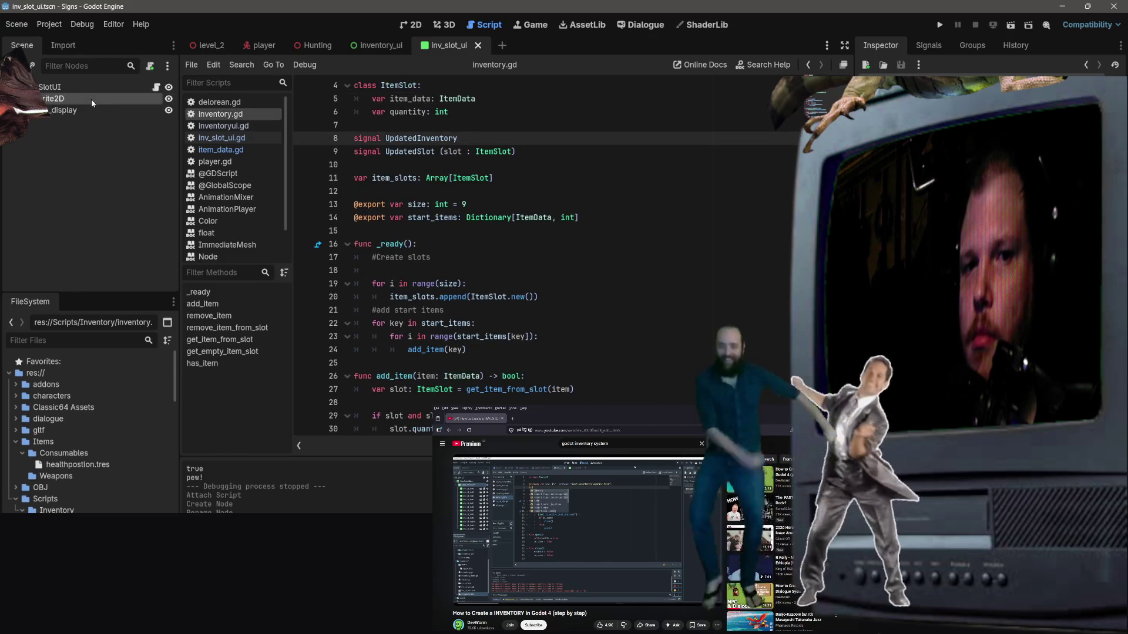
left_click(57, 113)
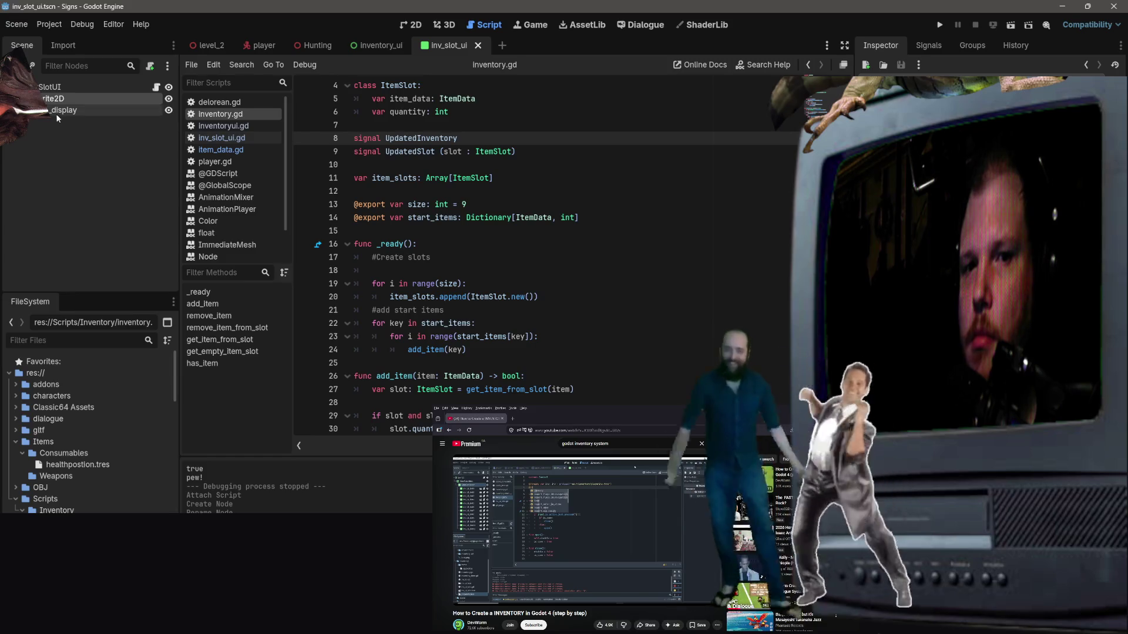
left_click(229, 126)
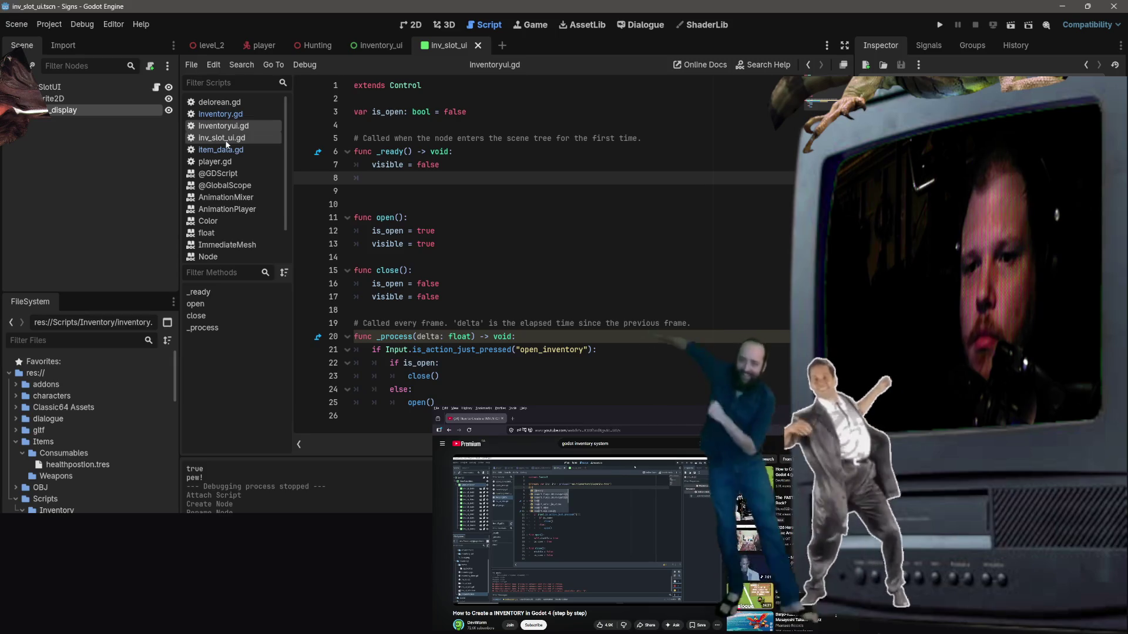
- In inv_slot_ui.gd, cut line 10's texture assignment back to item_
left_click(226, 141)
left_click(230, 148)
left_click(230, 142)
left_click_drag(605, 204, 486, 207)
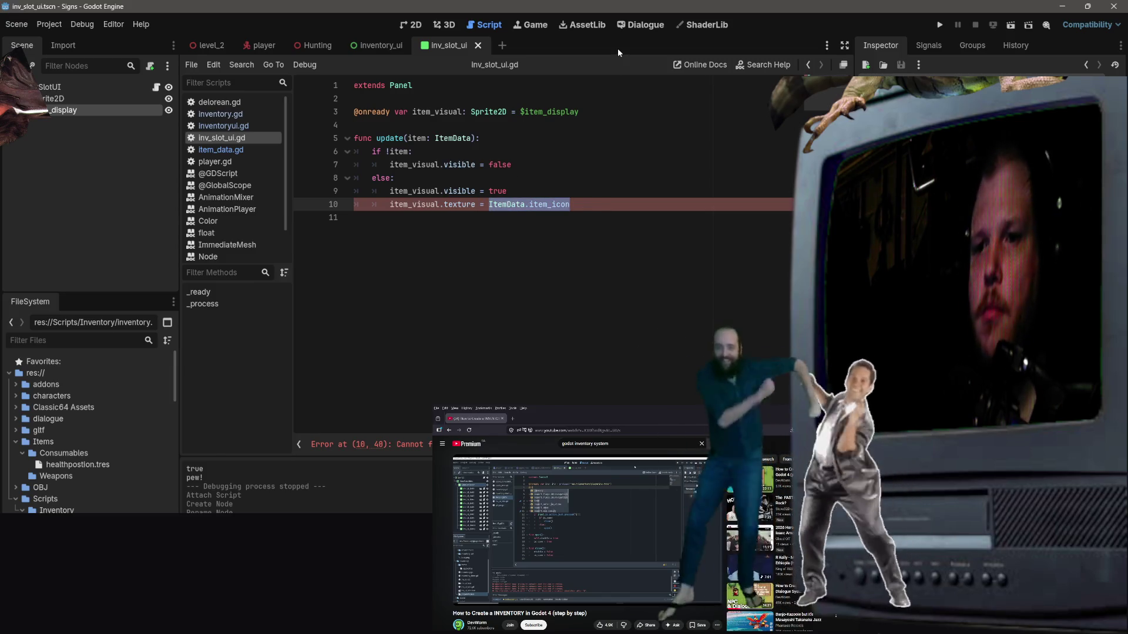
type("item)_")
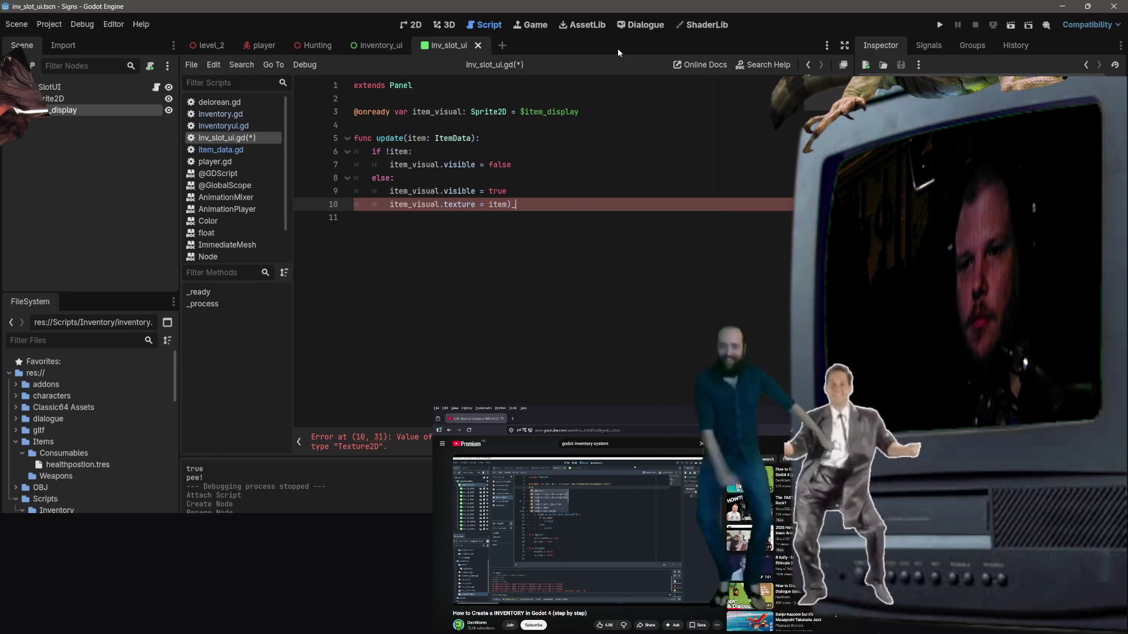
type("_icon")
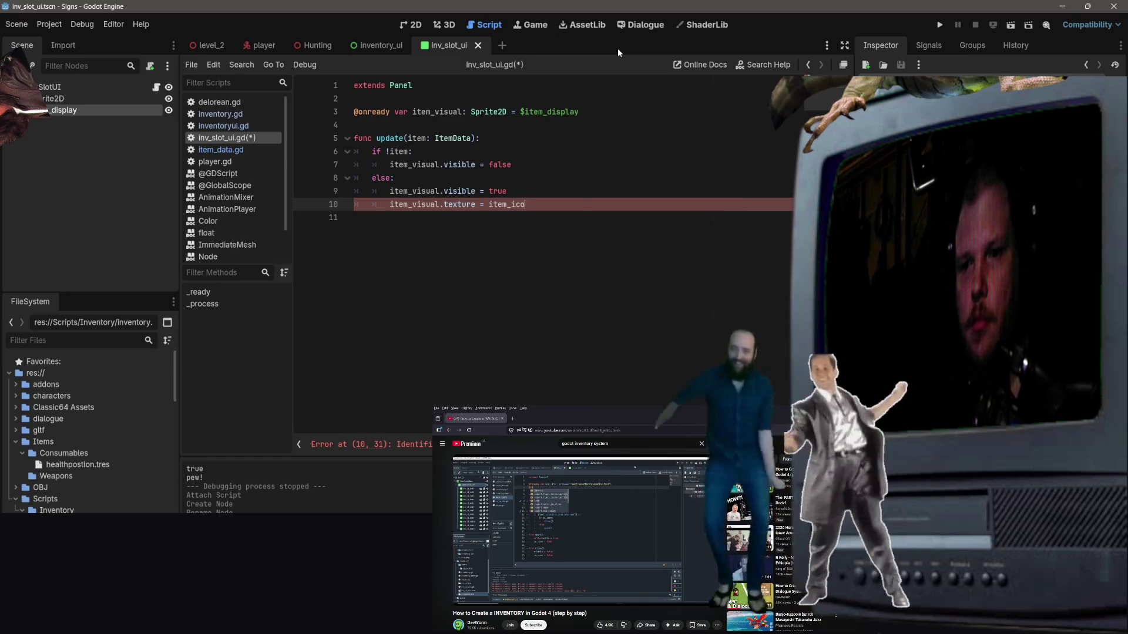
key("BackSpace")
key("BackSpace")
key("BackSpace")
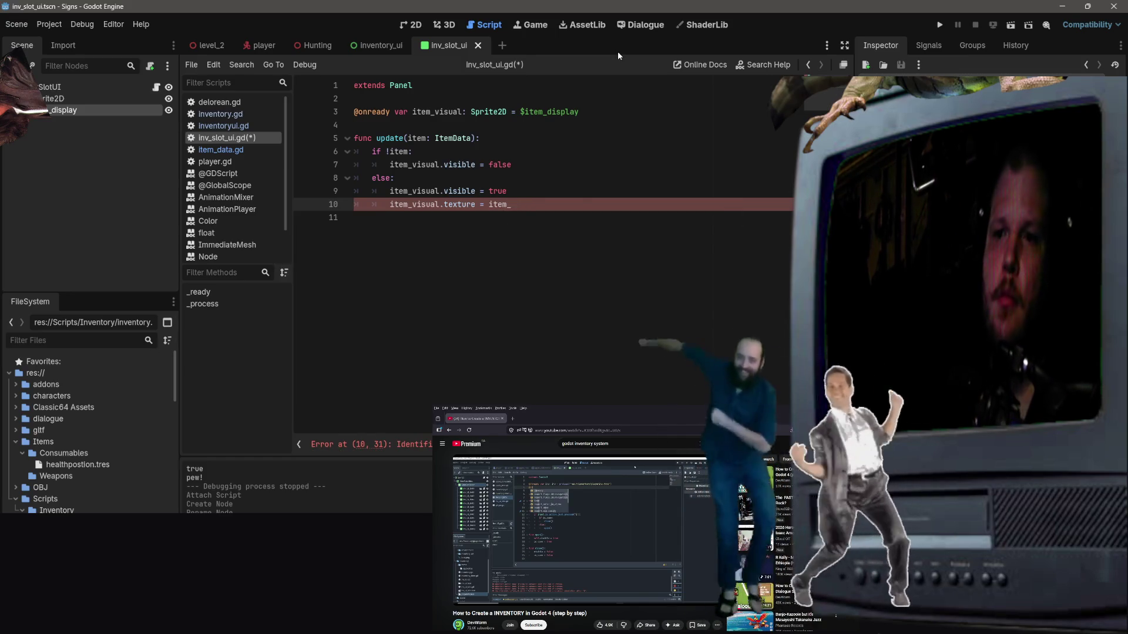
- Replace the $item_display Sprite2D declaration on line 3 with ItemData
left_click(624, 111)
mouse_move(354, 98)
left_mouse_down()
mouse_move(541, 112)
mouse_move(505, 112)
left_mouse_up()
mouse_move(580, 112)
left_mouse_down()
mouse_move(469, 111)
mouse_move(509, 112)
left_mouse_up()
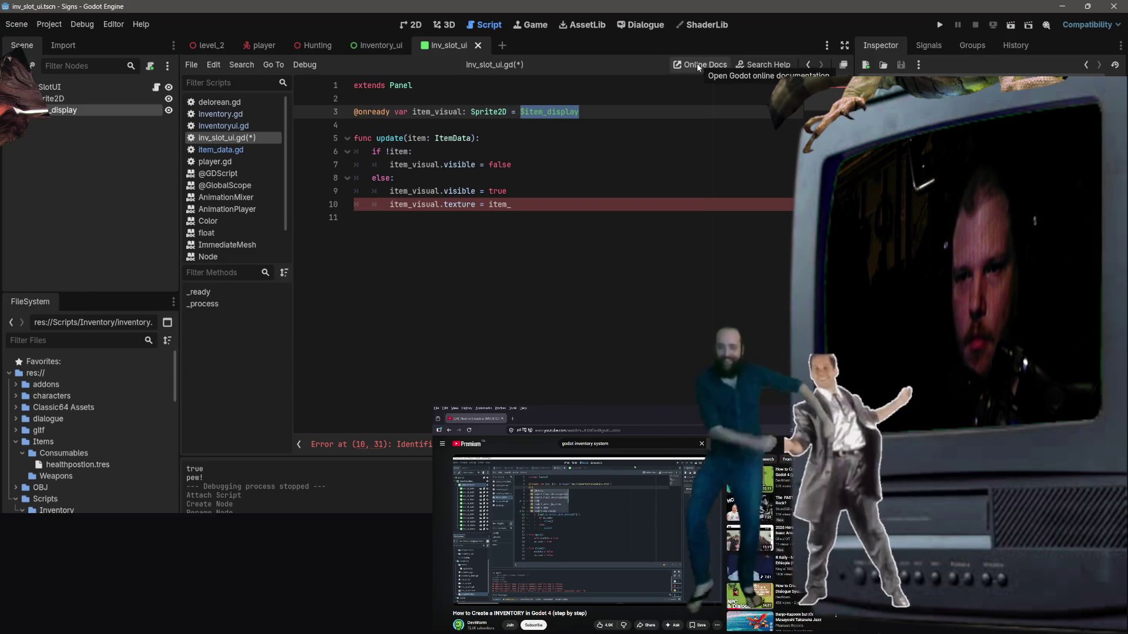
key("BackSpace")
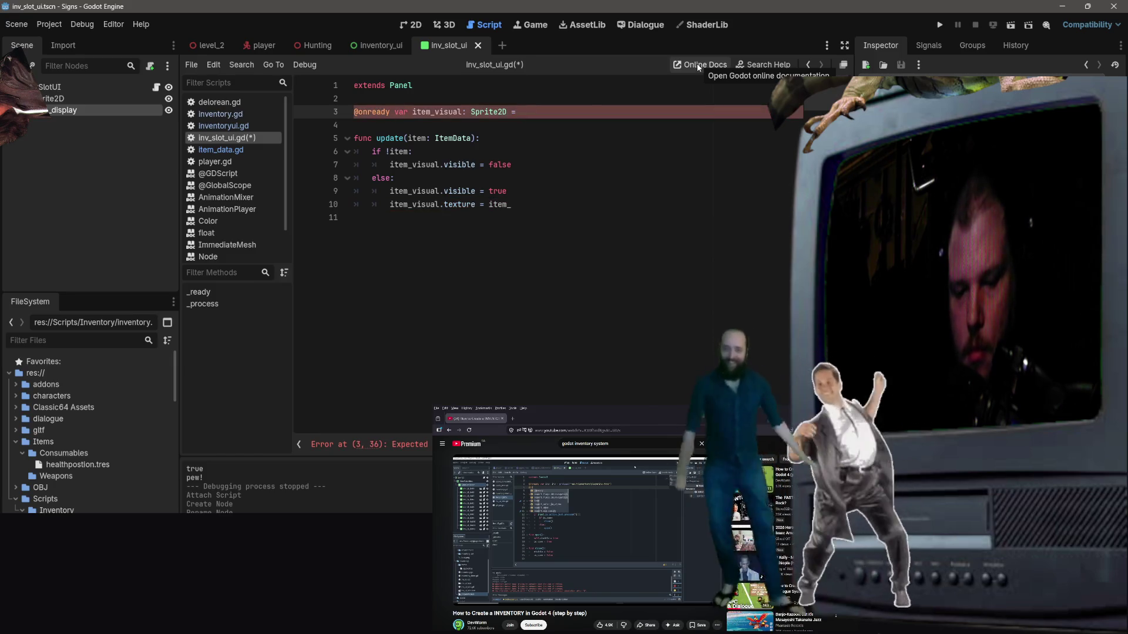
type("$item")
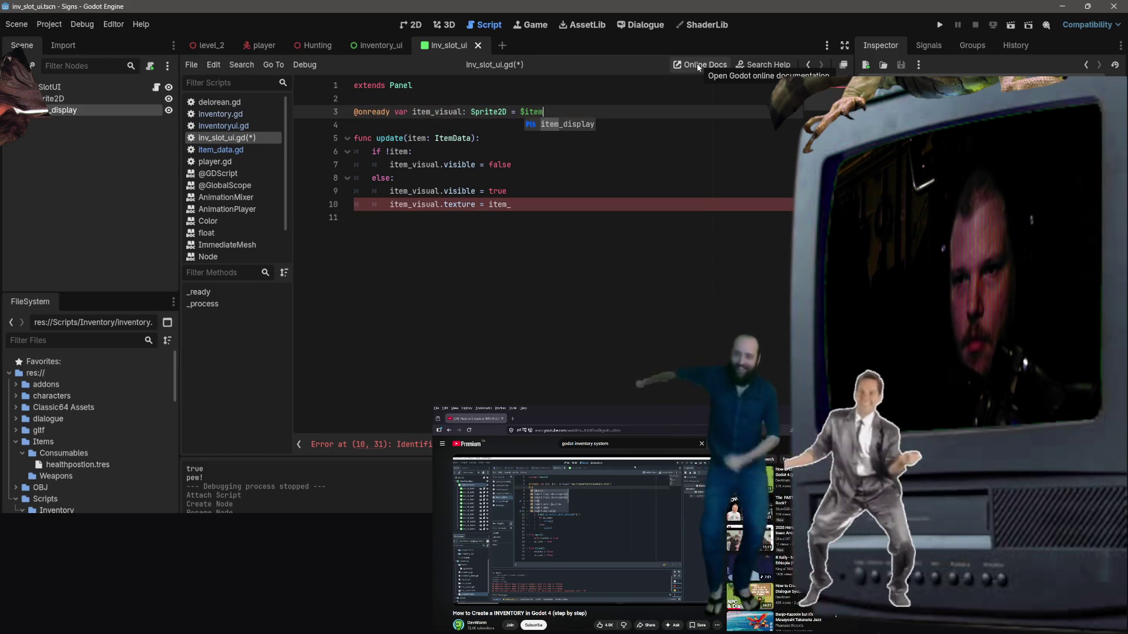
key("BackSpace")
key("BackSpace")
key("BackSpace")
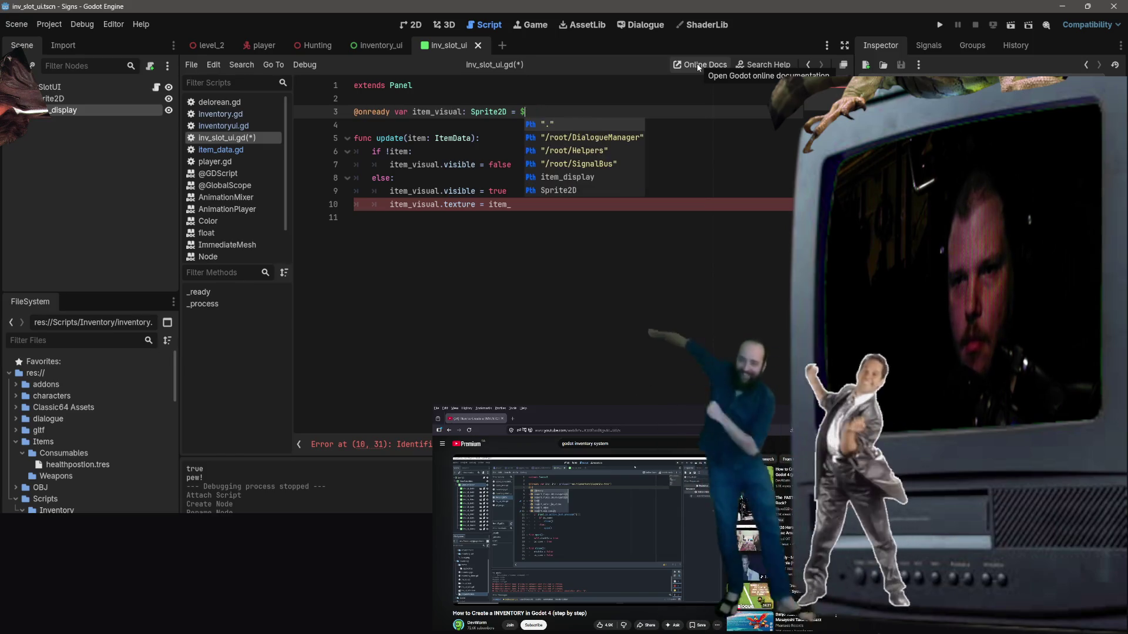
key("BackSpace")
key("BackSpace")
key("BackSpace")
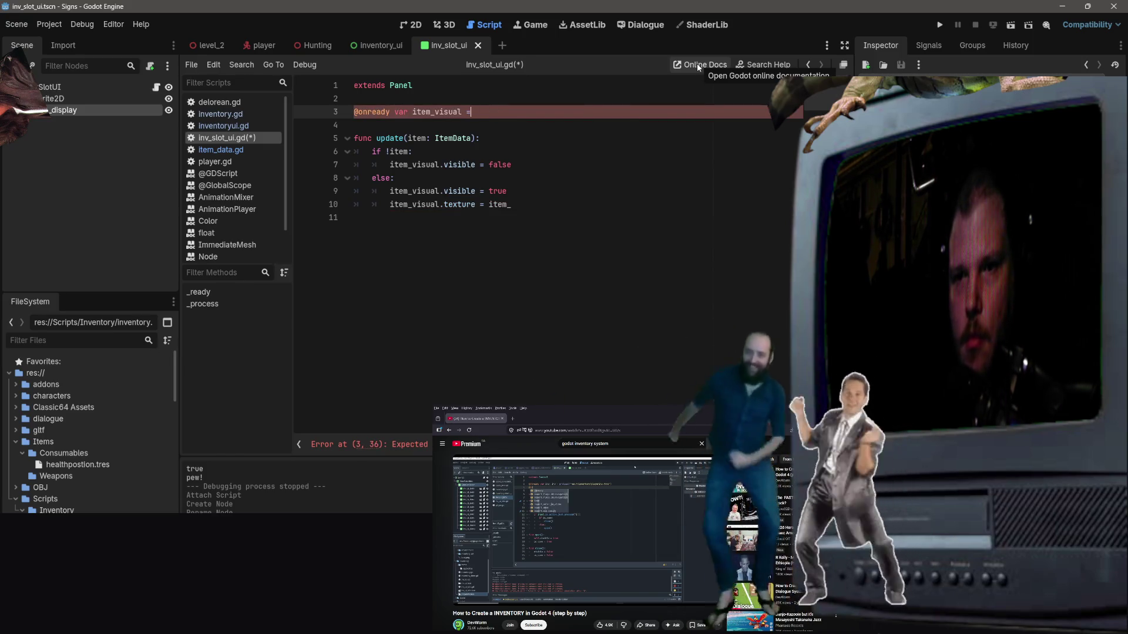
type("ItemData.i")
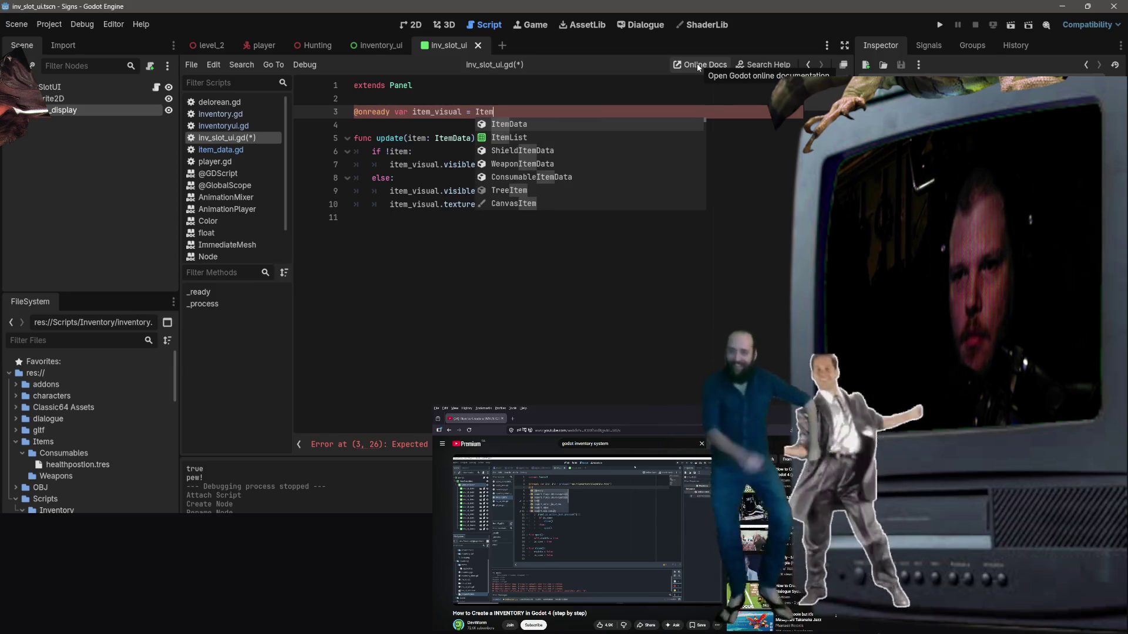
key("Return")
type(".i")
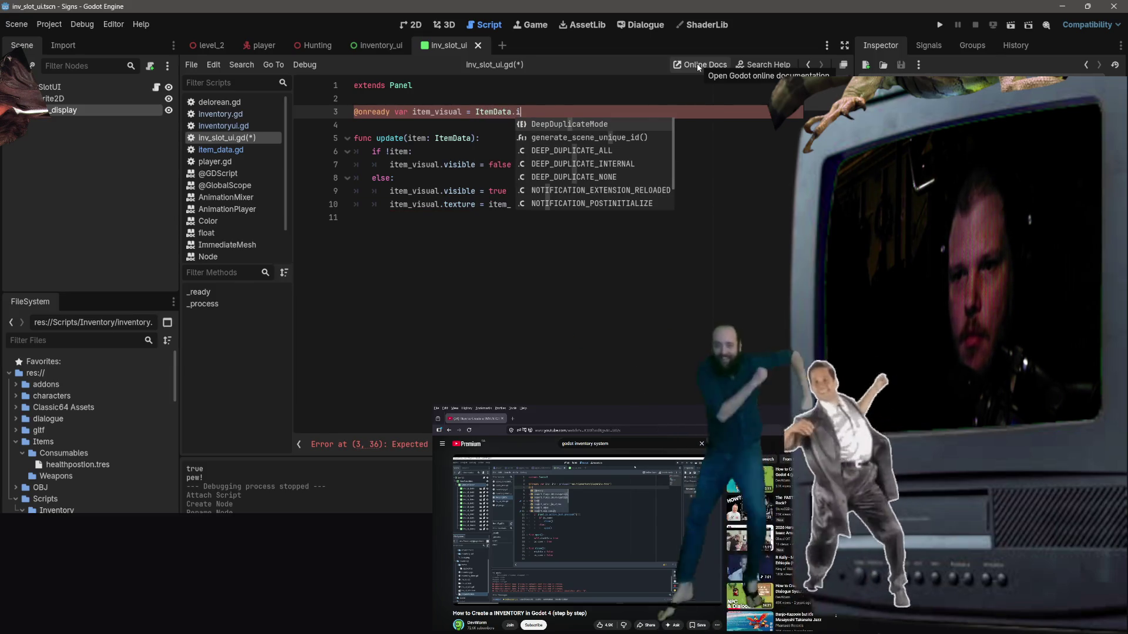
key("BackSpace")
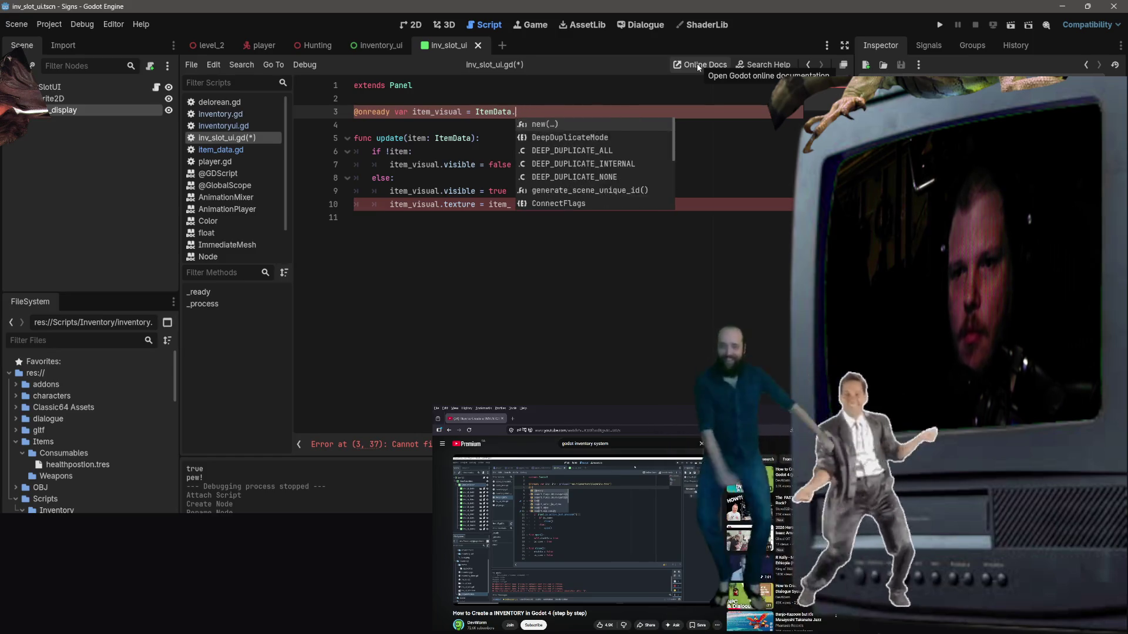
key("BackSpace")
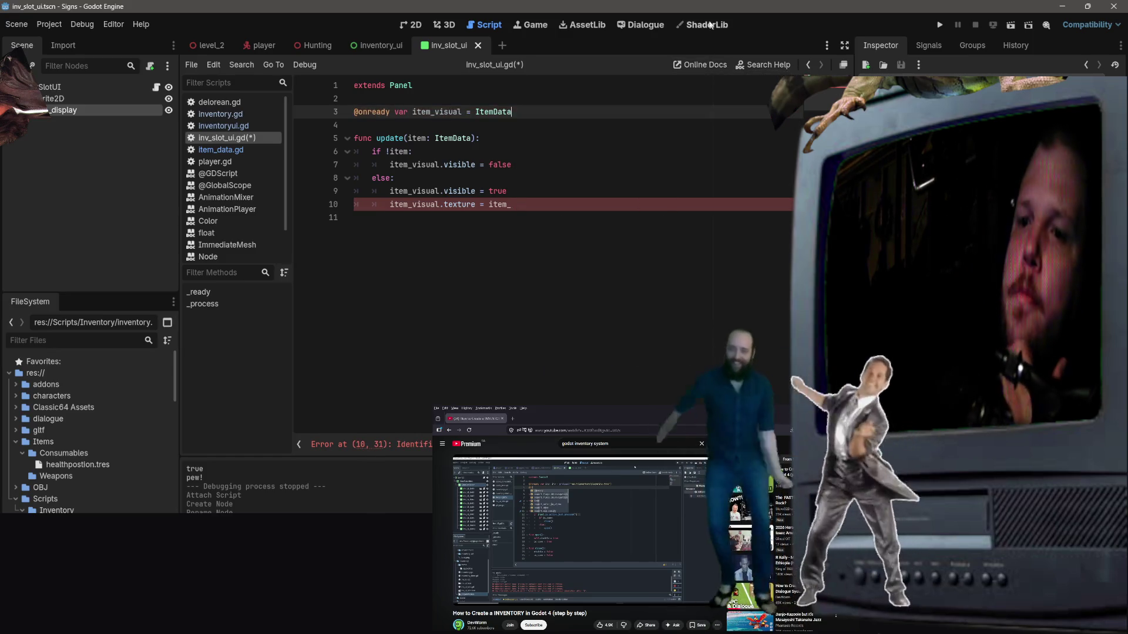
- Jump from ItemData in the update function to its definition in item_data.gd
left_click(517, 205)
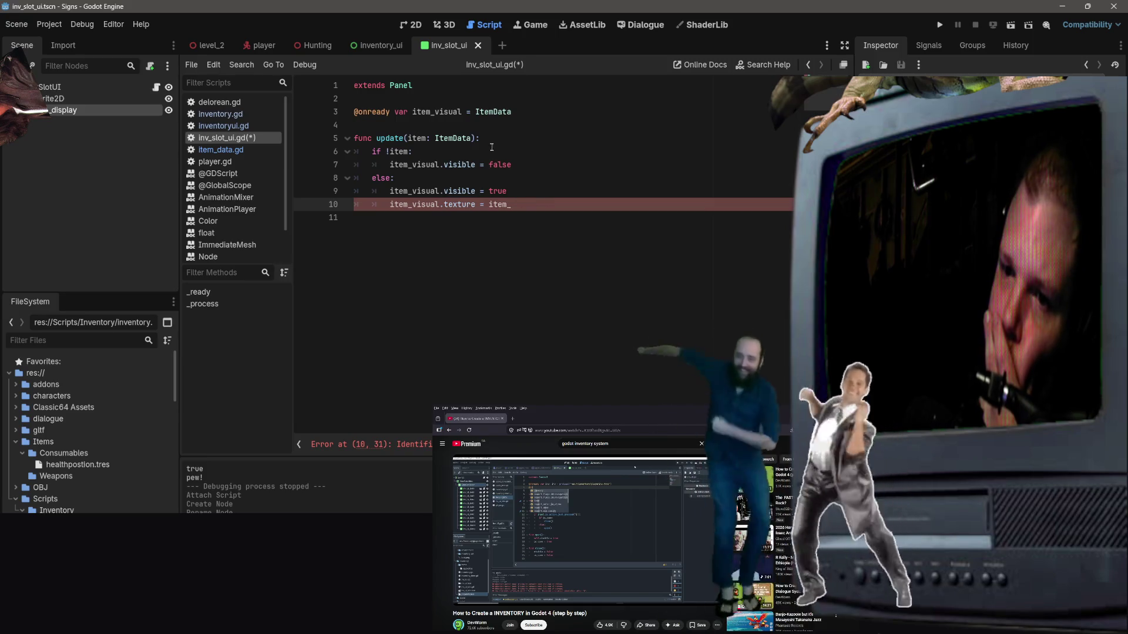
left_click(460, 139)
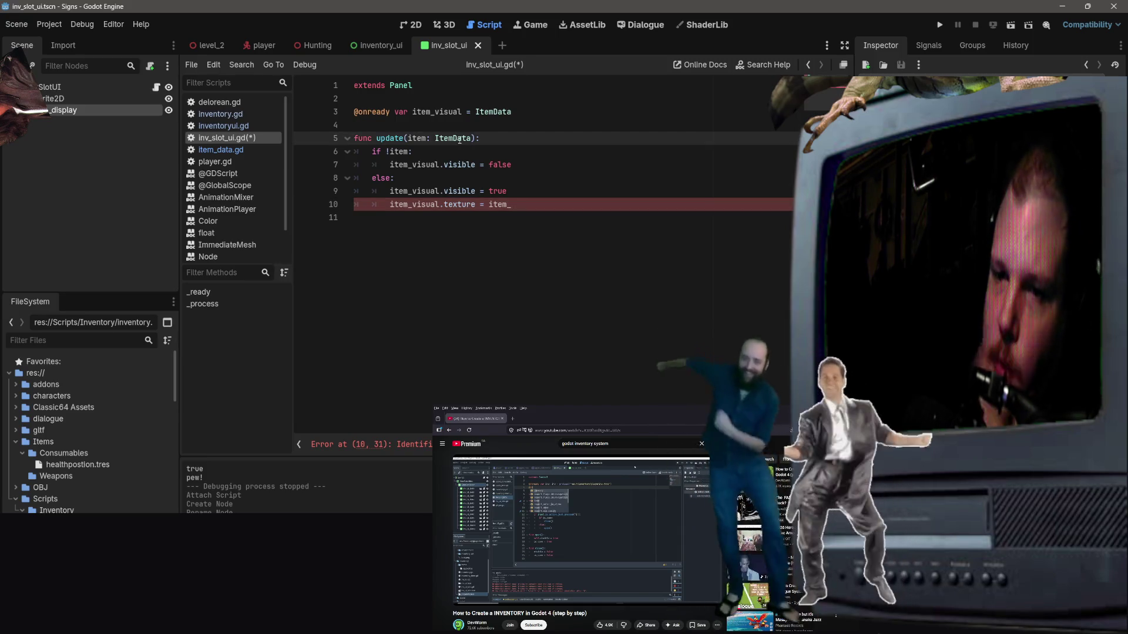
left_click(460, 139, "ctrl")
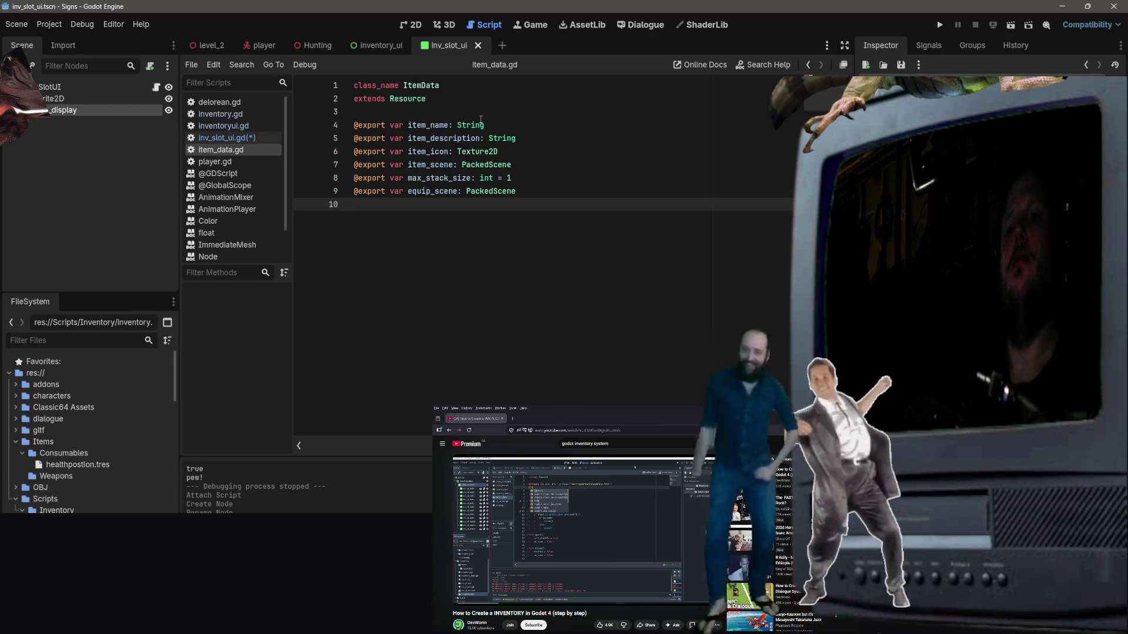
- Glance at the inventory_ui scene, then return to inv_slot_ui.gd in the inv_slot_ui scene
mouse_move(479, 121)
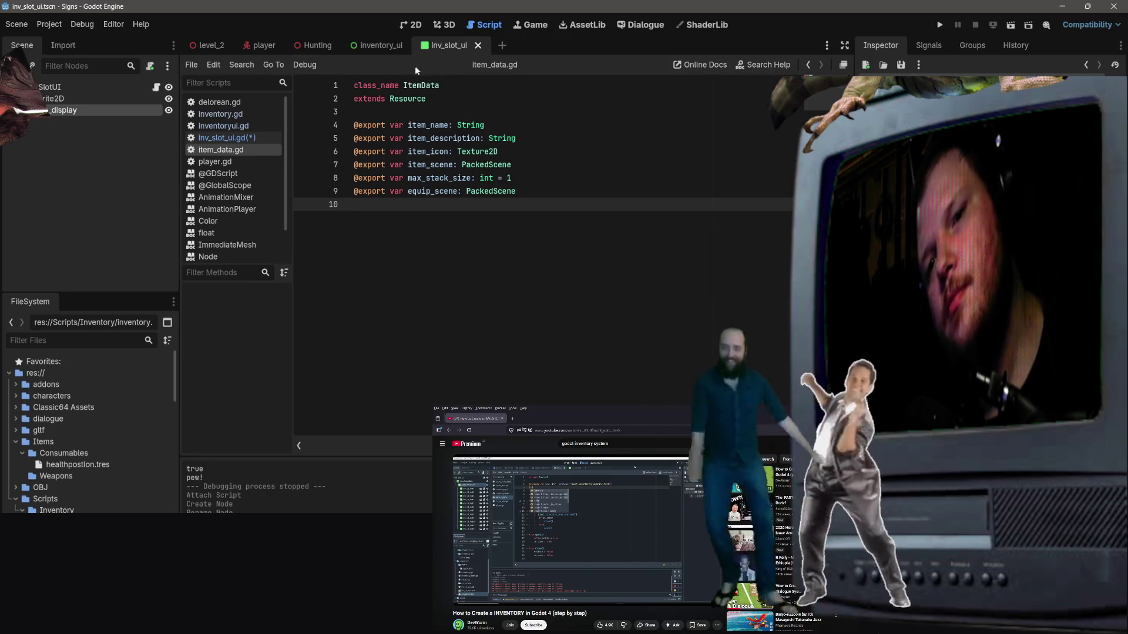
left_click(364, 47)
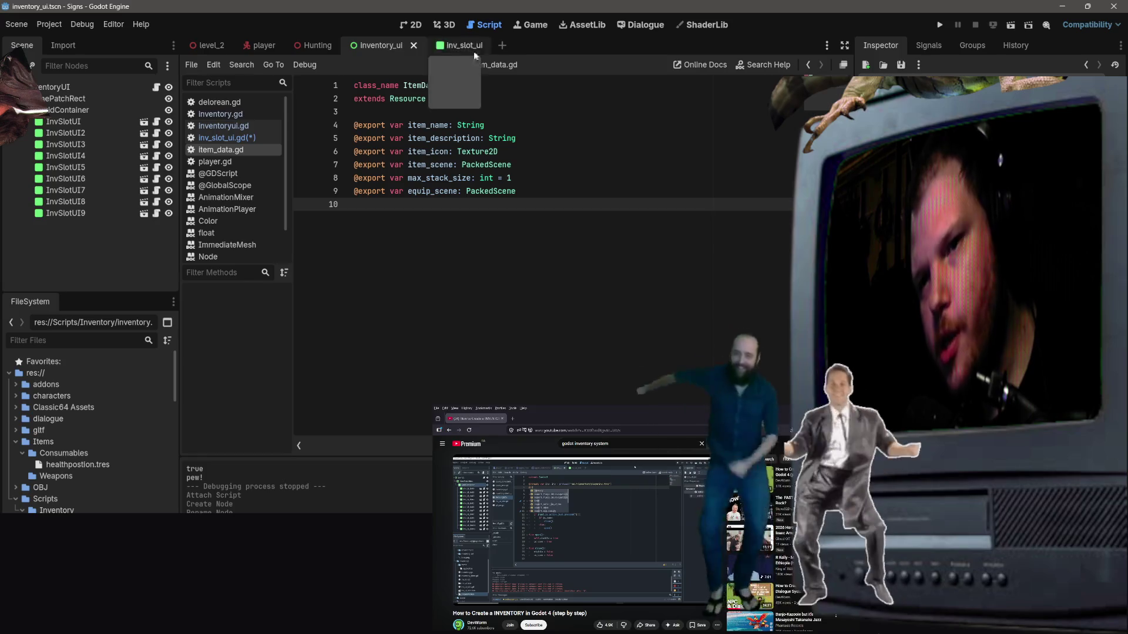
left_click(488, 125)
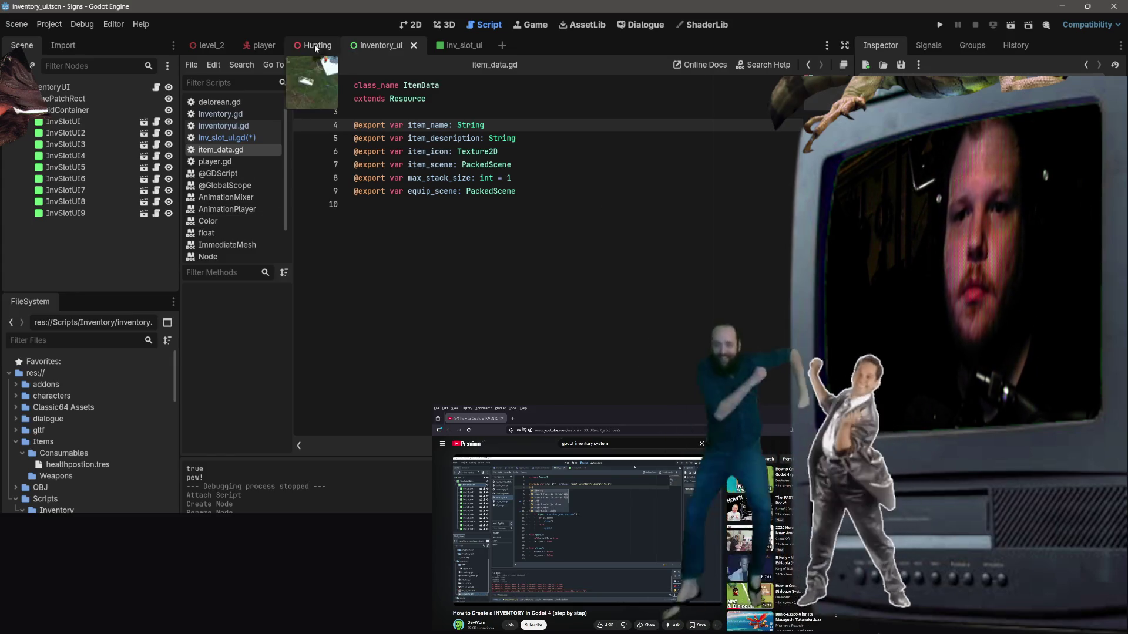
left_click(476, 47)
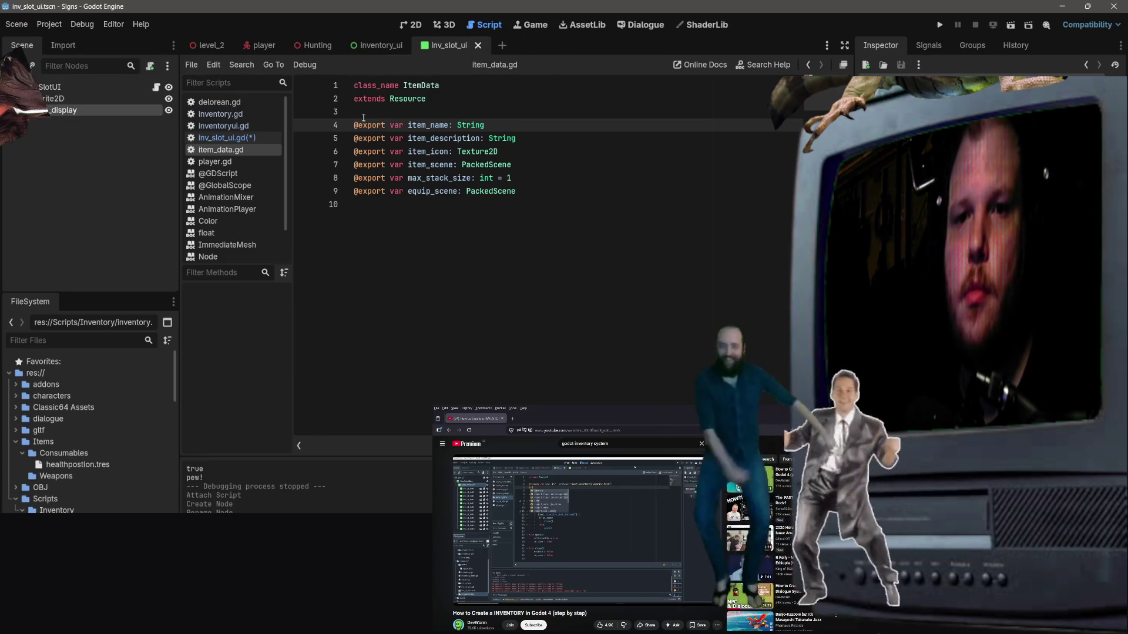
left_click(228, 137)
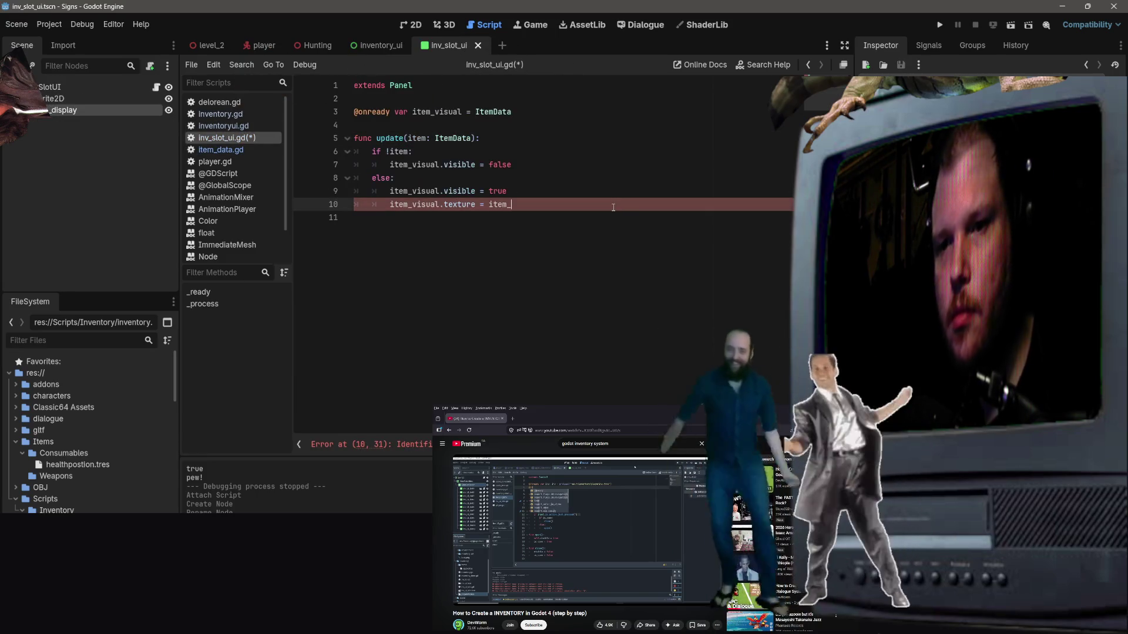
- Undo the last edit in inv_slot_ui.gd and save the script
key("ctrl+z")
key("Up")
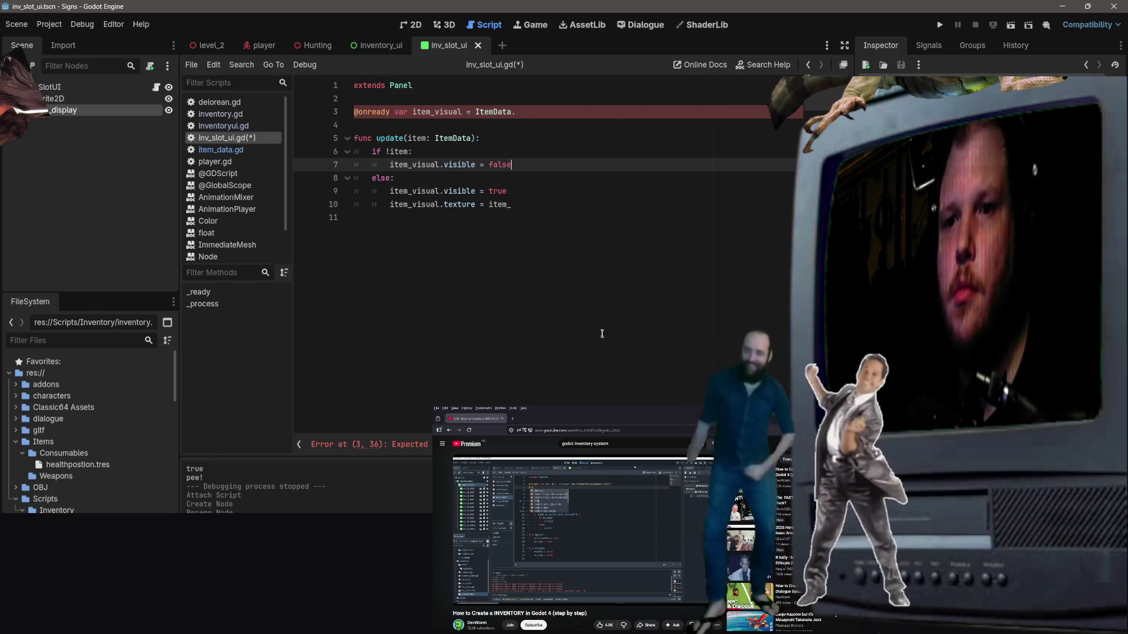
key("Down")
key("Down")
key("Down")
key("ctrl+s")
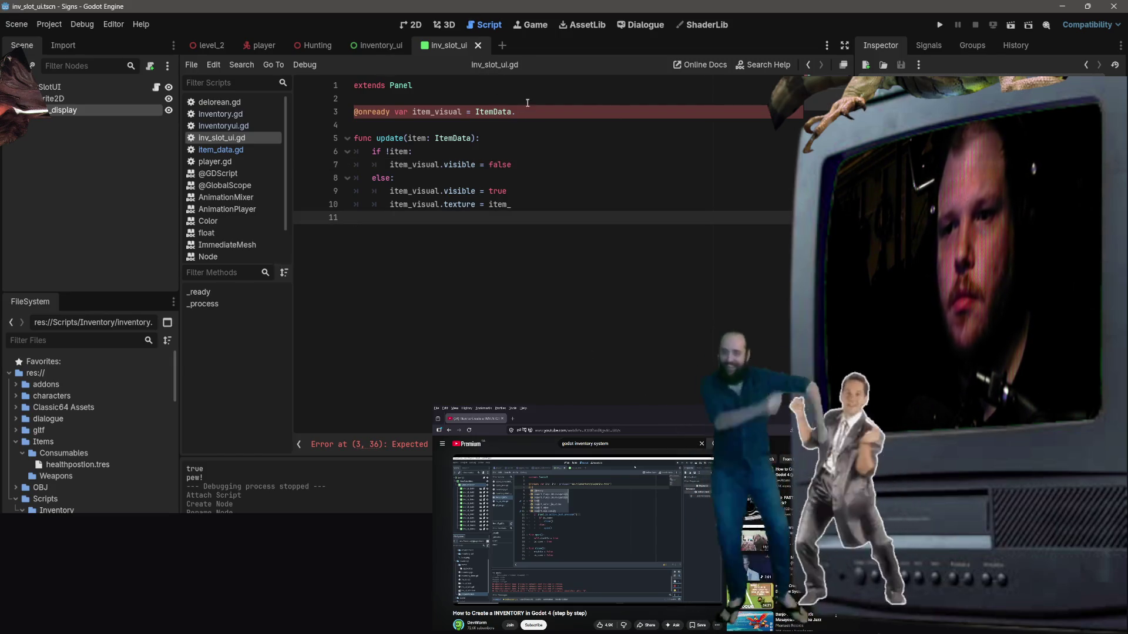
- Delete 'ItemData.' from the item_visual declaration on line 3
left_click(529, 107)
left_click_drag(529, 110, 474, 117)
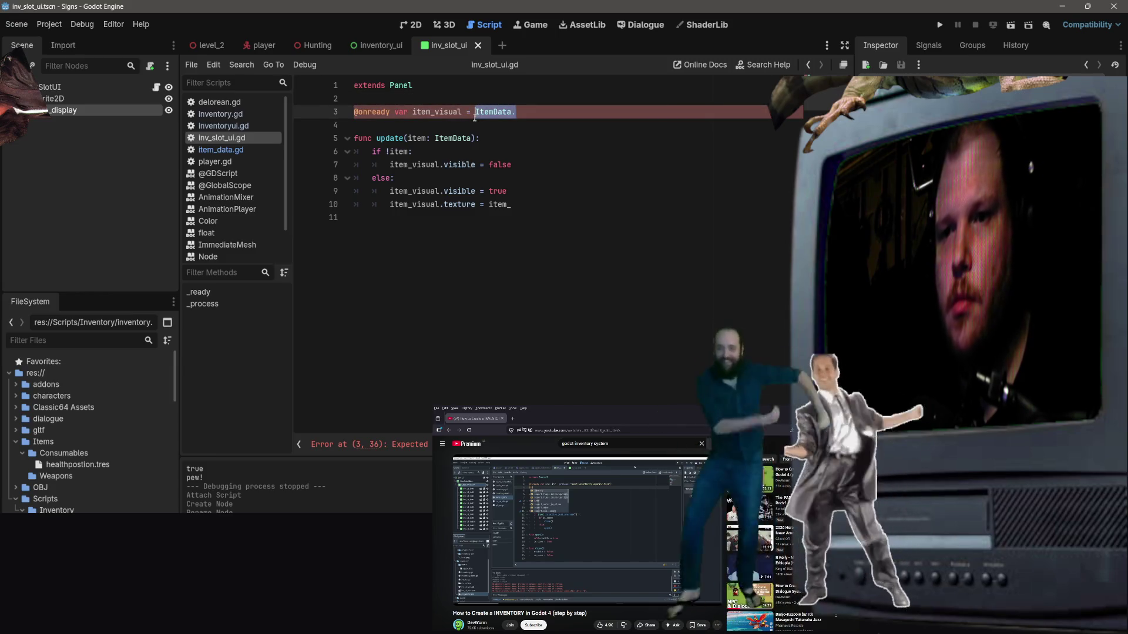
key("BackSpace")
key("Escape")
key("Up")
key("Up")
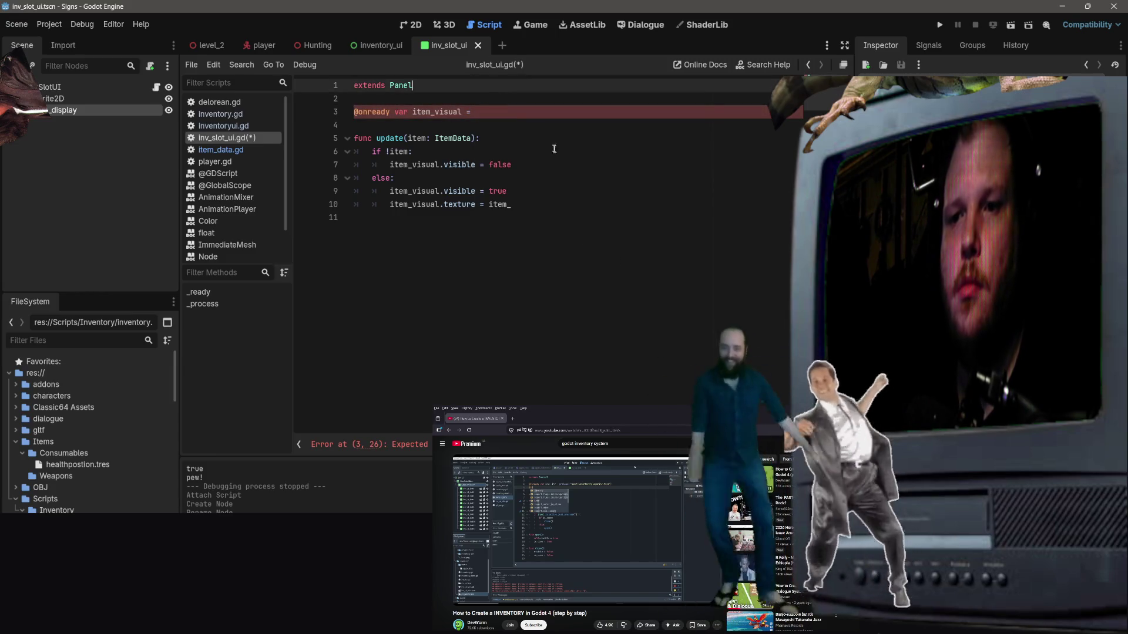
- Delete the unfinished 'item_' on line 10 and switch to Visual Studio Code
mouse_move(511, 204)
left_mouse_down()
mouse_move(364, 204)
mouse_move(489, 205)
left_mouse_up()
key("BackSpace")
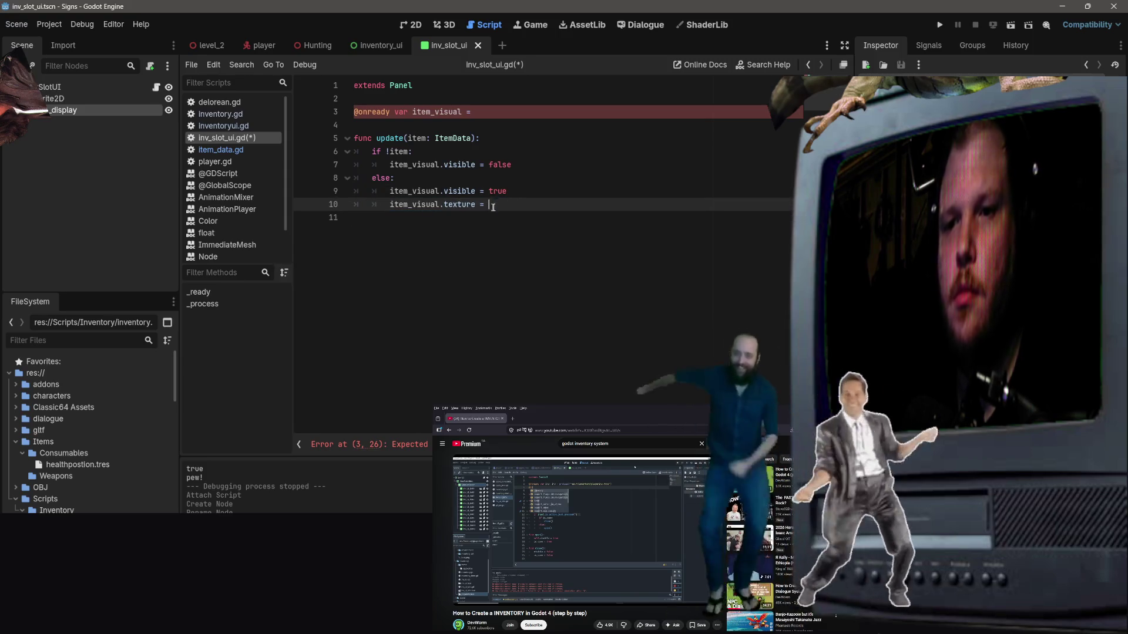
left_click_drag(487, 153, 481, 140)
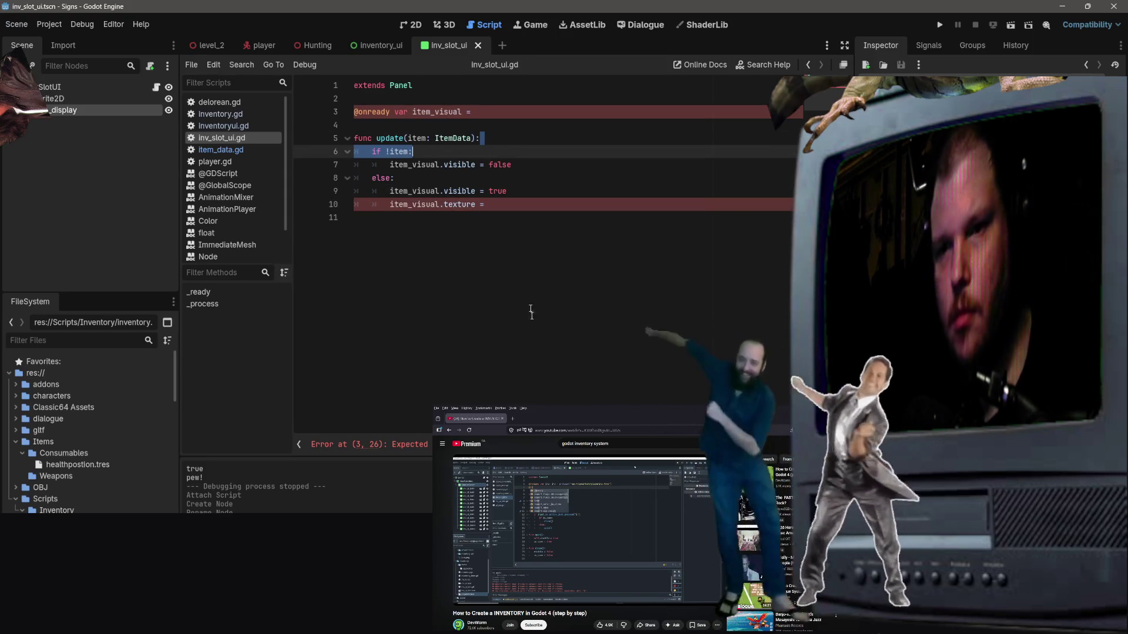
key("alt+Tab")
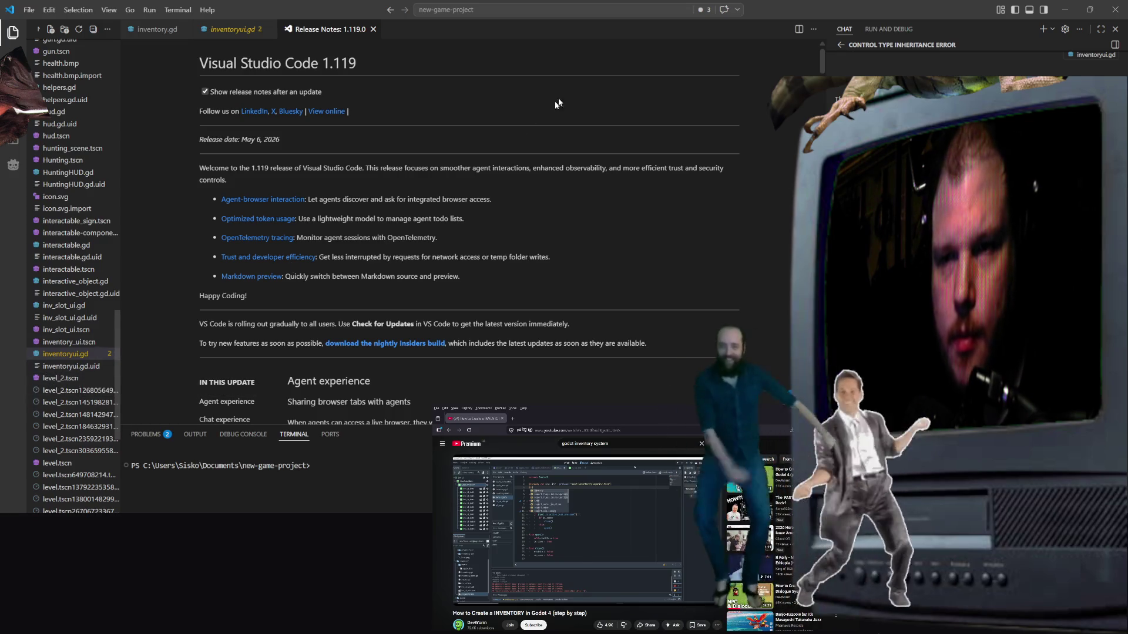
- Open inv_slot_ui.gd in Visual Studio Code, then minimize VS Code to return to Godot
mouse_move(978, 16)
left_mouse_down()
mouse_move(1010, 219)
mouse_move(993, 312)
left_mouse_up()
mouse_move(851, 316)
left_mouse_down()
mouse_move(763, 2)
mouse_move(816, 4)
mouse_move(802, 4)
left_mouse_up()
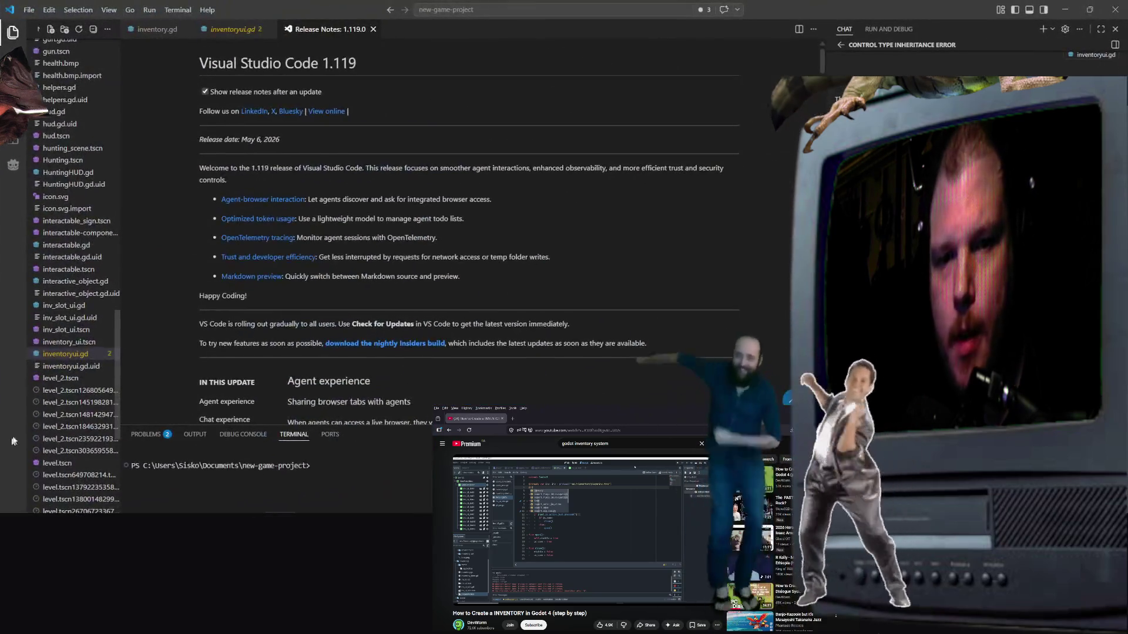
left_click(64, 306)
left_click(400, 245)
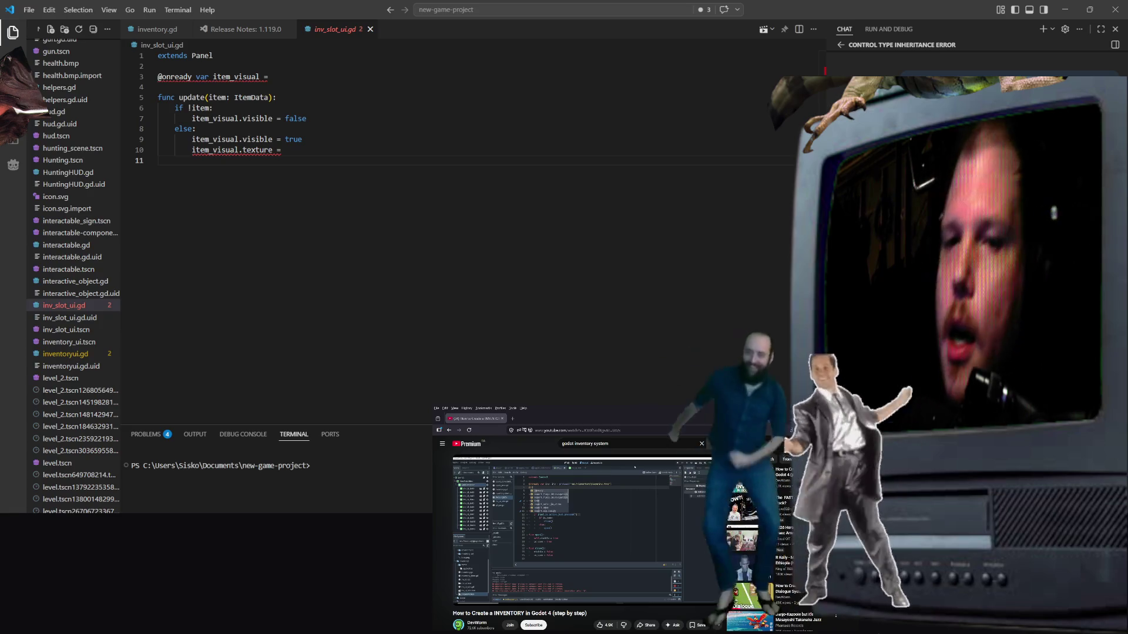
left_click(1063, 10)
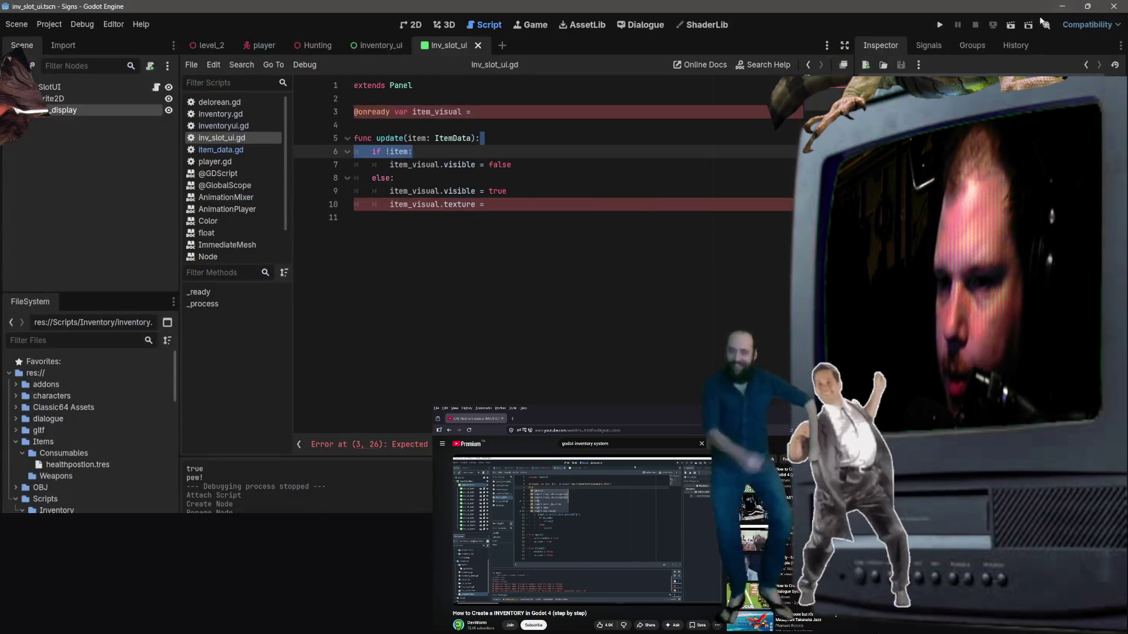
- Complete line 10 so the texture comes from item.item_icon
left_click(551, 160)
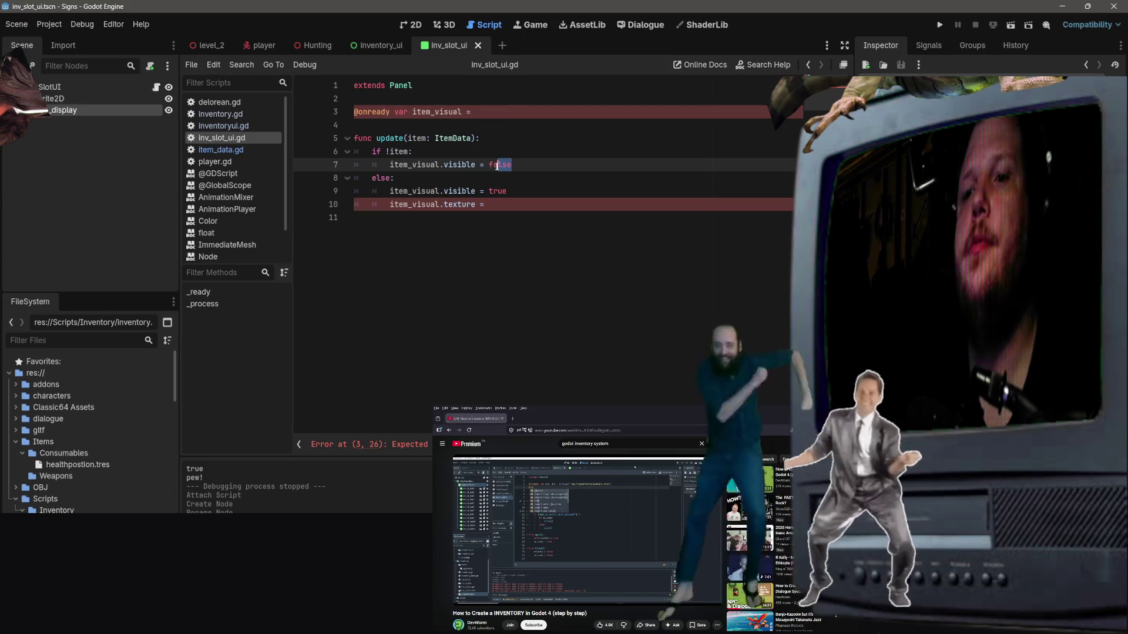
left_click(515, 210)
type("tem.")
key("Down")
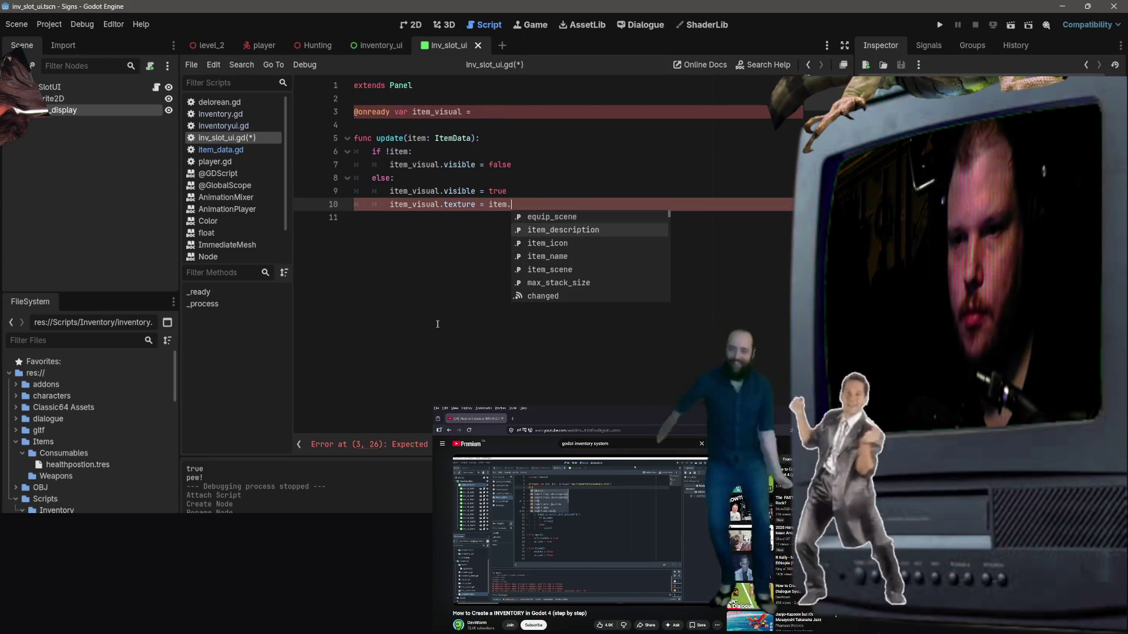
key("Down")
key("Return")
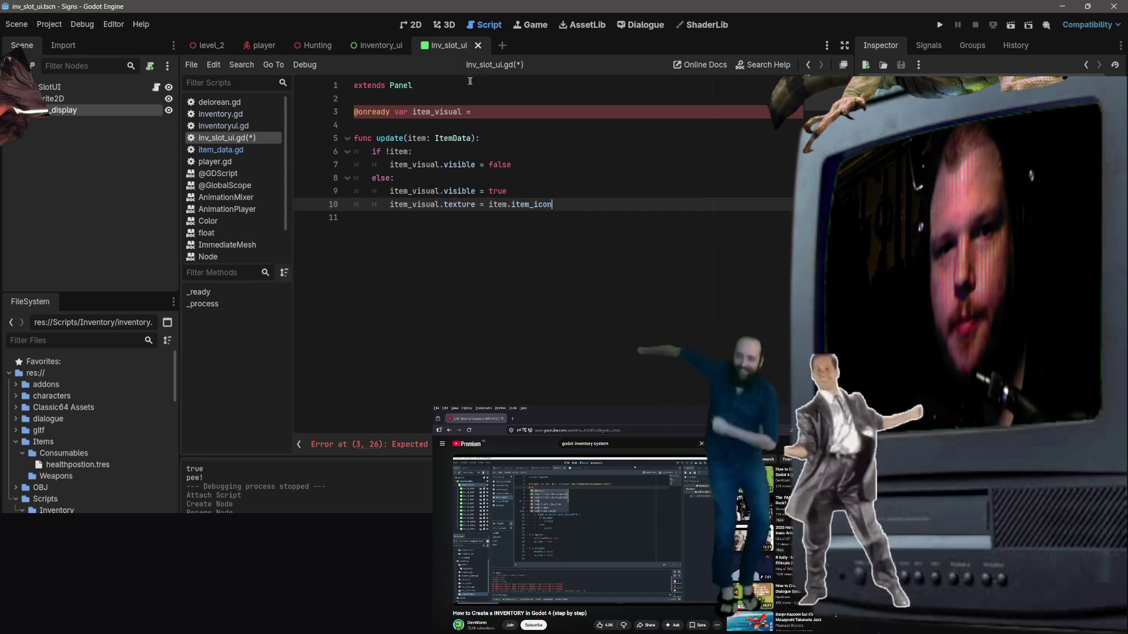
- Set line 3's item_visual to $item_display and save inv_slot_ui.gd
left_click(539, 113)
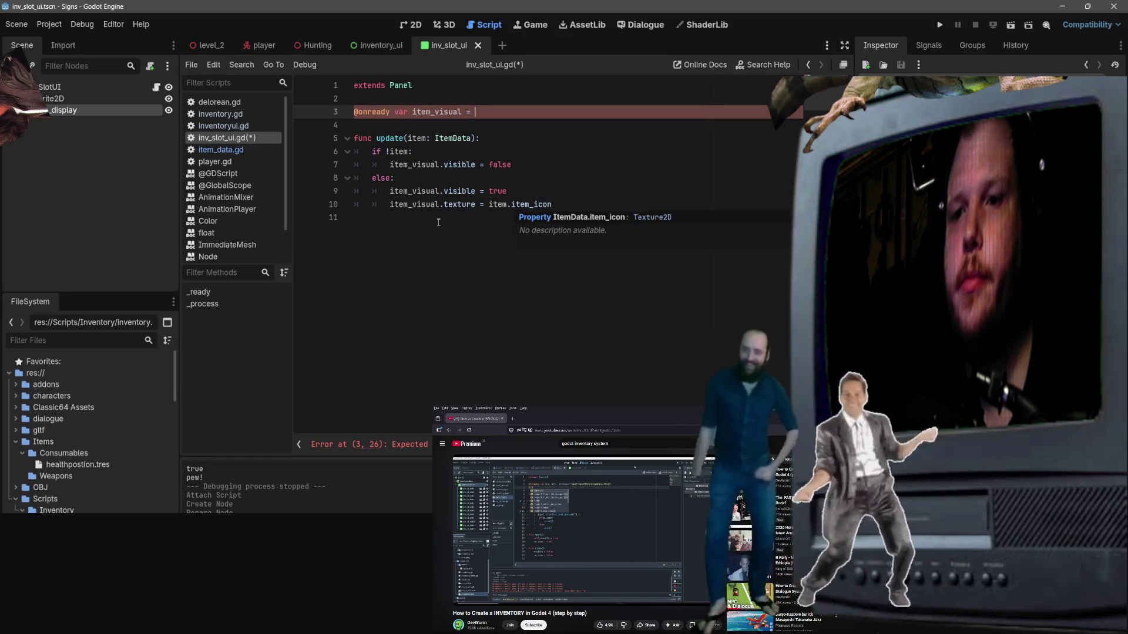
type("$item_")
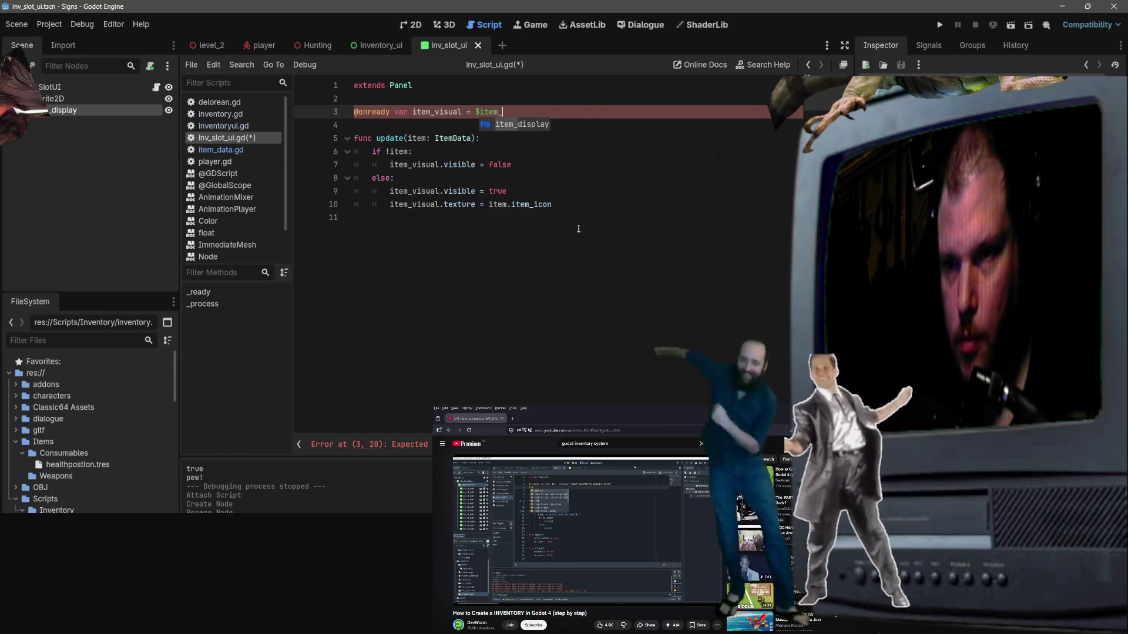
key("Return")
left_click(575, 154)
key("ctrl+s")
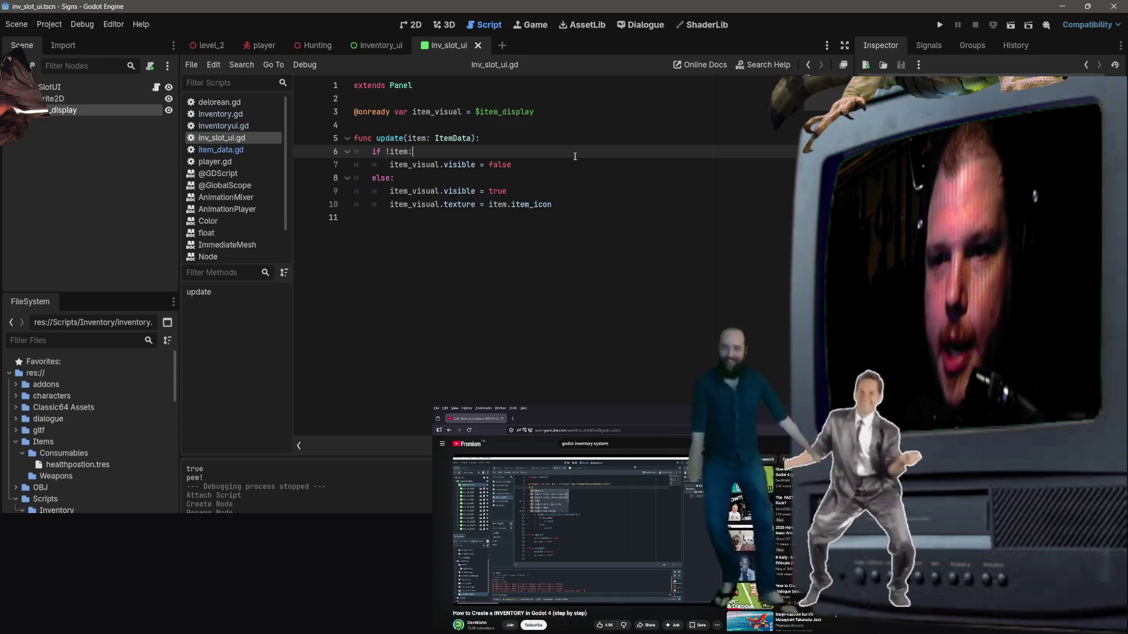
- Recheck line 10, then leave the script editor for the workspace view
left_click(673, 216)
left_click(673, 207)
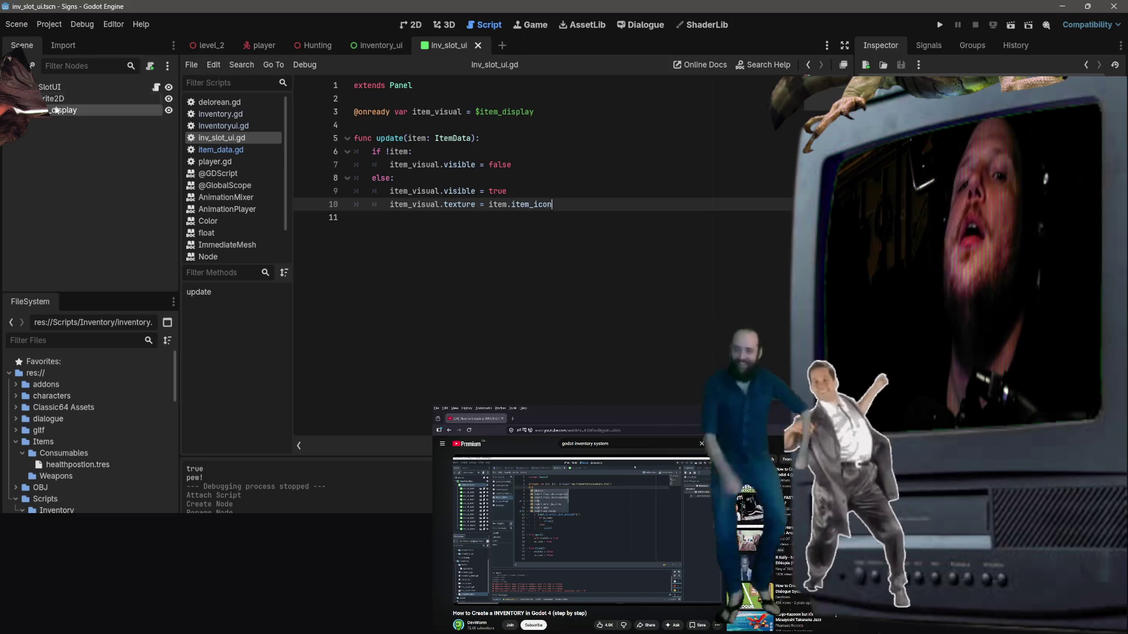
left_click(443, 25)
left_click(484, 24)
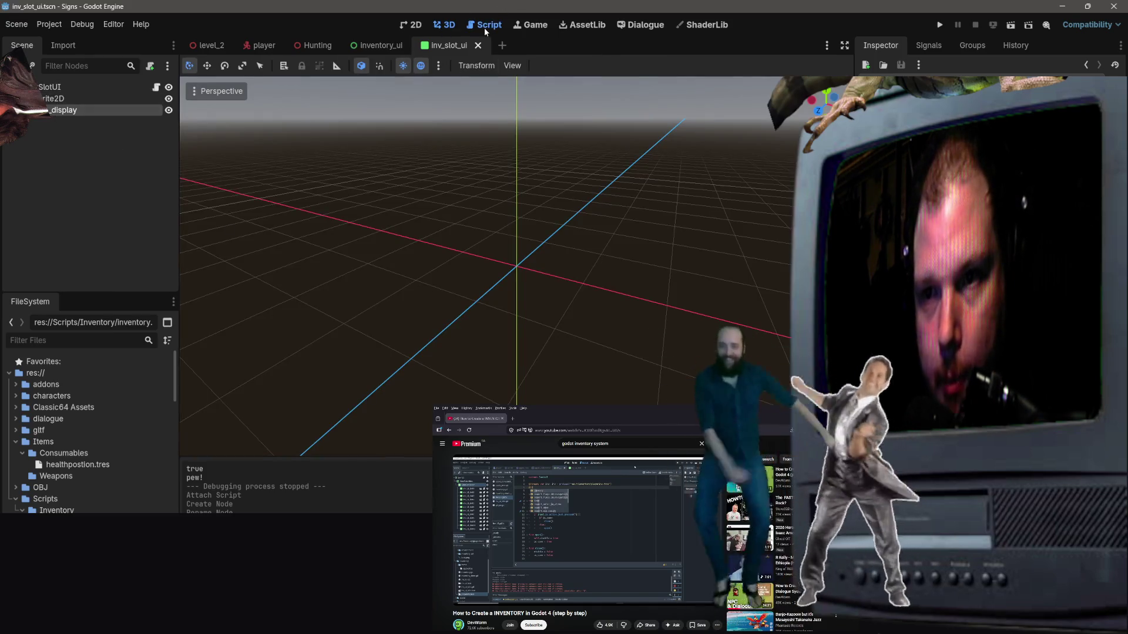
- Show the inv_slot_ui scene in 2D and nest item_display under the Sprite2D node
left_click(434, 26)
left_click(412, 25)
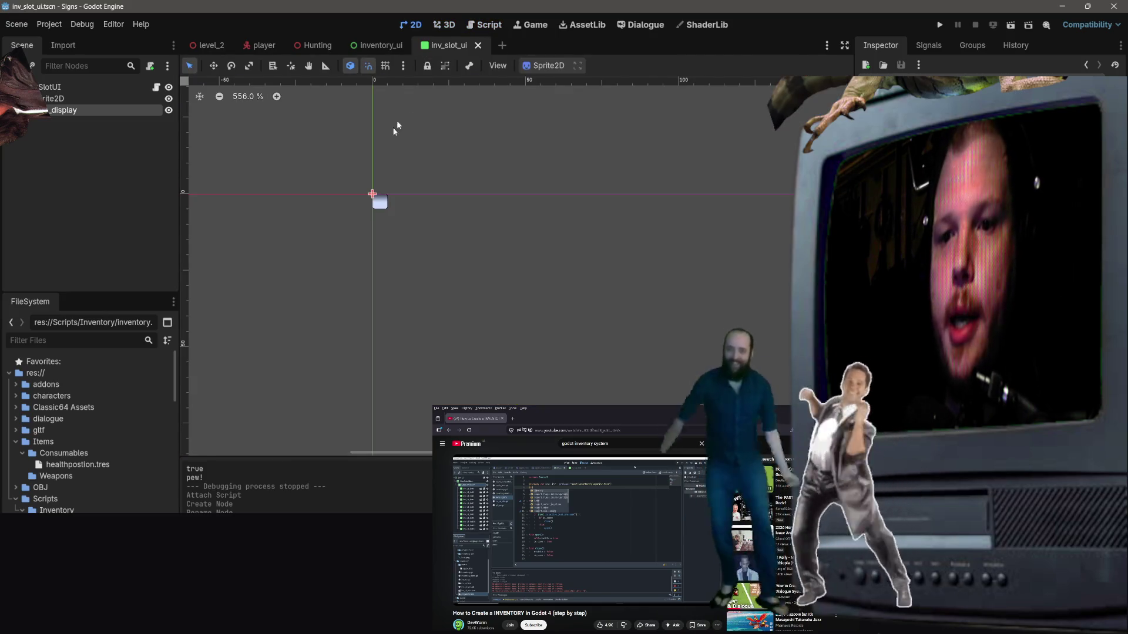
scroll(382, 197, "up", 6)
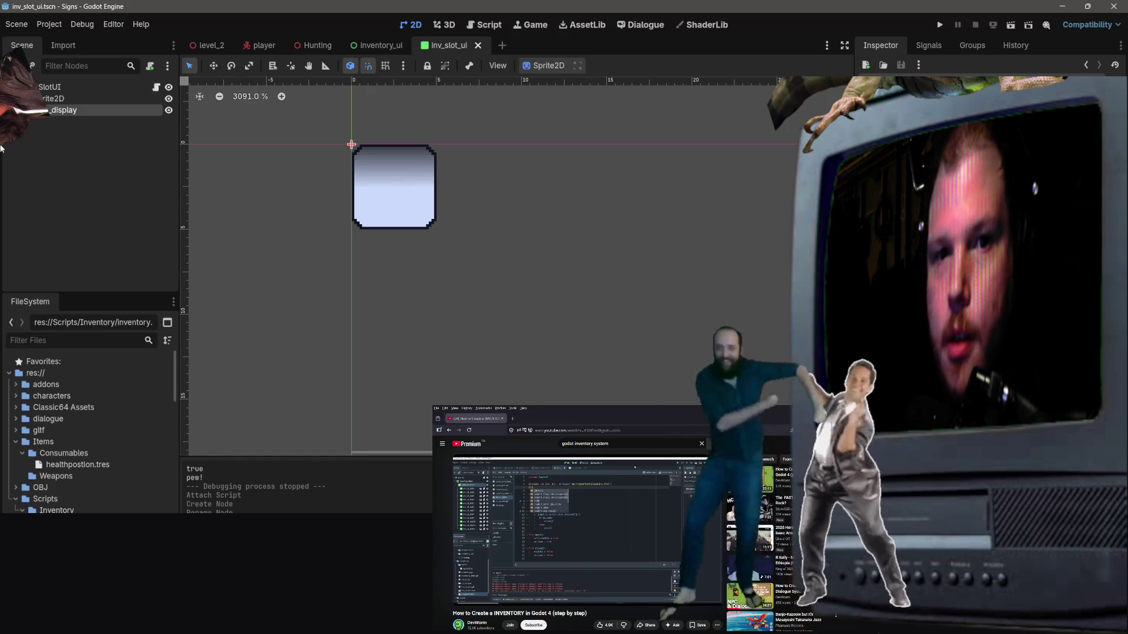
left_click_drag(54, 112, 52, 102)
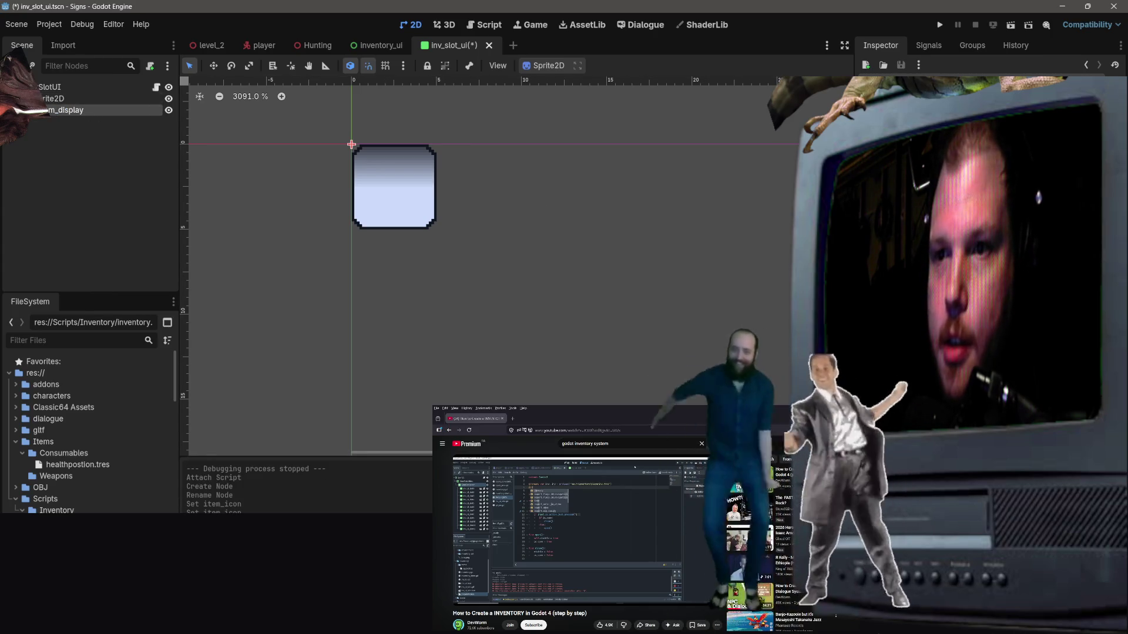
left_click(544, 65)
left_click(544, 65)
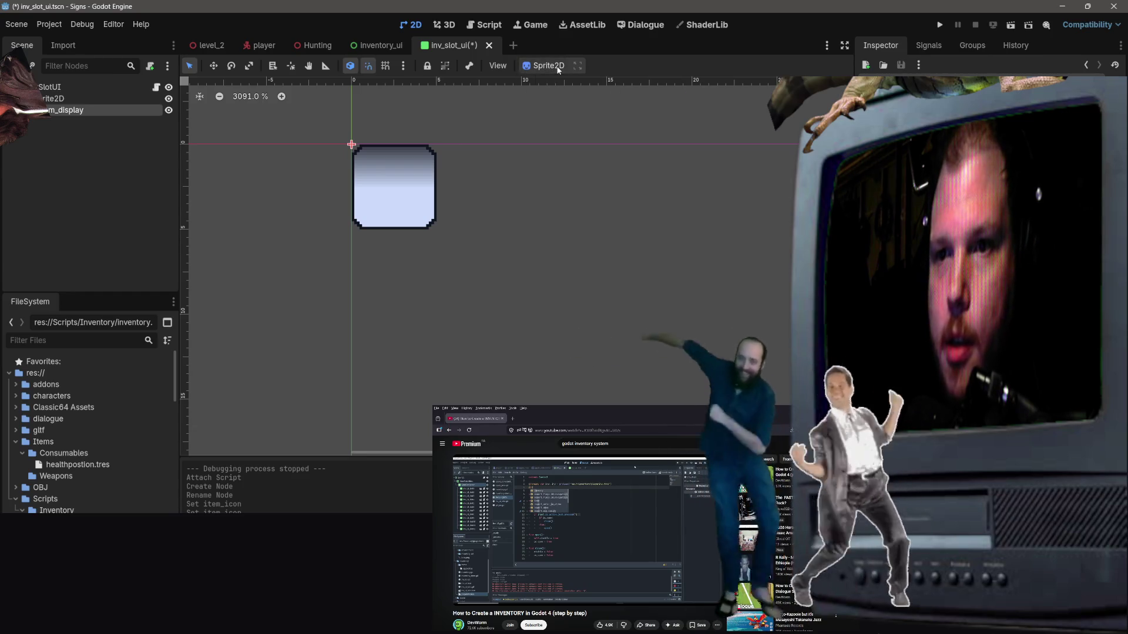
- Delete the item_display node and begin adding a new child under Sprite2D
right_click(52, 106)
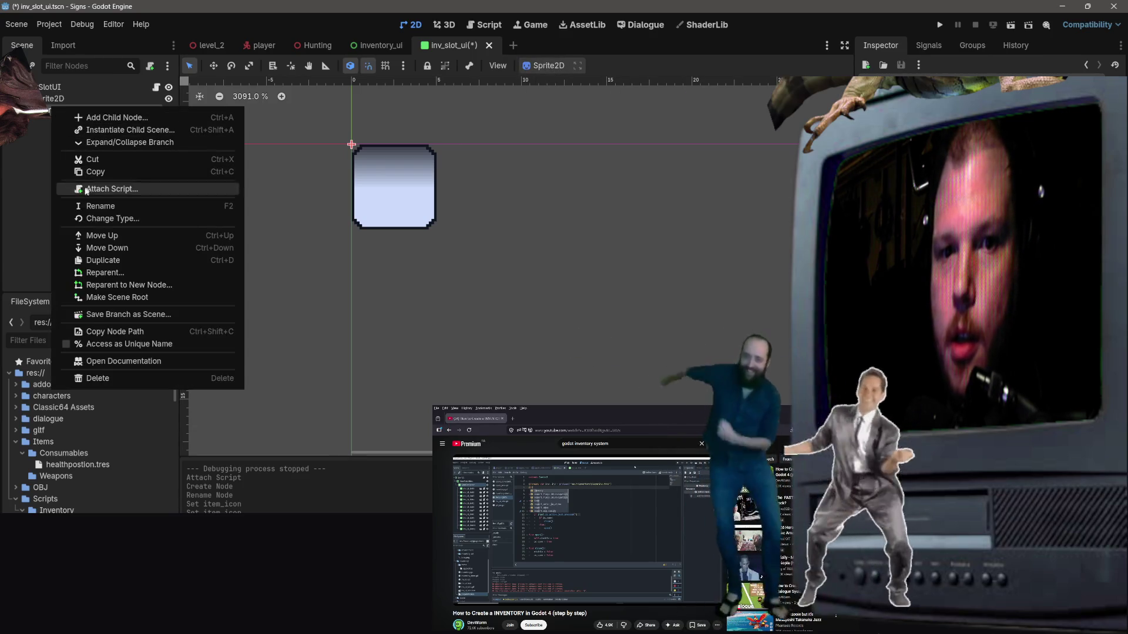
key("Escape")
right_click(51, 112)
key("Escape")
right_click(52, 111)
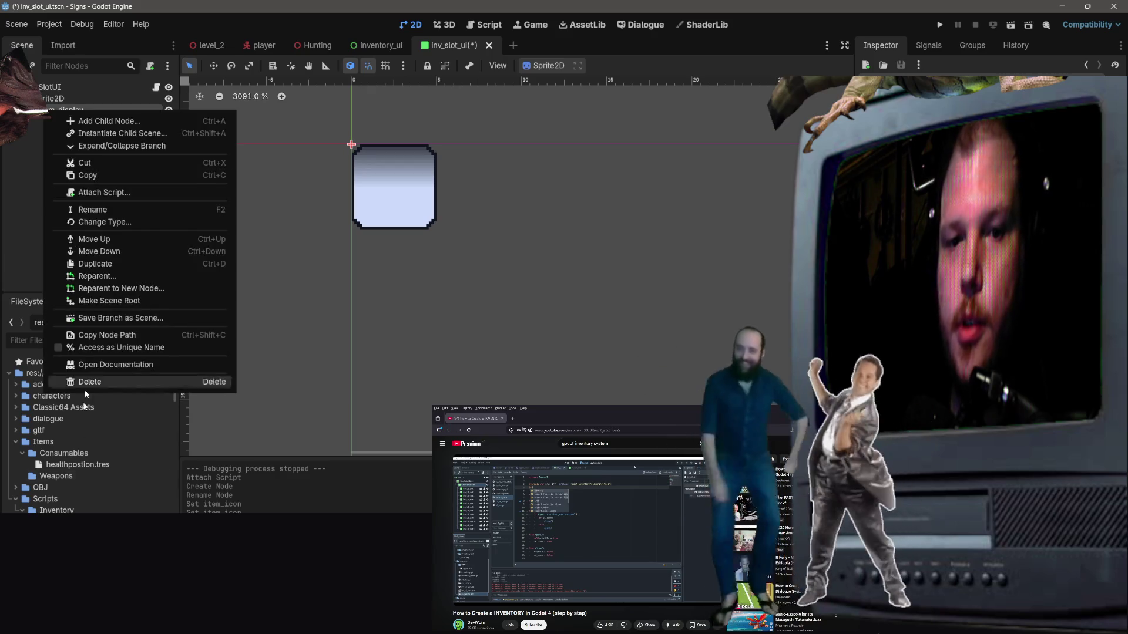
left_click(88, 382)
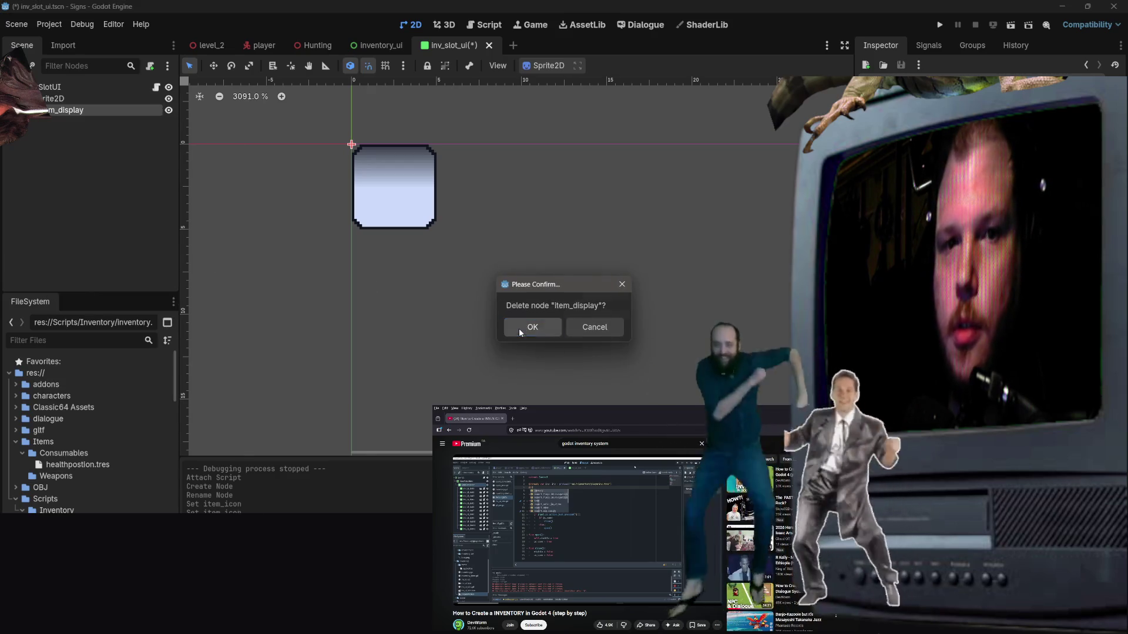
left_click(530, 326)
right_click(83, 99)
left_click(104, 126)
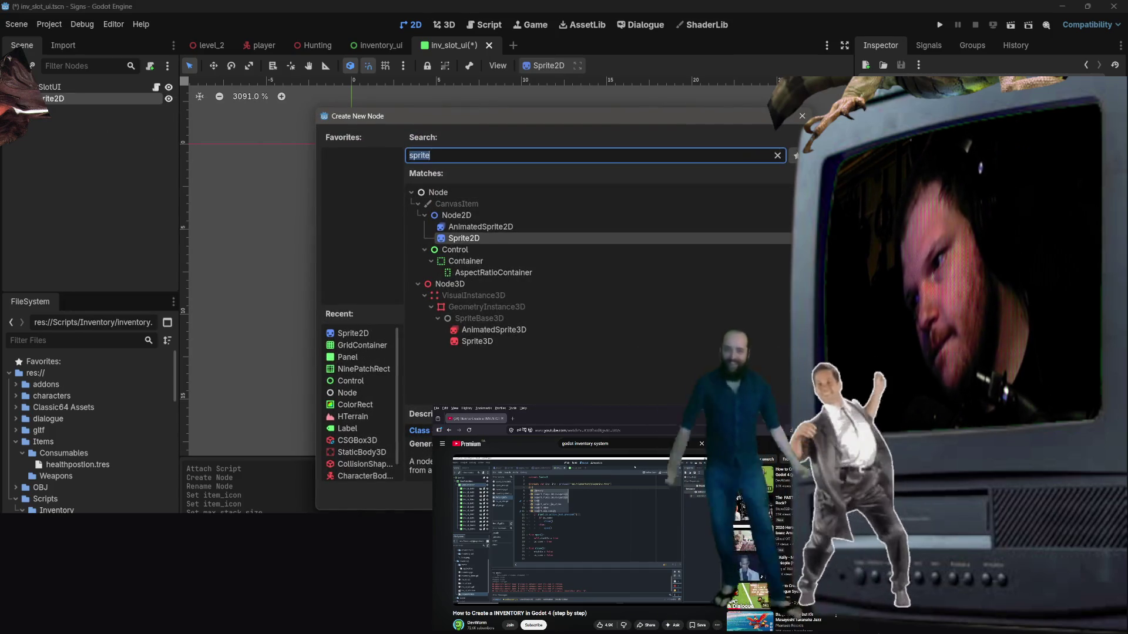
- Create a new Sprite2D child node under the slot's Sprite2D
key("Return")
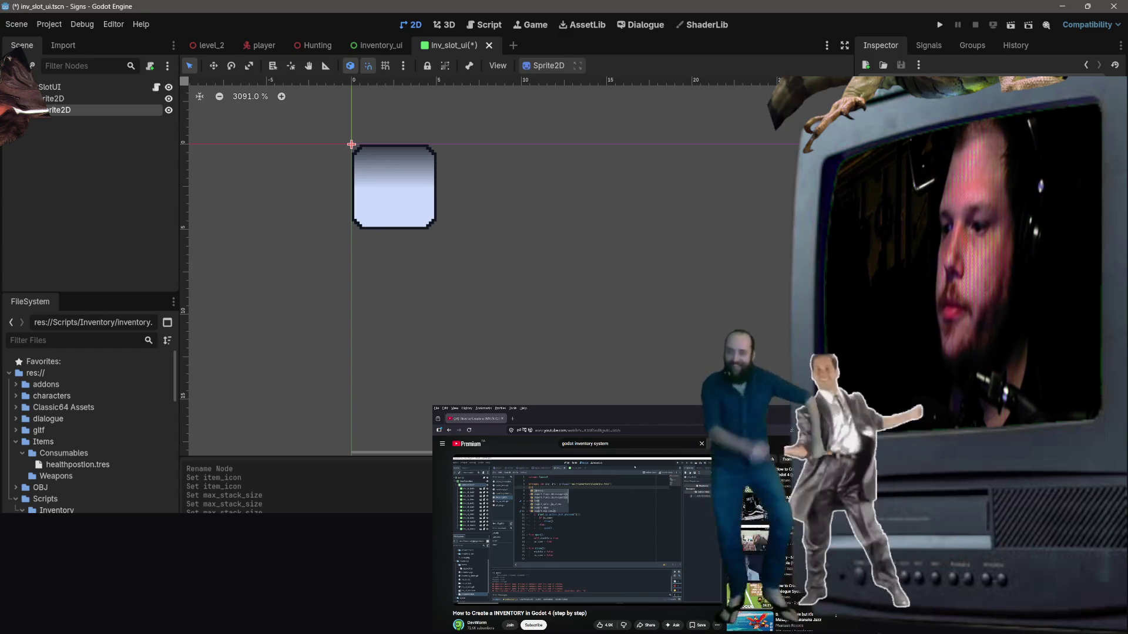
scroll(88, 447, "down", 10)
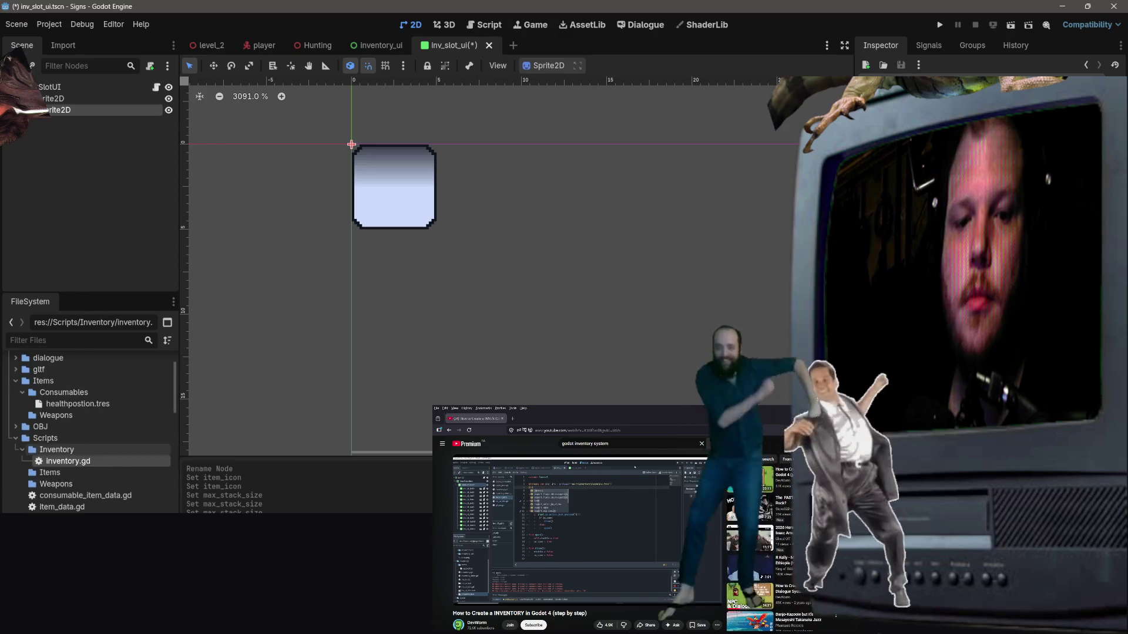
scroll(94, 431, "down", 3)
scroll(94, 432, "up", 10)
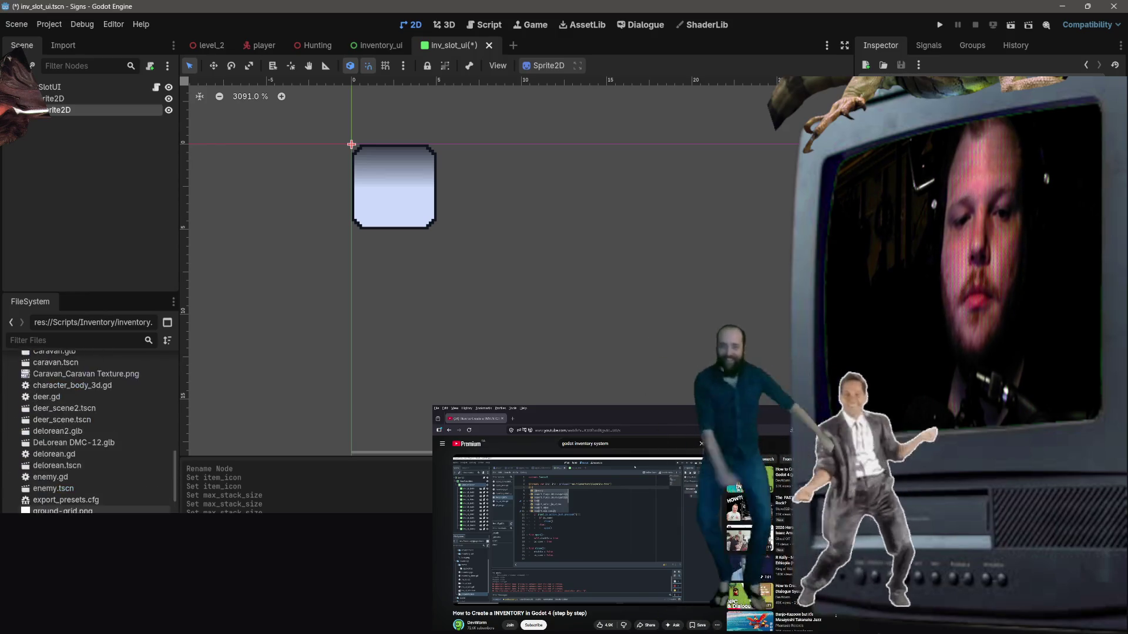
scroll(88, 434, "up", 5)
scroll(88, 457, "down", 15)
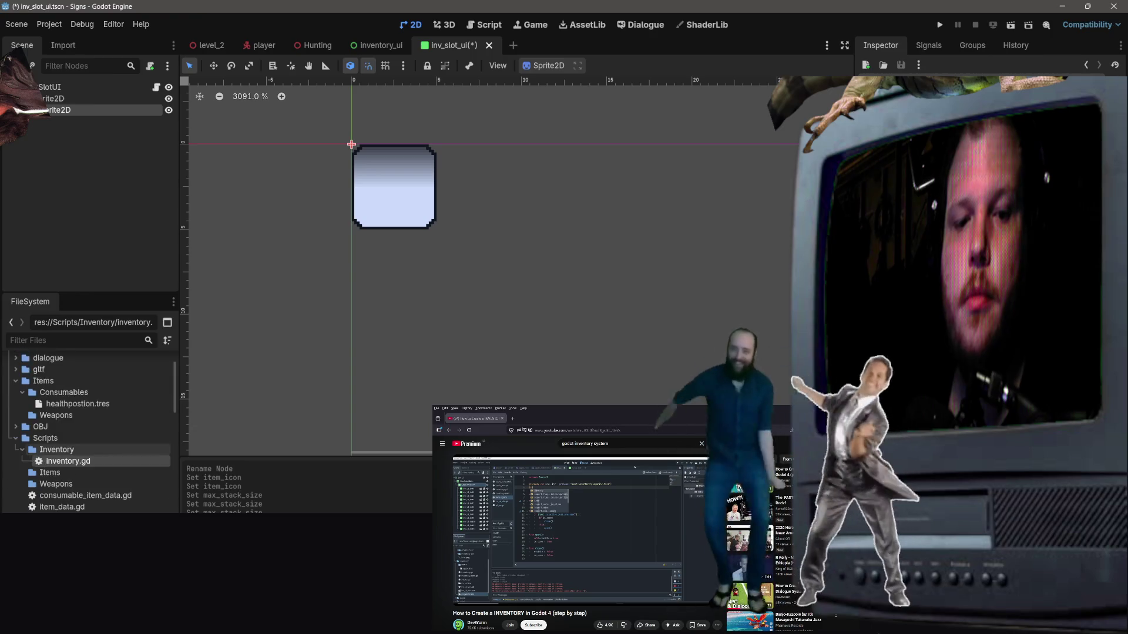
scroll(123, 499, "up", 5)
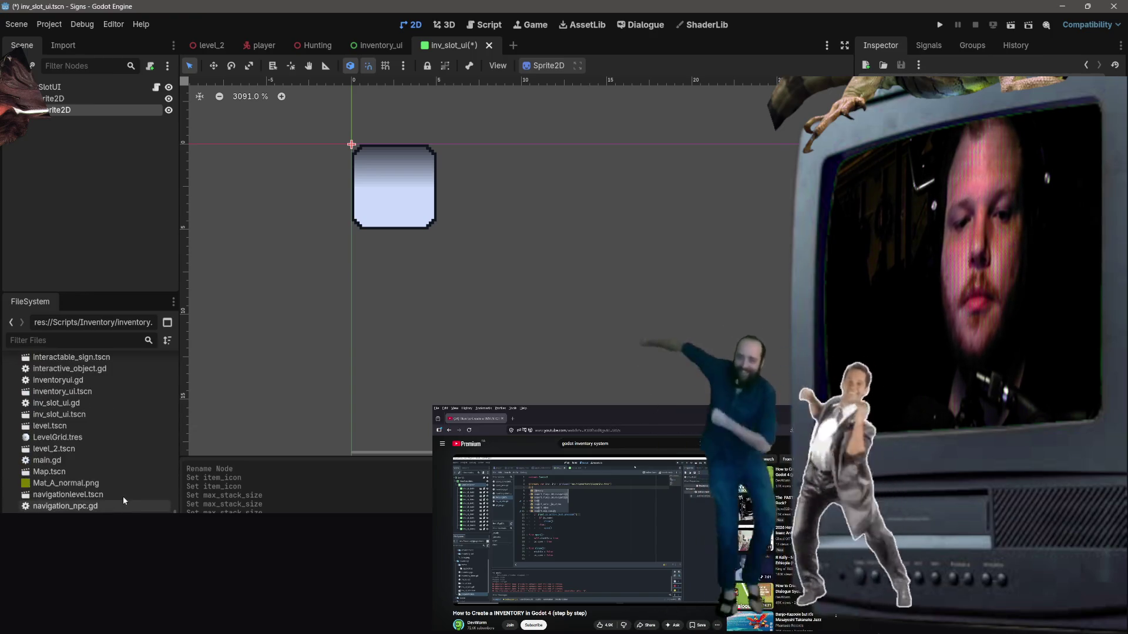
scroll(88, 502, "up", 10)
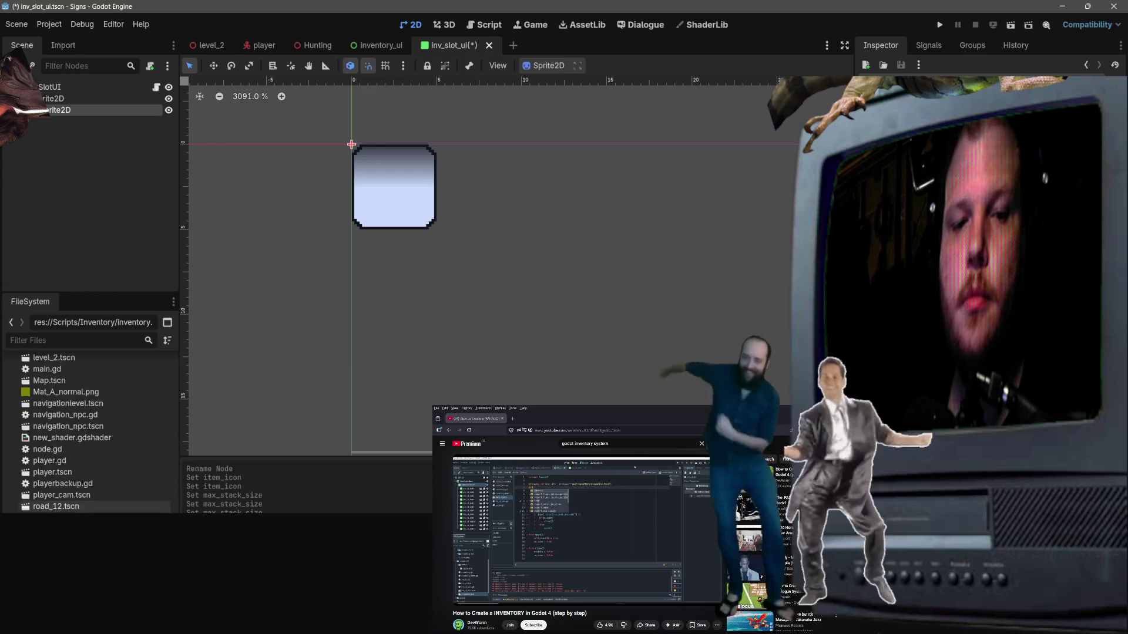
scroll(91, 500, "up", 5)
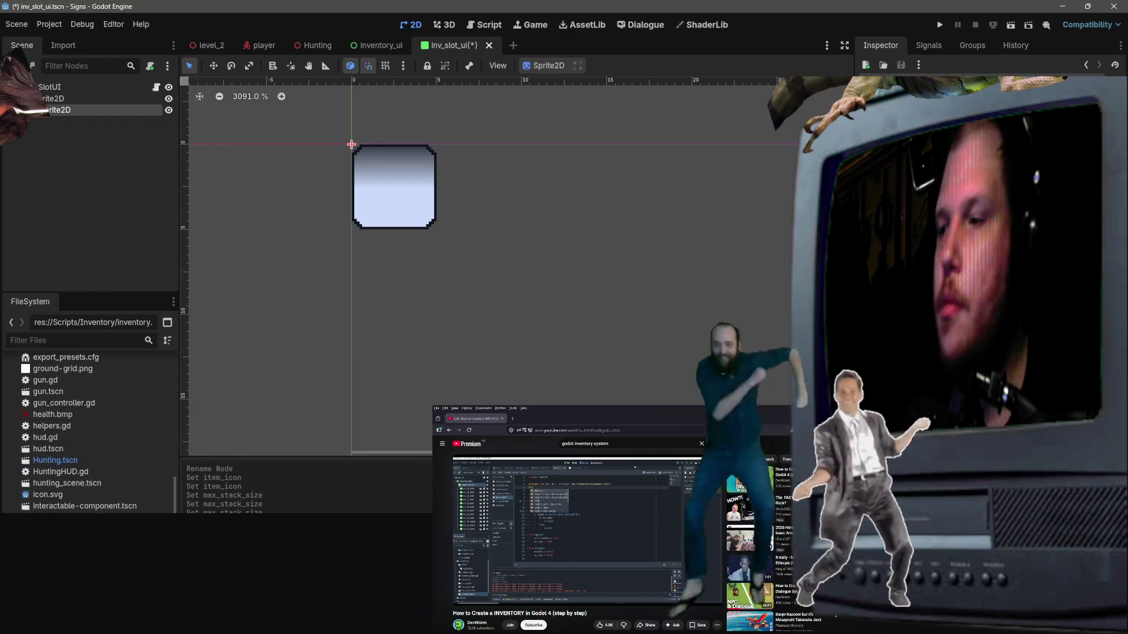
- Give the new sprite the health.bmp texture and enlarge the H icon to fill the slot
left_click(52, 414)
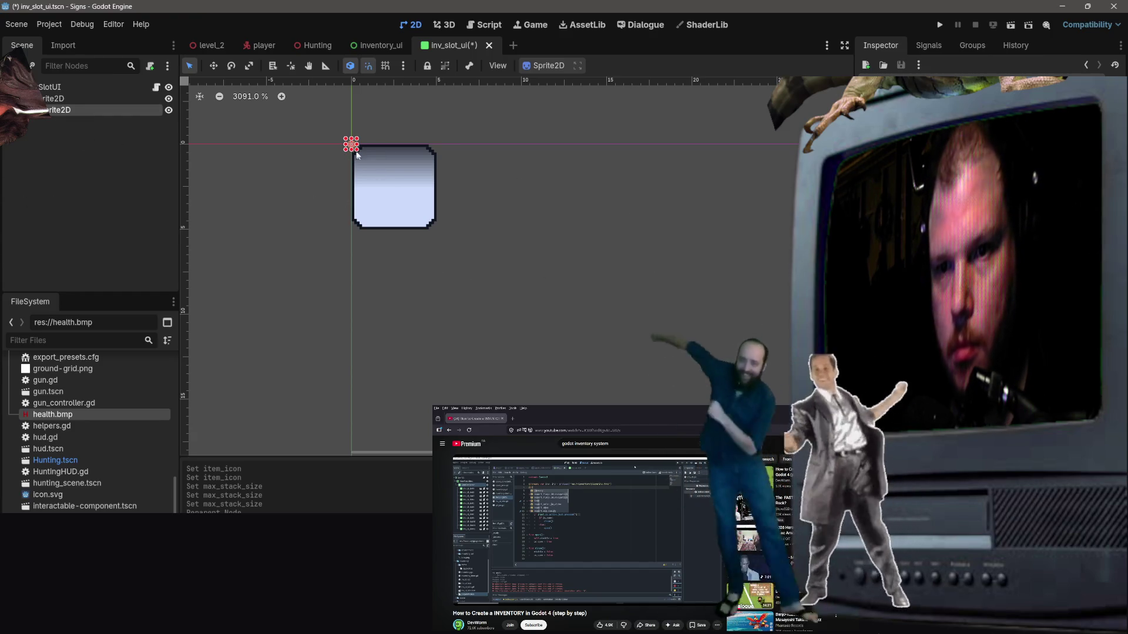
left_click_drag(379, 170, 441, 231)
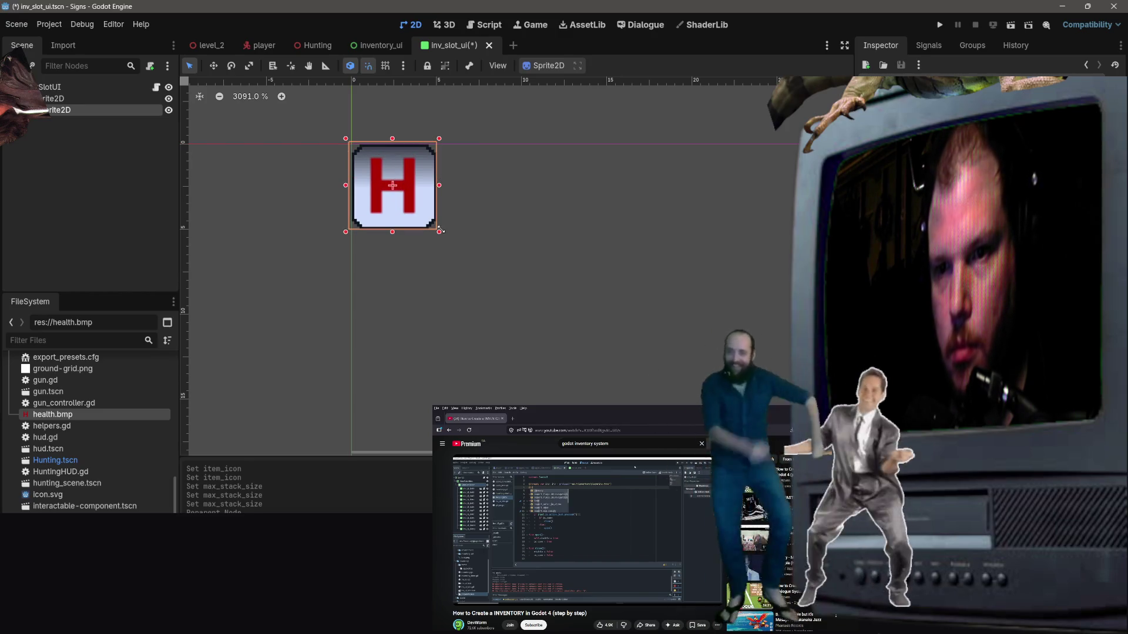
left_click(108, 111)
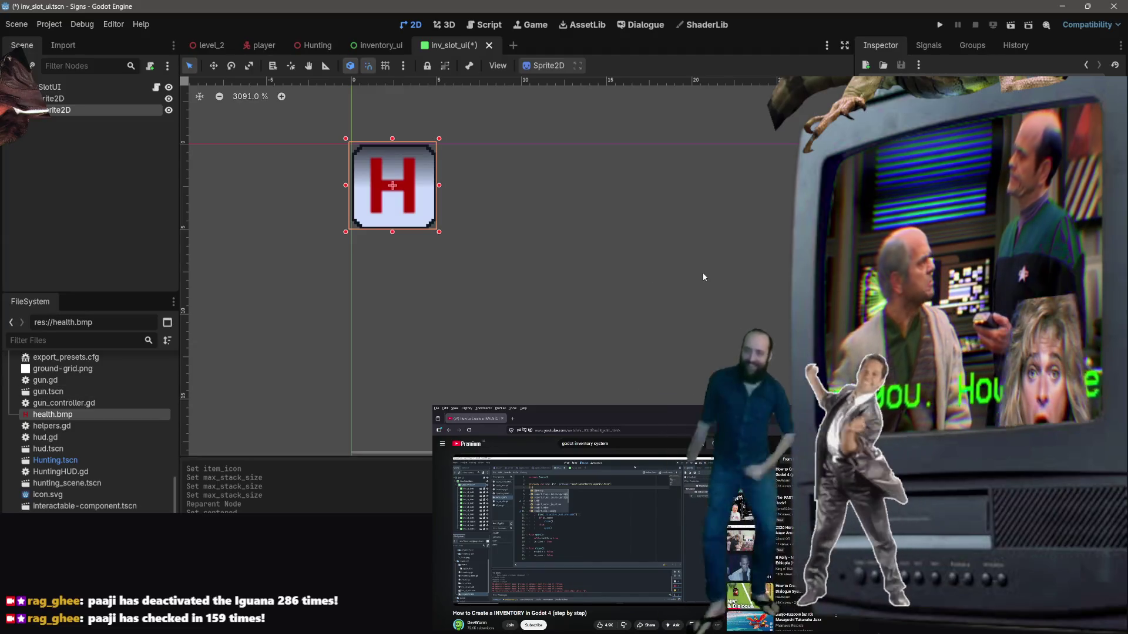
- Rename the inner icon Sprite2D to item_visual and save the inv_slot_ui scene
scroll(703, 273, "down", 10)
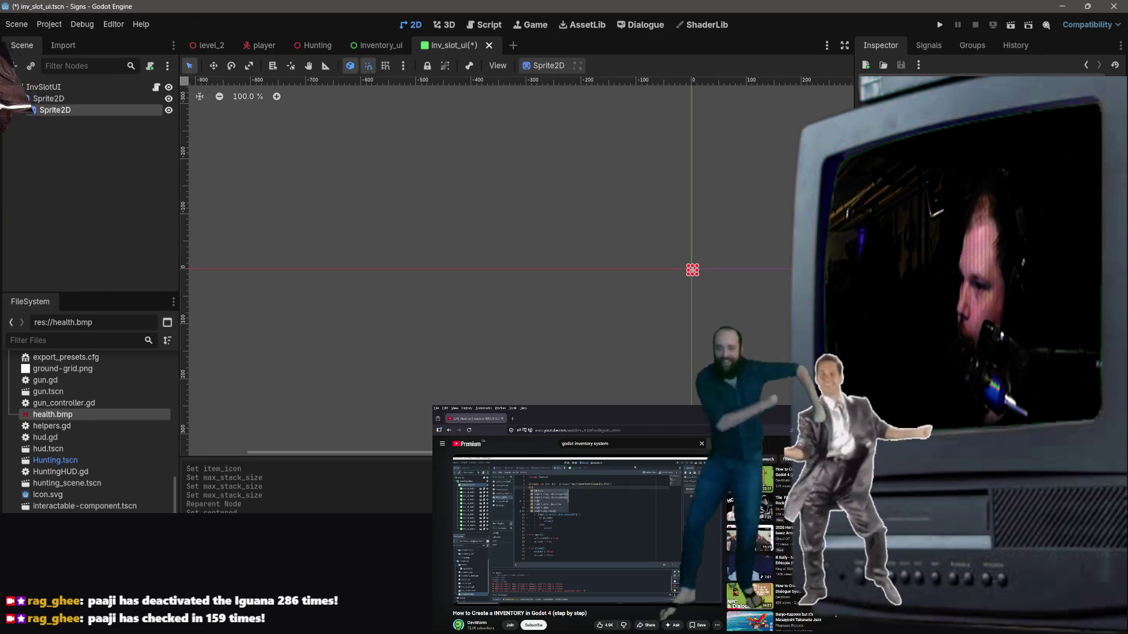
scroll(649, 293, "up", 4)
scroll(693, 276, "up", 20)
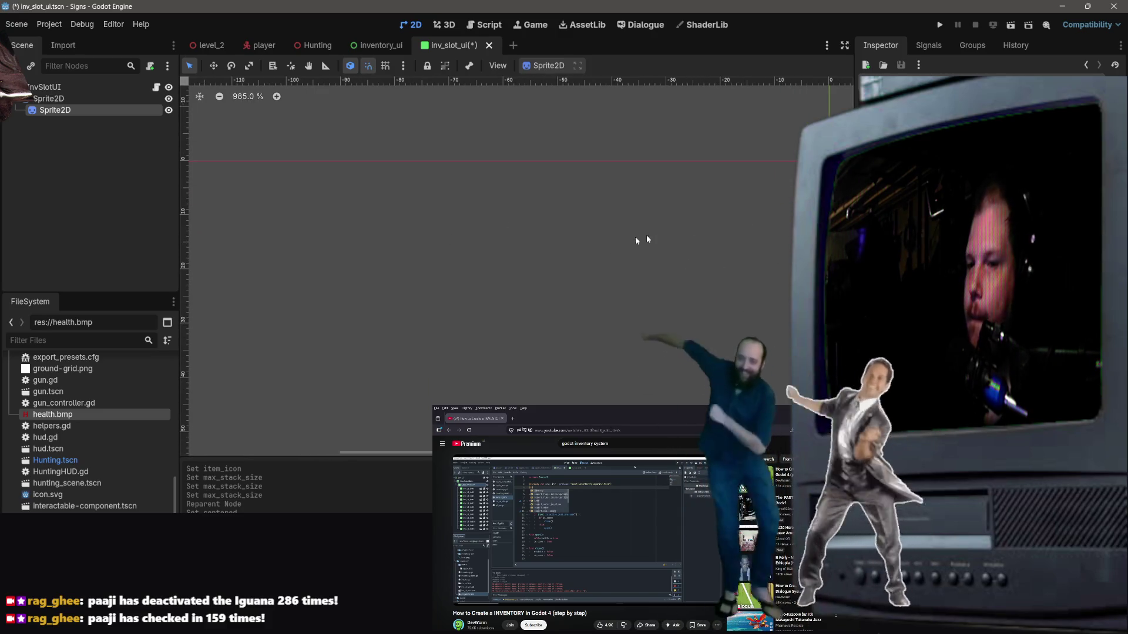
left_click(186, 210)
left_click(48, 98)
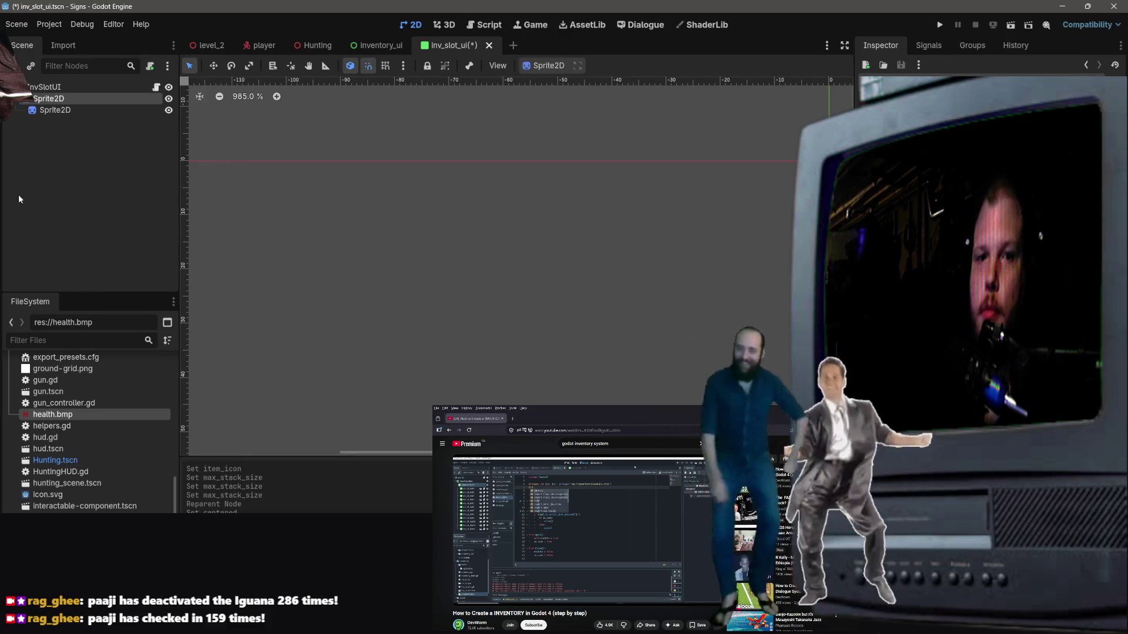
left_click(76, 111)
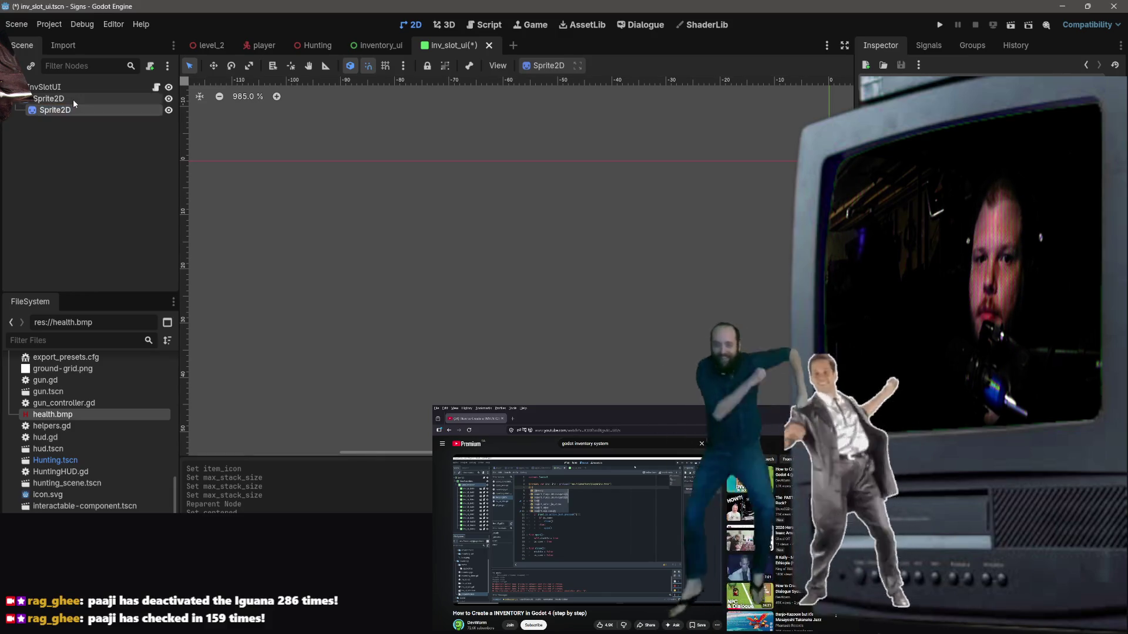
left_click(70, 113)
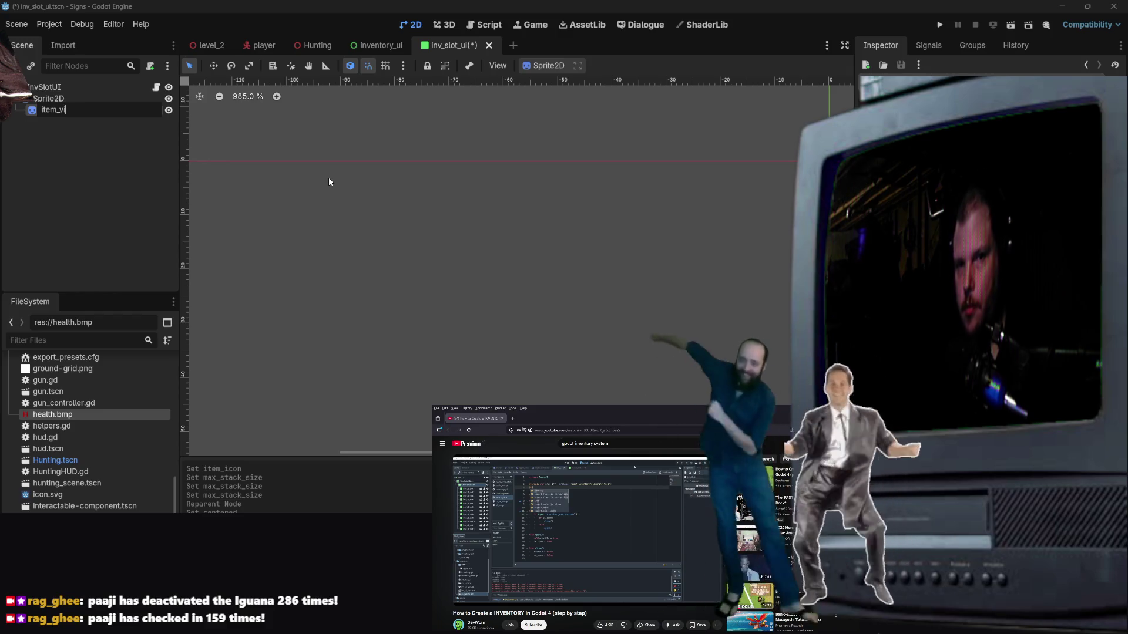
type("sual")
key("Return")
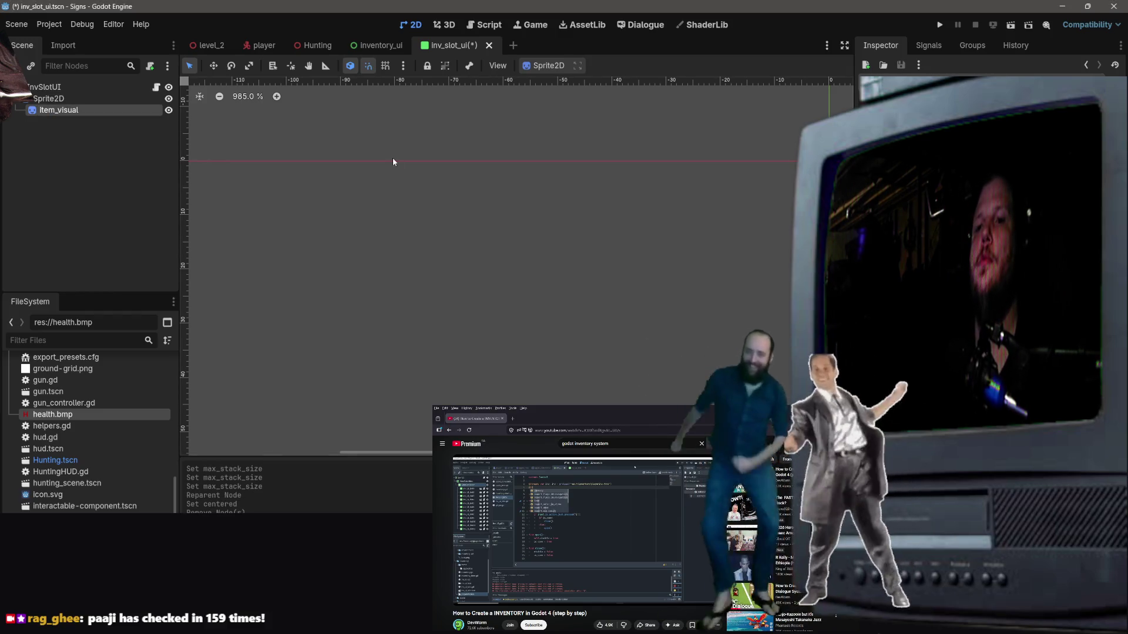
key("ctrl+s")
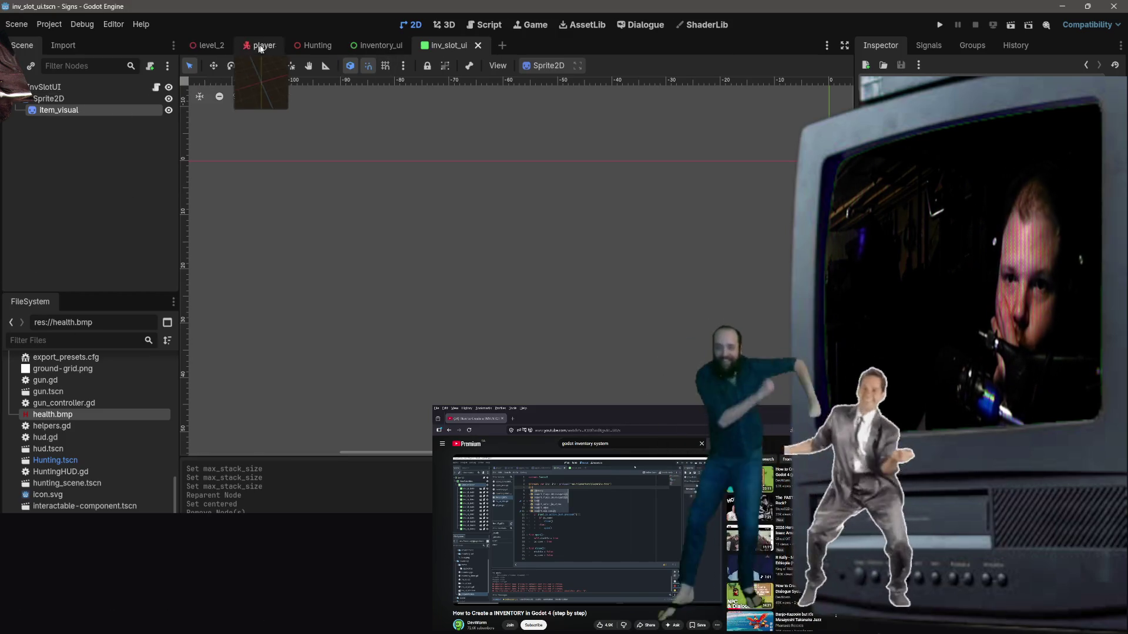
- Compare the inventory and slot scenes, selecting the first inventory slot, then save inv_slot_ui
left_click(372, 46)
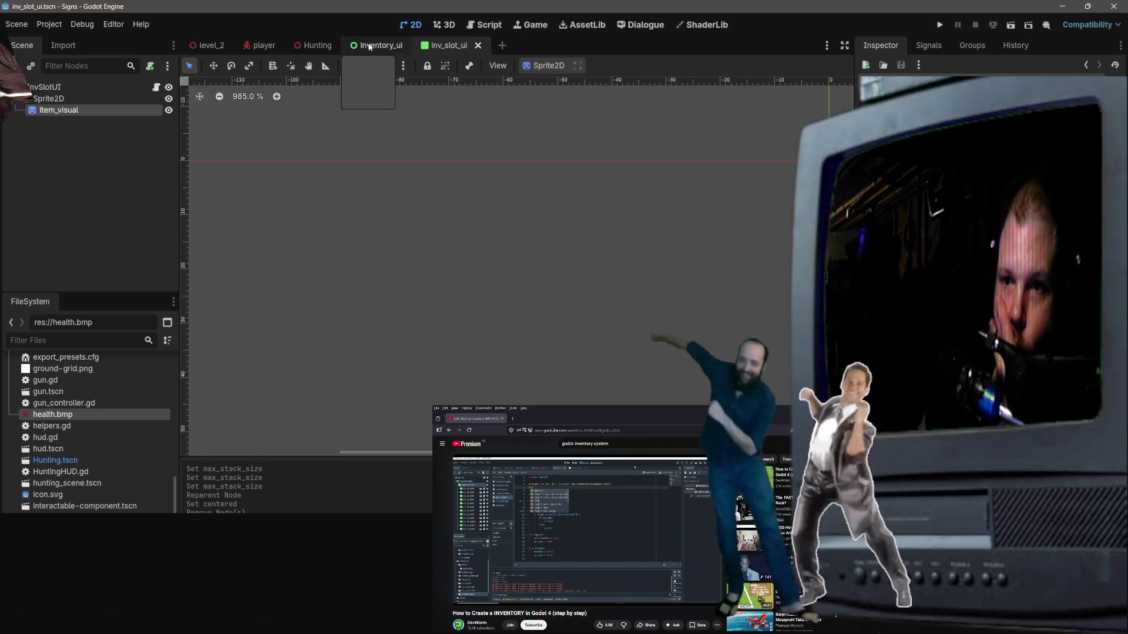
left_click(456, 45)
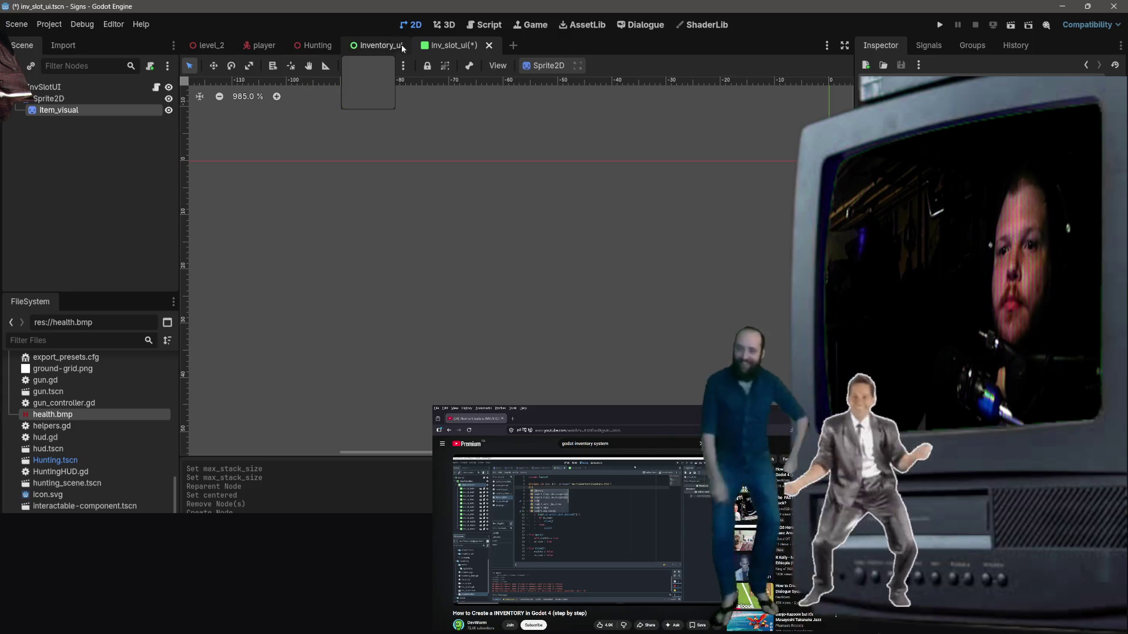
left_click(381, 49)
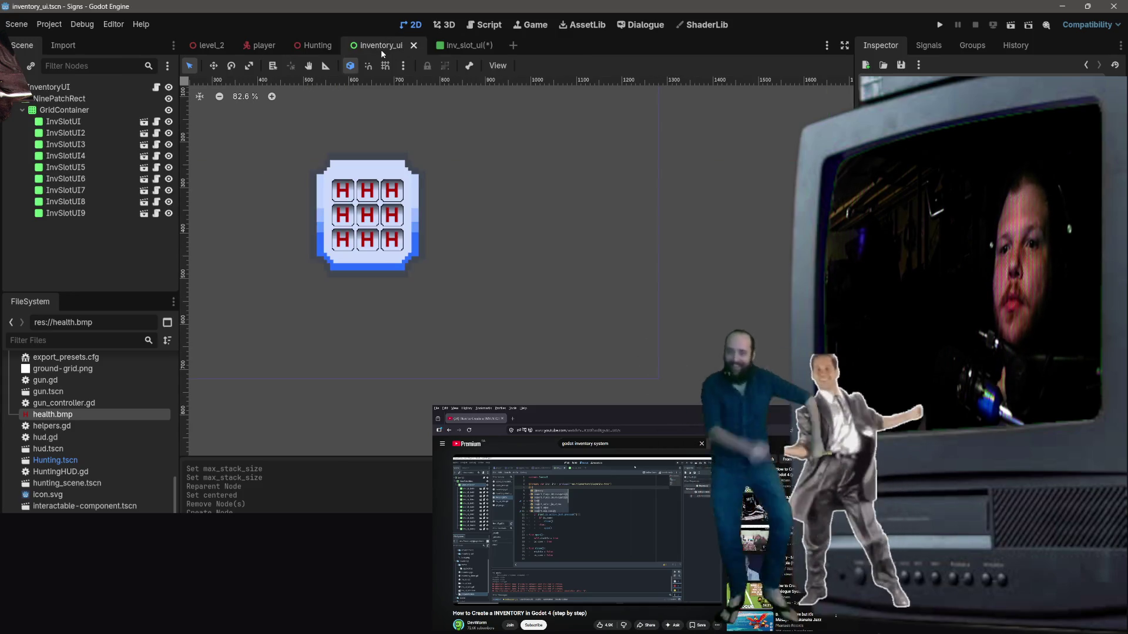
left_click(64, 121)
left_click(470, 45)
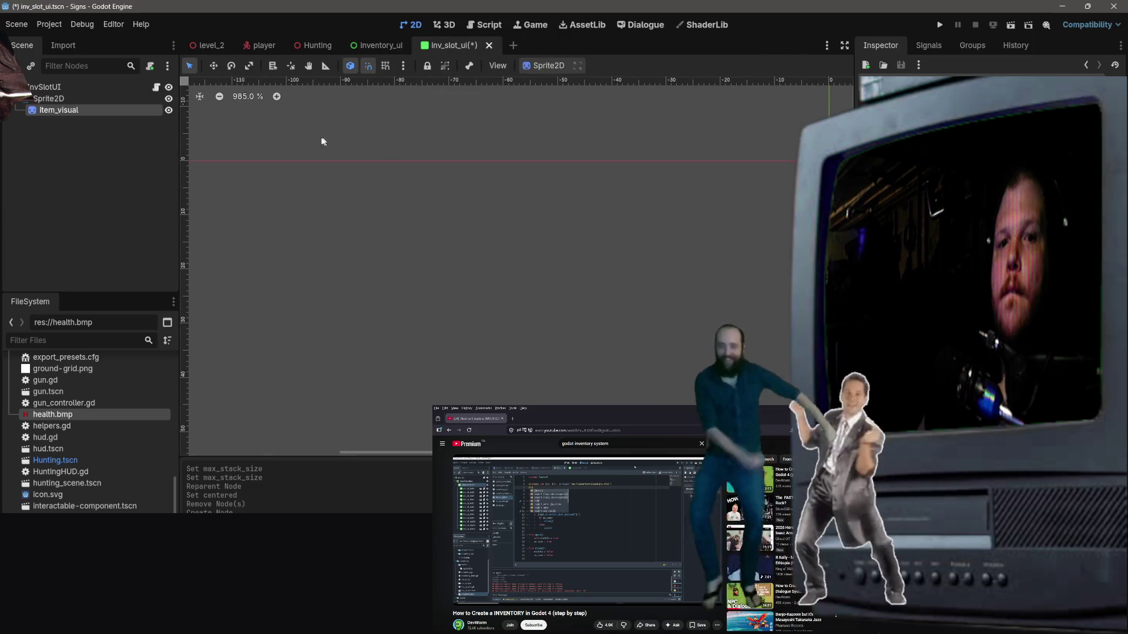
key("ctrl+s")
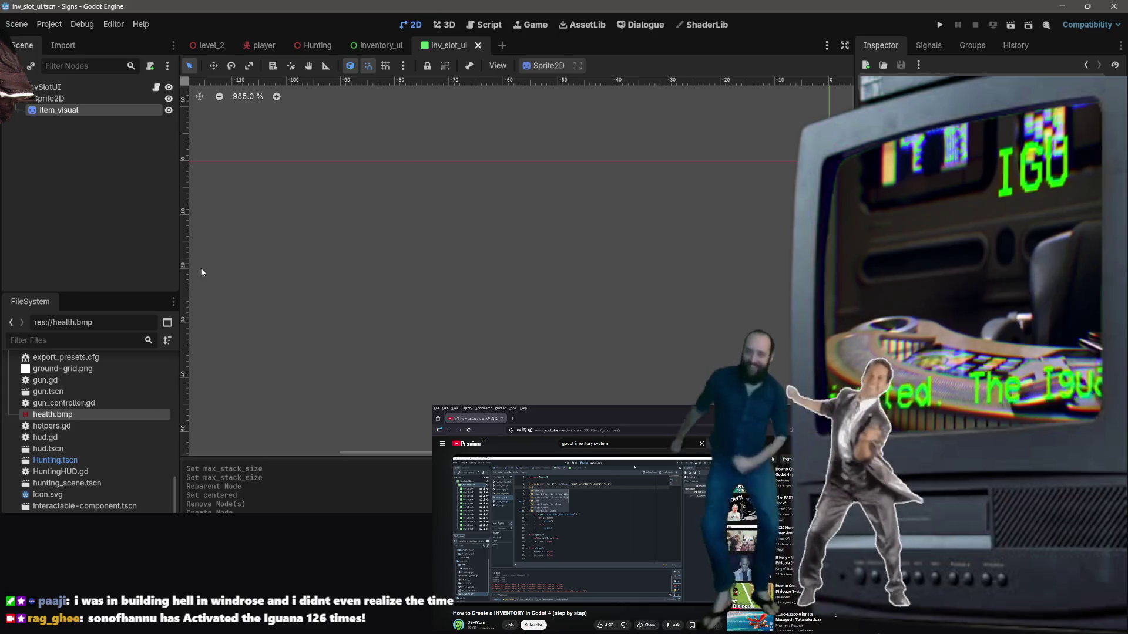
- Confirm the inventory grid's nine slots show empty frames, then play the tutorial from 18:07
left_click(381, 45)
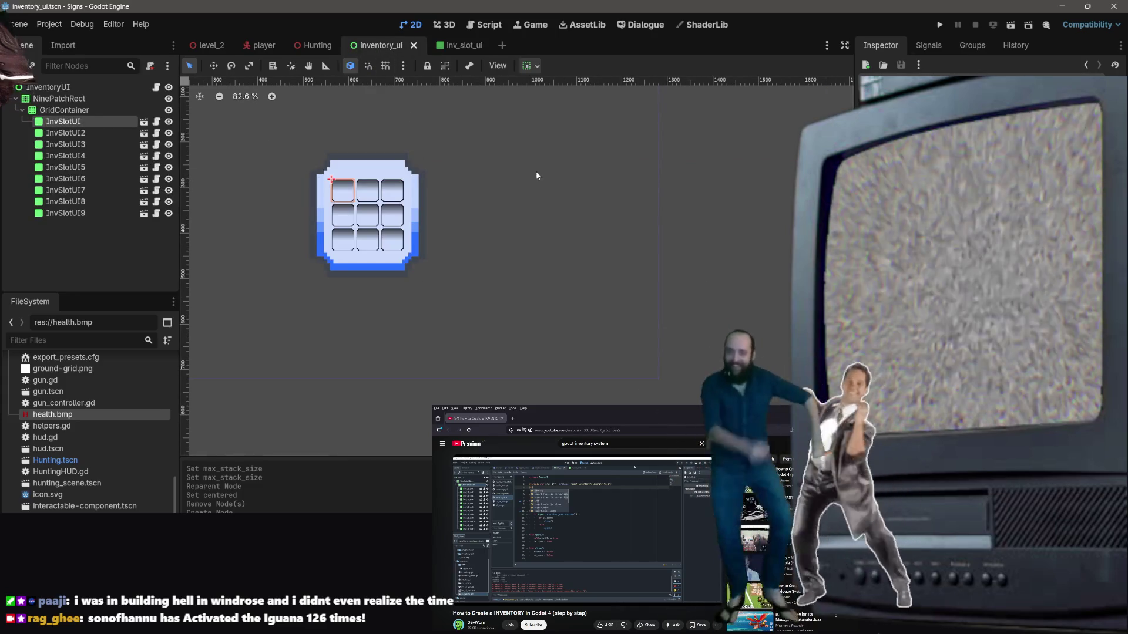
left_click(449, 46)
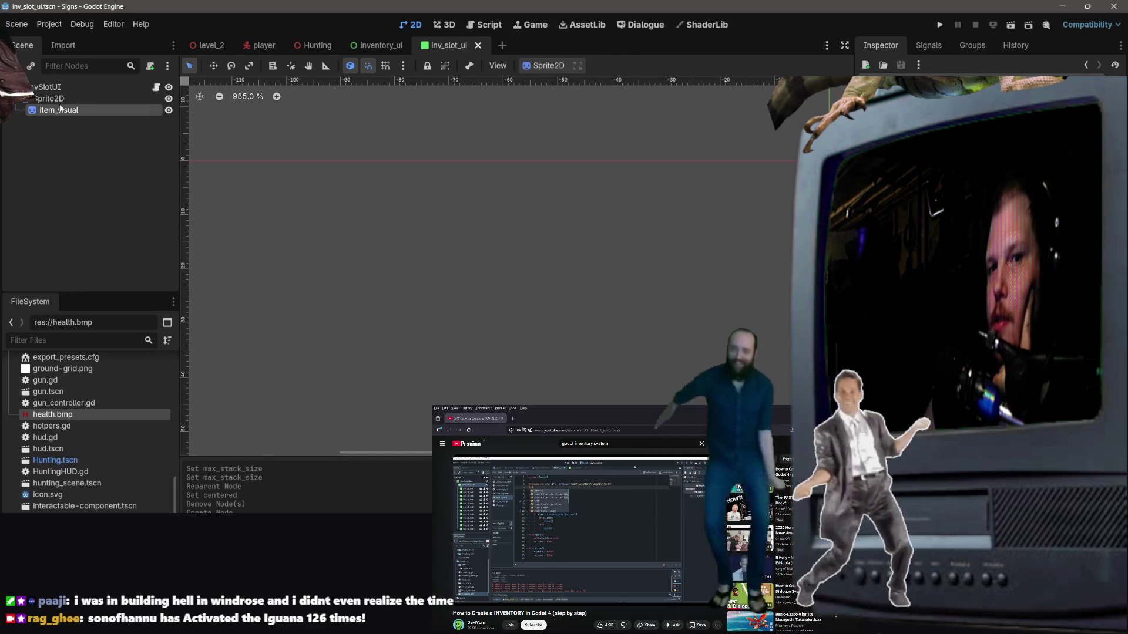
left_click(373, 47)
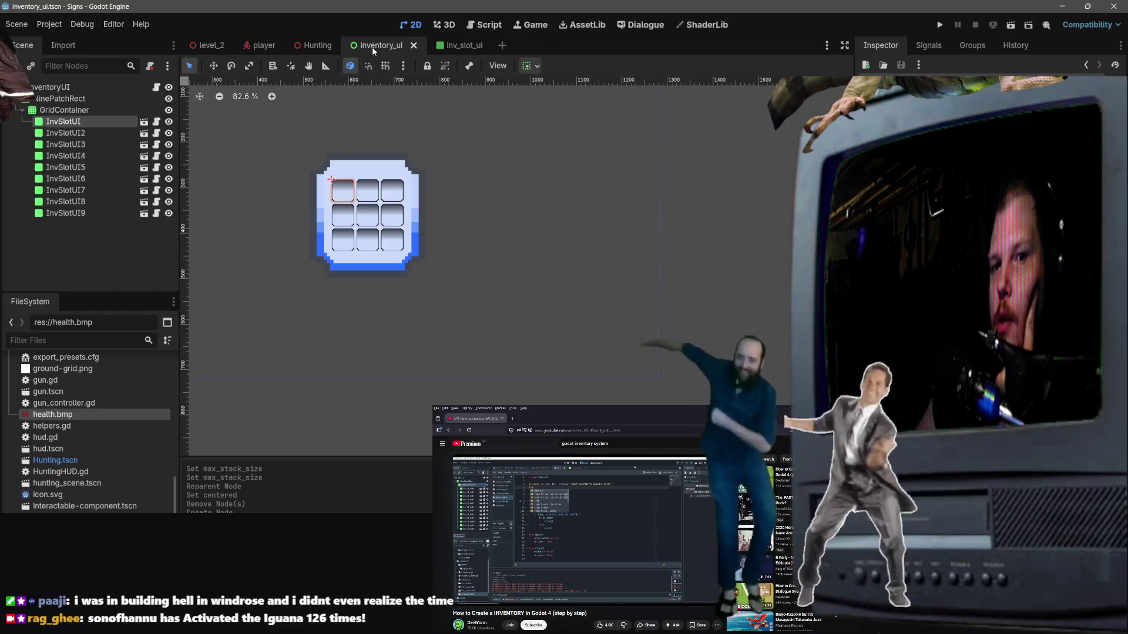
left_click(470, 46)
left_click(389, 50)
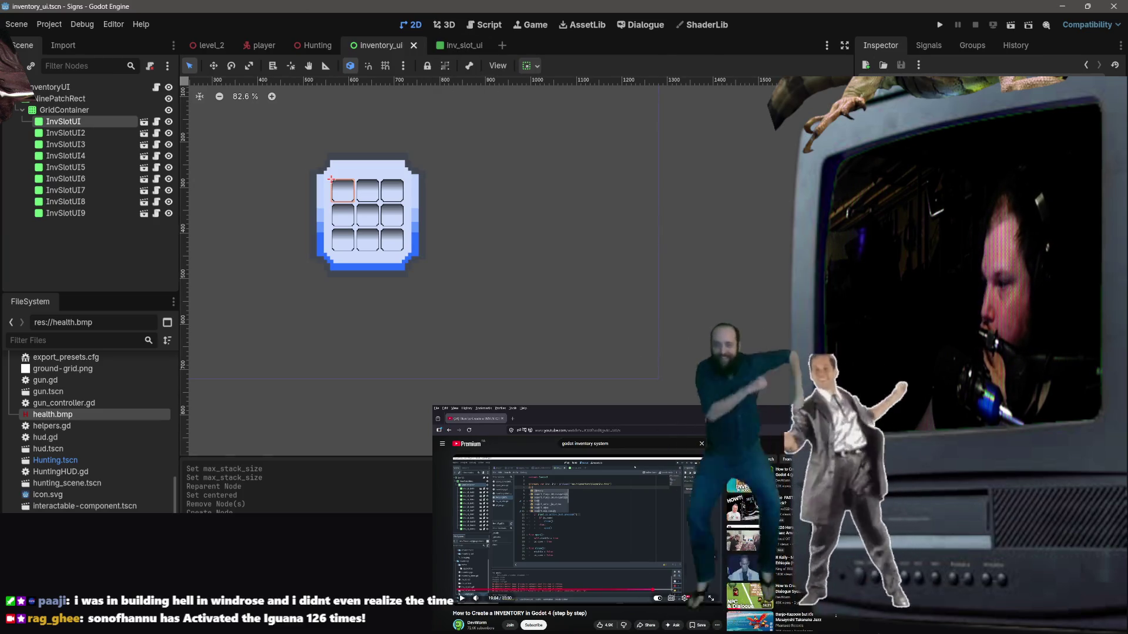
left_click_drag(647, 589, 638, 589)
left_click(604, 563)
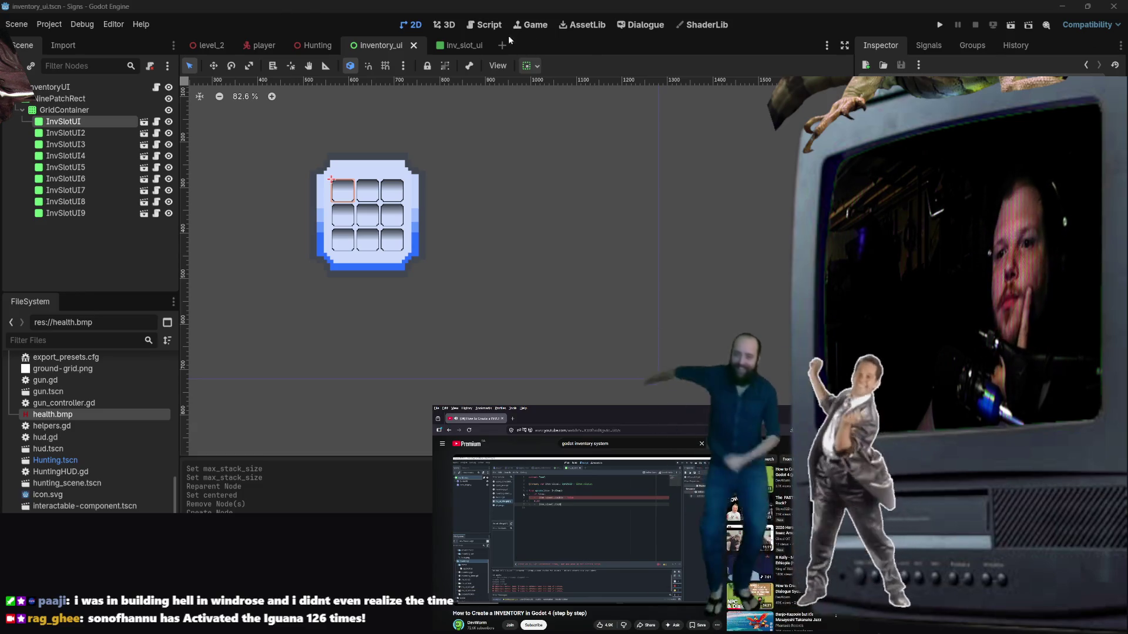
- Select the inv_slot_ui root node, rewind the tutorial to about 20:13, and switch to the player scene
left_click(465, 46)
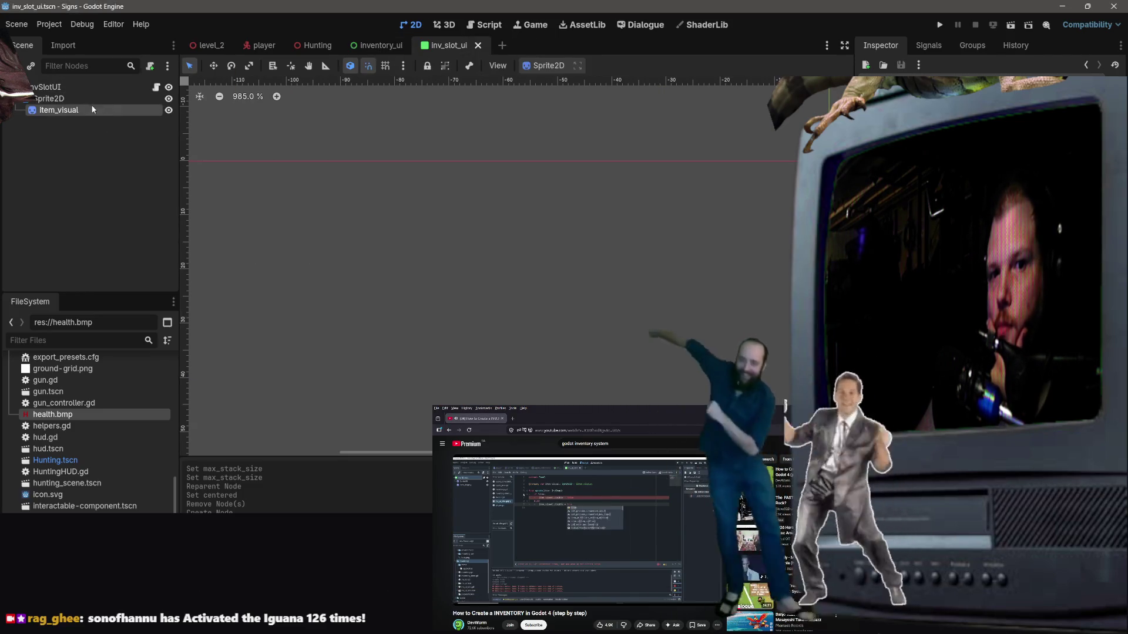
left_click(98, 89)
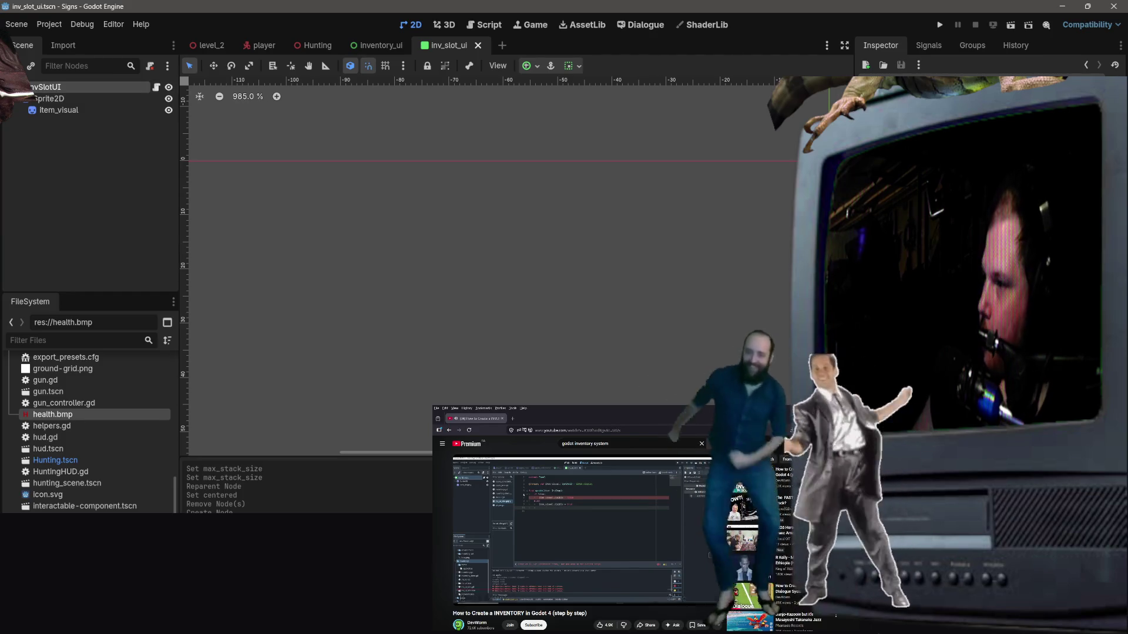
left_click(534, 510)
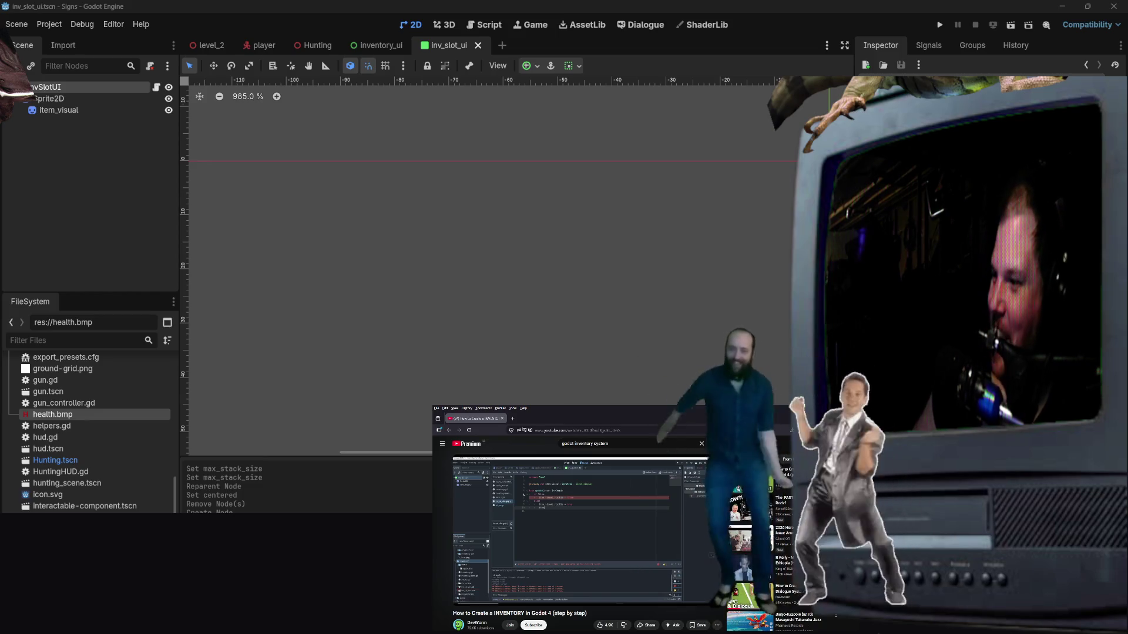
mouse_move(545, 553)
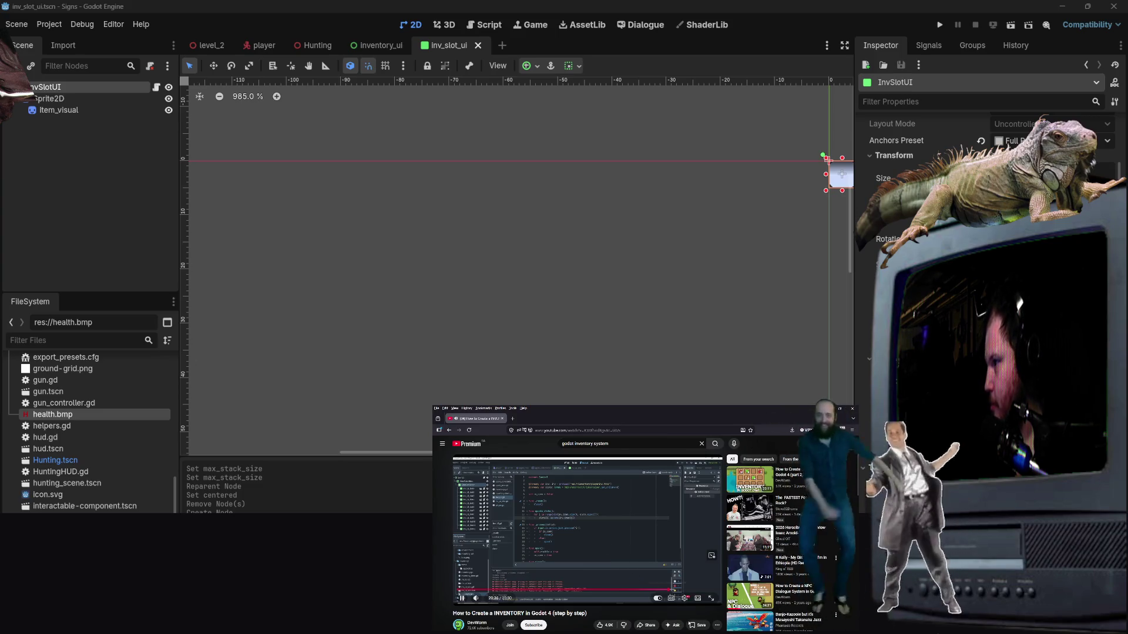
mouse_move(672, 589)
left_mouse_down()
mouse_move(644, 586)
mouse_move(652, 589)
left_mouse_up()
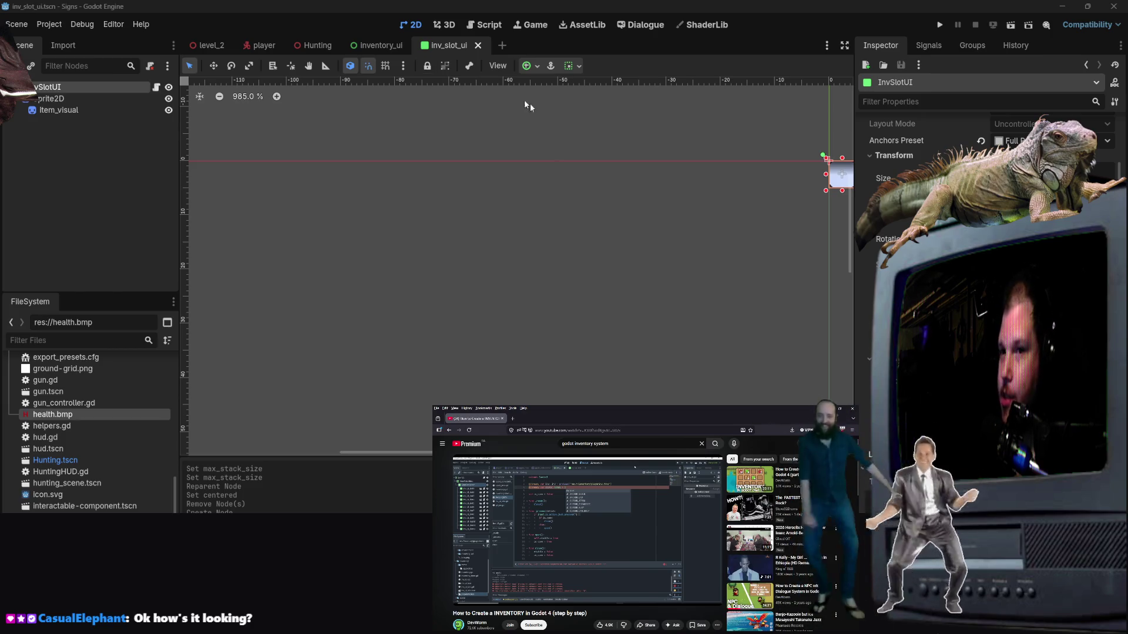
left_click(265, 47)
left_click(228, 48)
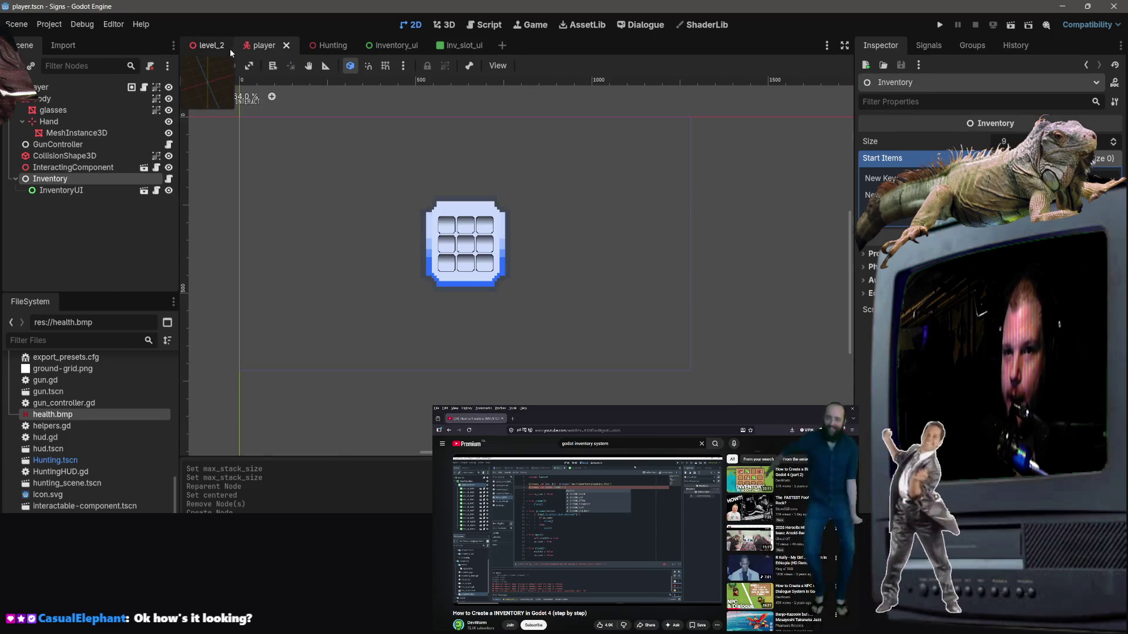
- Check the player scene's Inventory and InventoryUI nodes, then switch to the level_2 scene
left_click(267, 46)
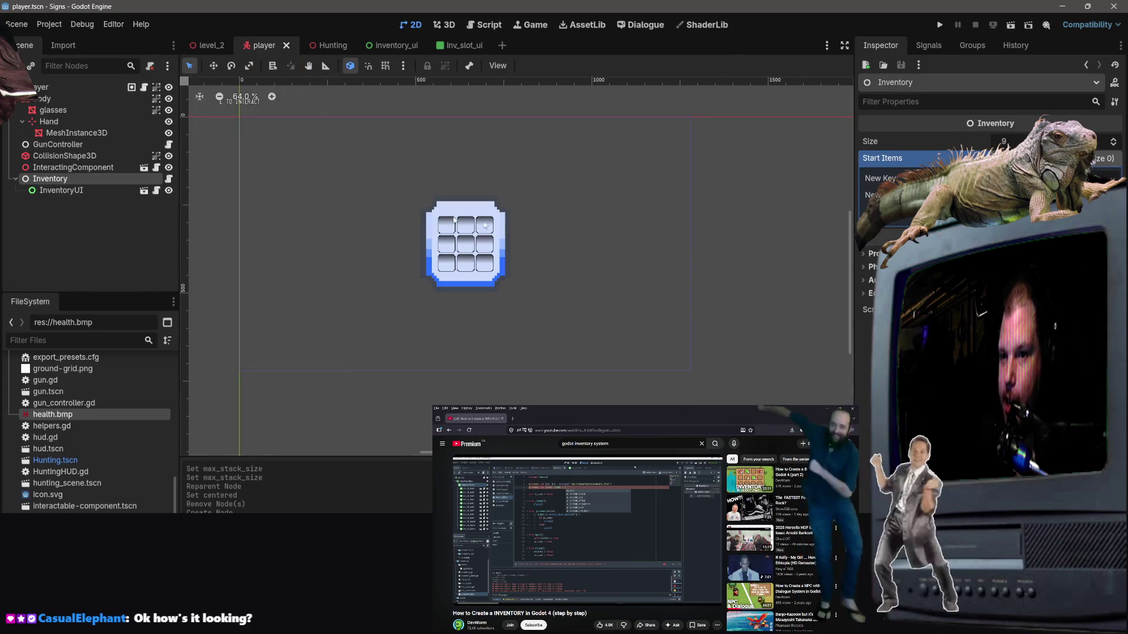
left_click(96, 191)
left_click(83, 180)
left_click(208, 45)
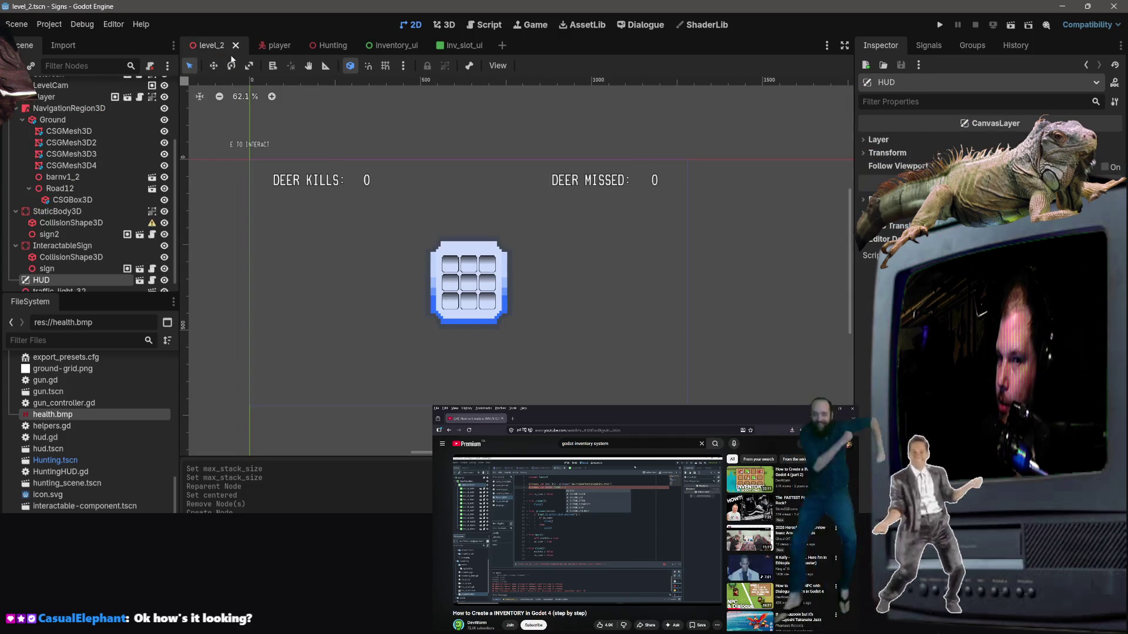
left_click(267, 46)
left_click(211, 46)
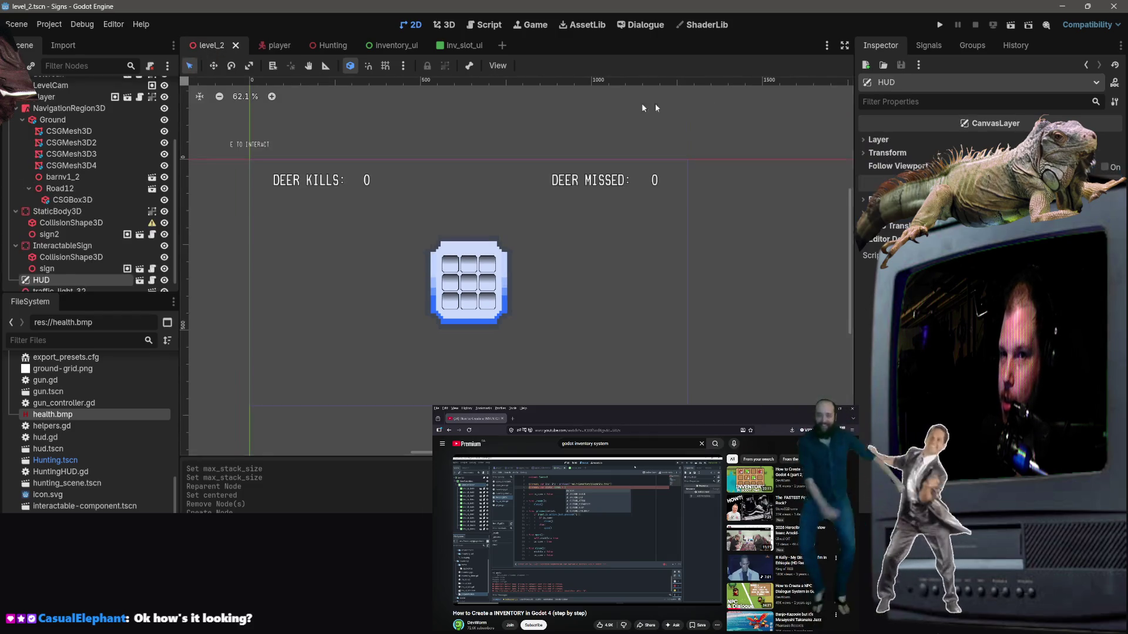
- Run level_2, walk the player around, fire the gun and complete the sign dialogue
left_click(1010, 27)
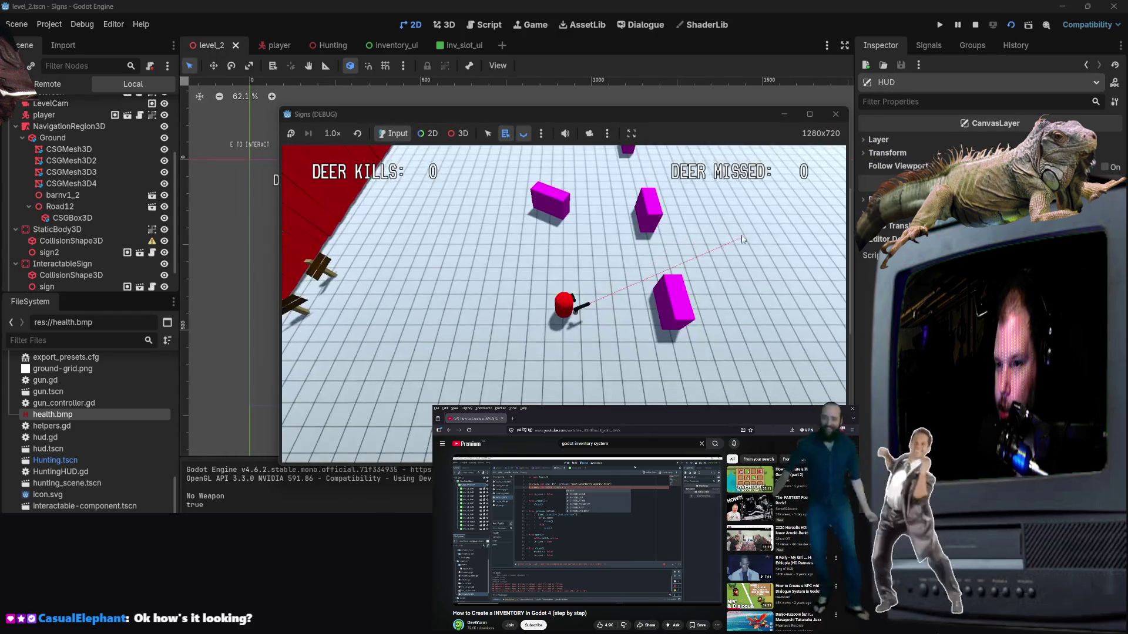
key("s")
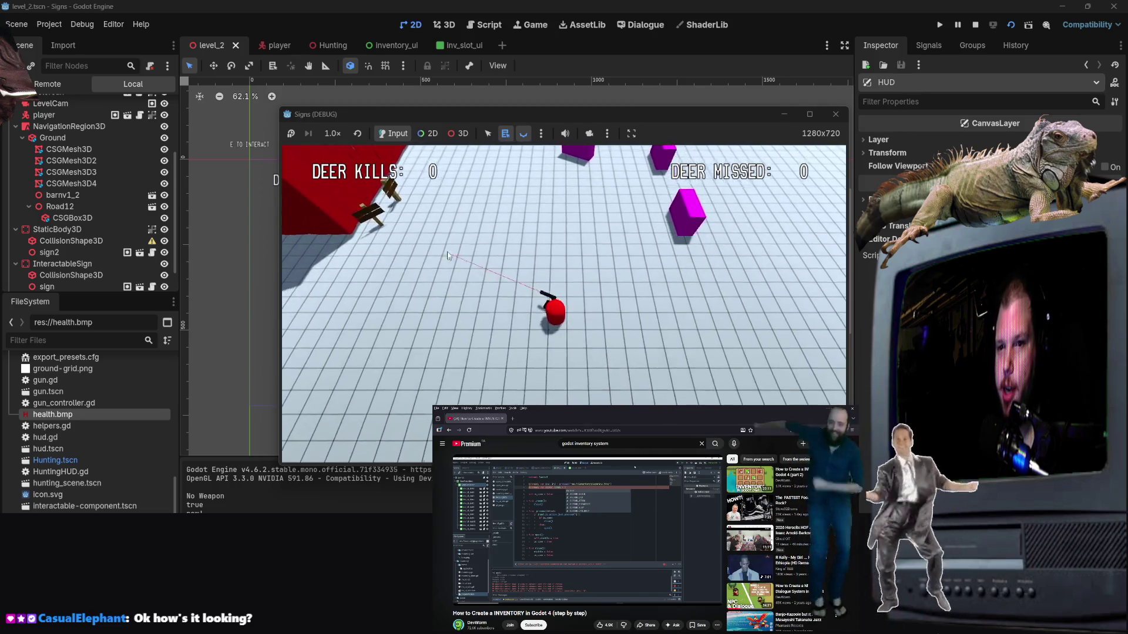
left_click(483, 219)
key("a")
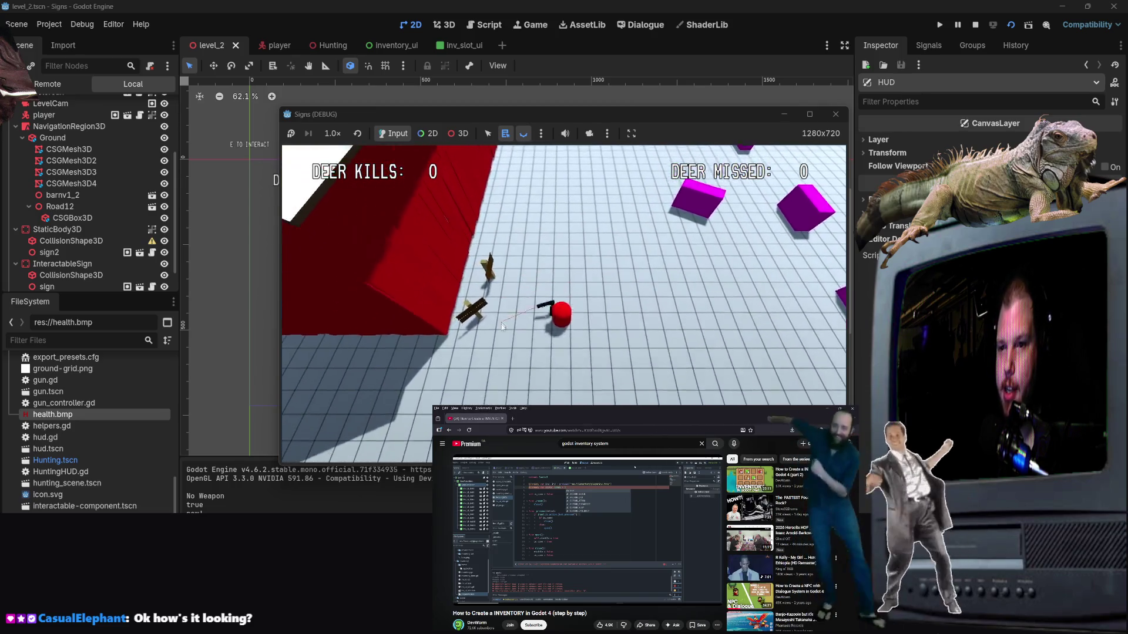
key("a")
key("d")
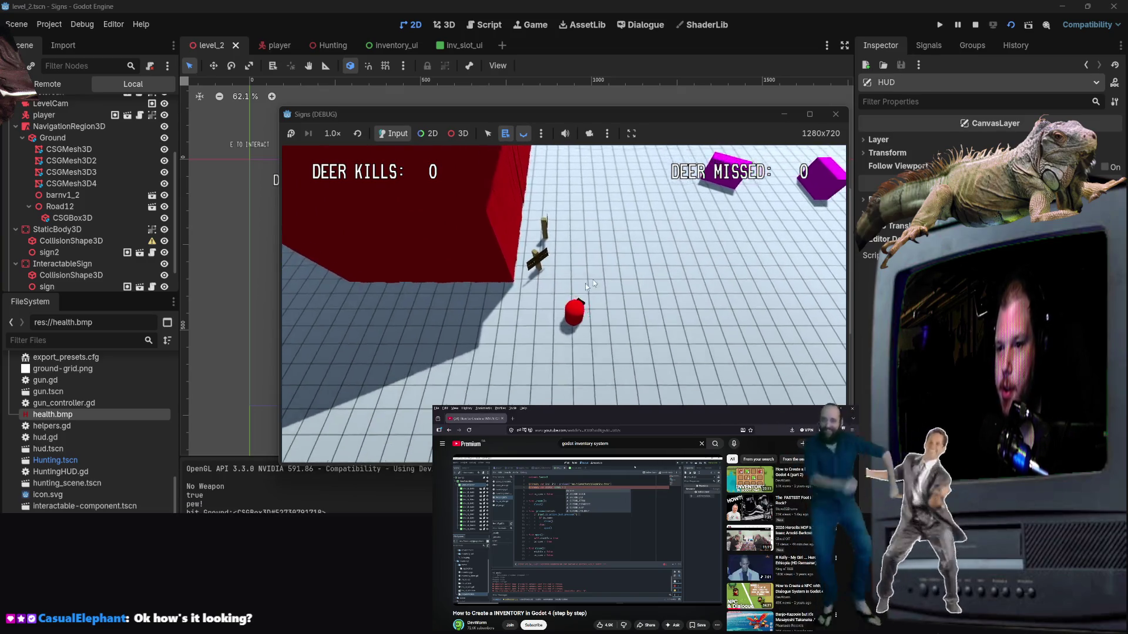
key("w")
key("d")
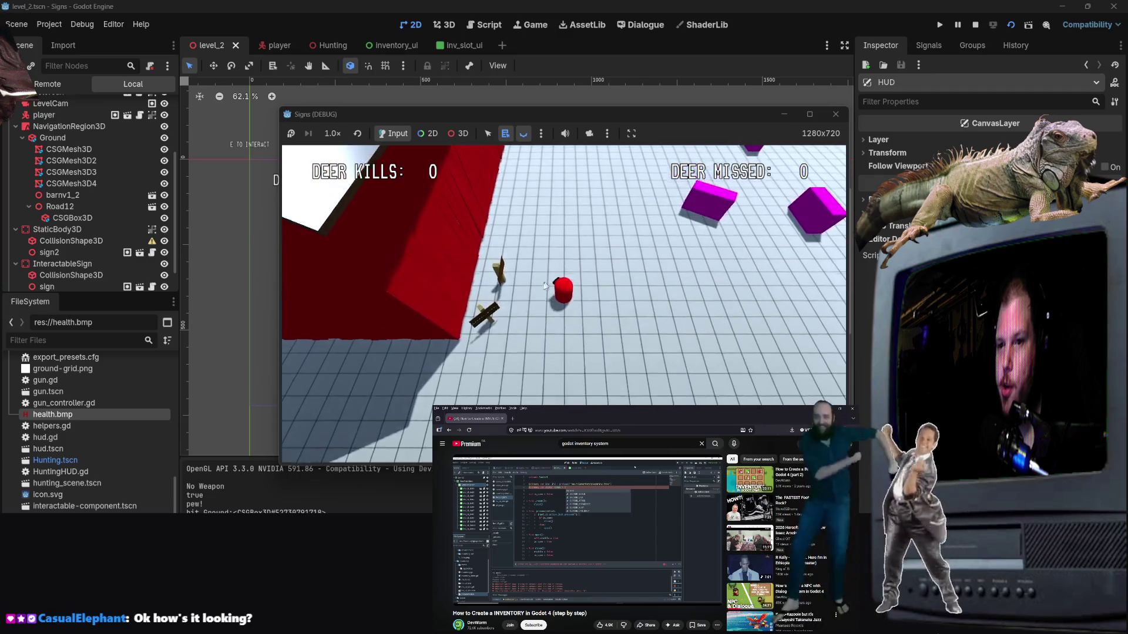
key("e")
left_click(558, 320)
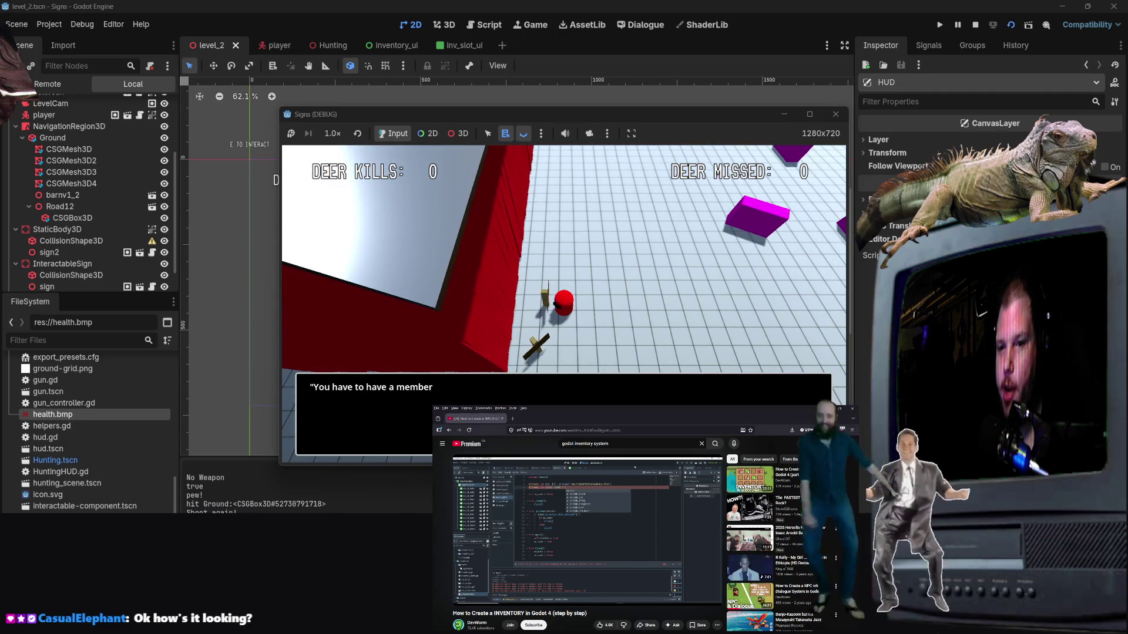
left_click(568, 305)
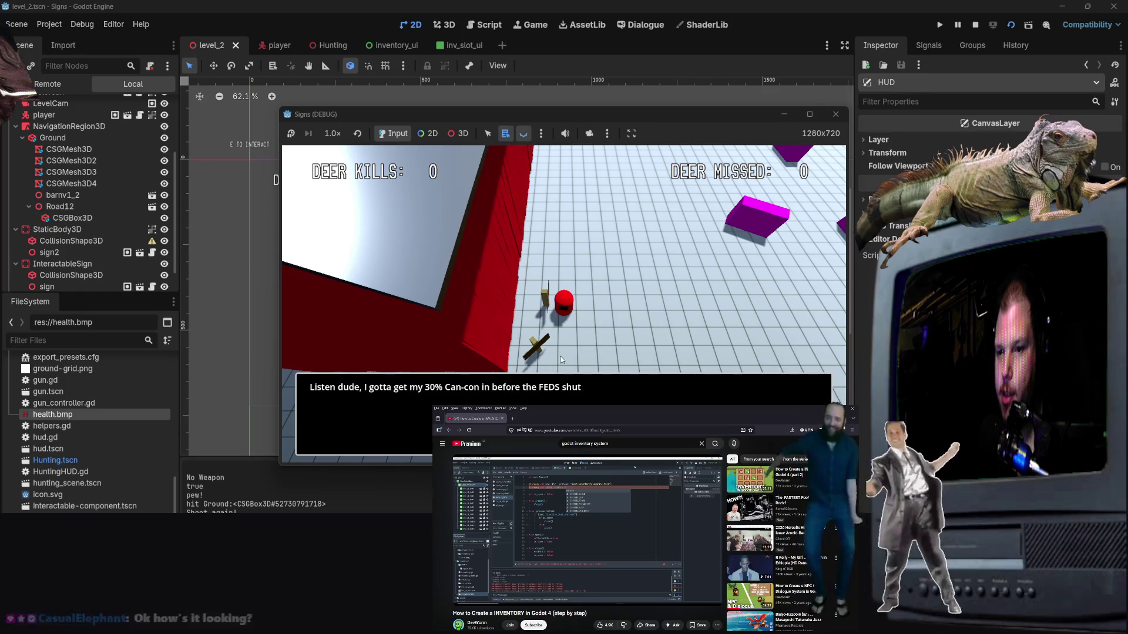
left_click(607, 392)
- Toggle the inventory grid with I, drive the car with the grid shown, then stop the game
key("s")
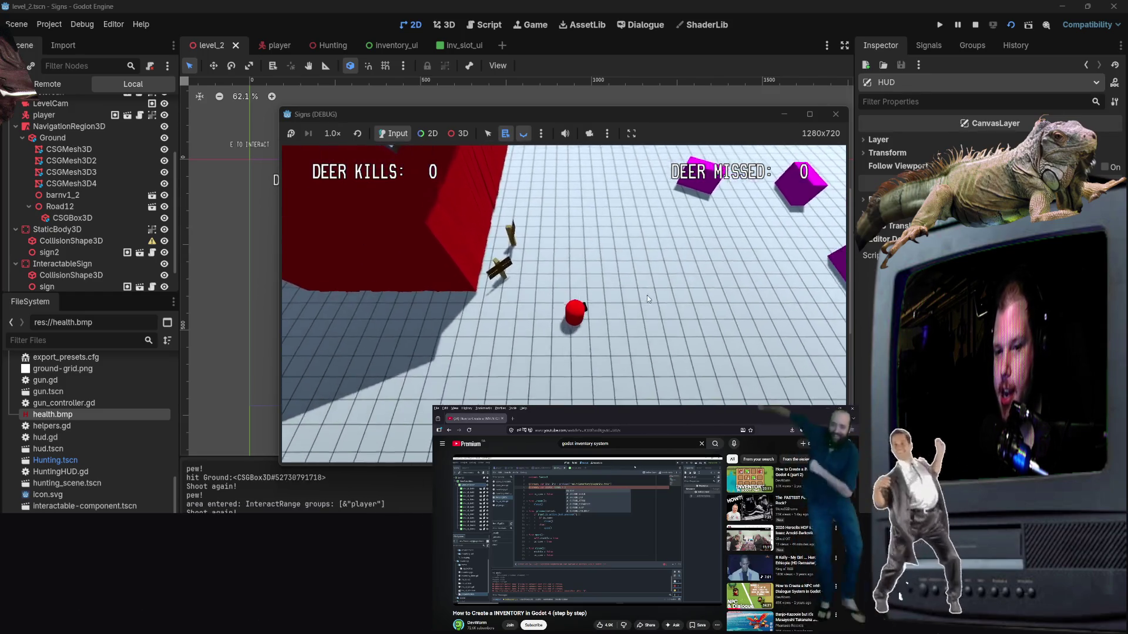
key("i")
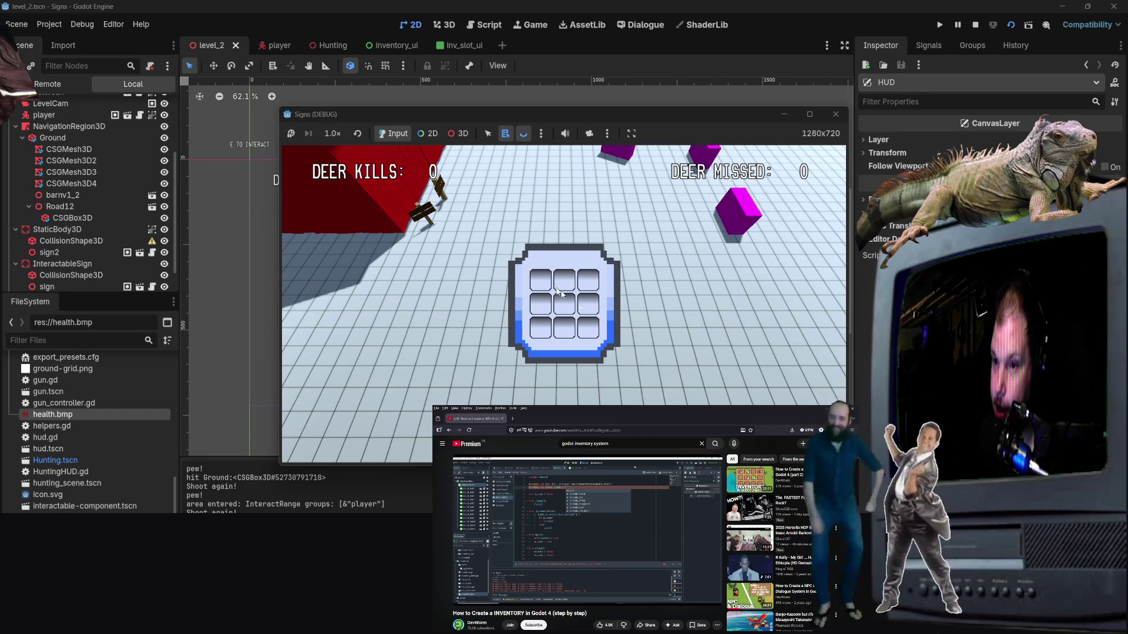
key("i")
key("i")
key("i")
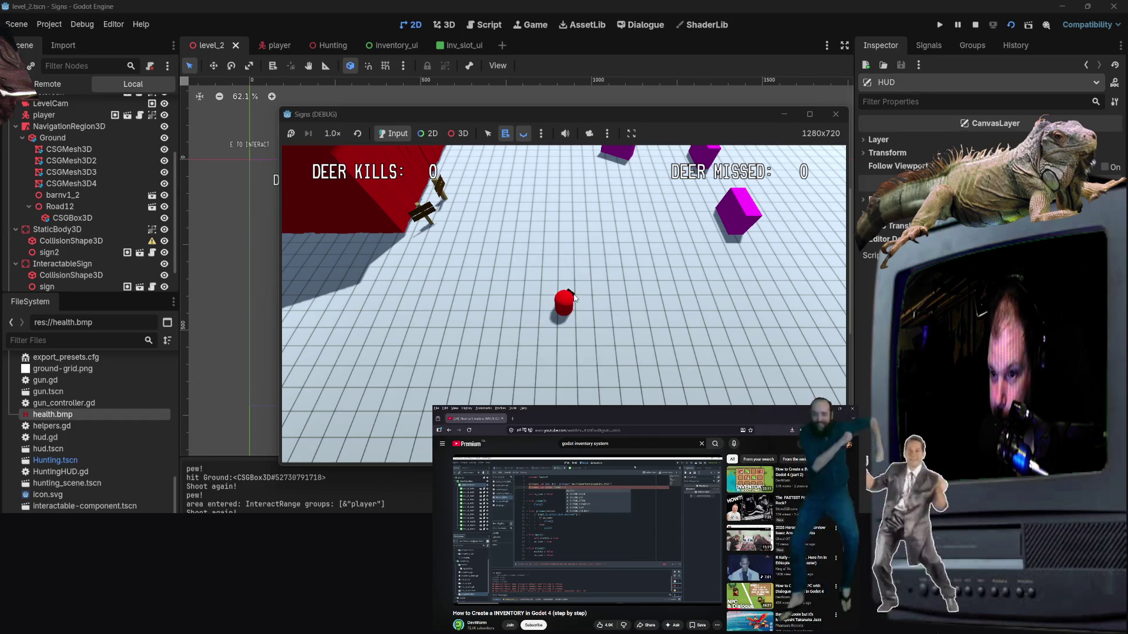
key("i")
key("i")
key("s")
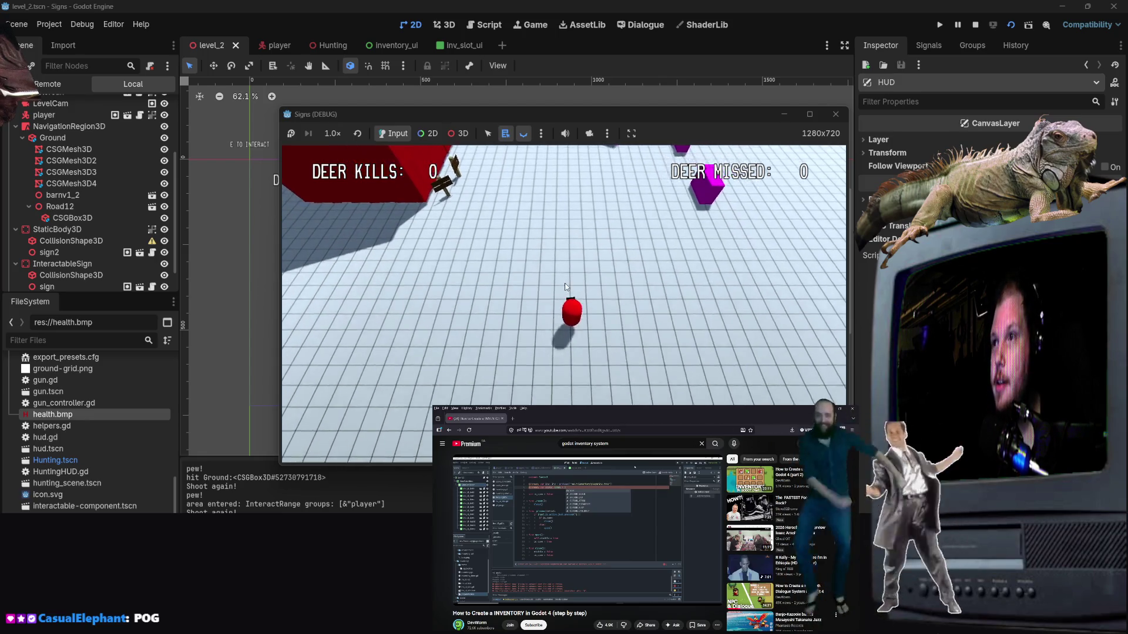
key("s")
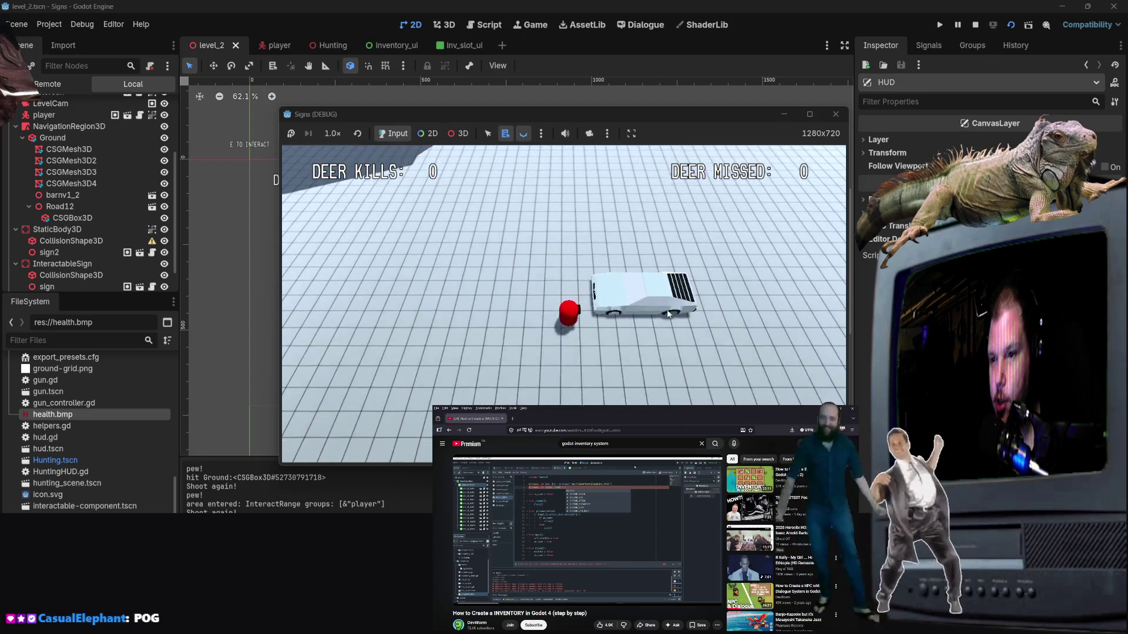
key("e")
key("w")
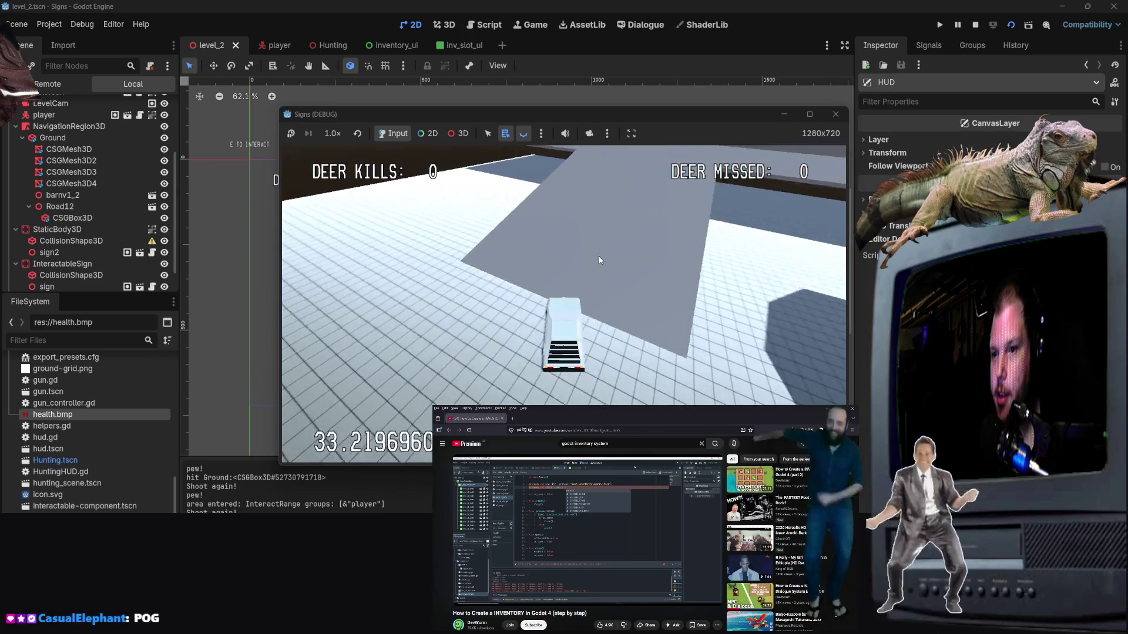
key("i")
key("i")
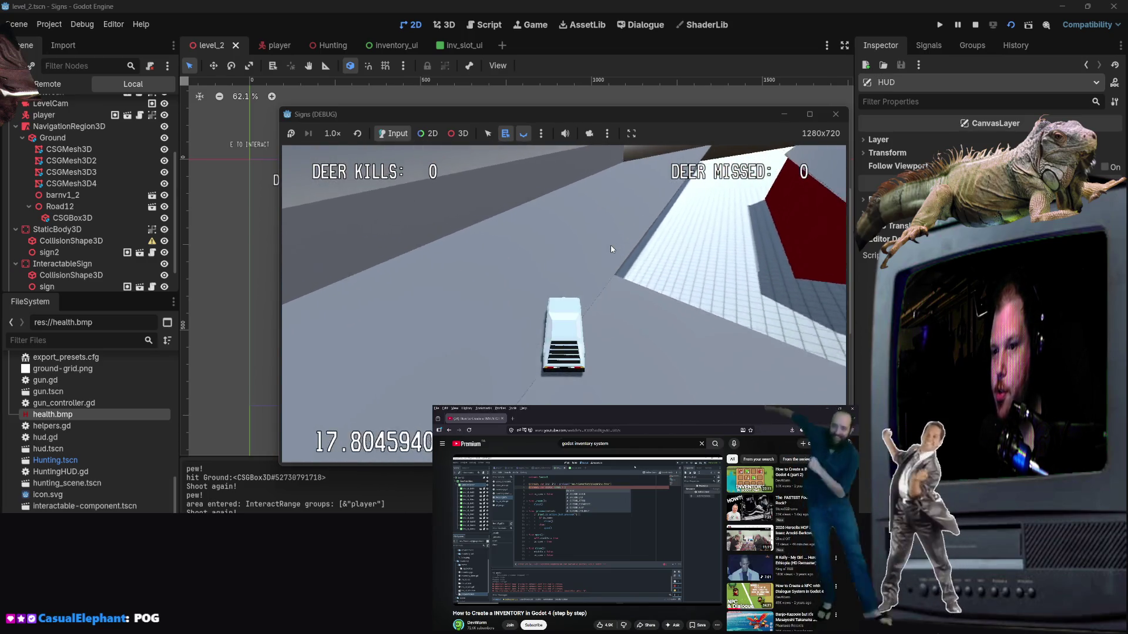
key("d")
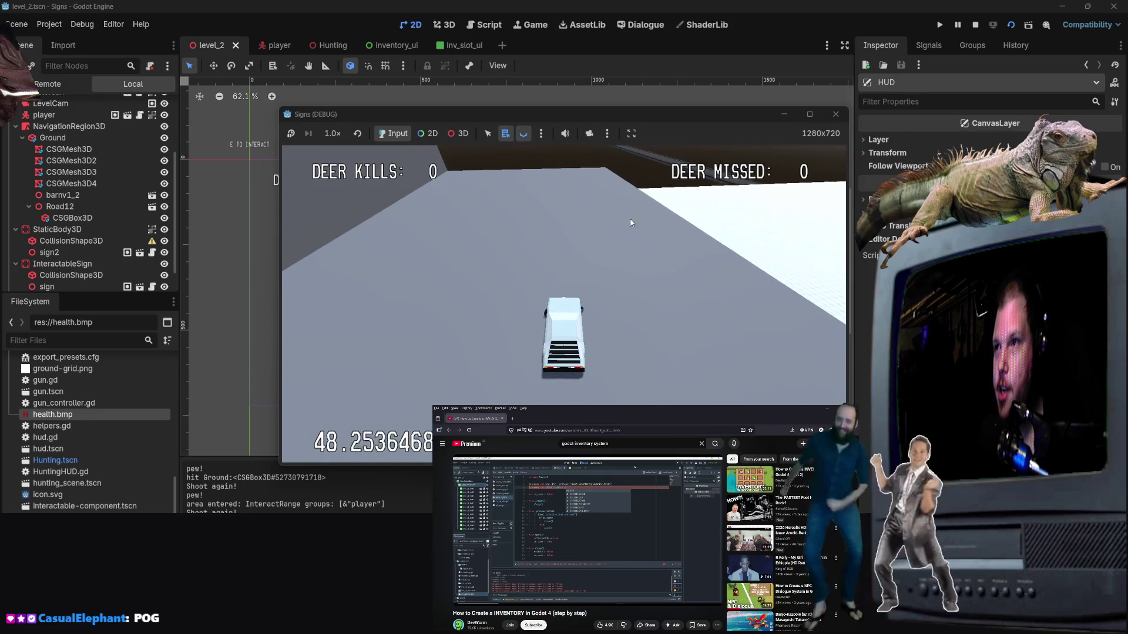
key("d")
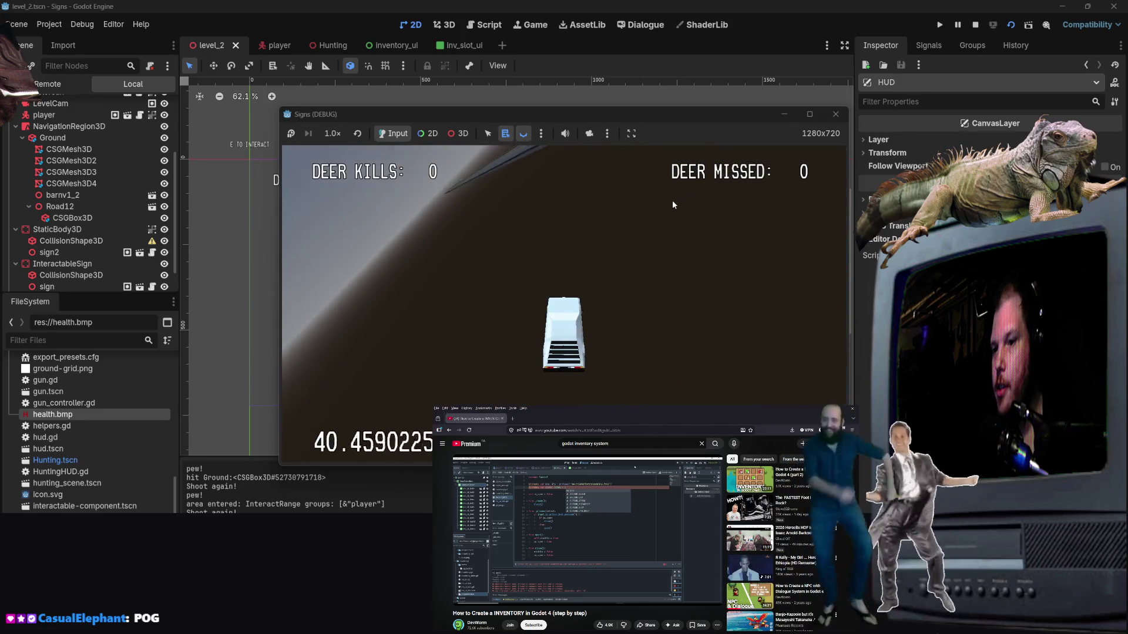
key("w")
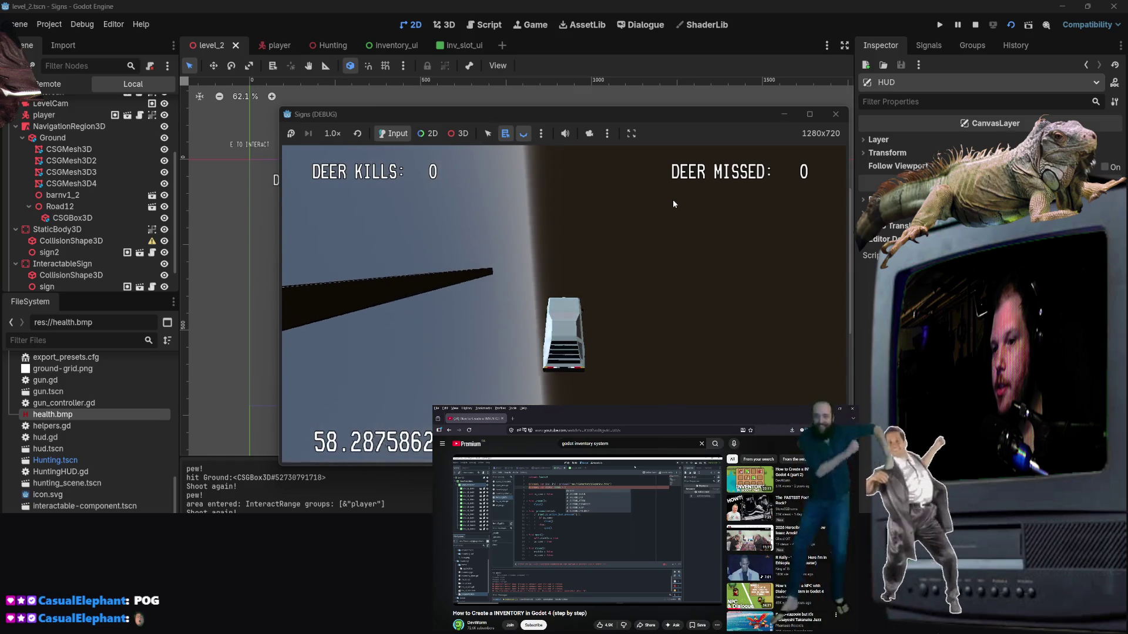
left_click(835, 114)
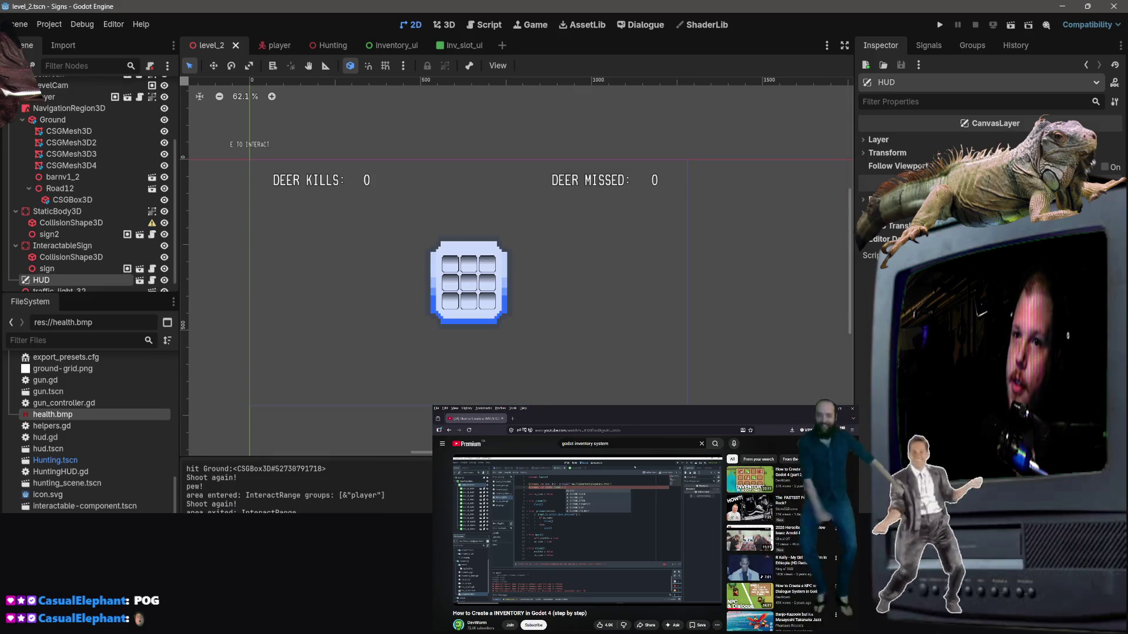
- Glance at the music player, return to the editor and clear the HUD node selection
key("alt+Tab")
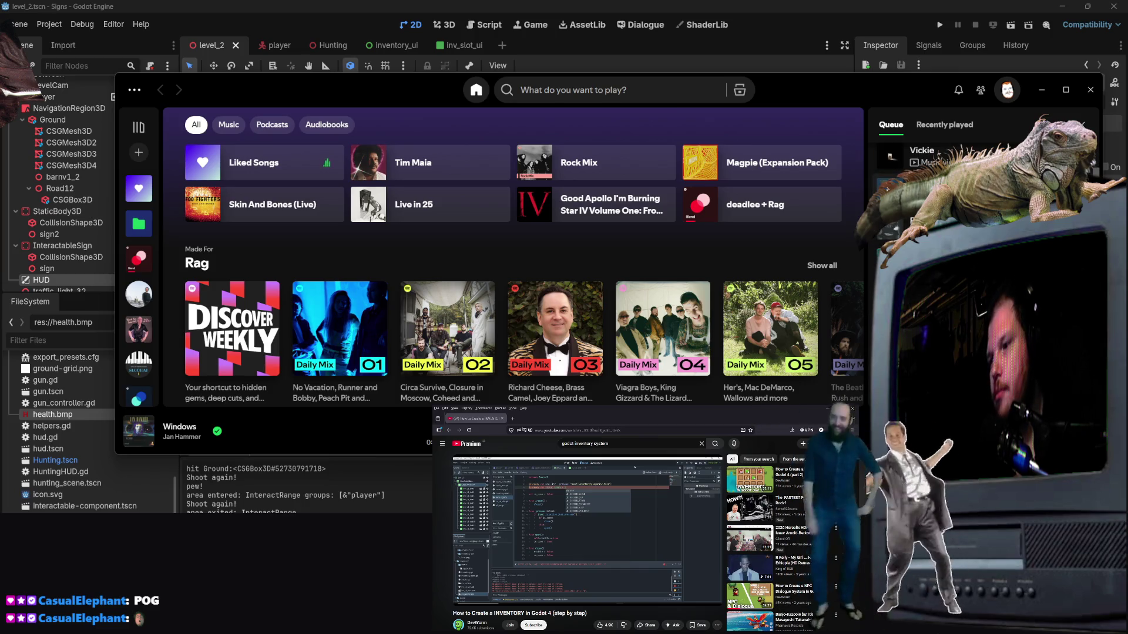
key("alt+Tab")
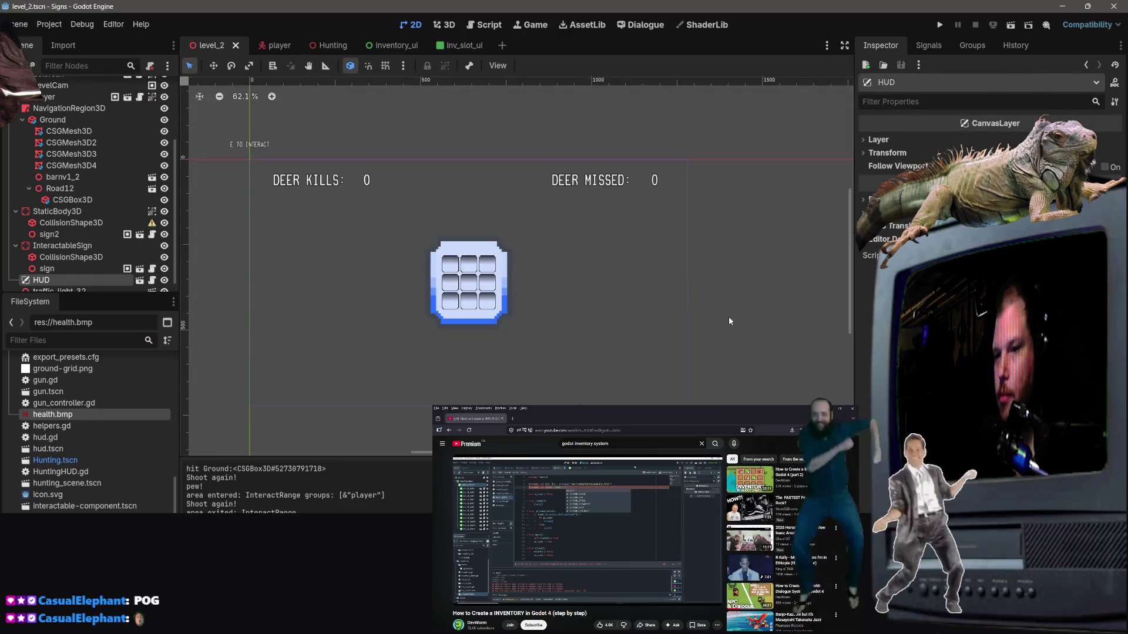
left_click(743, 310)
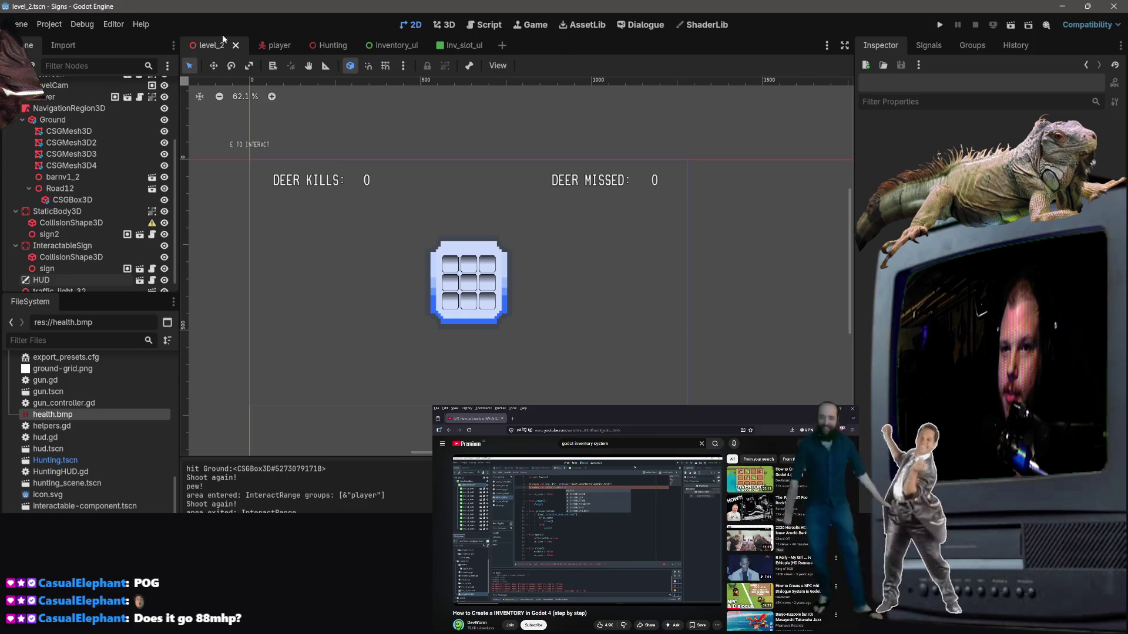
- Rerun level_2, drive the car toward the road, then stop the game with F8
left_click(1003, 26)
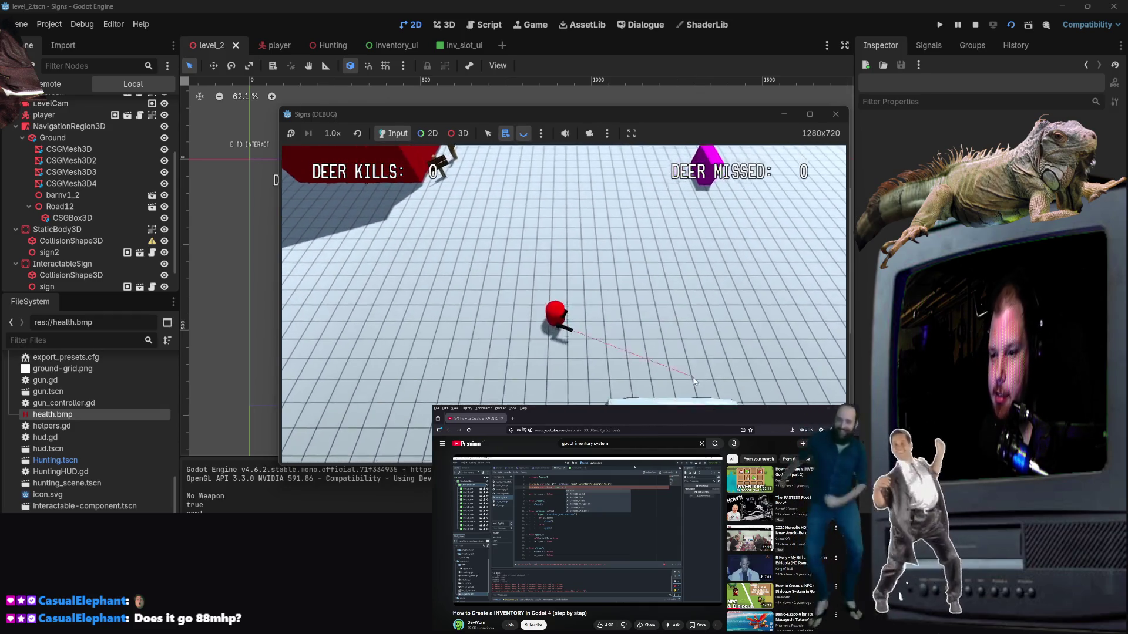
key("e")
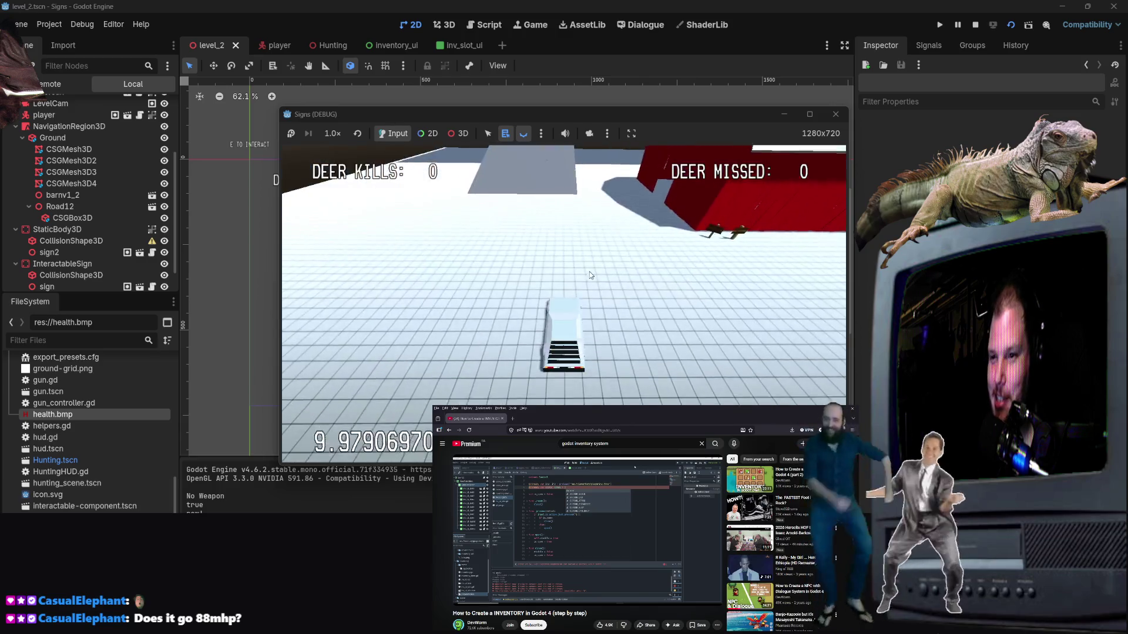
key("w")
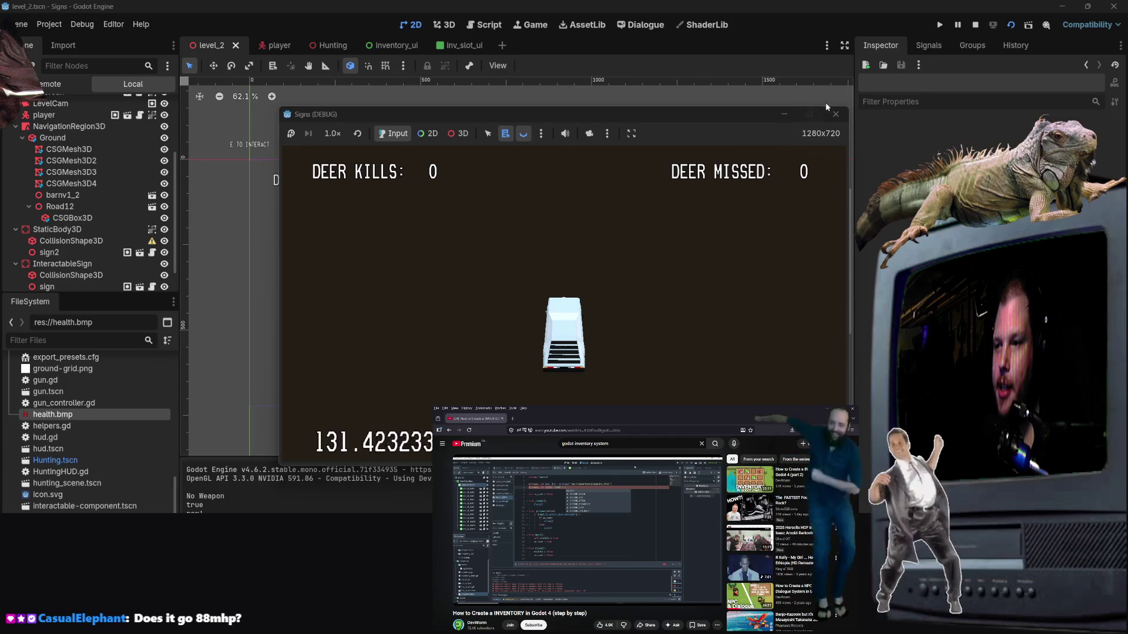
key("F8")
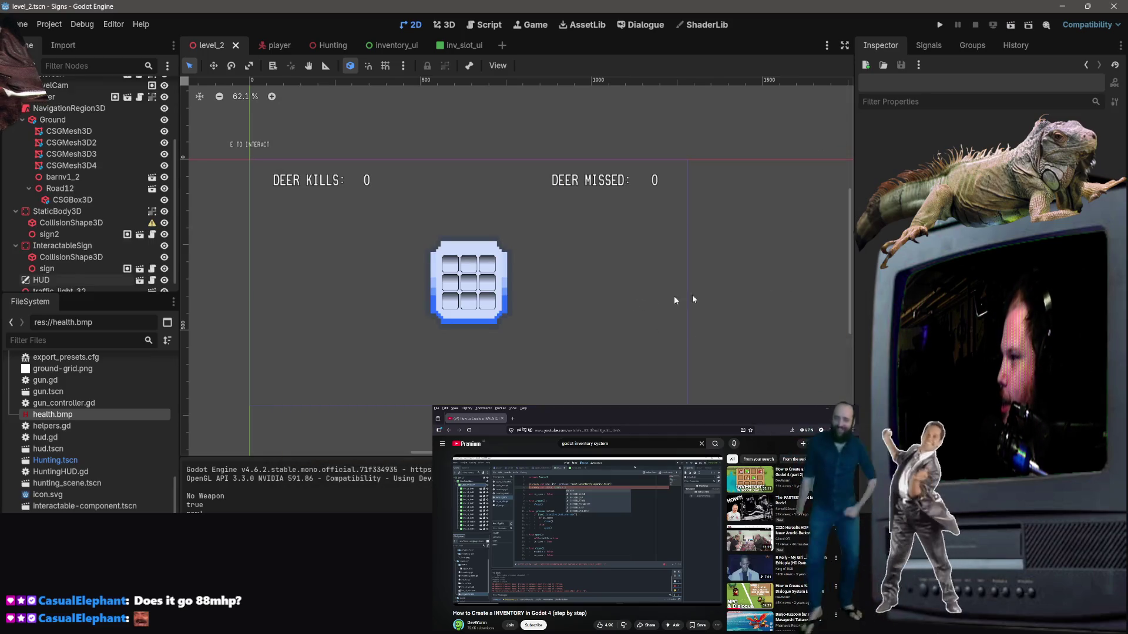
mouse_move(711, 556)
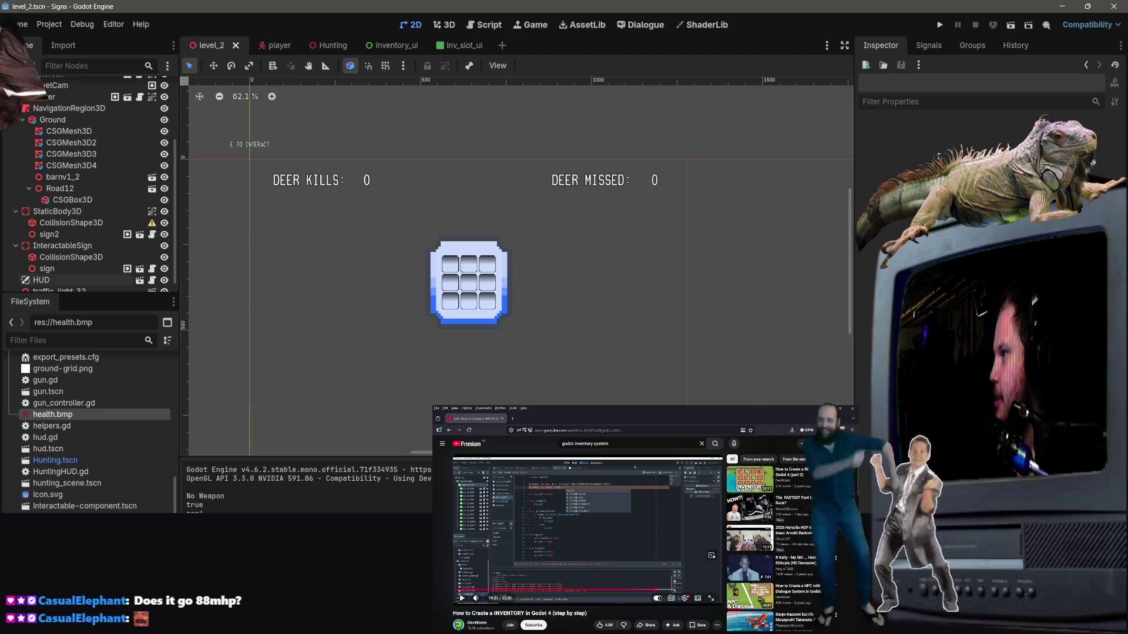
- Resume the tutorial video and switch to the inventory_ui scene
left_click(539, 473)
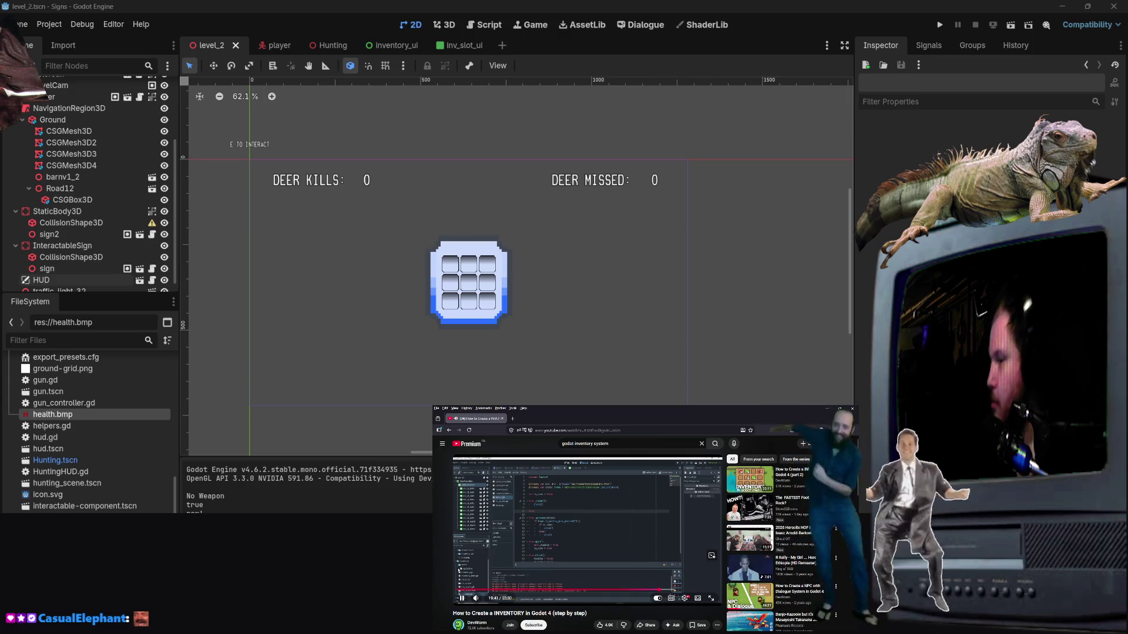
left_click(407, 44)
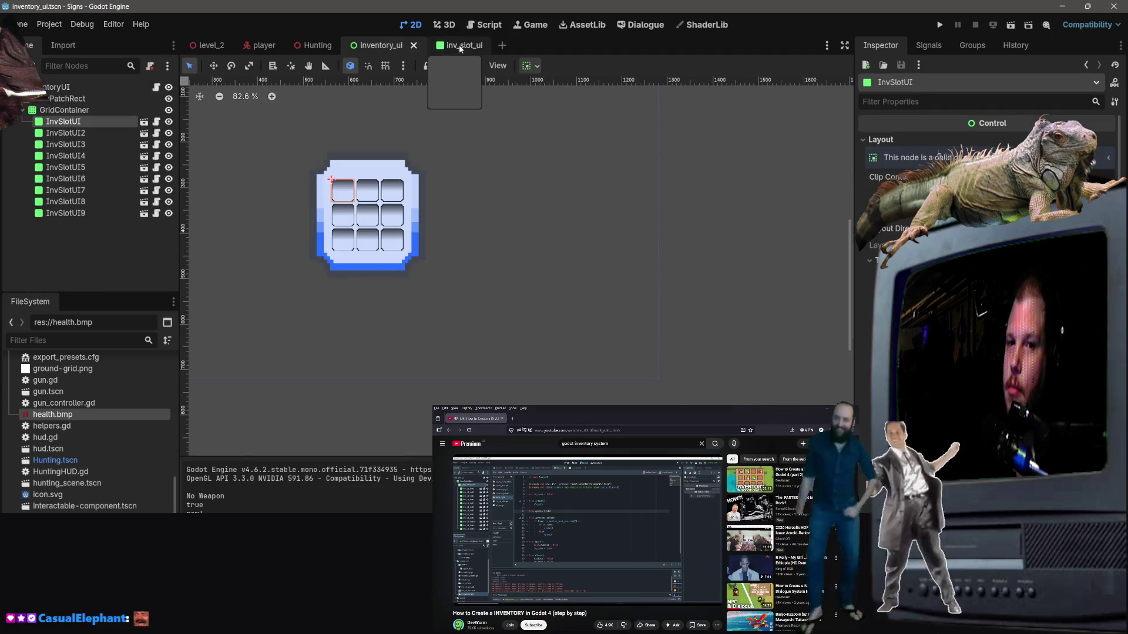
- Glance at inv_slot_ui, return to the inventory_ui grid, scroll up, then switch to the player scene
left_click(460, 47)
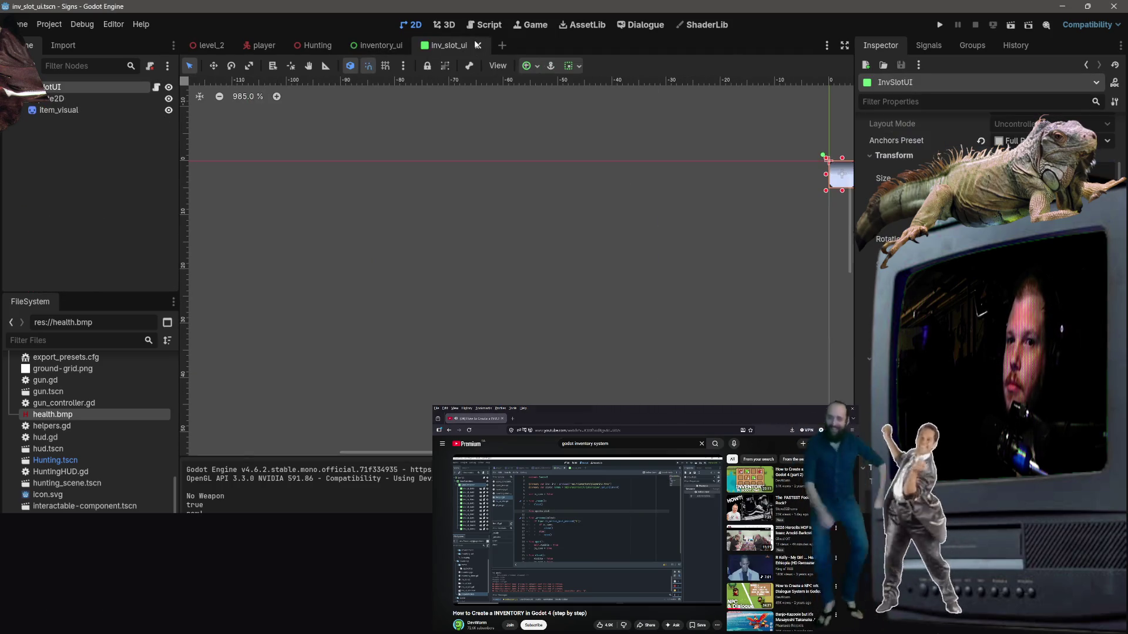
left_click(380, 46)
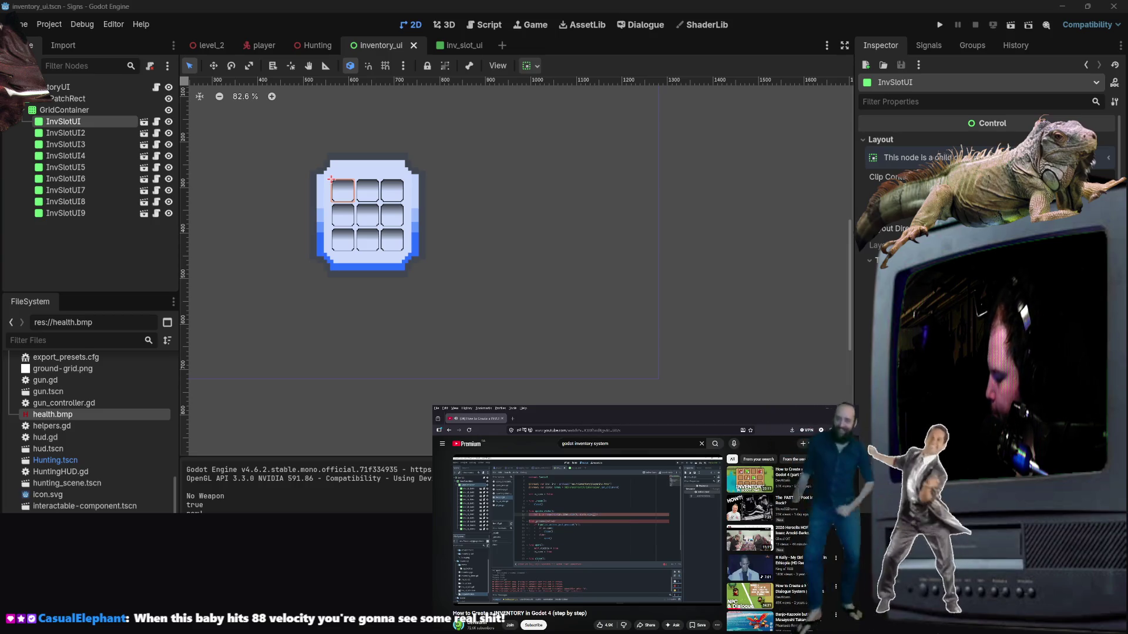
mouse_move(670, 547)
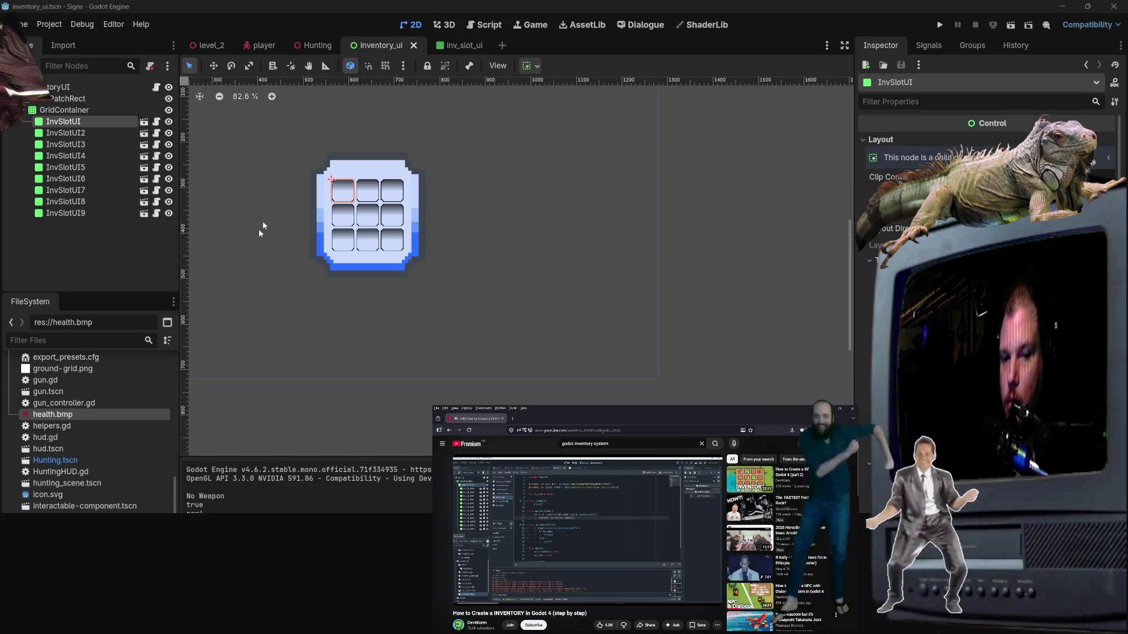
scroll(105, 450, "up", 10)
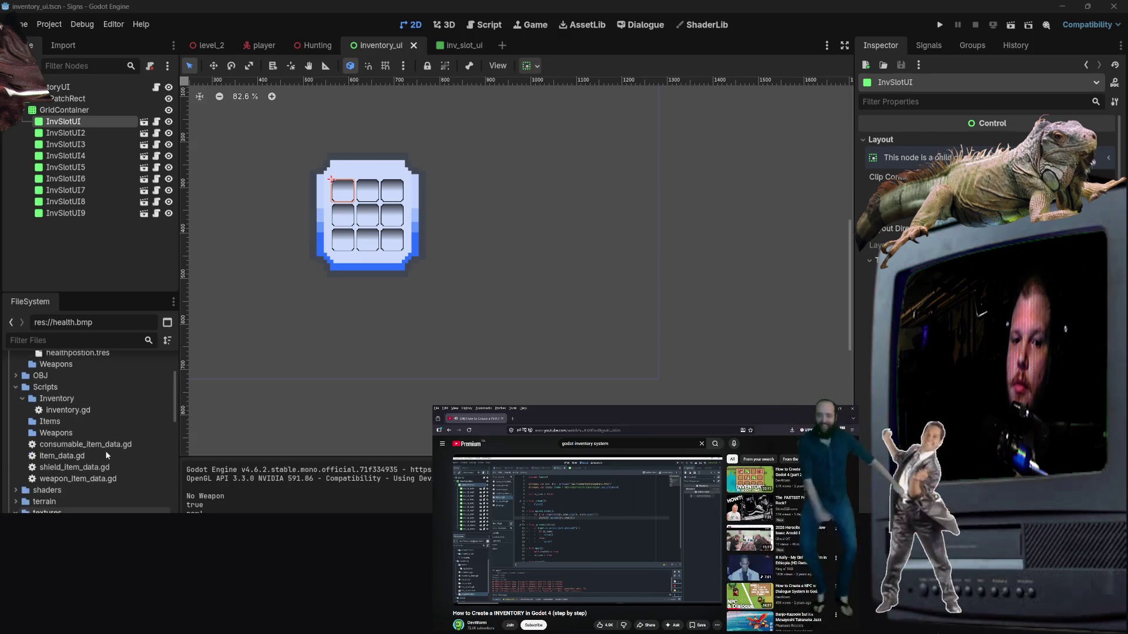
scroll(105, 450, "up", 5)
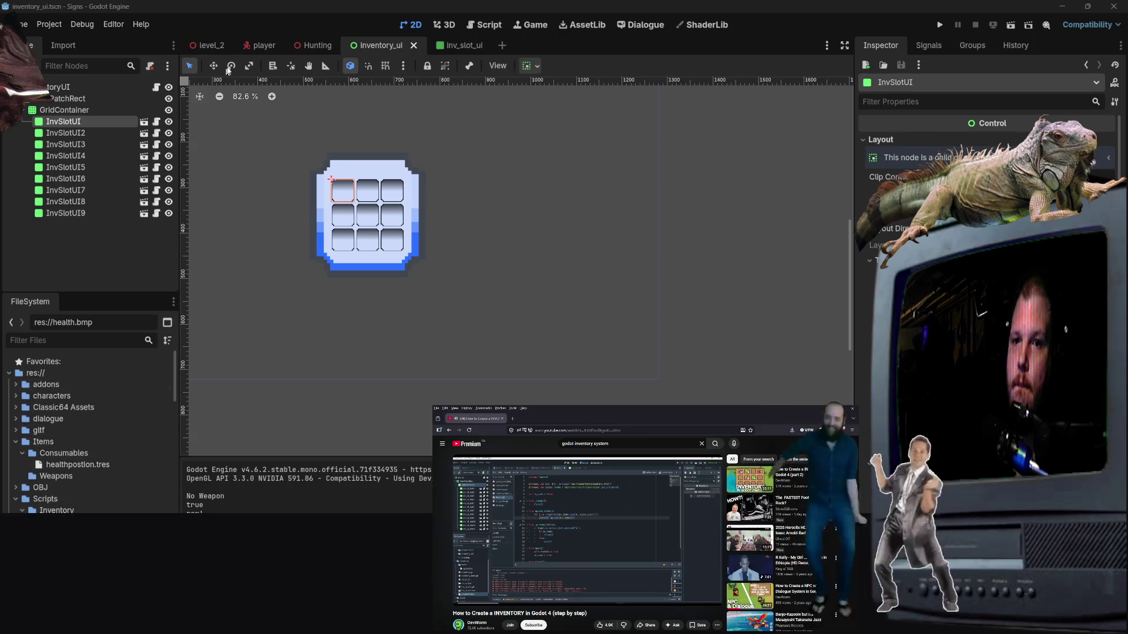
left_click(262, 45)
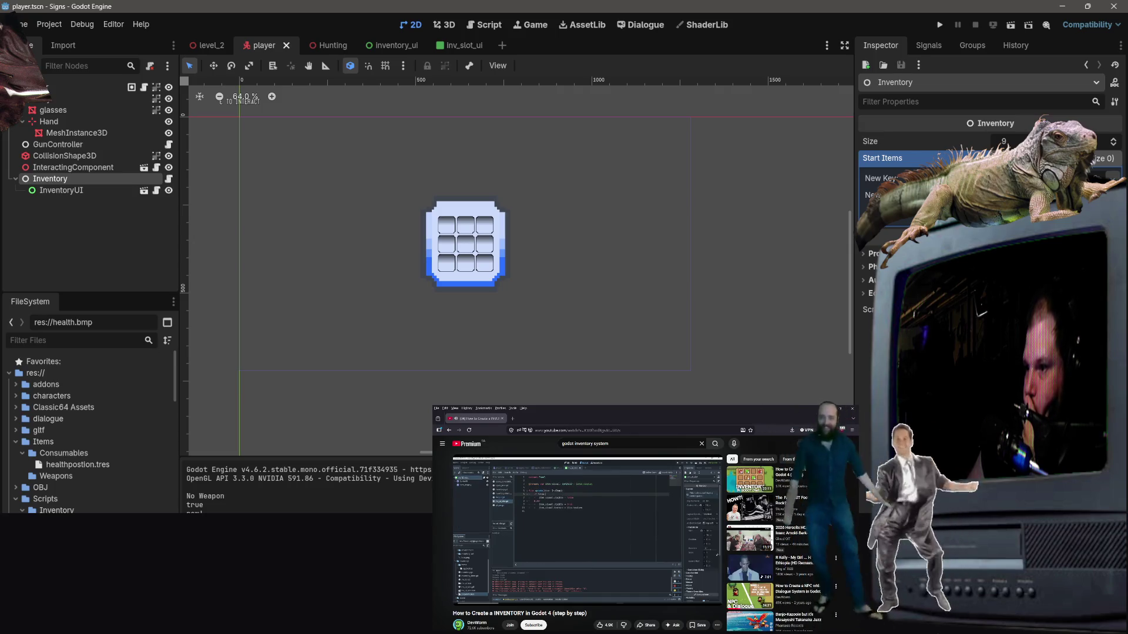
- Load healthpostion.tres from res://Items/Consumables as the Inventory's Start Items key
key("ctrl+o")
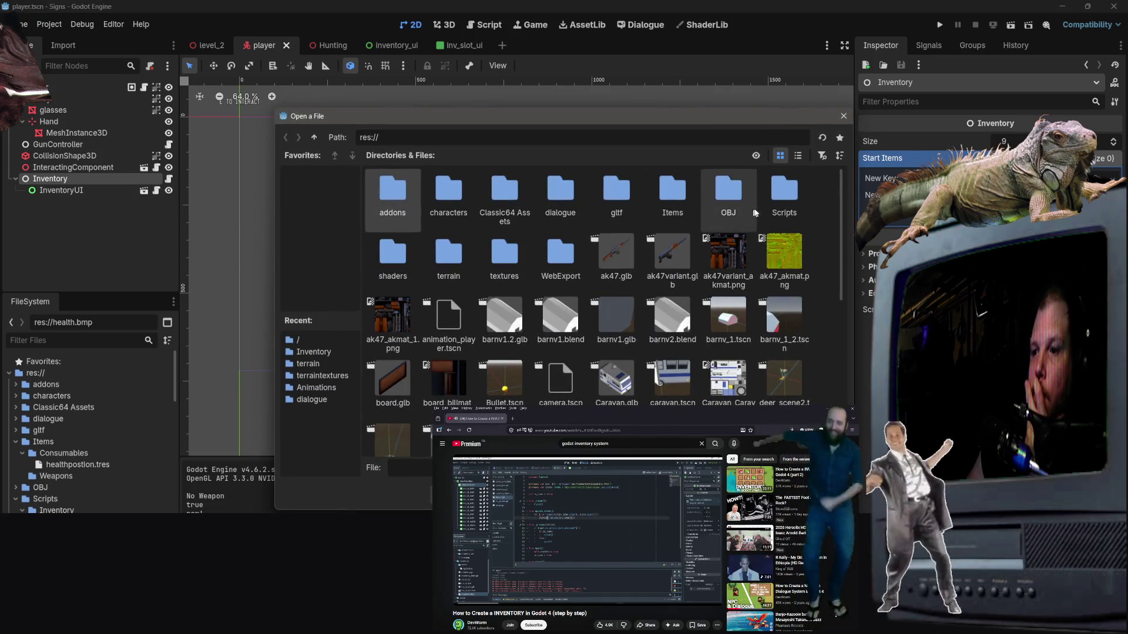
double_click(655, 217)
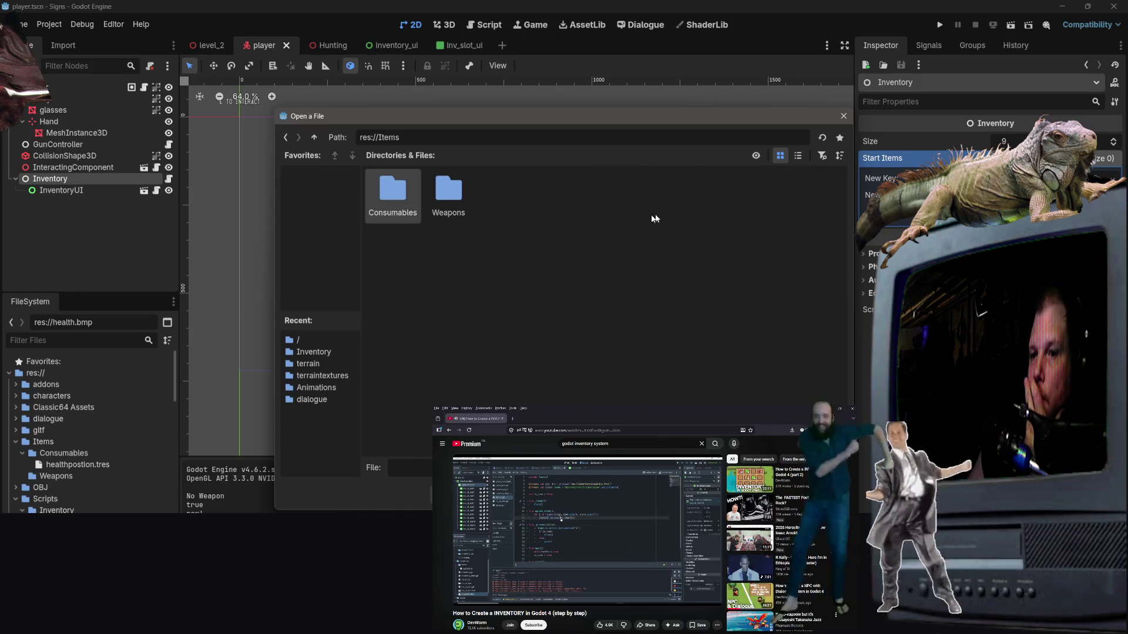
double_click(394, 202)
double_click(401, 217)
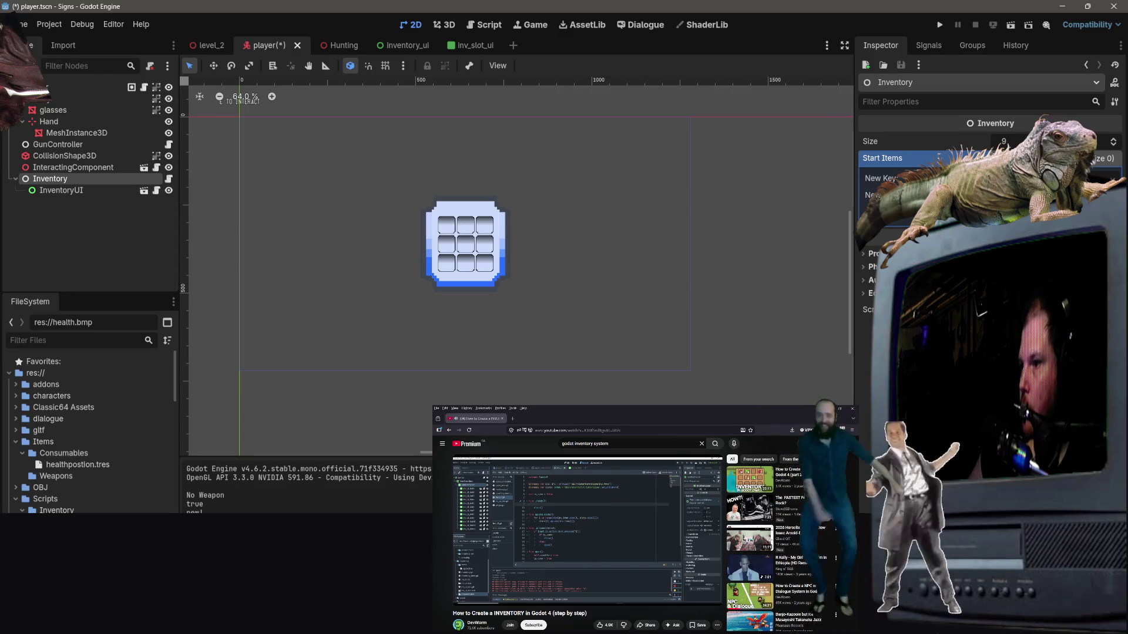
- Rewind the tutorial video to 20:10, then jump back to 4:18
mouse_move(711, 556)
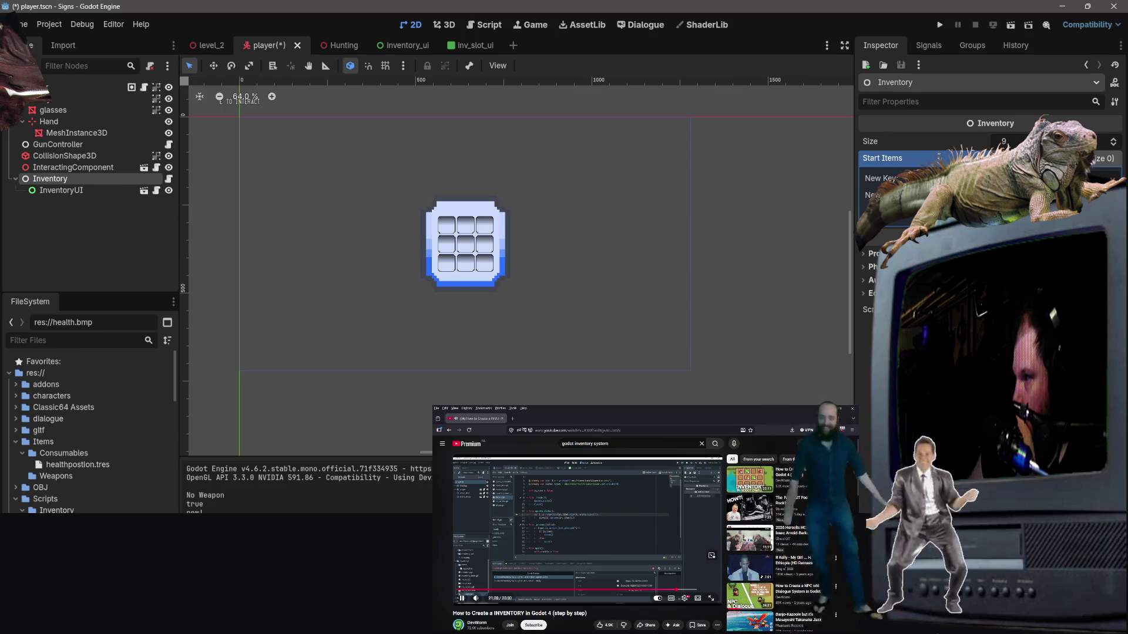
left_click(664, 589)
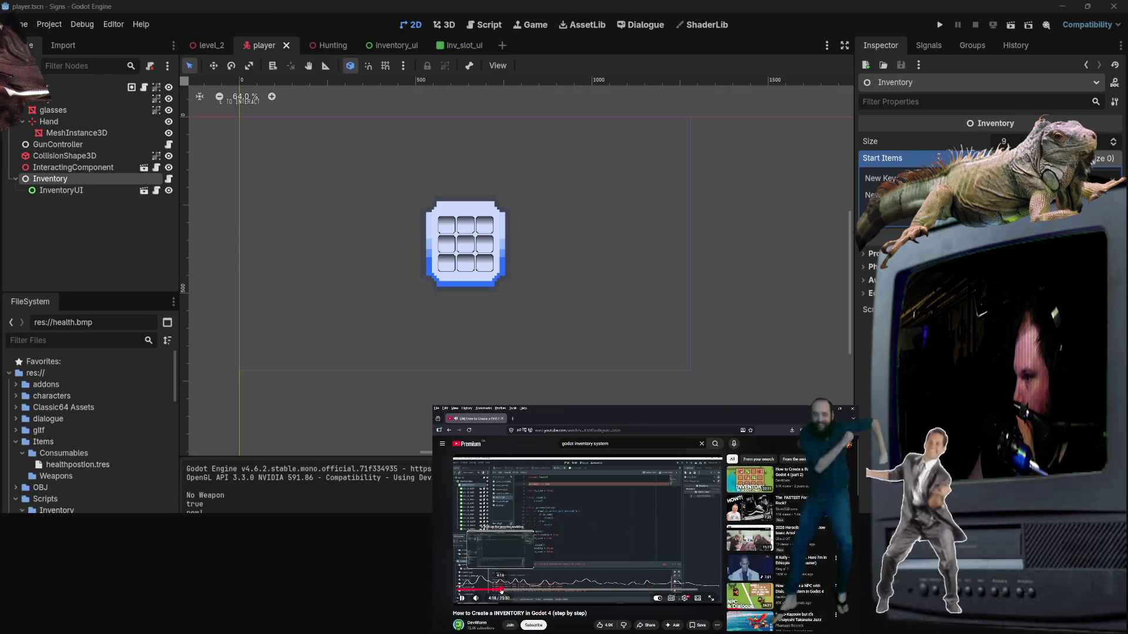
left_click(501, 590)
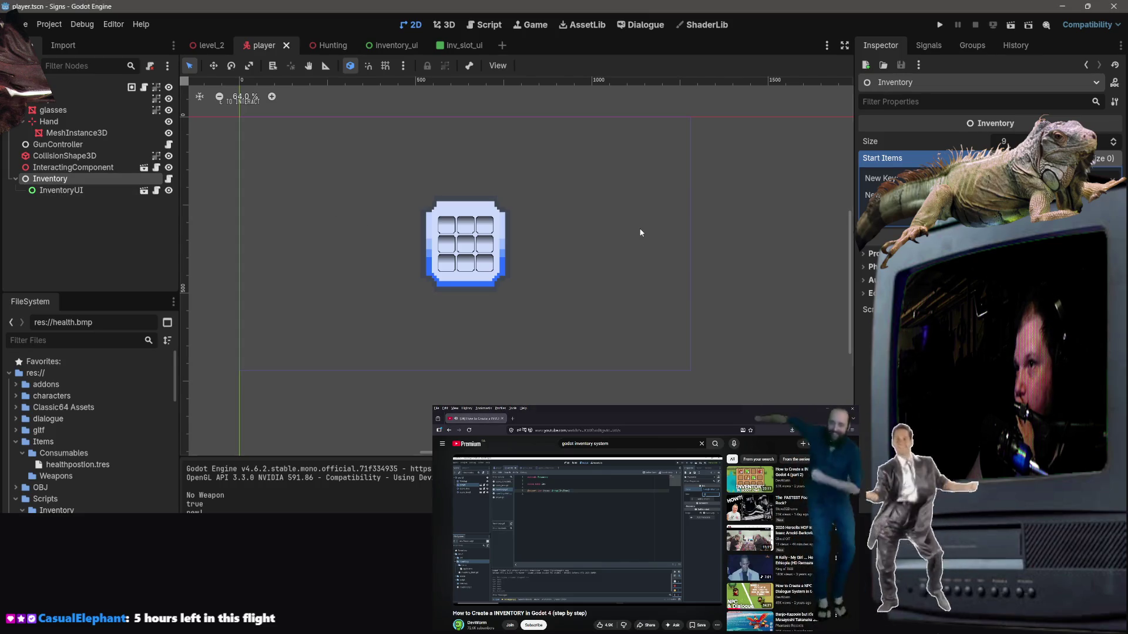
- Open inventory.gd in the Script workspace at the item_slots declaration on line 11
left_click(483, 25)
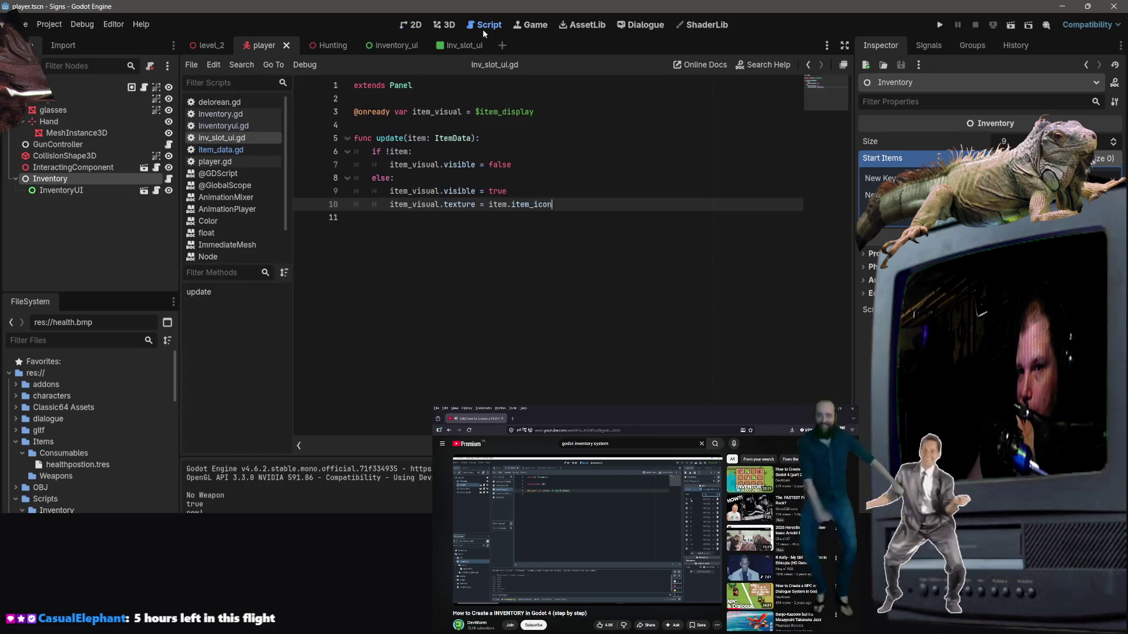
left_click(221, 114)
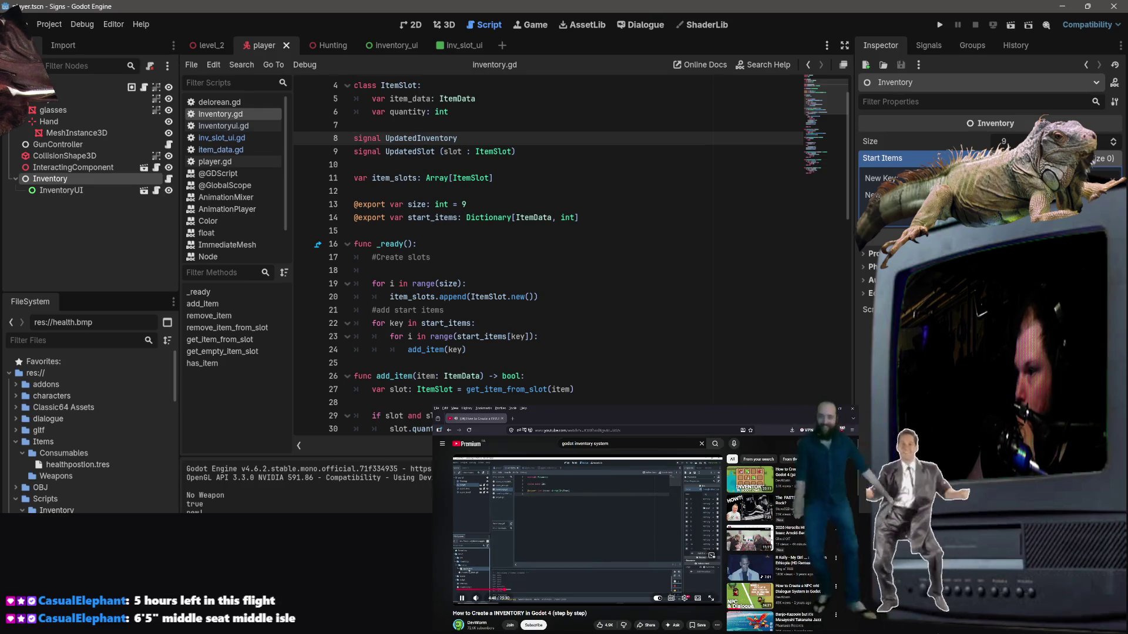
left_click(470, 177)
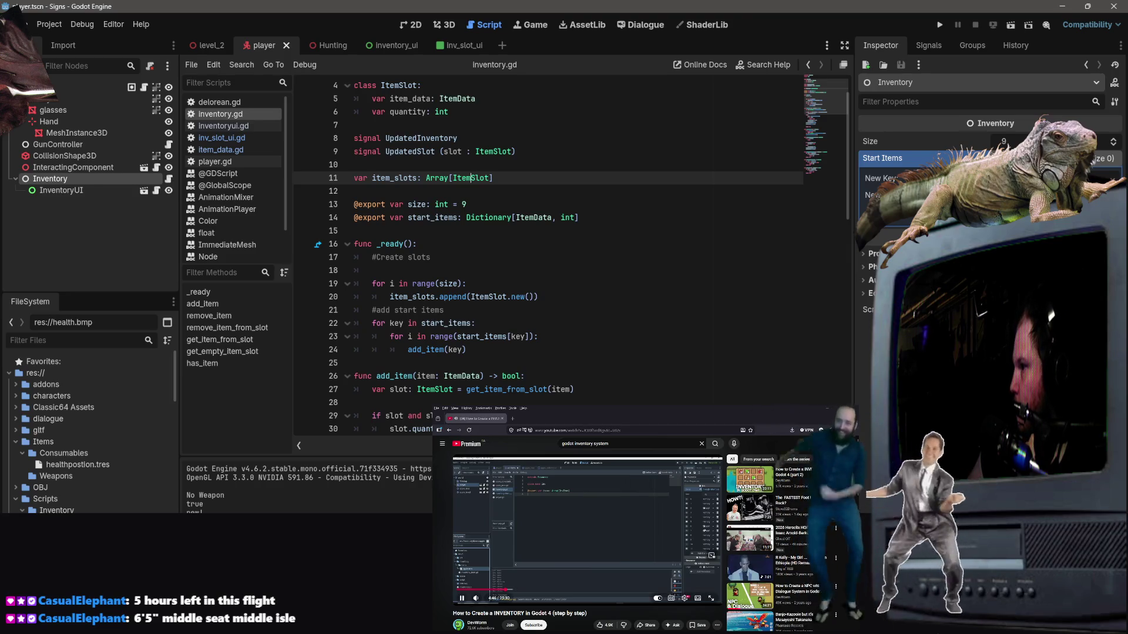
left_click(495, 593)
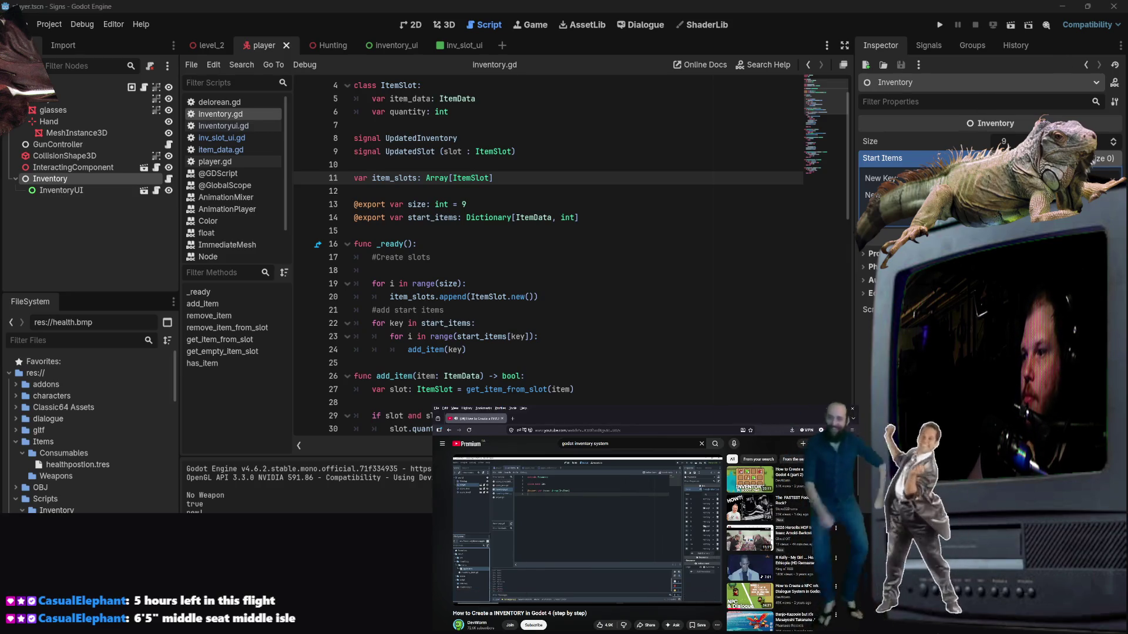
left_click(586, 568)
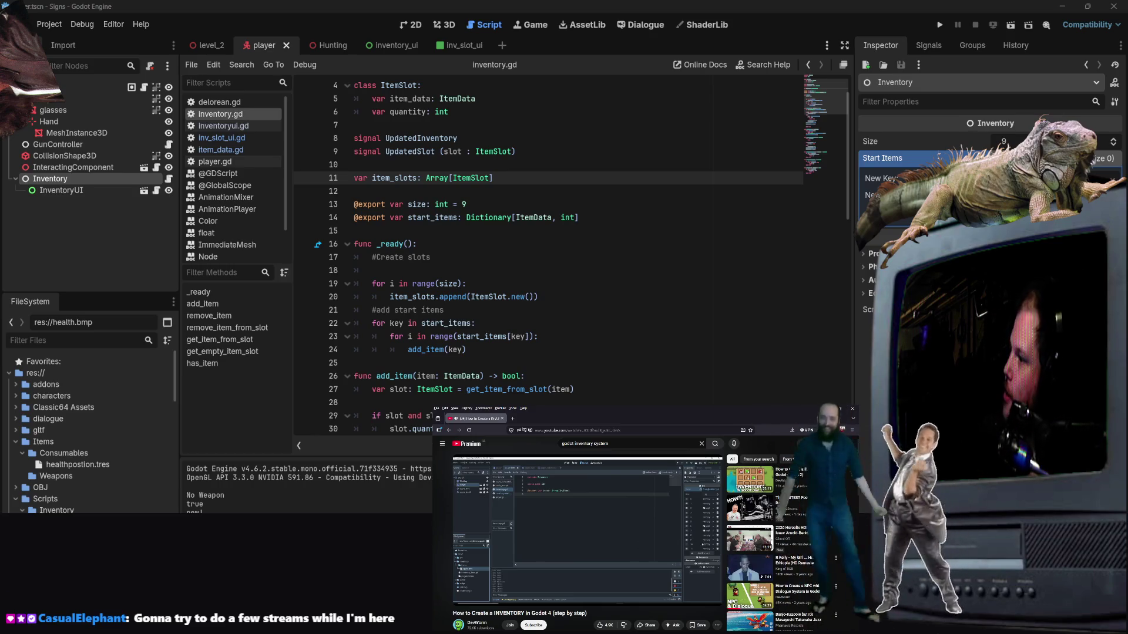
- Follow along with the tutorial video, then place the caret on empty line 12
mouse_move(655, 518)
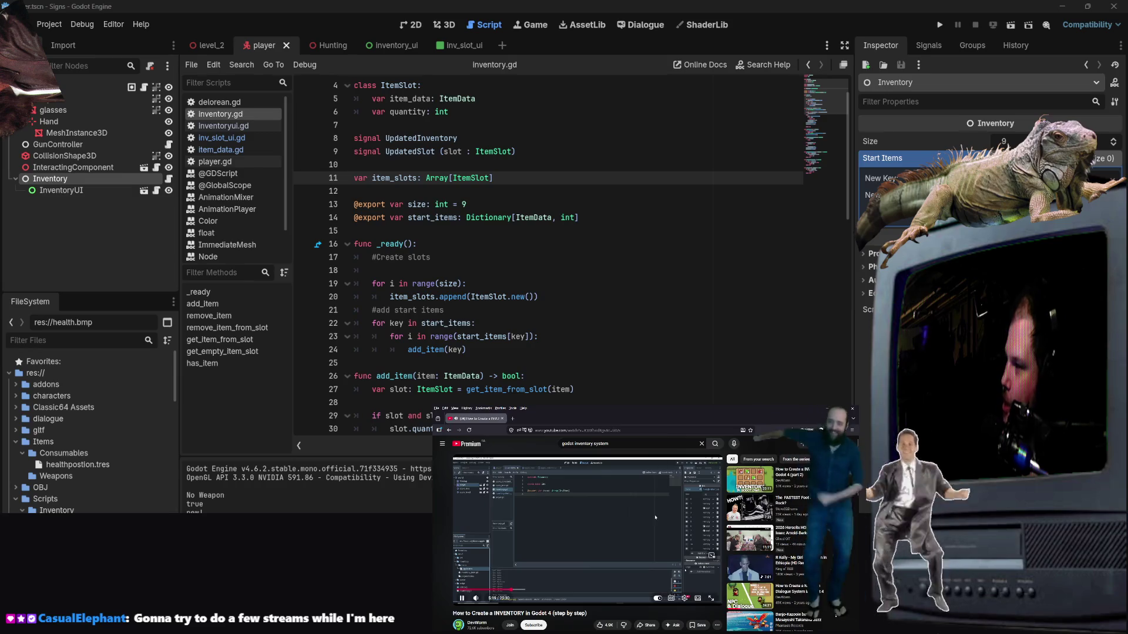
left_click(627, 553)
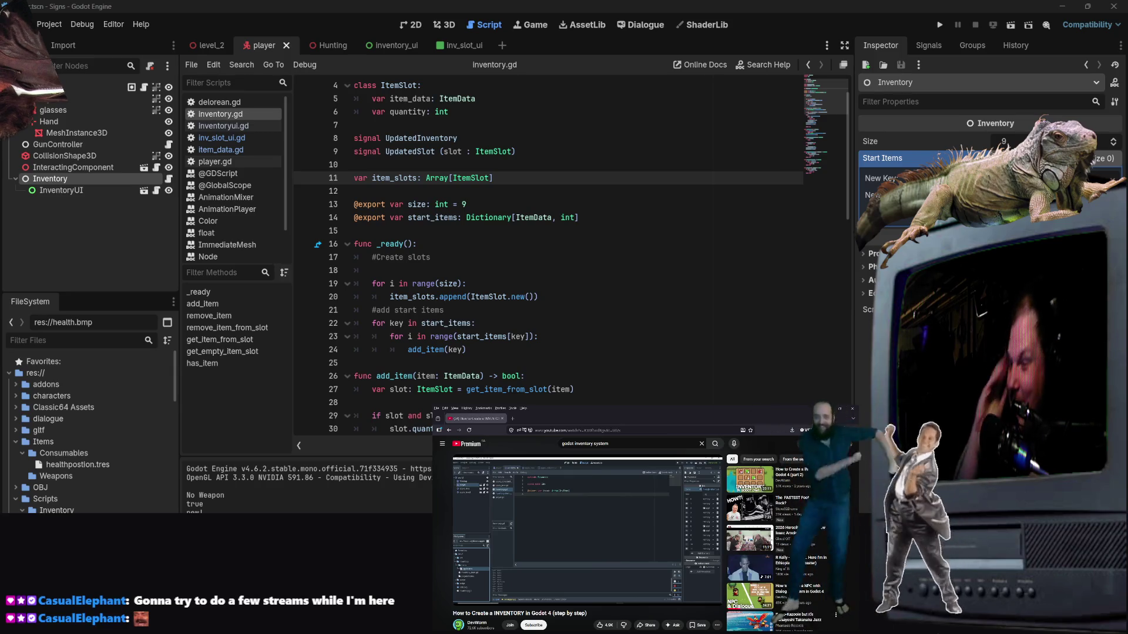
mouse_move(600, 581)
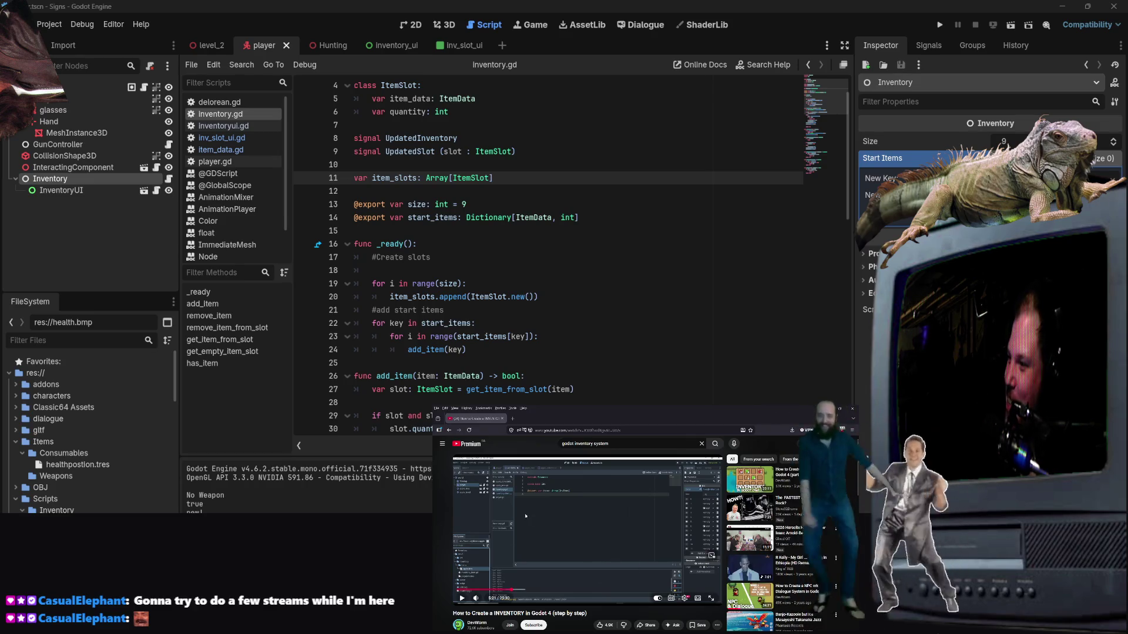
left_click(570, 505)
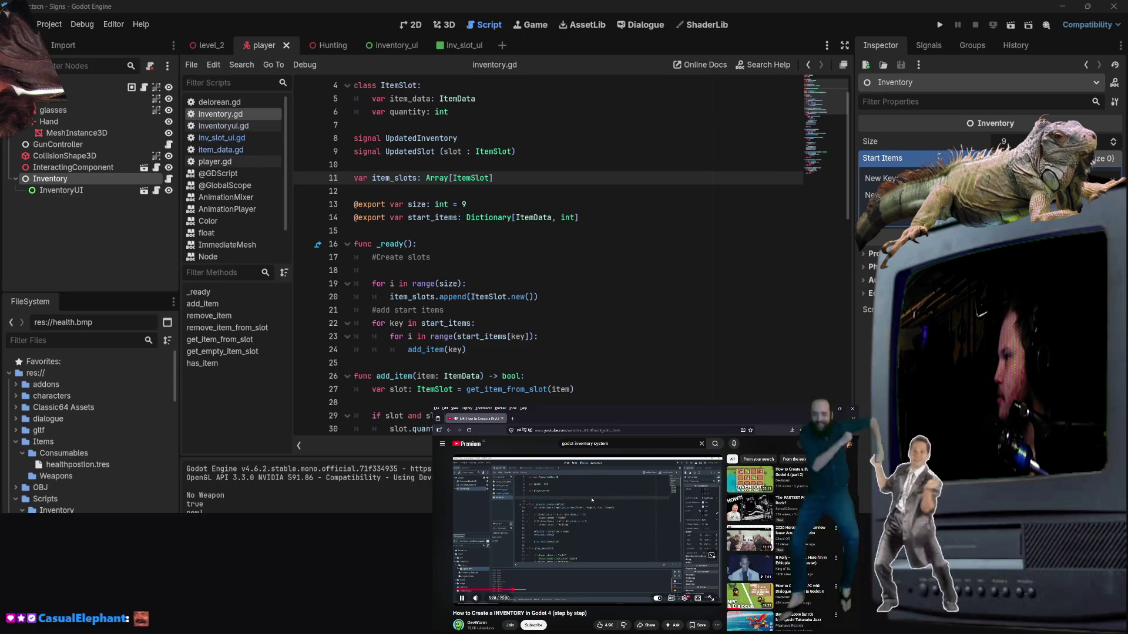
left_click(593, 499)
left_click(592, 500)
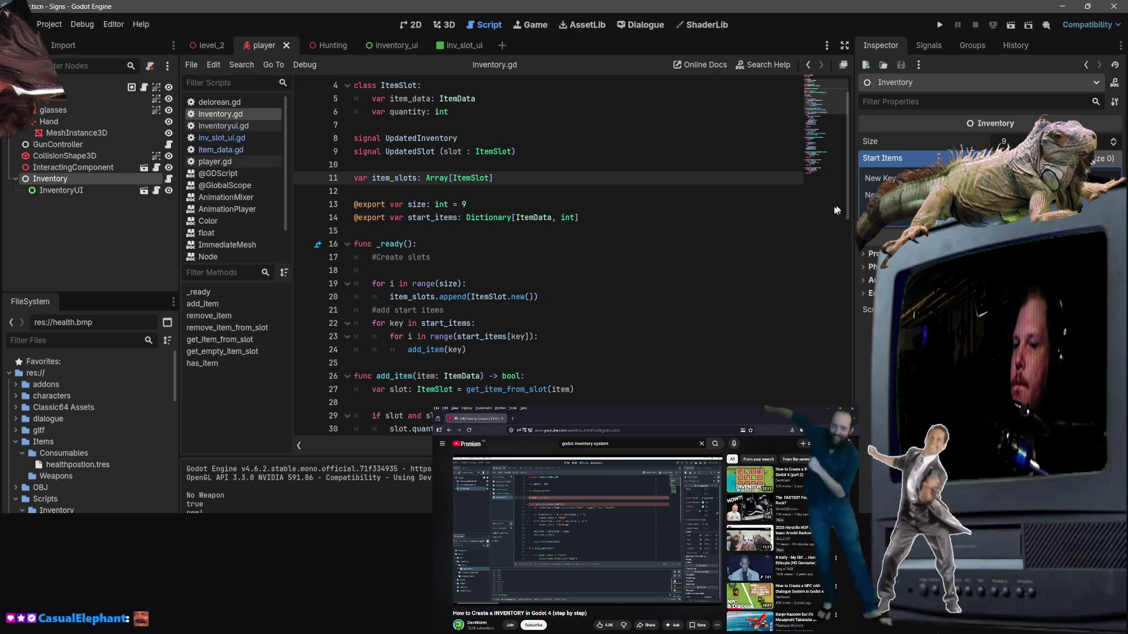
left_click(689, 206)
key("Up")
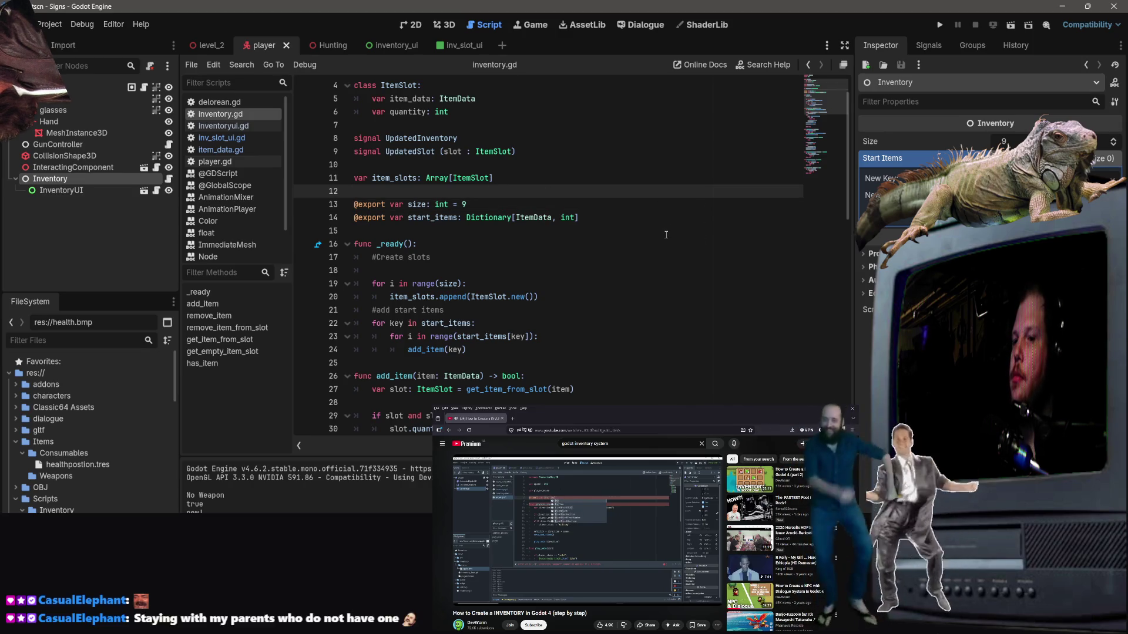
scroll(669, 231, "down", 1)
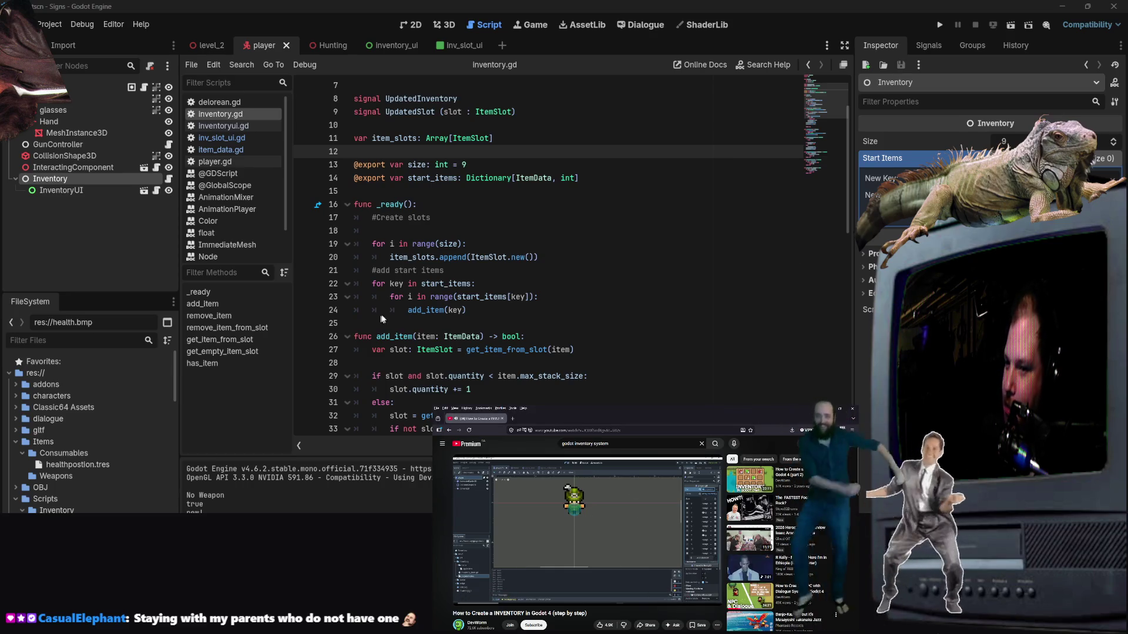
left_click(611, 300)
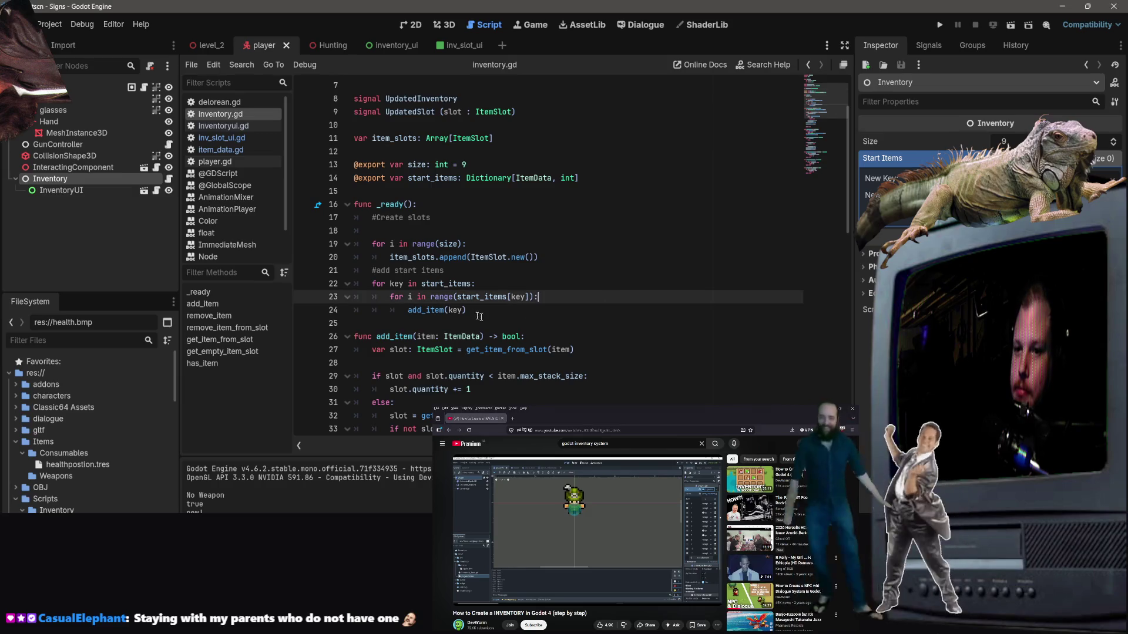
left_click(579, 232)
left_click(575, 249)
left_click_drag(560, 270, 519, 326)
left_click(519, 310)
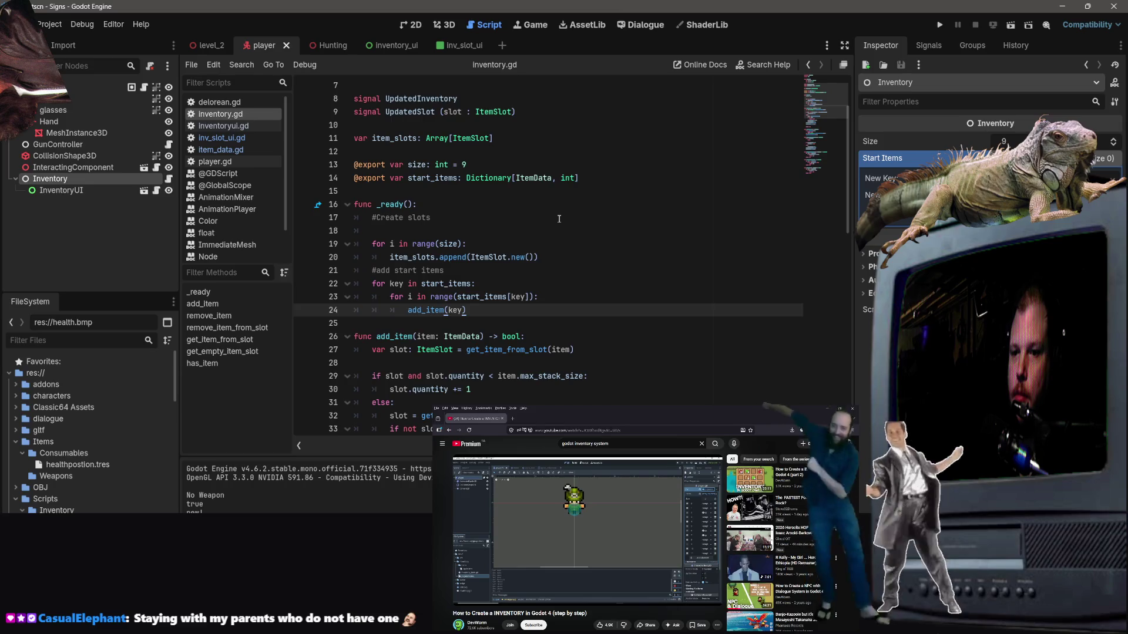
scroll(559, 219, "down", 2)
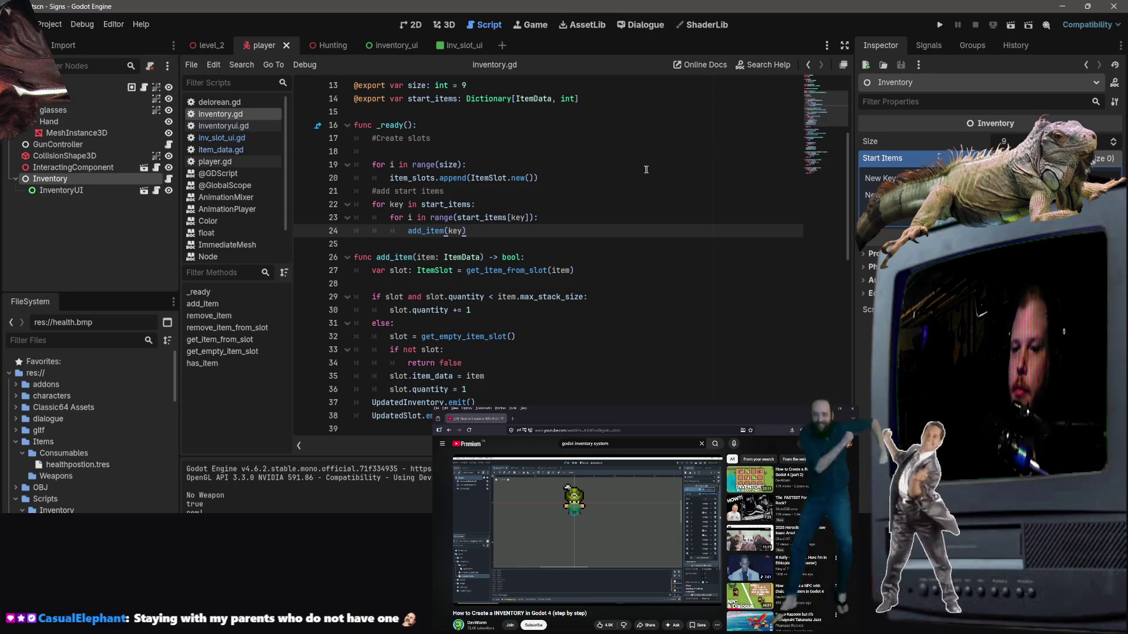
scroll(580, 191, "down", 3)
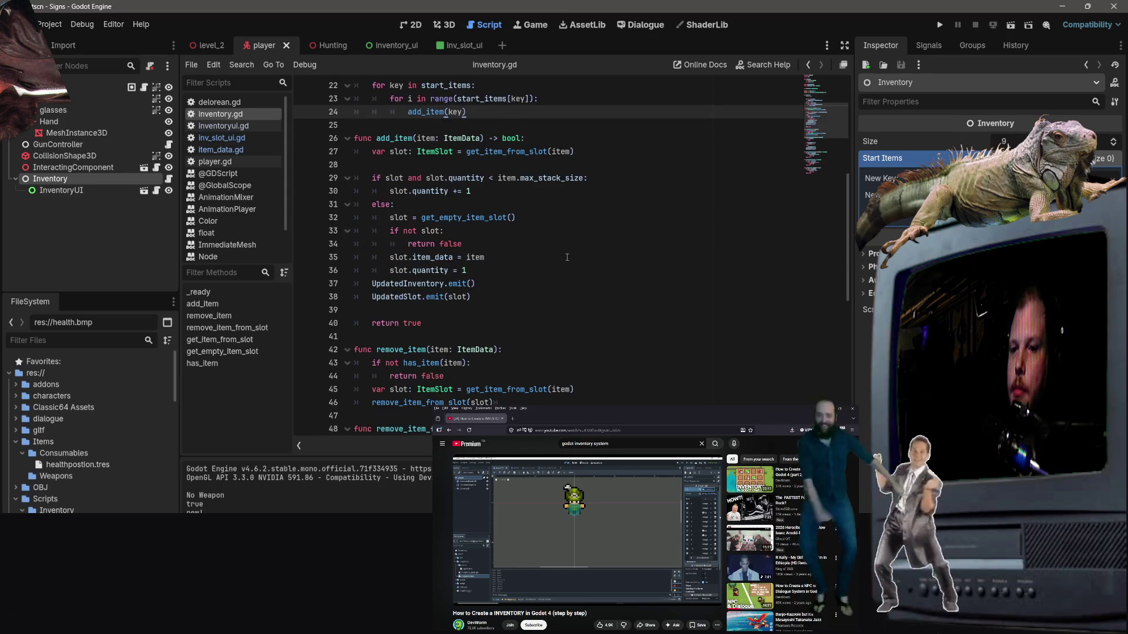
scroll(536, 159, "down", 4)
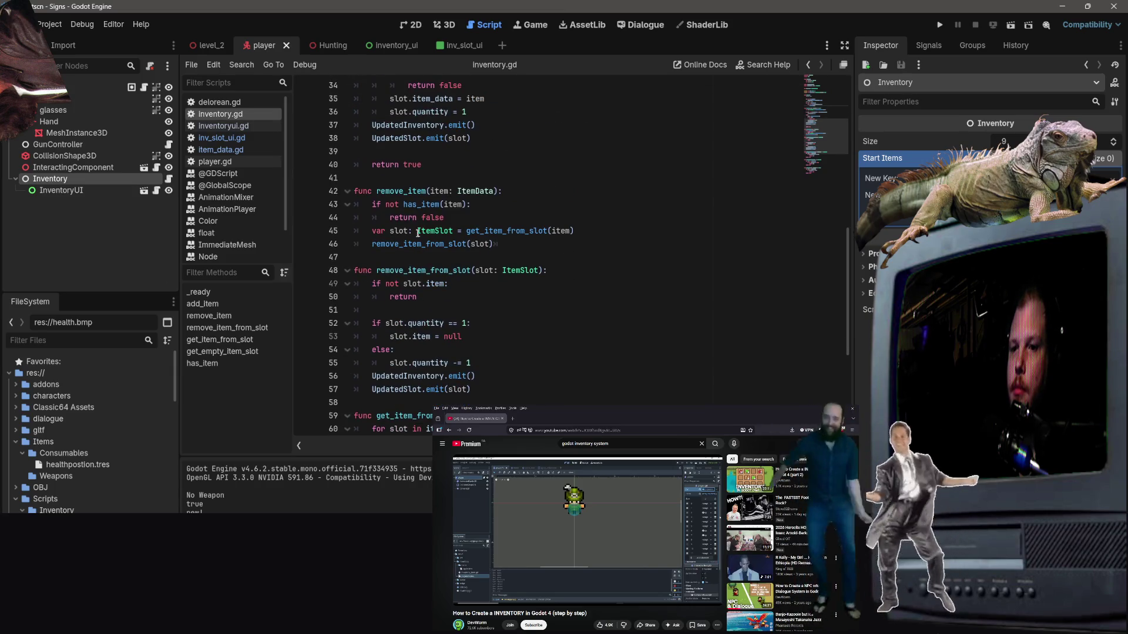
scroll(556, 191, "down", 1)
scroll(561, 314, "down", 4)
scroll(561, 315, "up", 16)
scroll(595, 256, "down", 16)
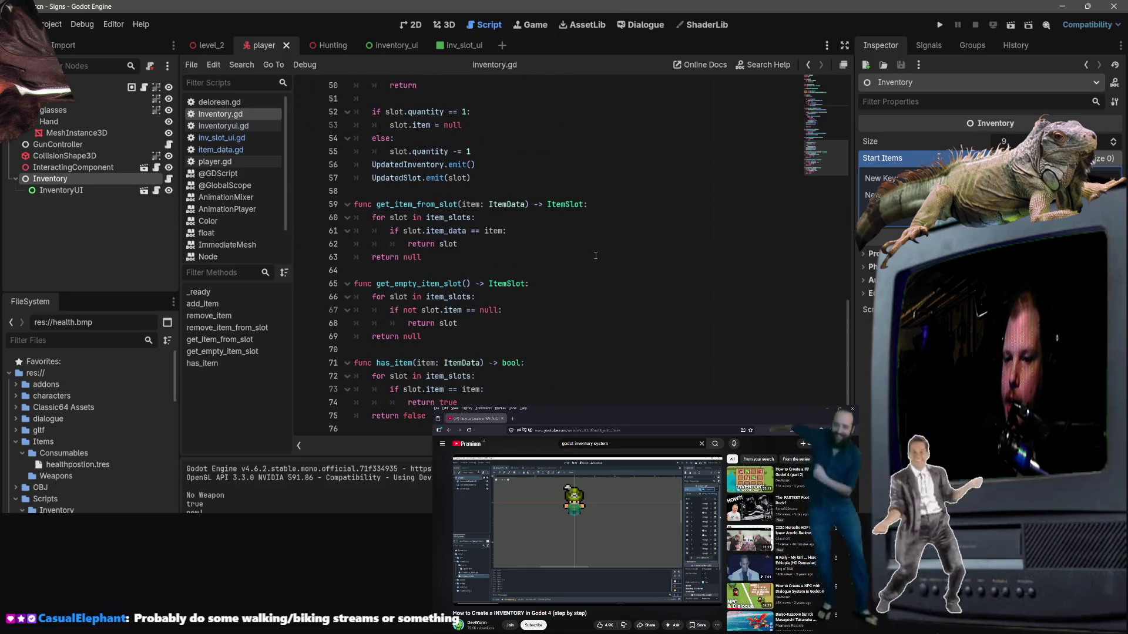
scroll(590, 253, "up", 16)
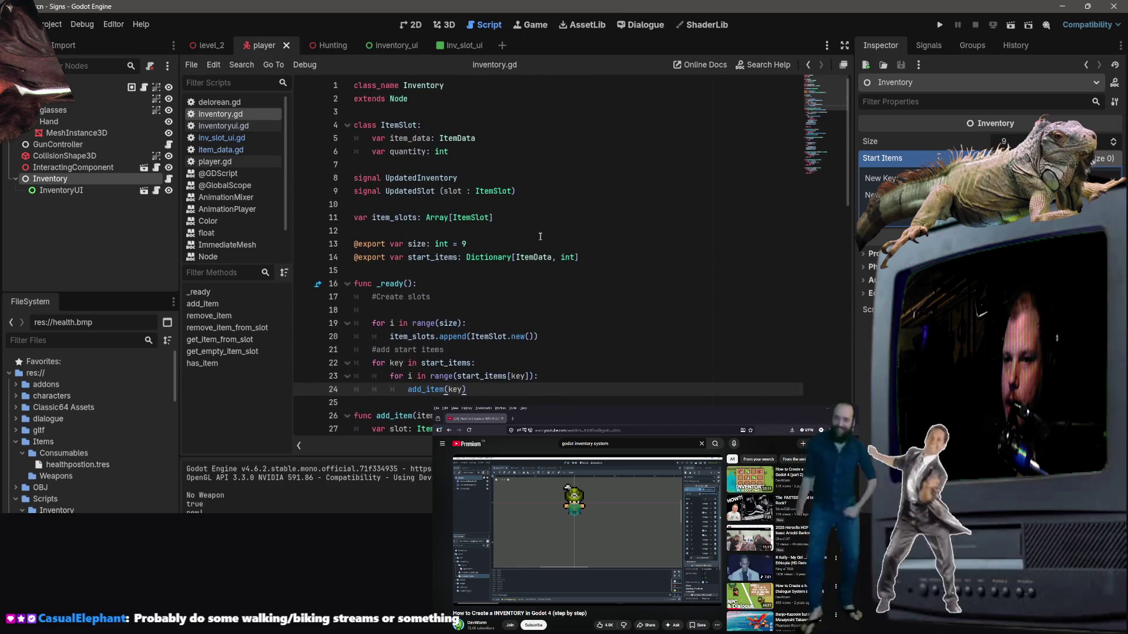
left_click(612, 264)
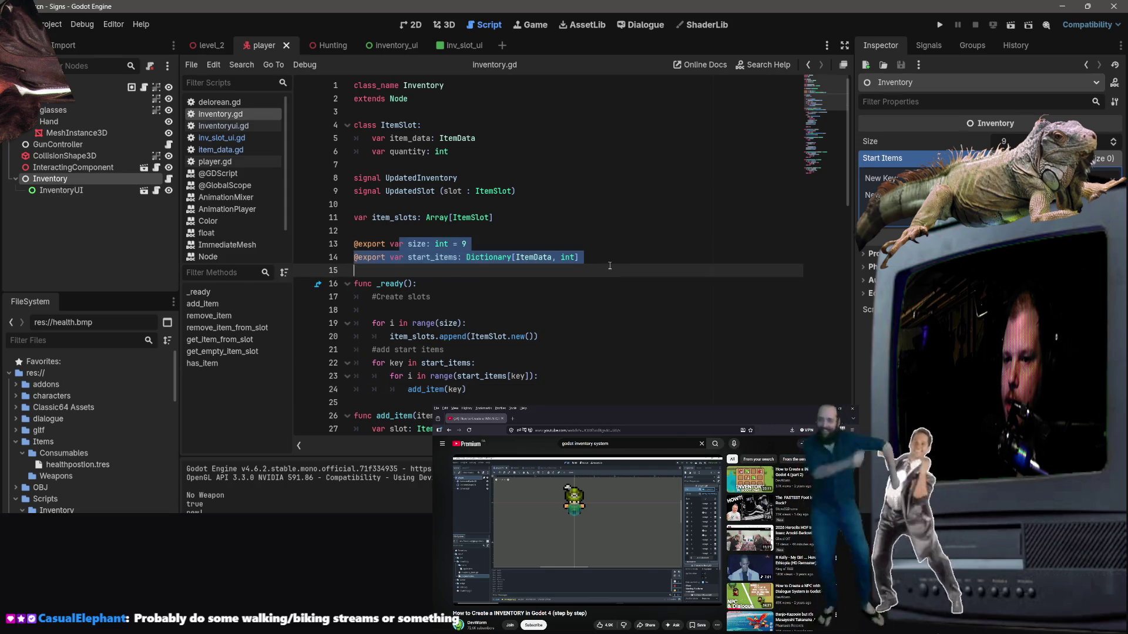
mouse_move(612, 265)
left_mouse_down()
mouse_move(361, 245)
mouse_move(355, 232)
mouse_move(353, 245)
left_mouse_up()
left_click(630, 261)
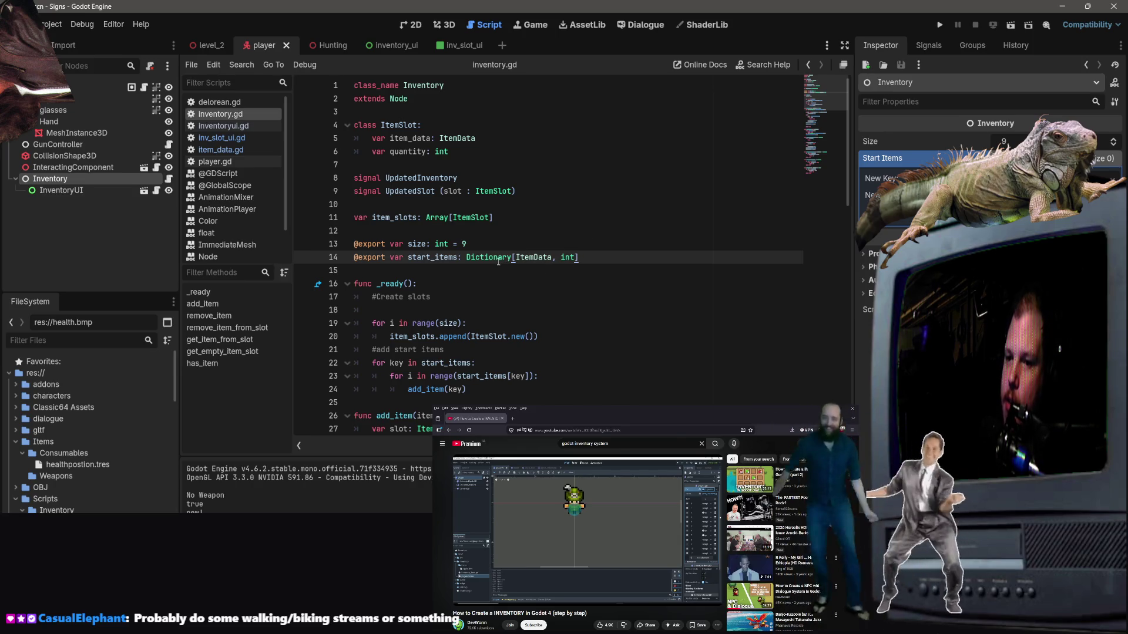
- Dismiss the Dictionary documentation popup and deselect the Inventory node
mouse_move(498, 261)
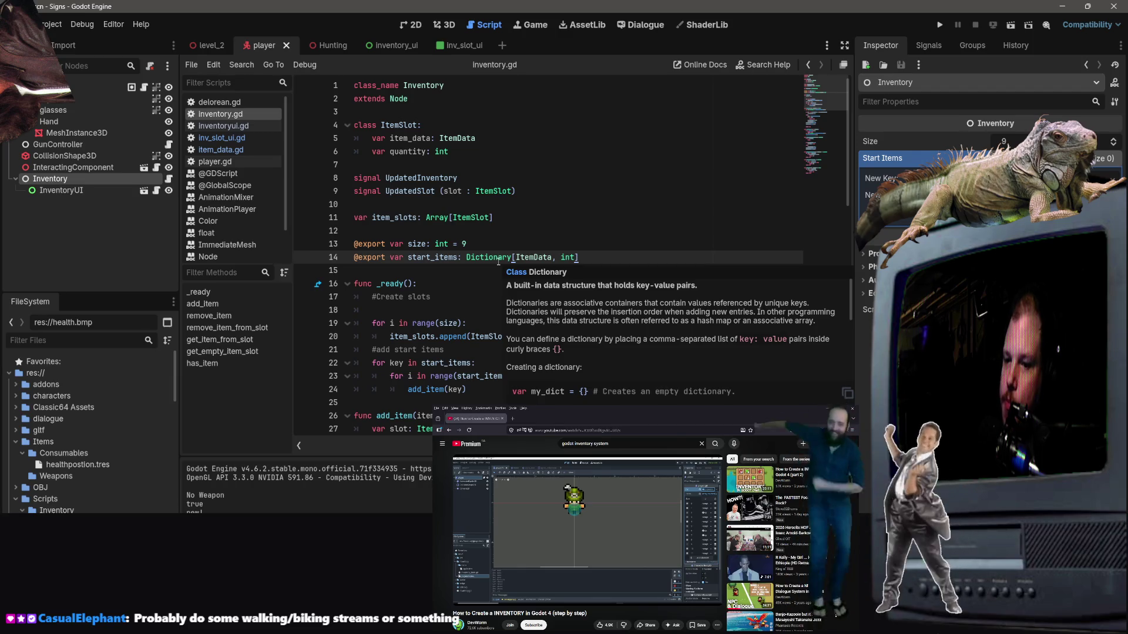
left_click(498, 261)
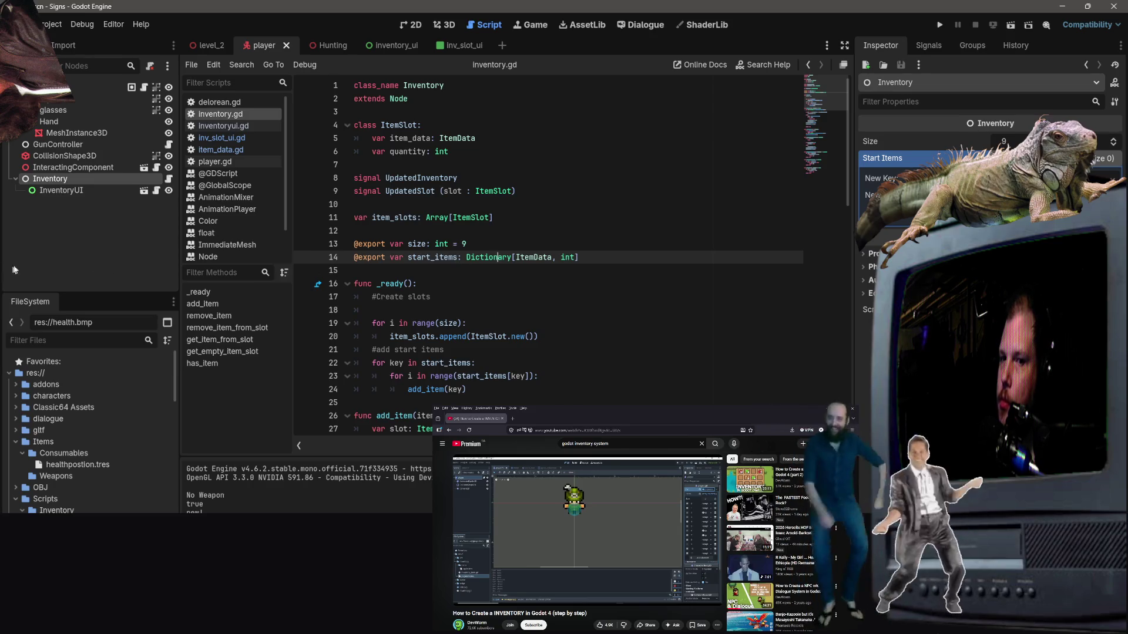
left_click(72, 255)
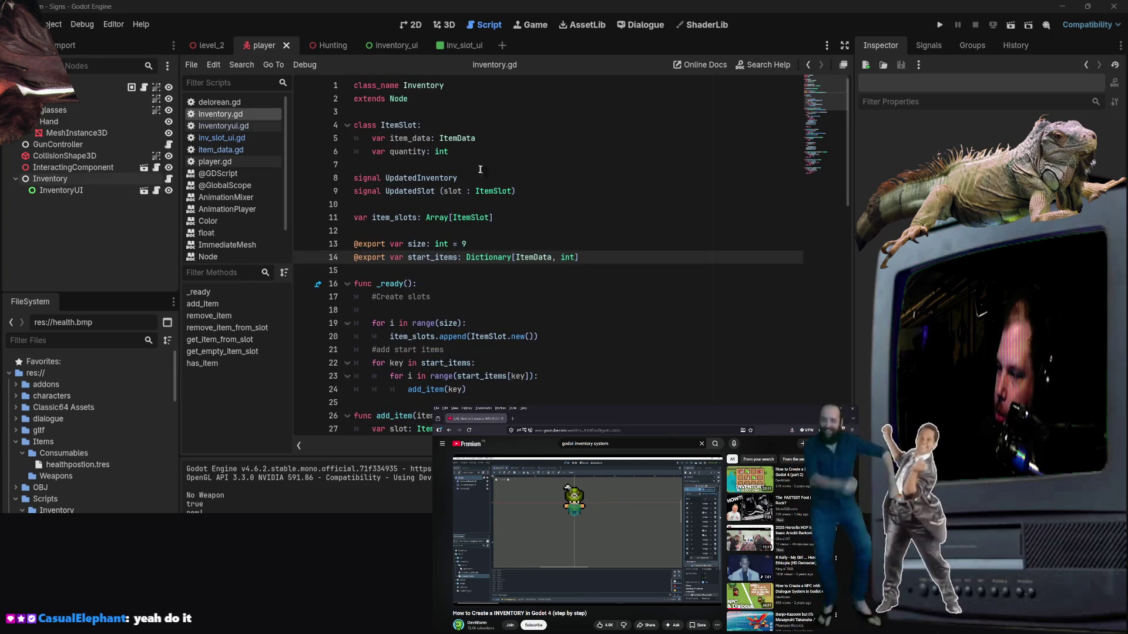
- Review _ready's slot-creation loop and the ItemSlot.new() line in inventory.gd
scroll(490, 282, "down", 13)
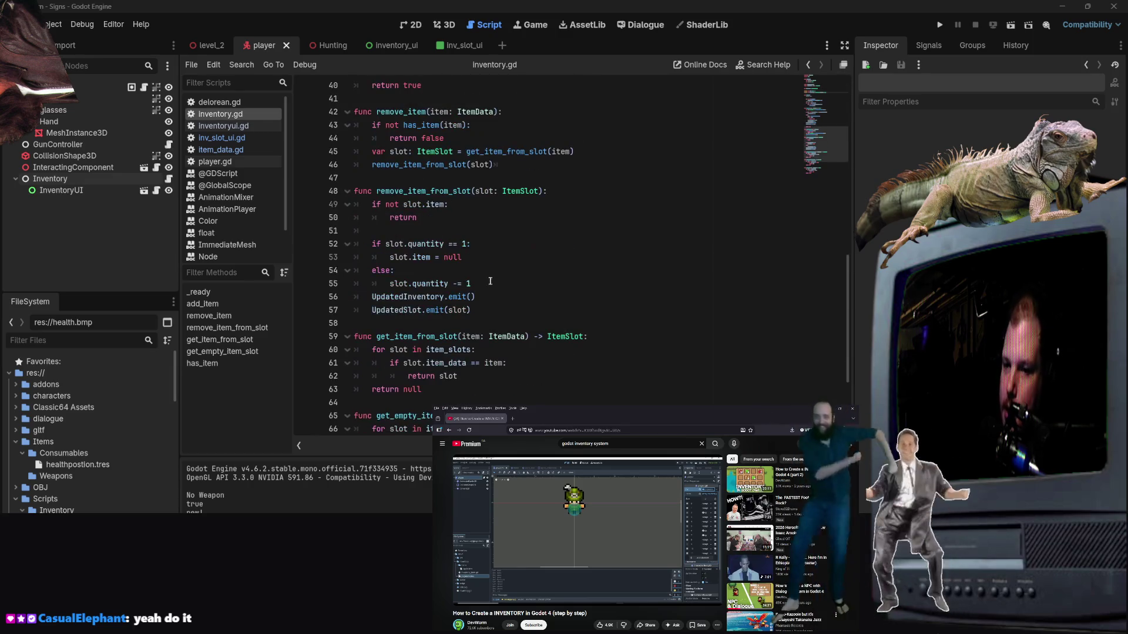
scroll(684, 192, "up", 12)
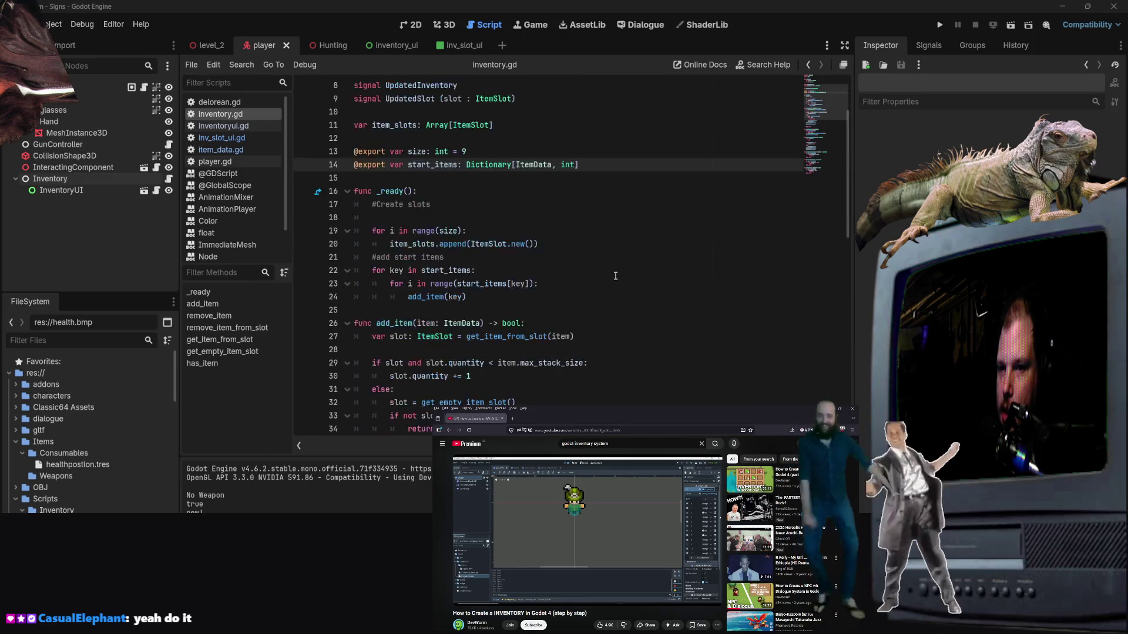
scroll(616, 271, "up", 1)
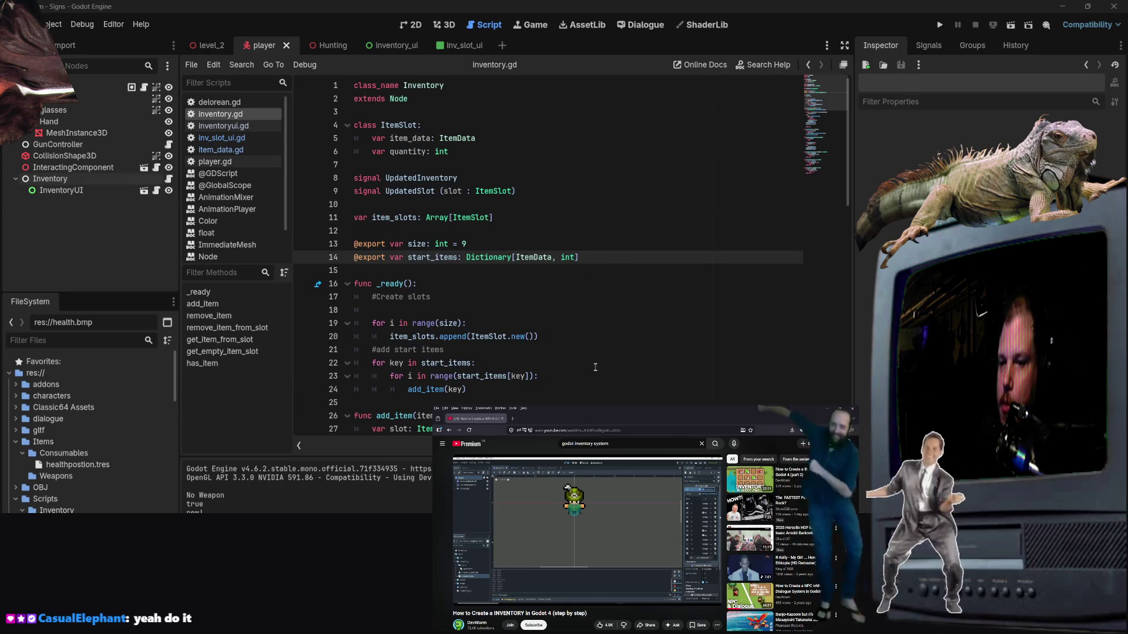
left_click(517, 336)
left_click(540, 309)
left_click(553, 270)
left_click(623, 336)
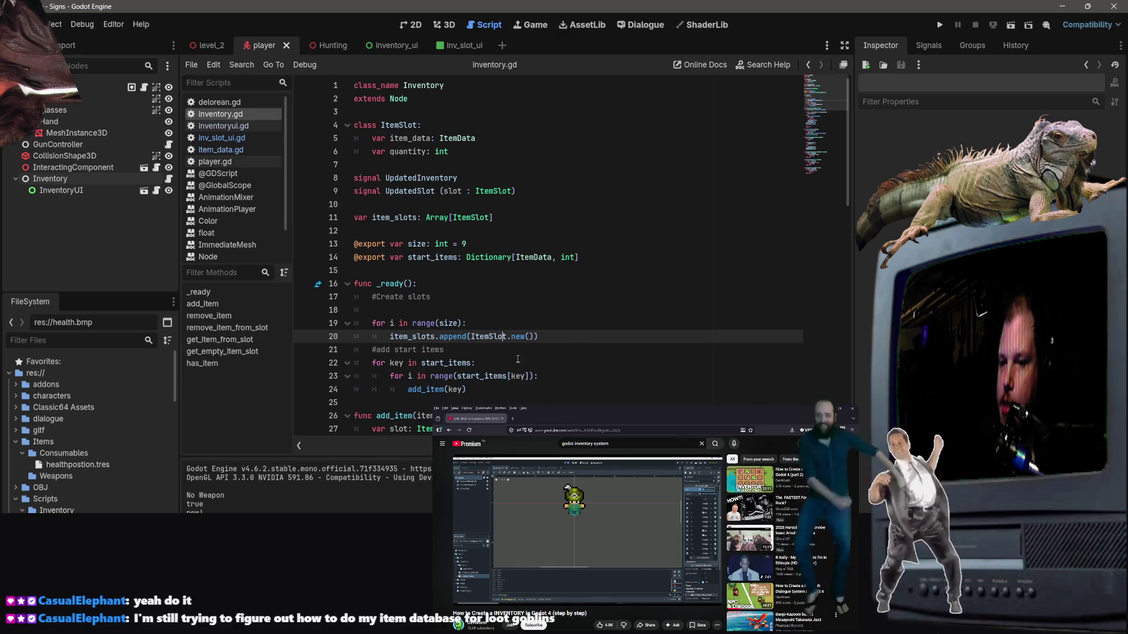
scroll(516, 384, "down", 4)
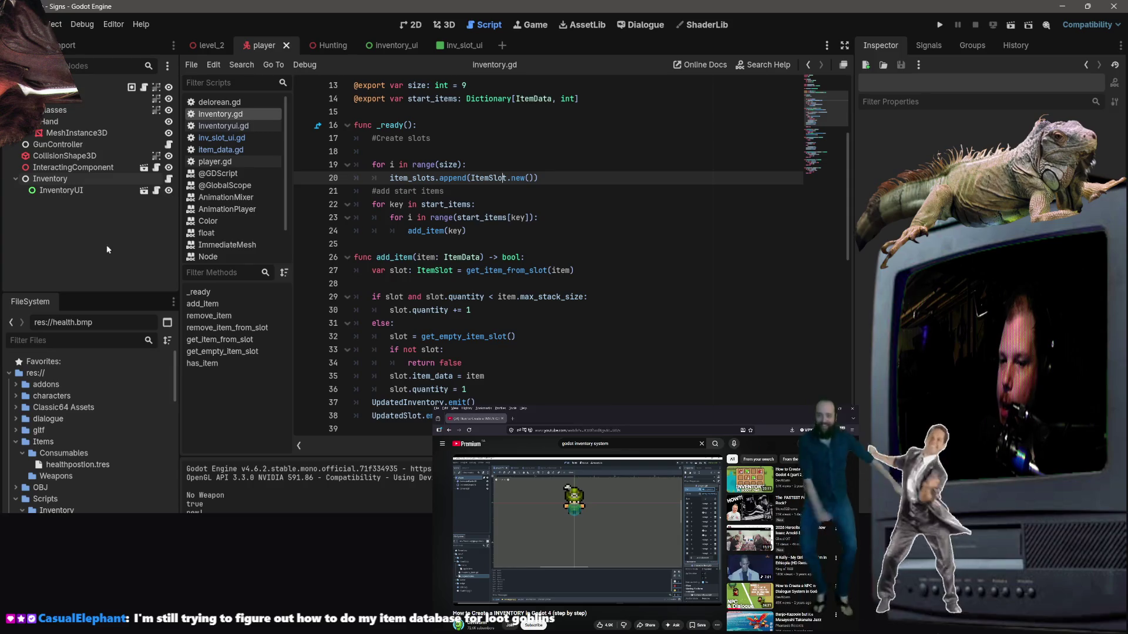
key("space")
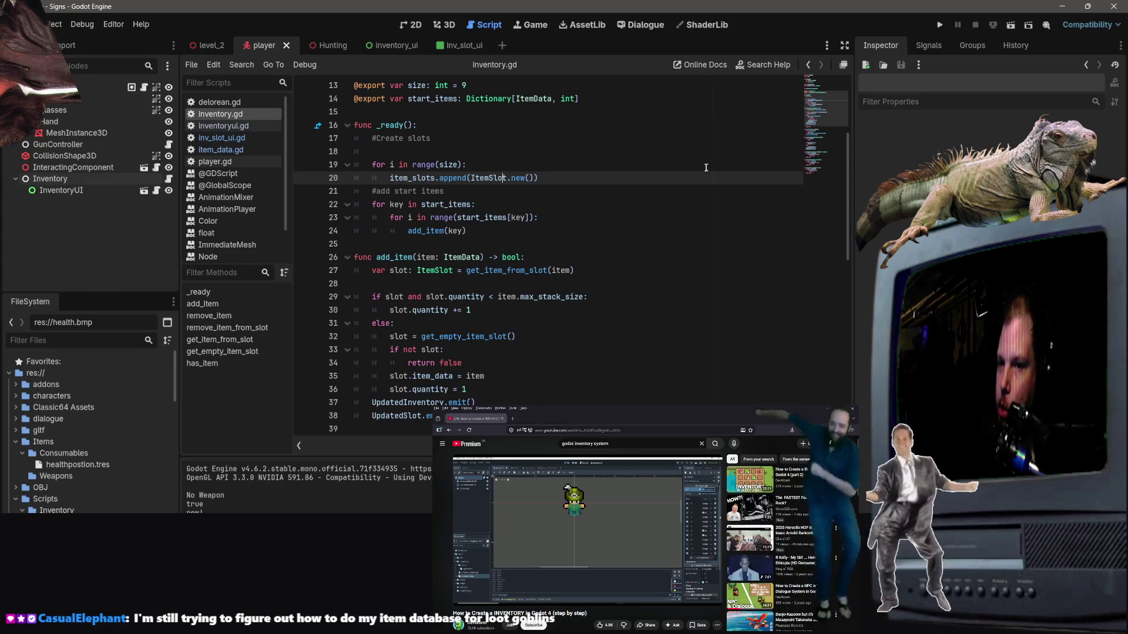
scroll(659, 126, "up", 4)
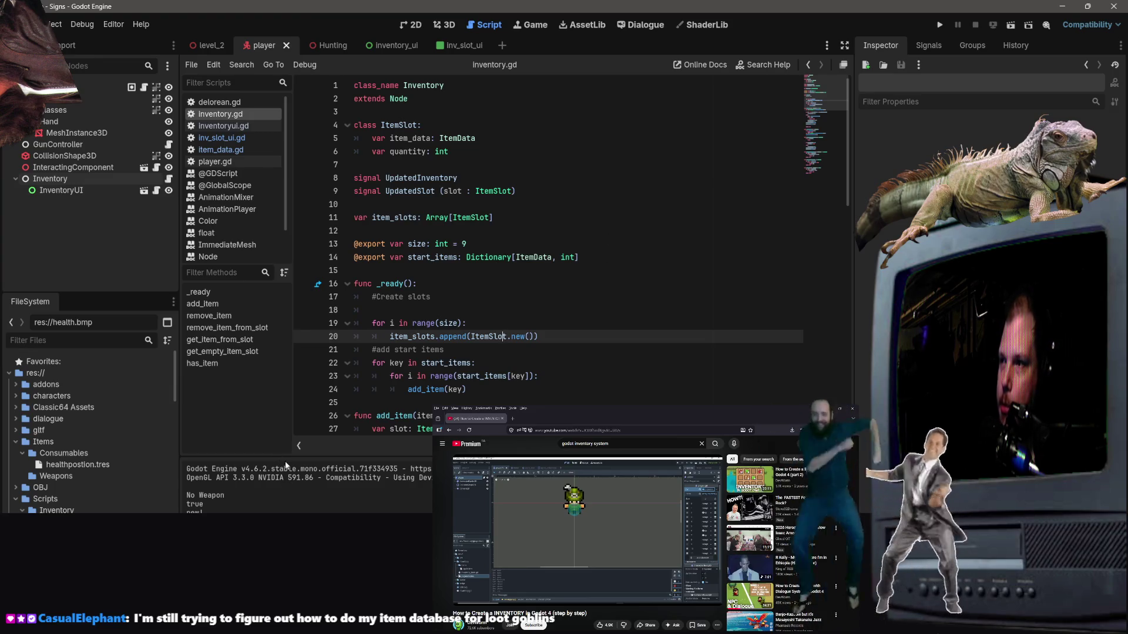
mouse_move(711, 556)
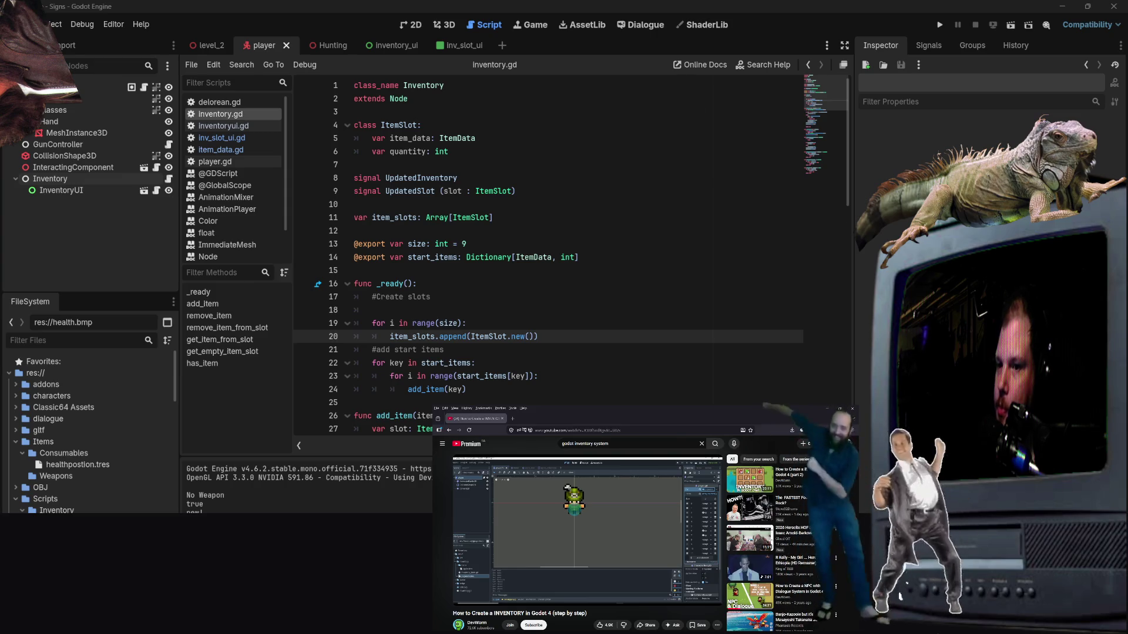
- Move to the start-items loop, placing the caret on line 19 and the #add start items line
left_click(614, 364)
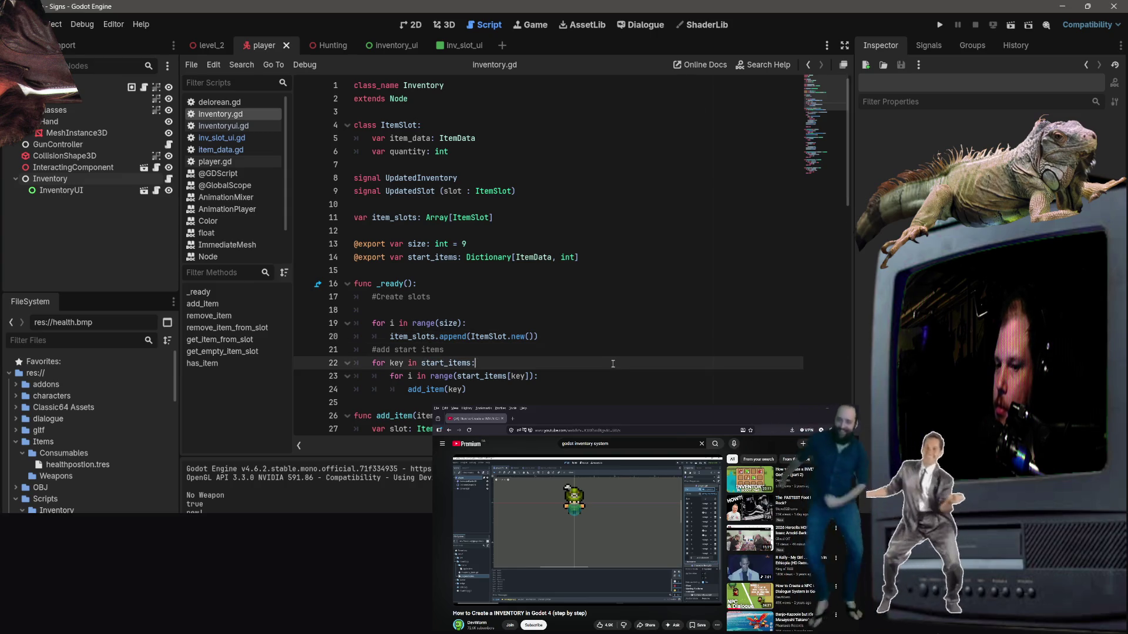
left_click(545, 323)
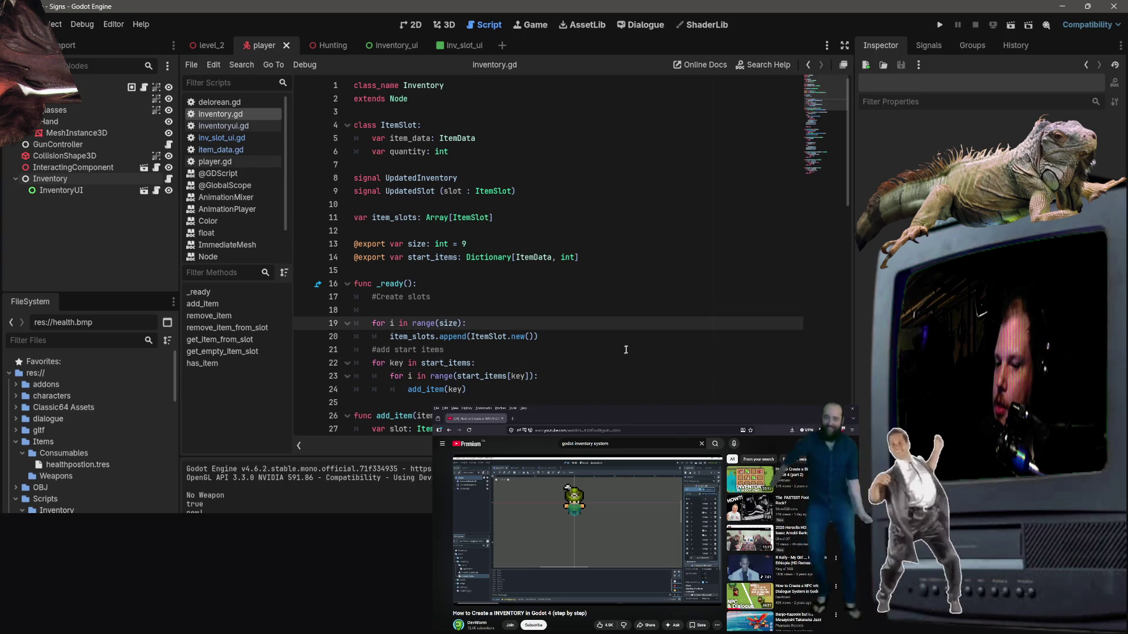
scroll(626, 350, "down", 3)
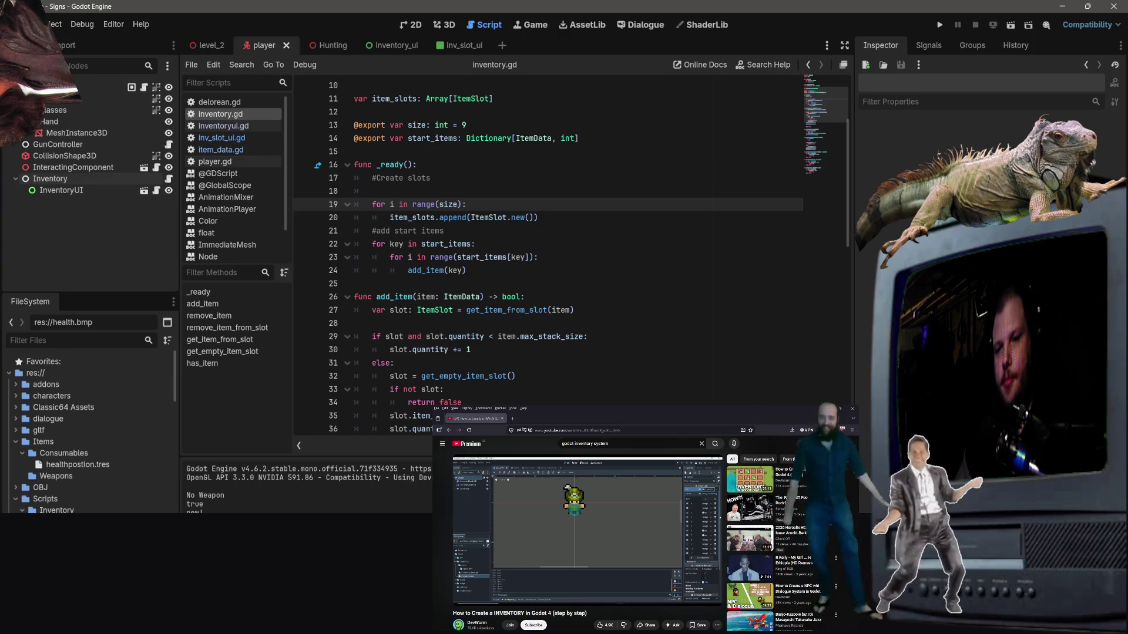
left_click(665, 235)
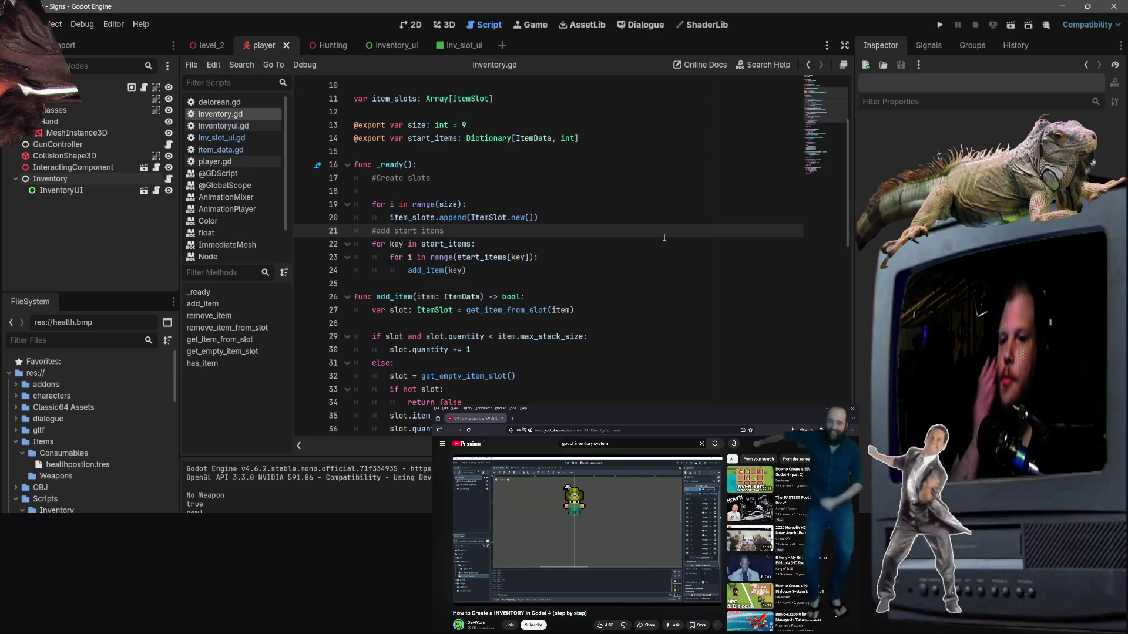
scroll(664, 238, "down", 13)
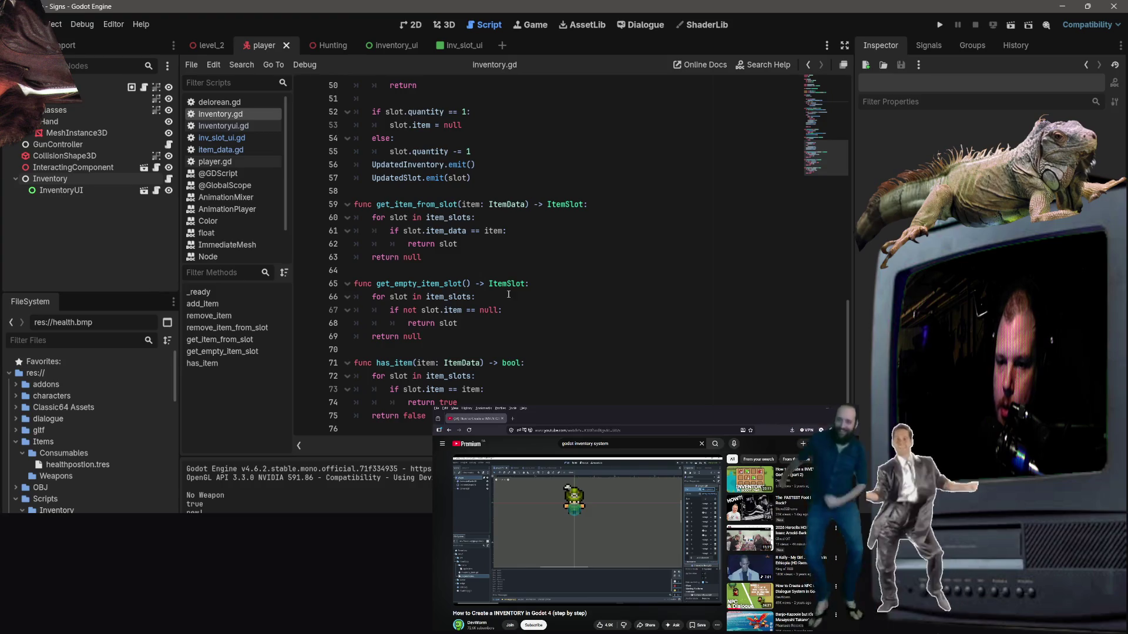
scroll(545, 304, "up", 16)
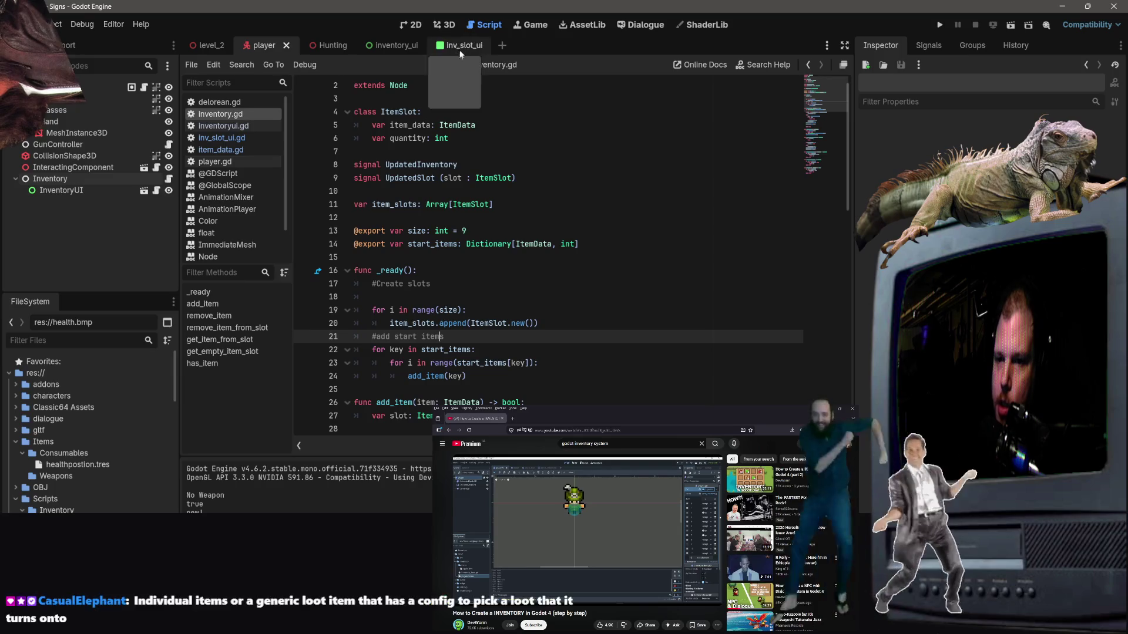
- Move func _ready(): up above the blank line and delete the blank line beneath it
left_click_drag(562, 244, 473, 231)
left_click(583, 244)
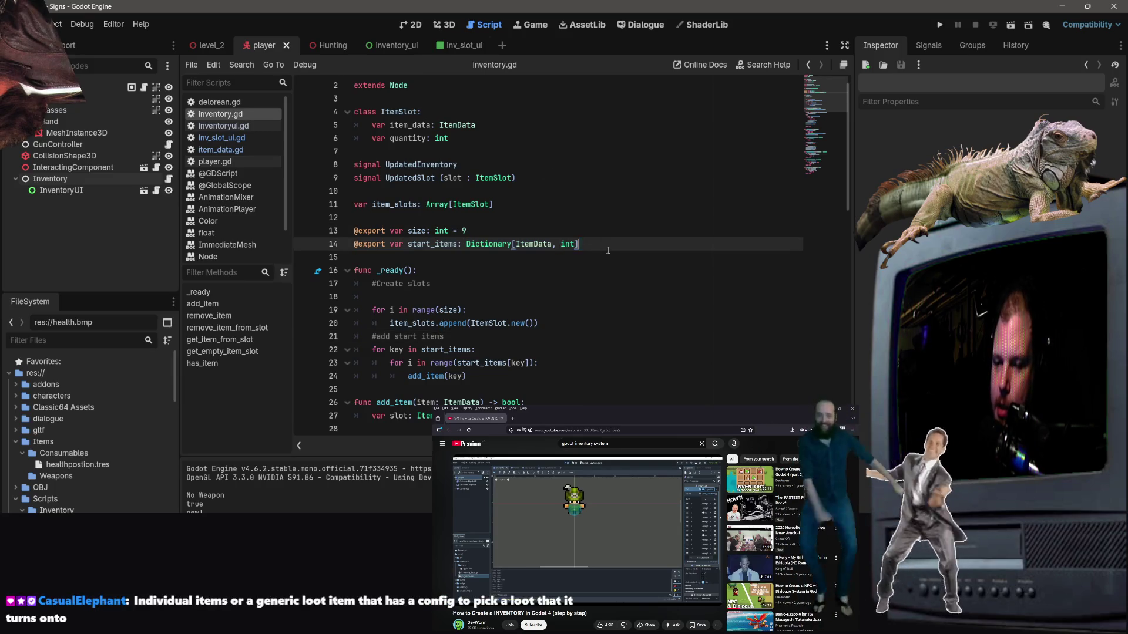
key("Down")
key("Down")
key("shift+Home")
key("alt+Up")
key("End")
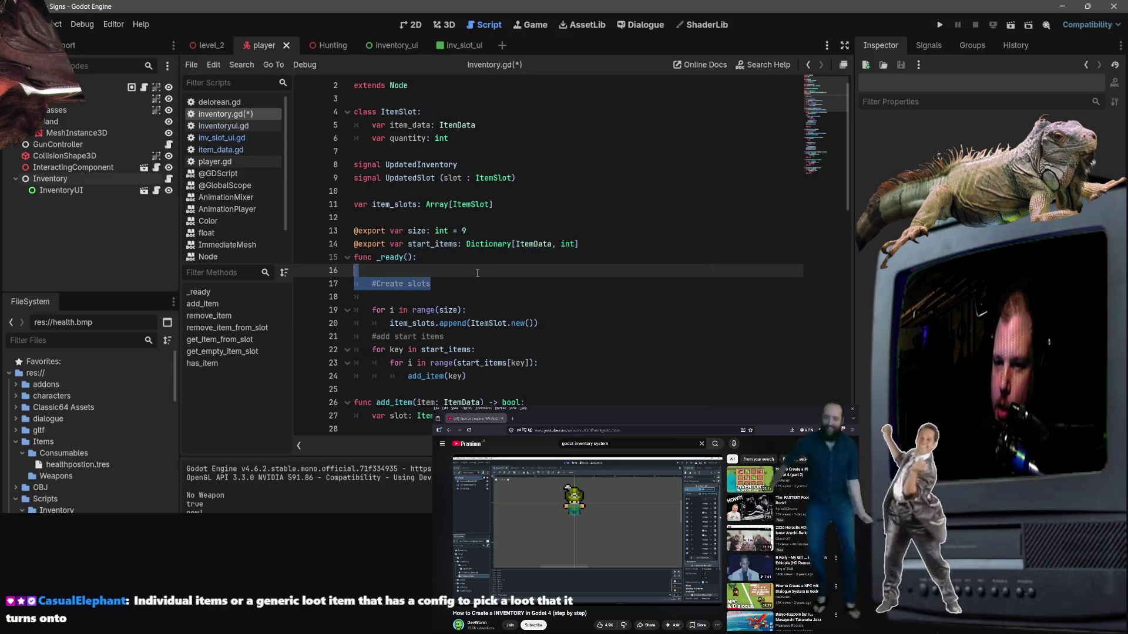
key("Delete")
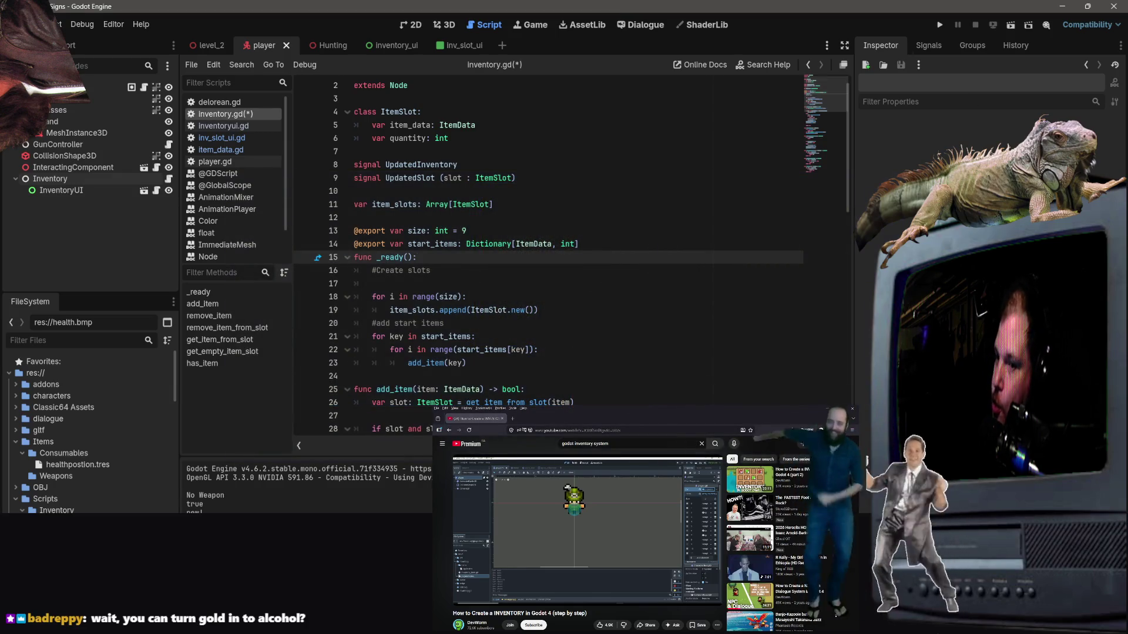
left_click(668, 282)
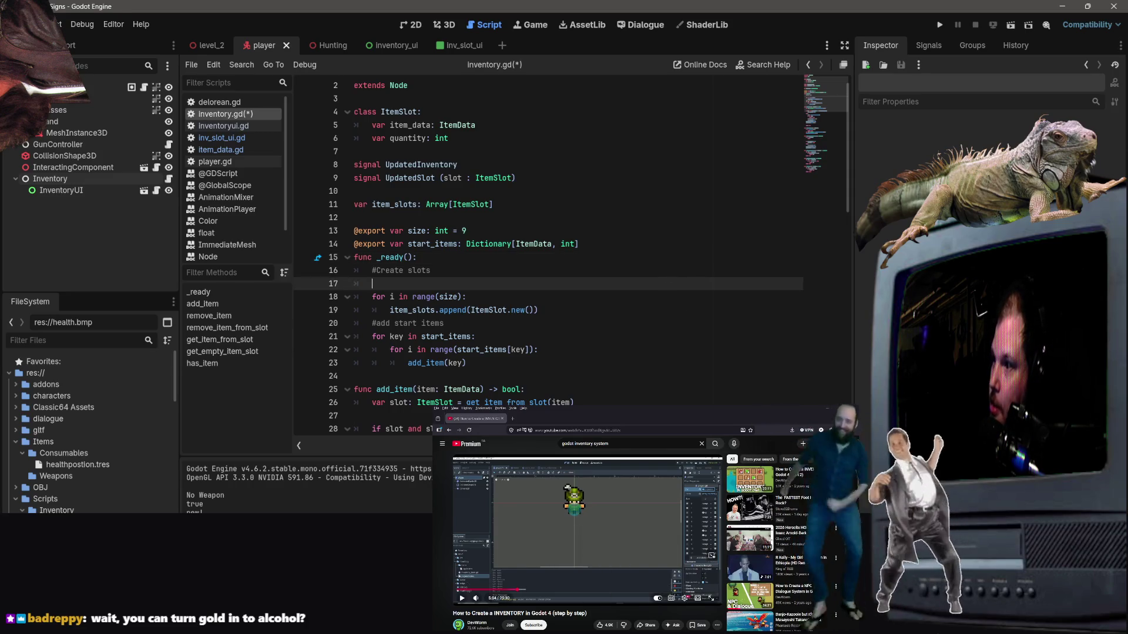
- Save inventory.gd with Ctrl+S and pause the tutorial video
key("ctrl+s")
left_click(734, 324)
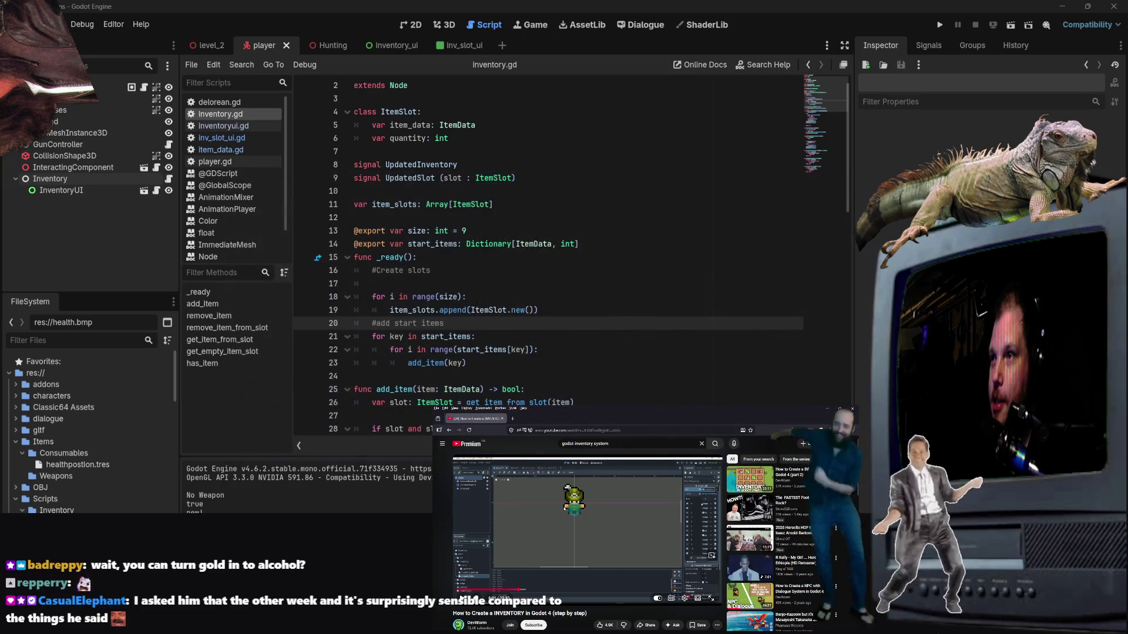
key("space")
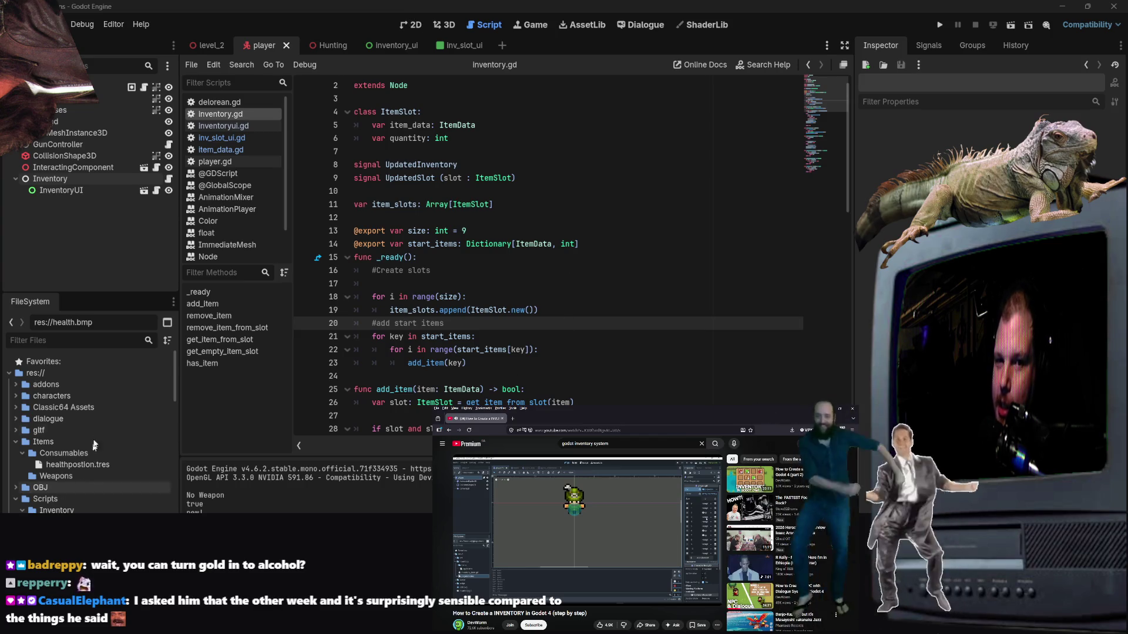
mouse_move(774, 598)
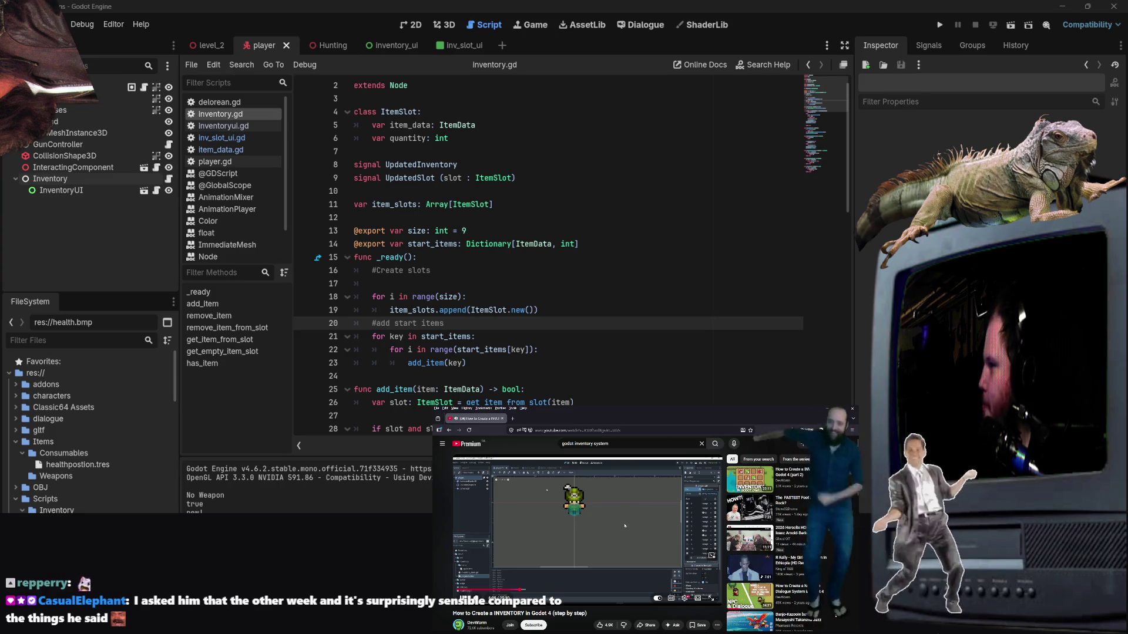
left_click(602, 548)
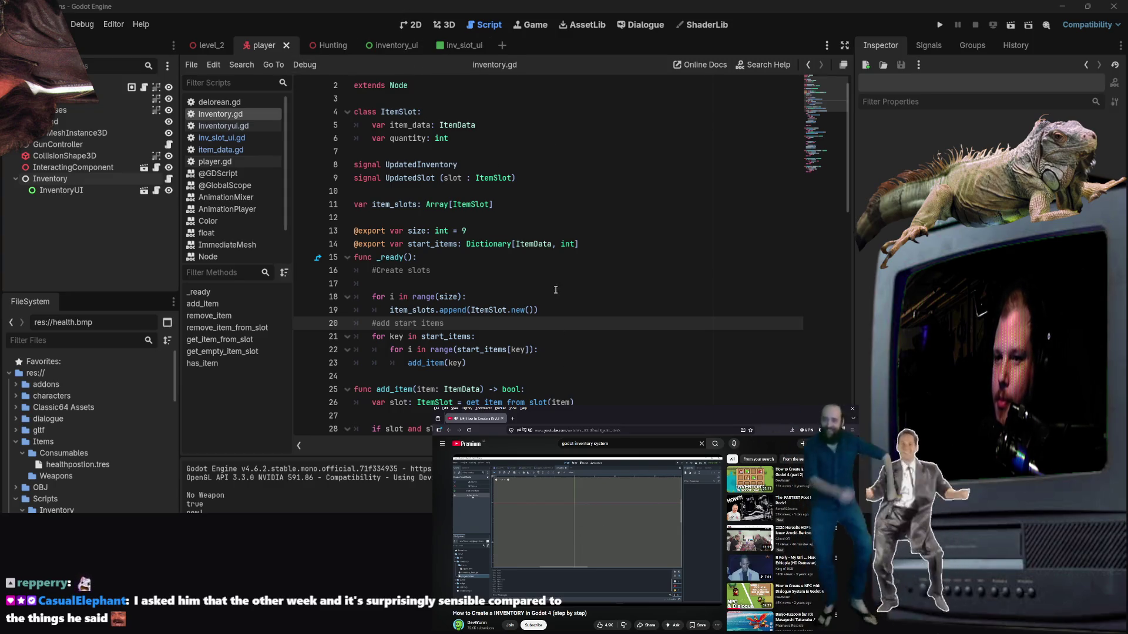
- Review the start_items export declaration on line 14 of inventory.gd
left_click(603, 242)
scroll(517, 310, "down", 5)
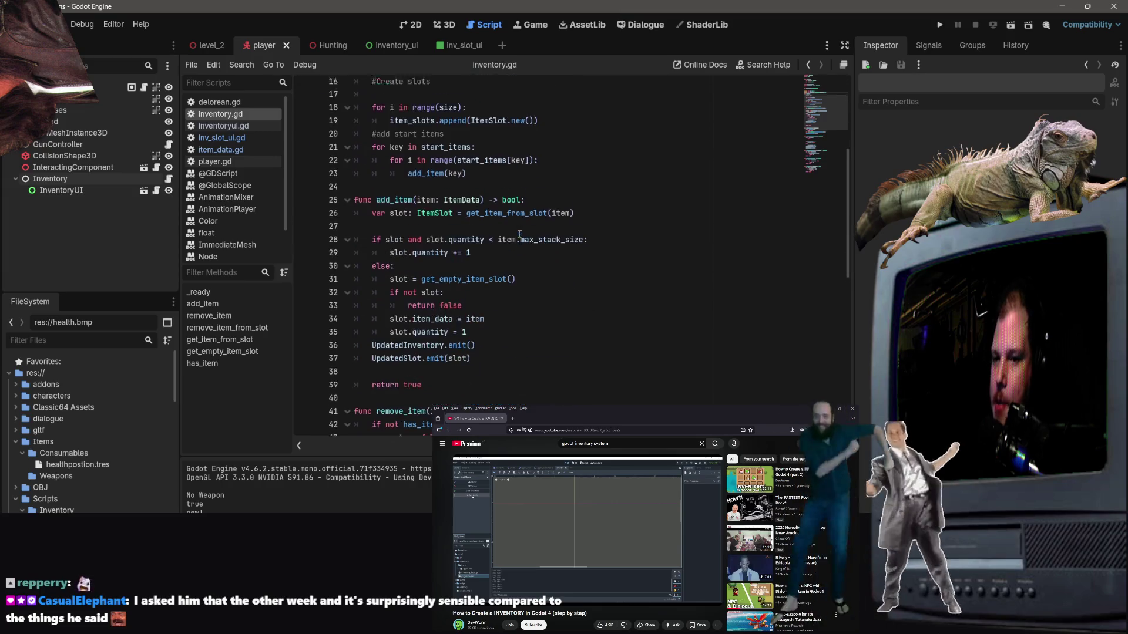
scroll(587, 265, "up", 6)
triple_click(601, 257)
left_click(652, 256)
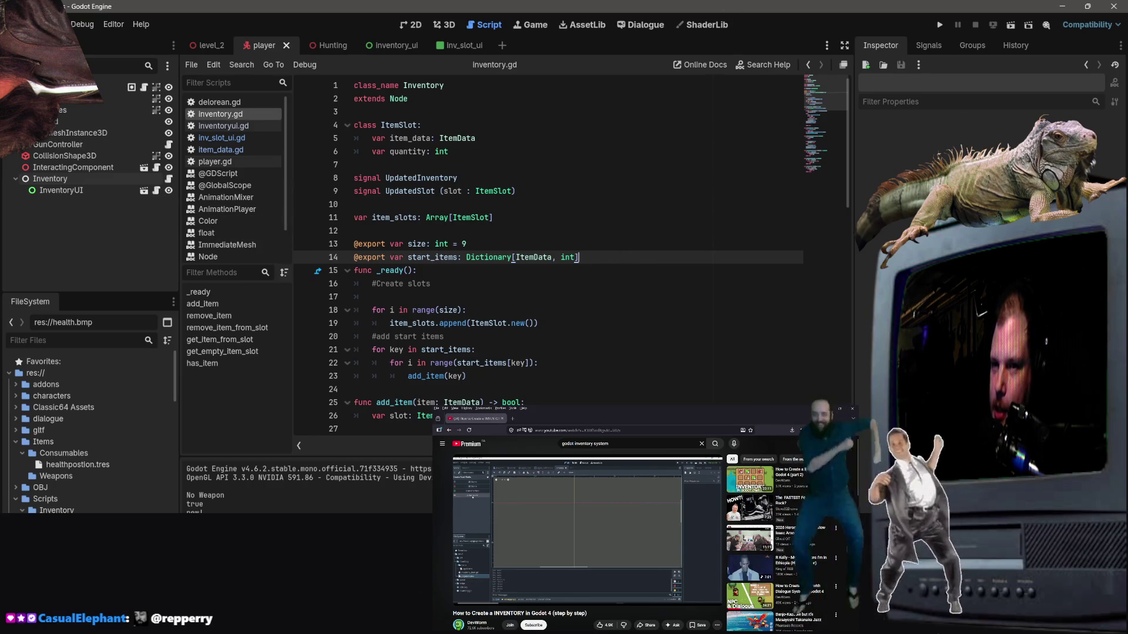
- In the inventory_ui scene, read inventoryui.gd's _ready and open/close logic, then go to inv_slot_ui
left_click(457, 45)
left_click(381, 45)
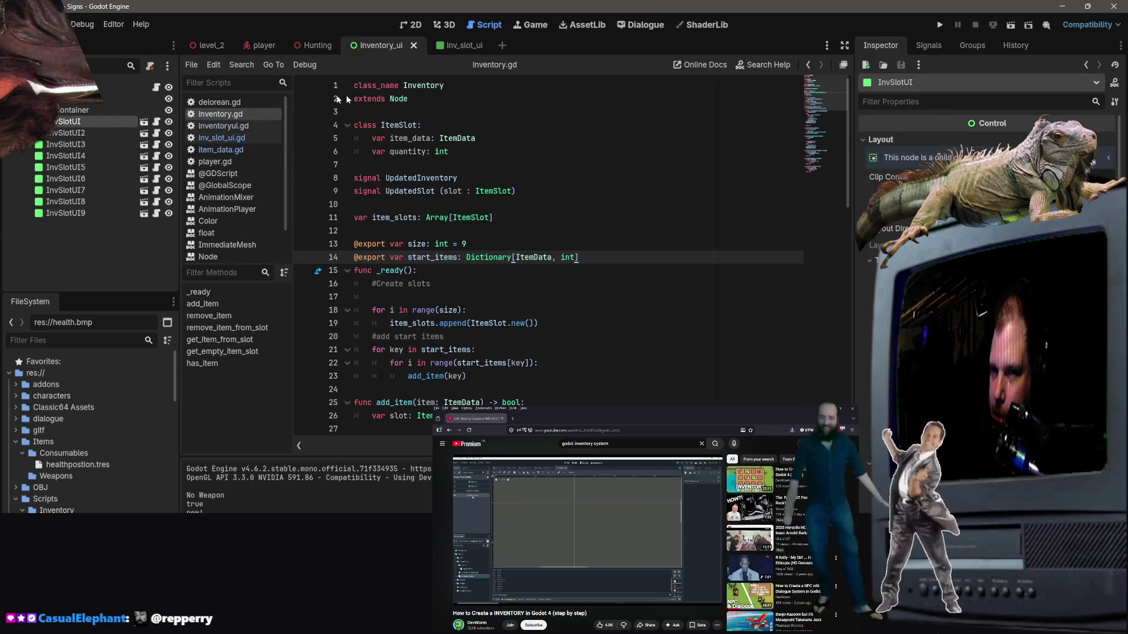
left_click(210, 126)
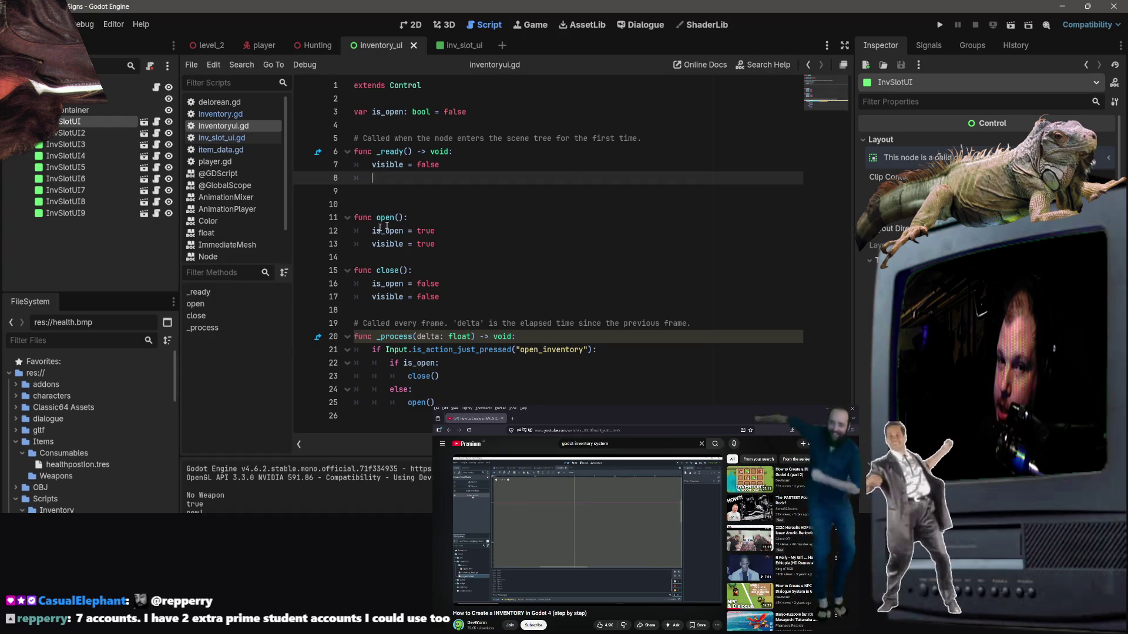
left_click(107, 274)
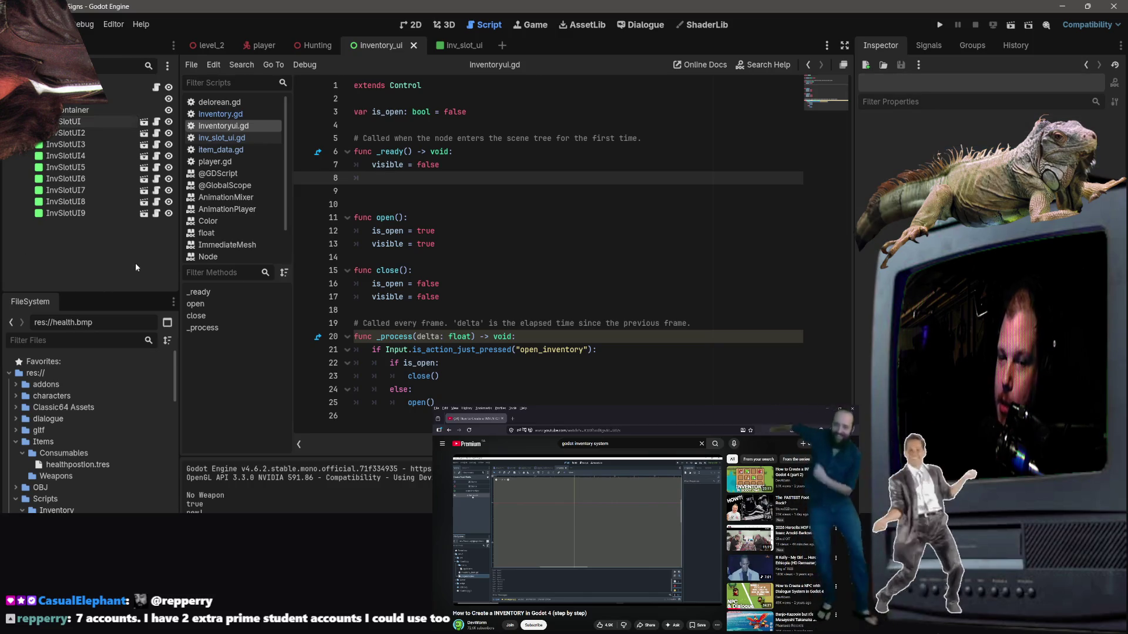
left_click(385, 182)
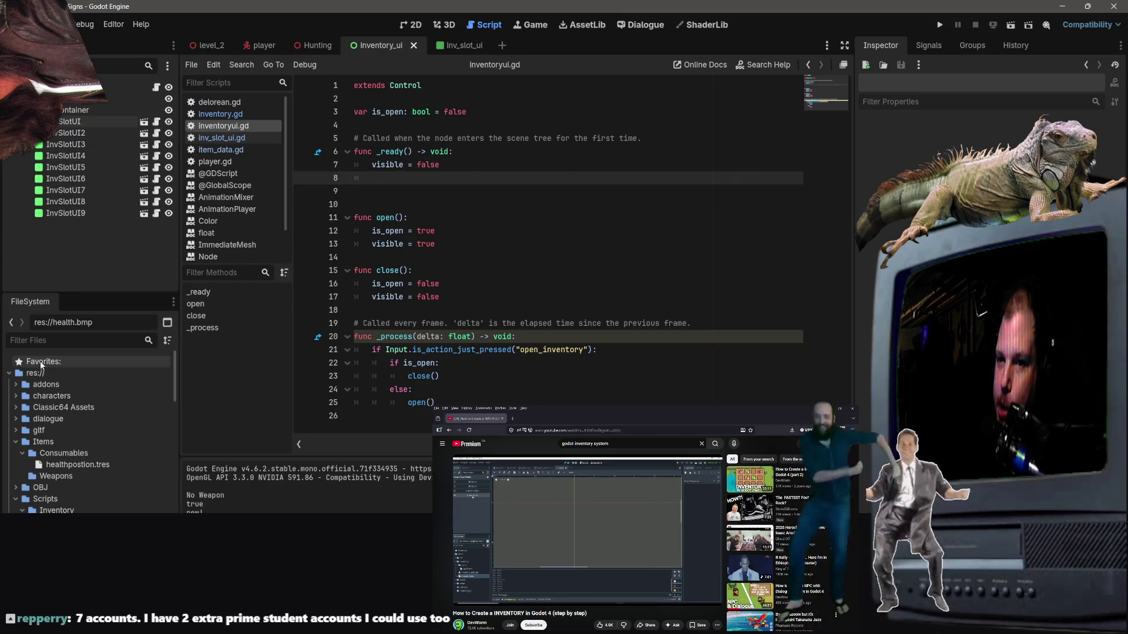
left_click(415, 99)
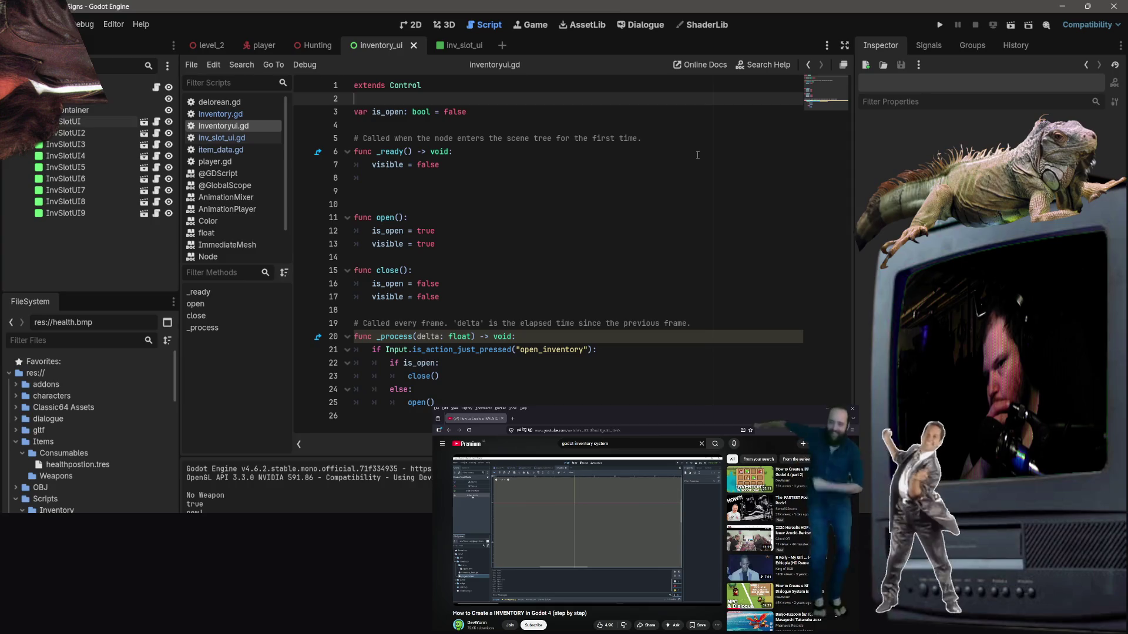
left_click(463, 51)
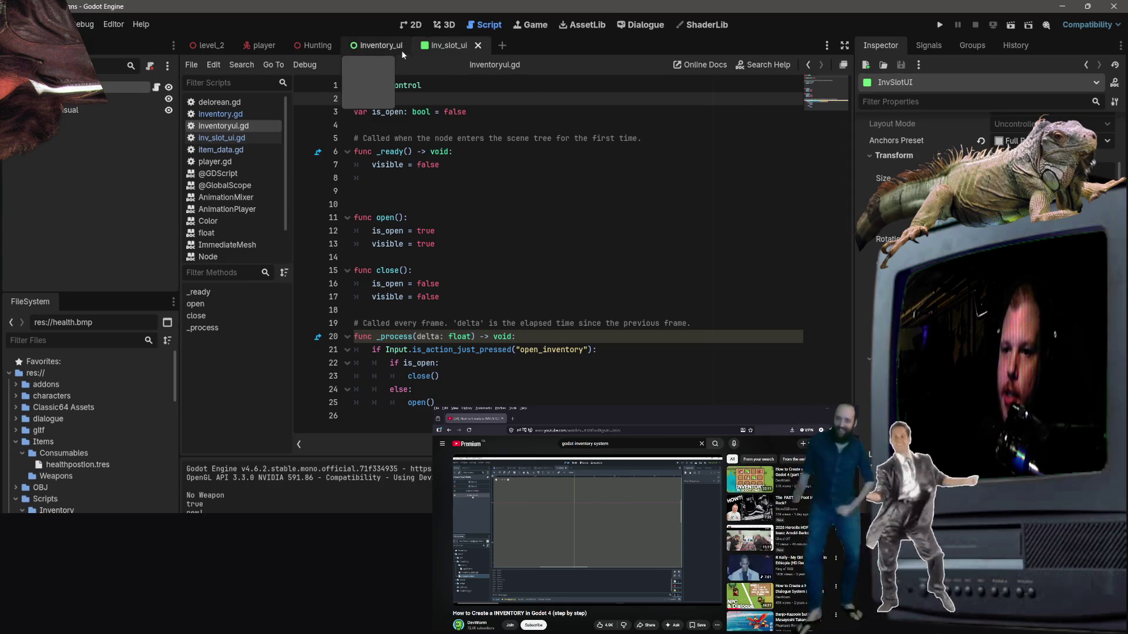
- Switch to the inv_slot_ui scene and skim inventory.gd, inventoryui.gd, inv_slot_ui.gd and item_data.gd
left_click(233, 139)
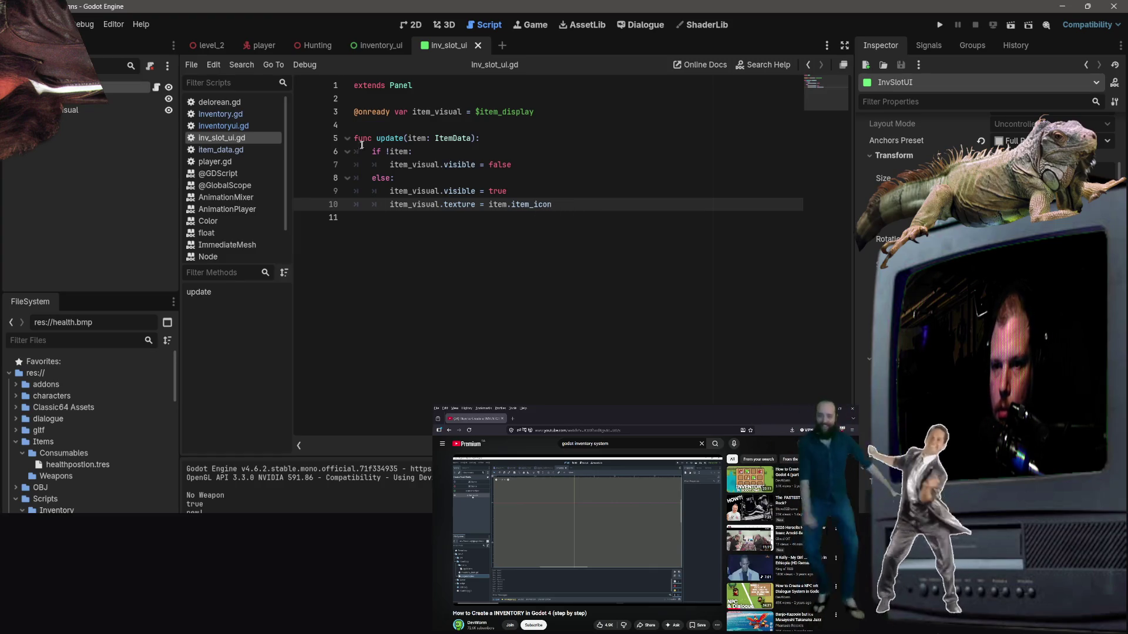
left_click(372, 44)
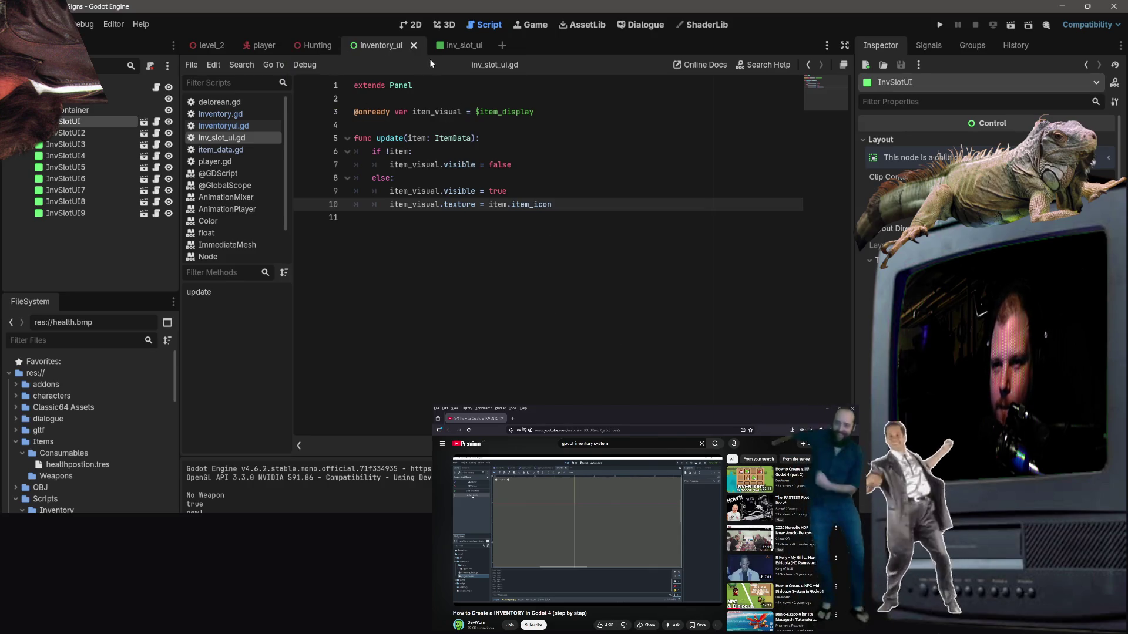
left_click(458, 49)
left_click(221, 114)
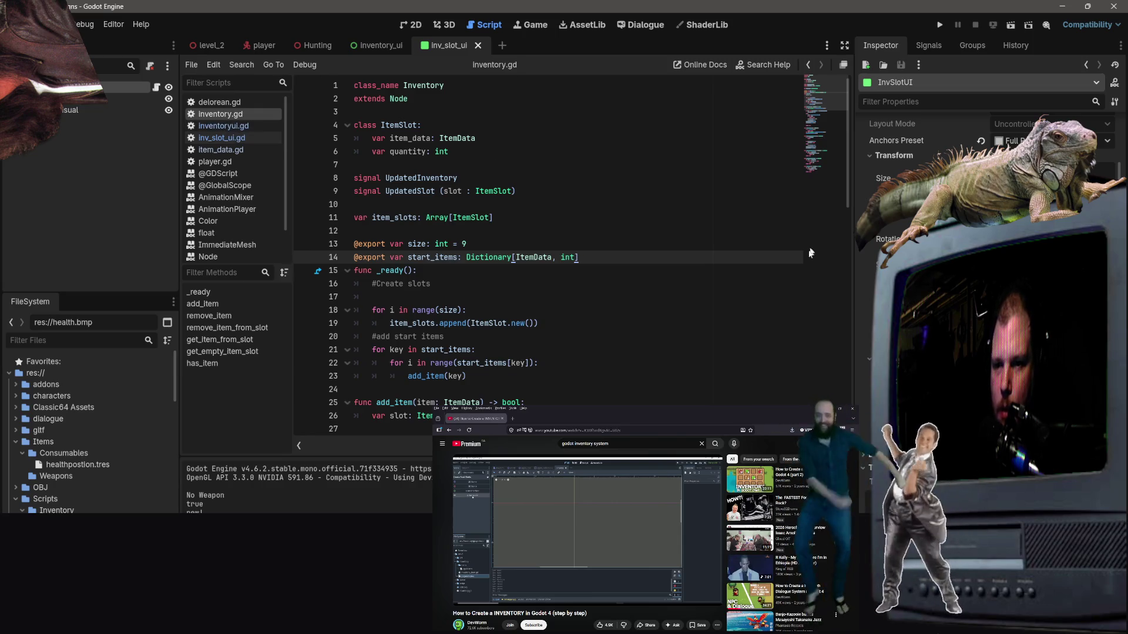
left_click(224, 125)
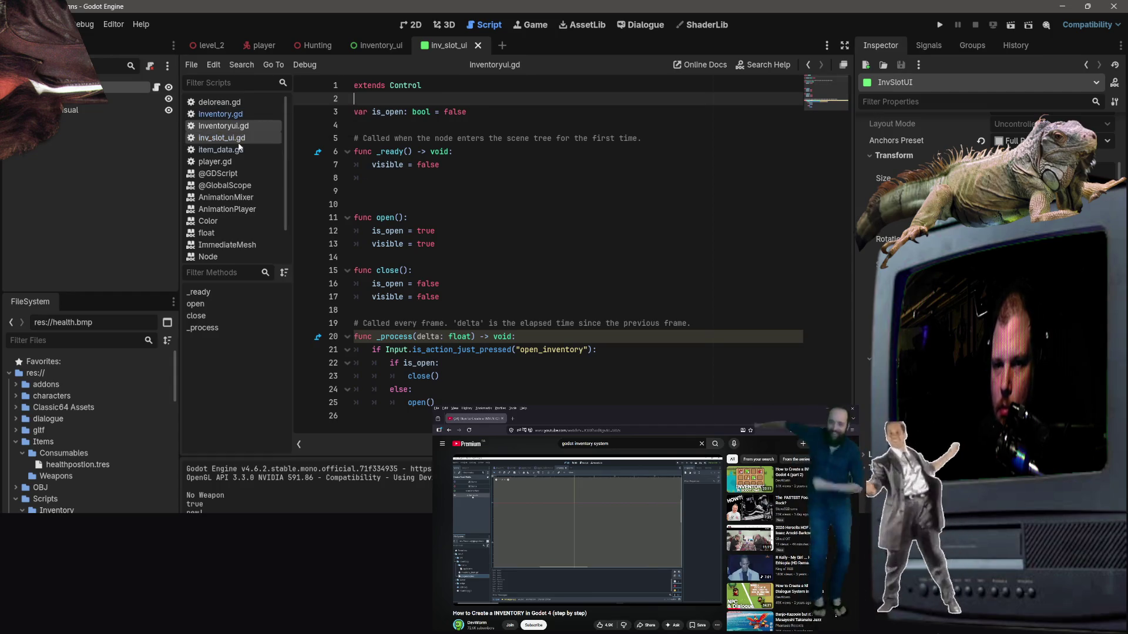
left_click(230, 137)
left_click(232, 151)
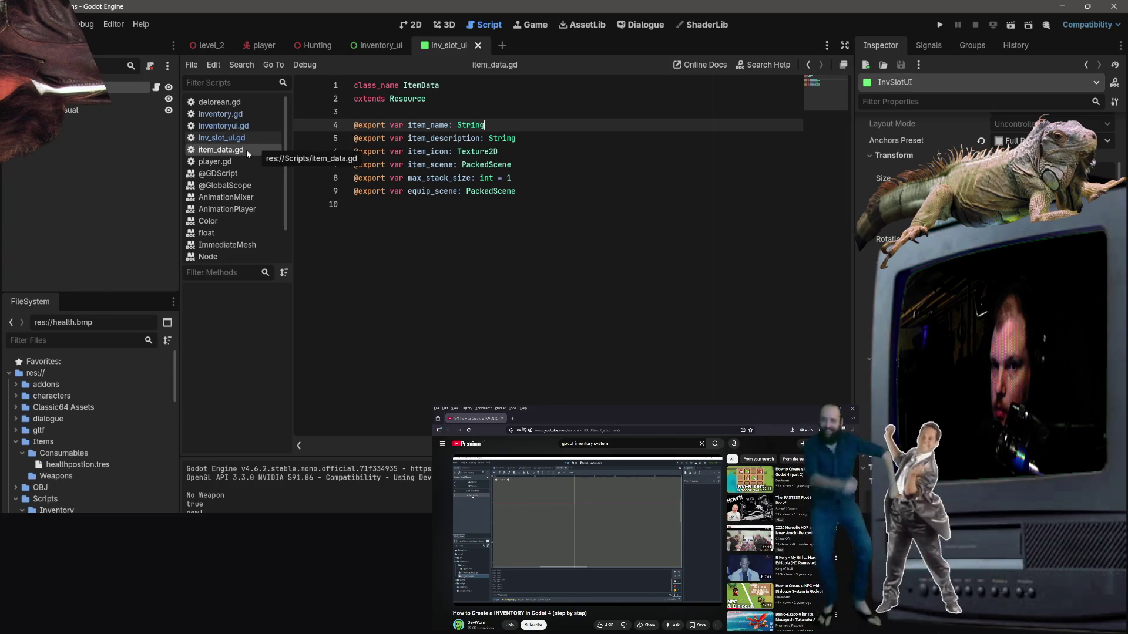
- Compare inventoryui.gd with inv_slot_ui.gd, check the close function, then reopen inventory.gd
left_click(229, 126)
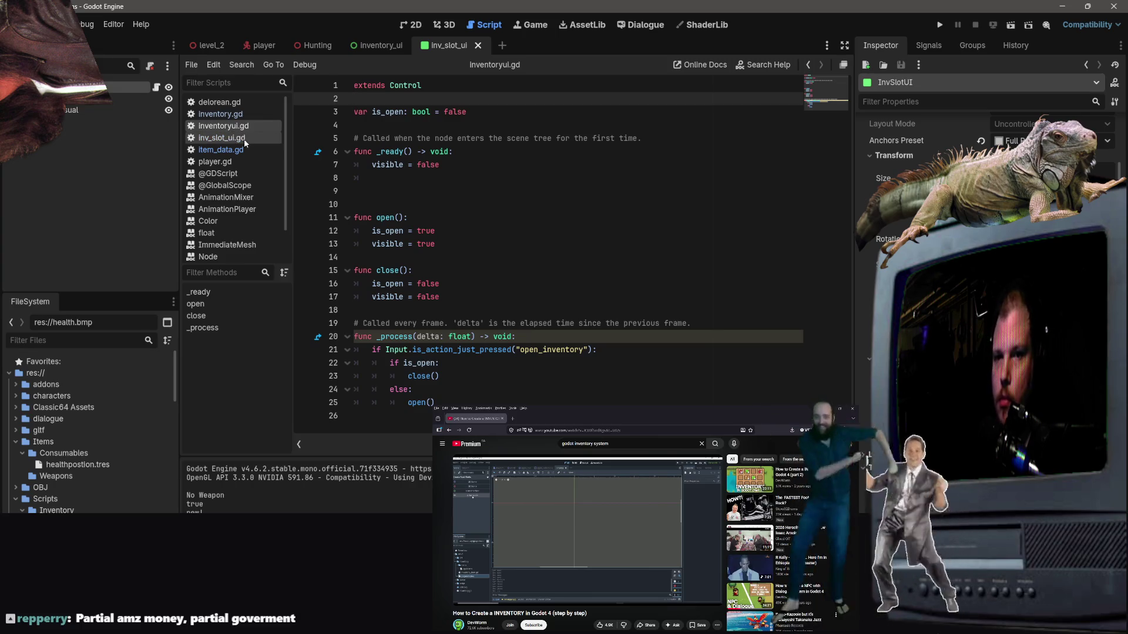
left_click(244, 139)
left_click(229, 126)
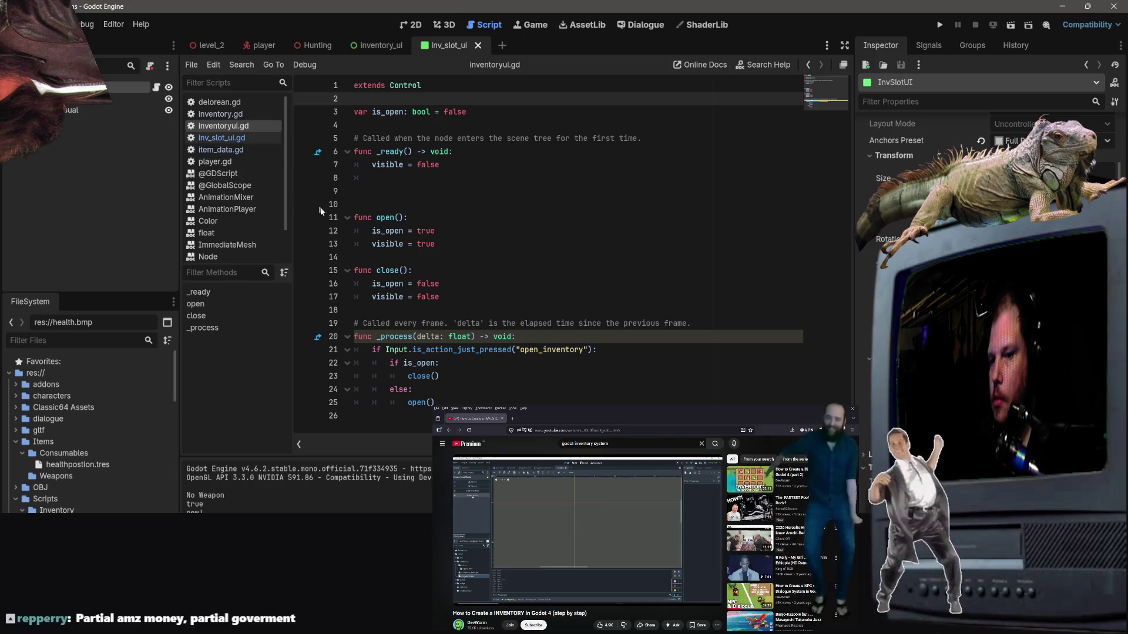
left_click(244, 138)
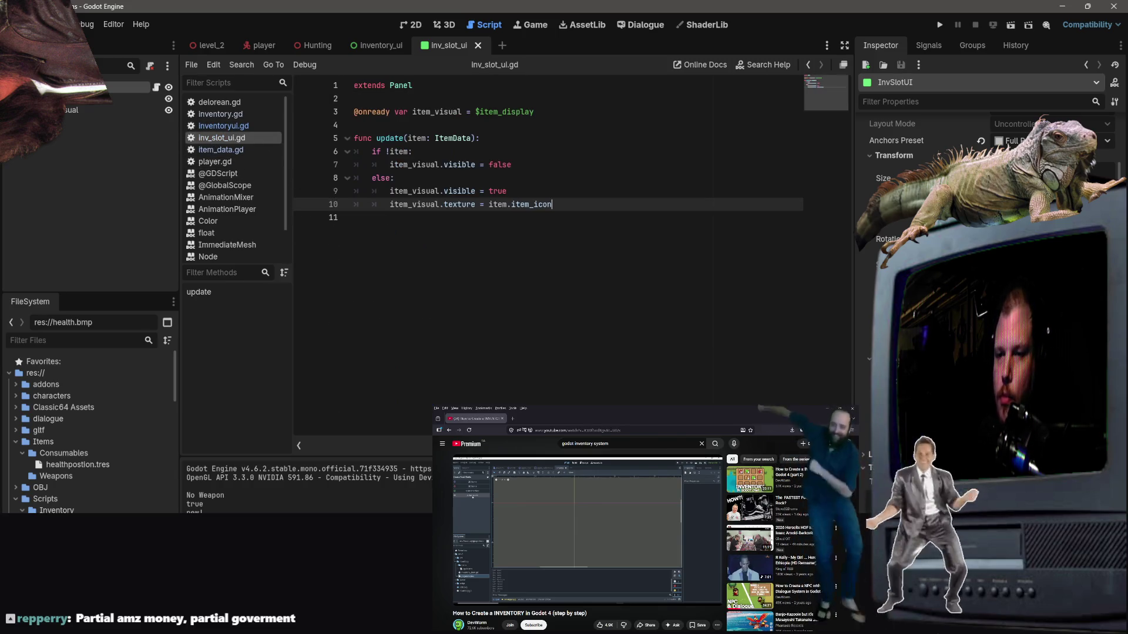
left_click(229, 125)
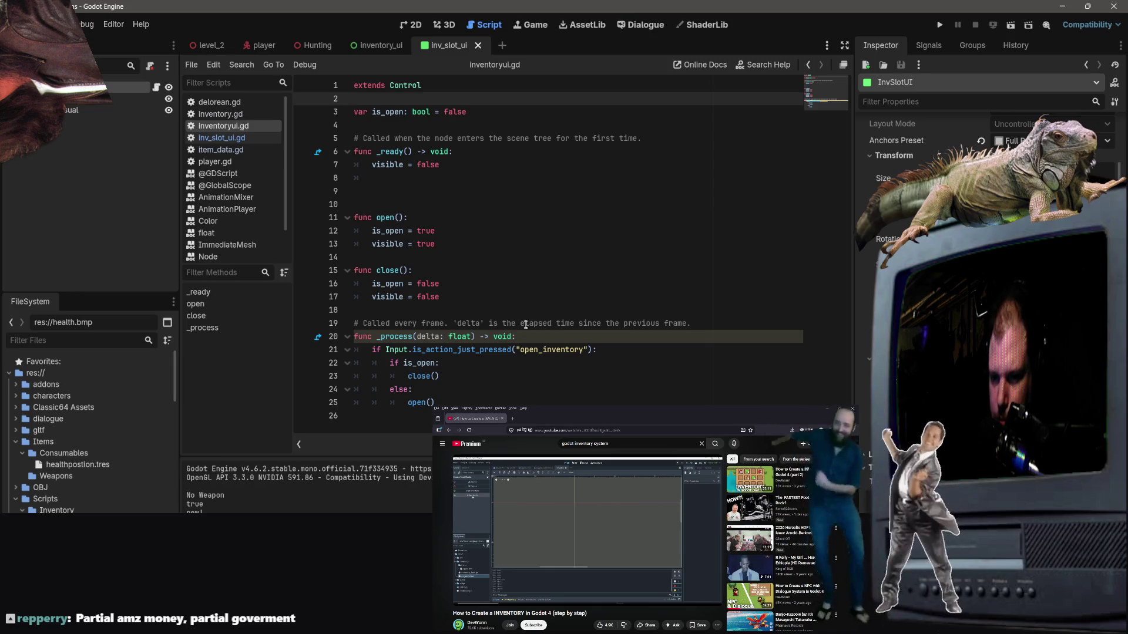
left_click(568, 292)
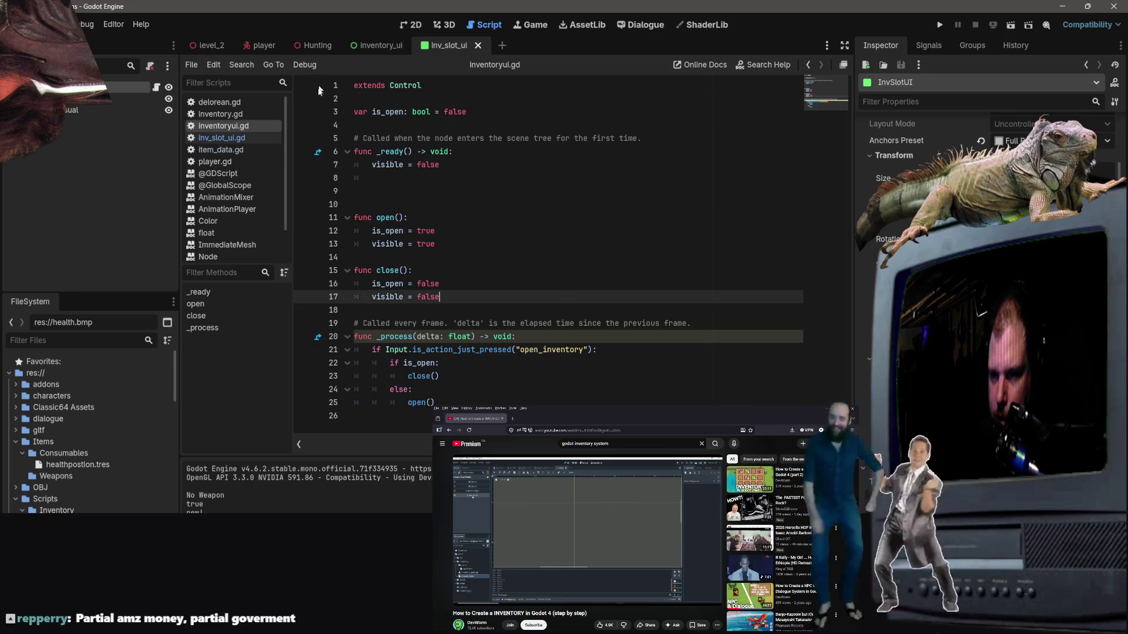
left_click(220, 115)
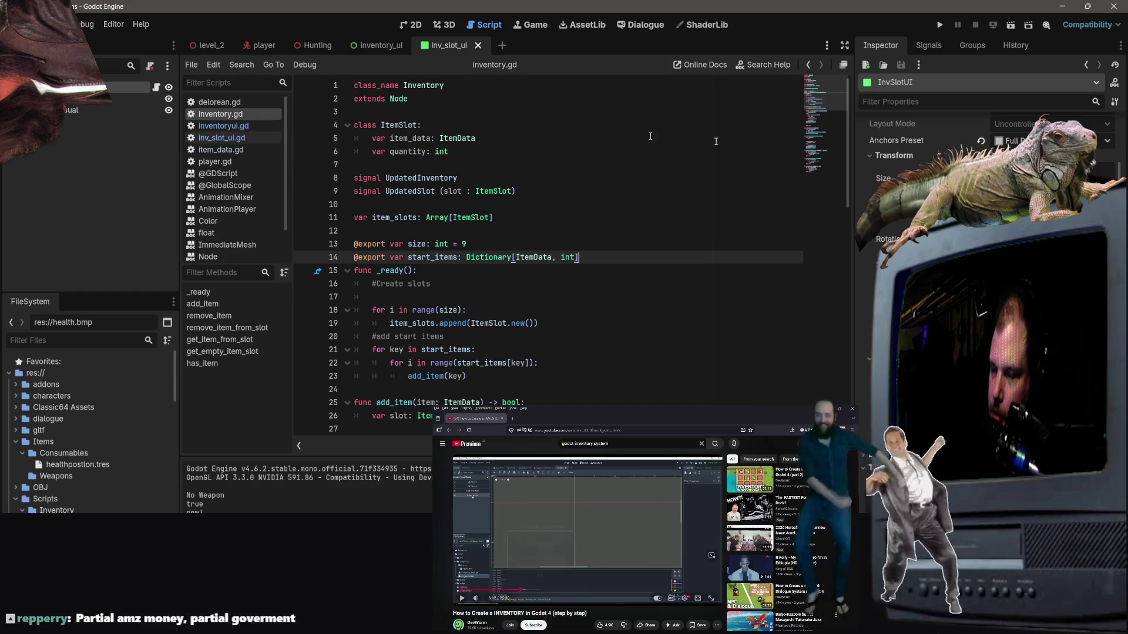
- Examine the UpdatedInventory and UpdatedSlot signal declarations in inventory.gd
left_click(419, 174)
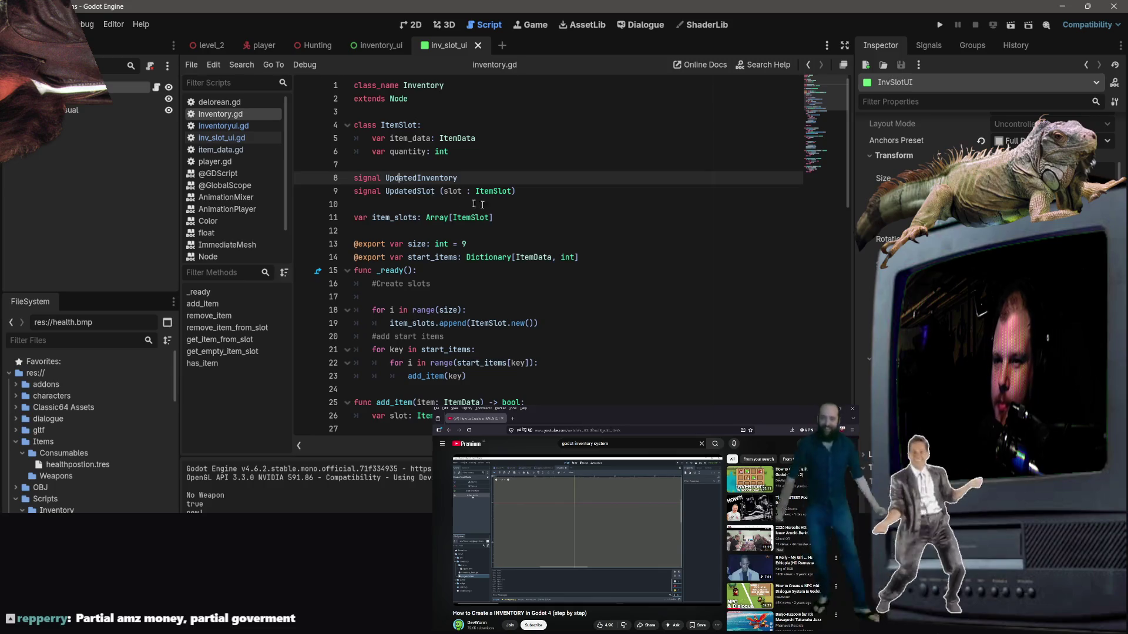
left_click(575, 194)
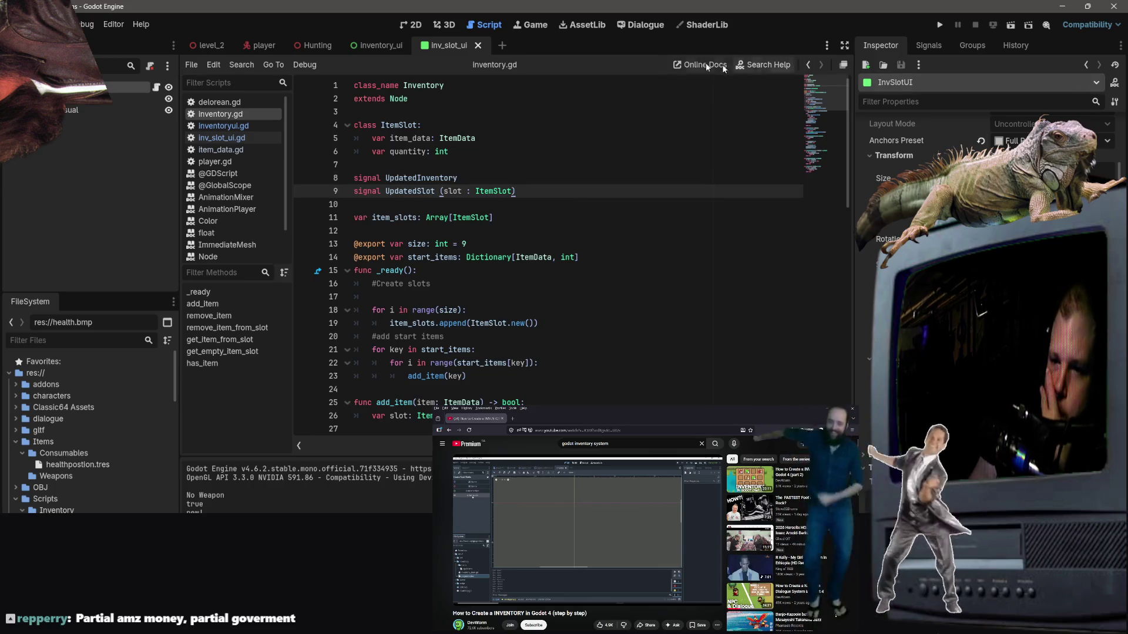
scroll(481, 282, "down", 10)
scroll(480, 282, "down", 6)
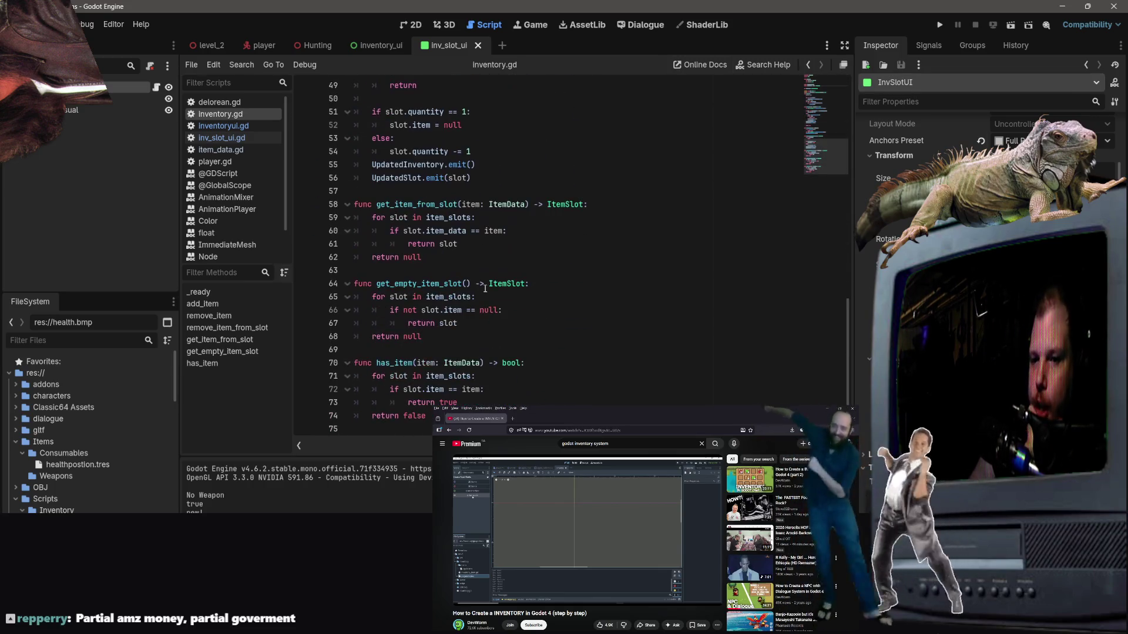
scroll(489, 284, "up", 16)
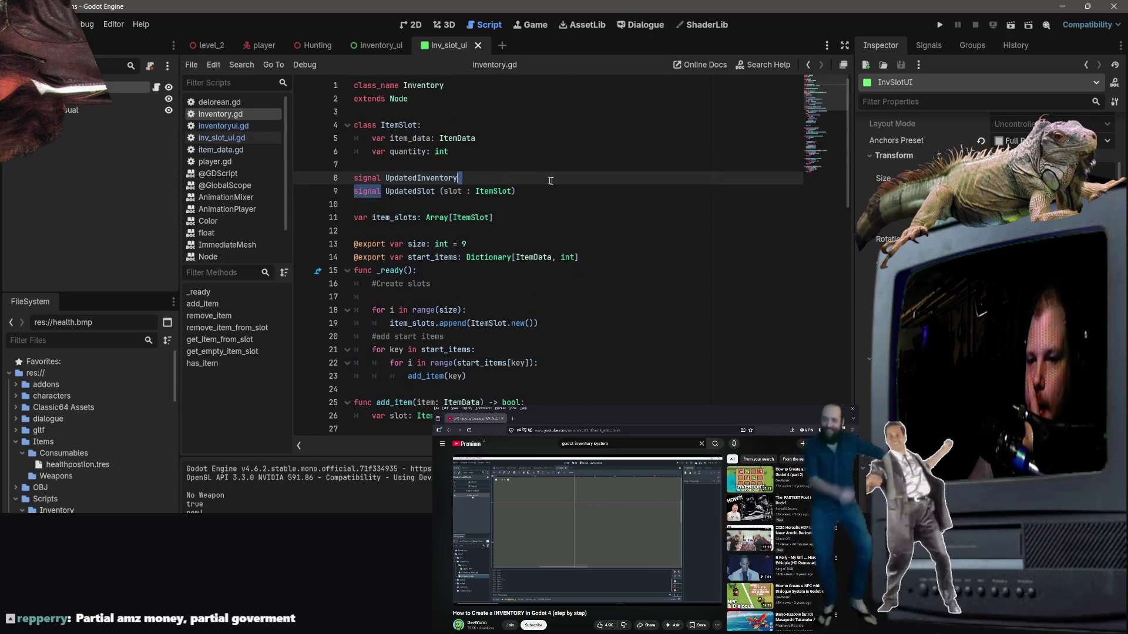
left_click_drag(517, 191, 334, 178)
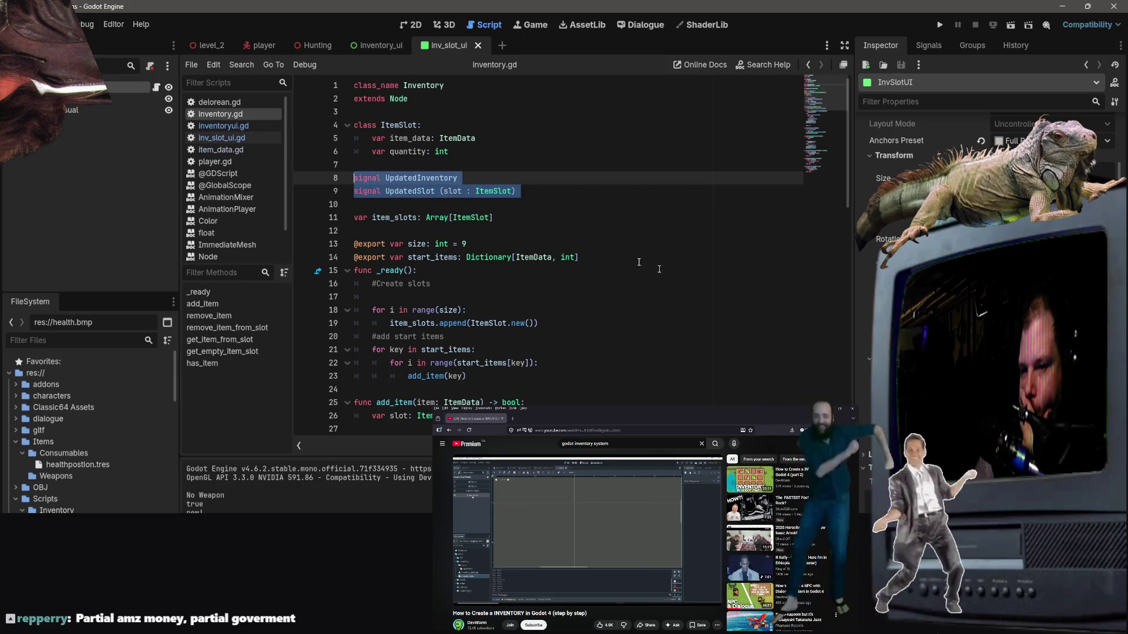
left_click_drag(611, 243, 597, 236)
left_click_drag(419, 194, 516, 191)
left_click(516, 191)
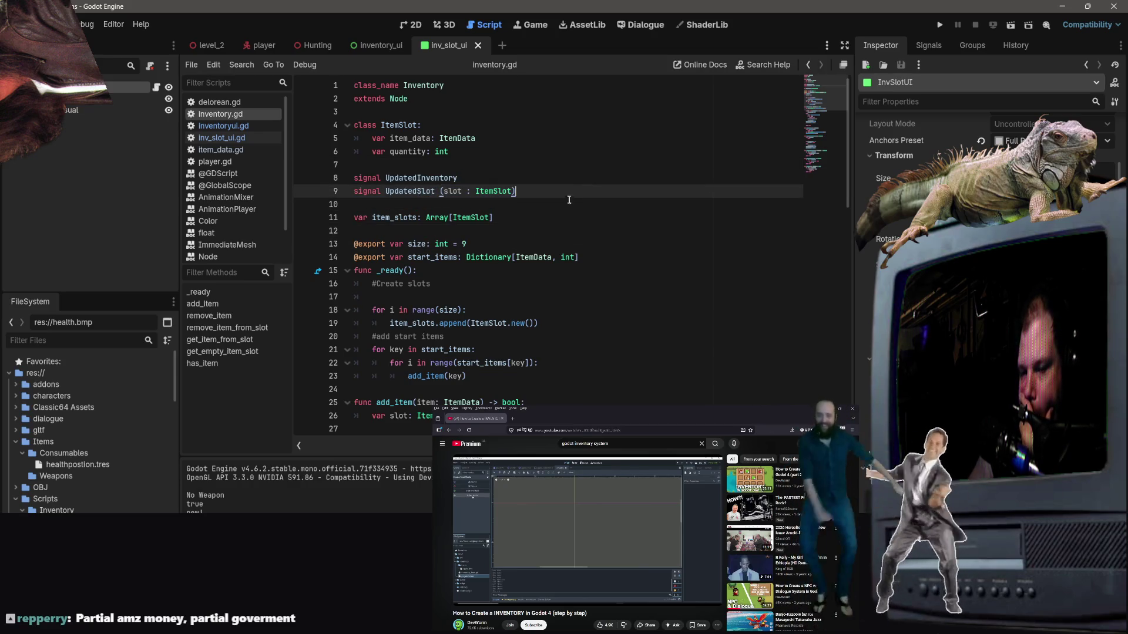
double_click(421, 177)
left_click(517, 176)
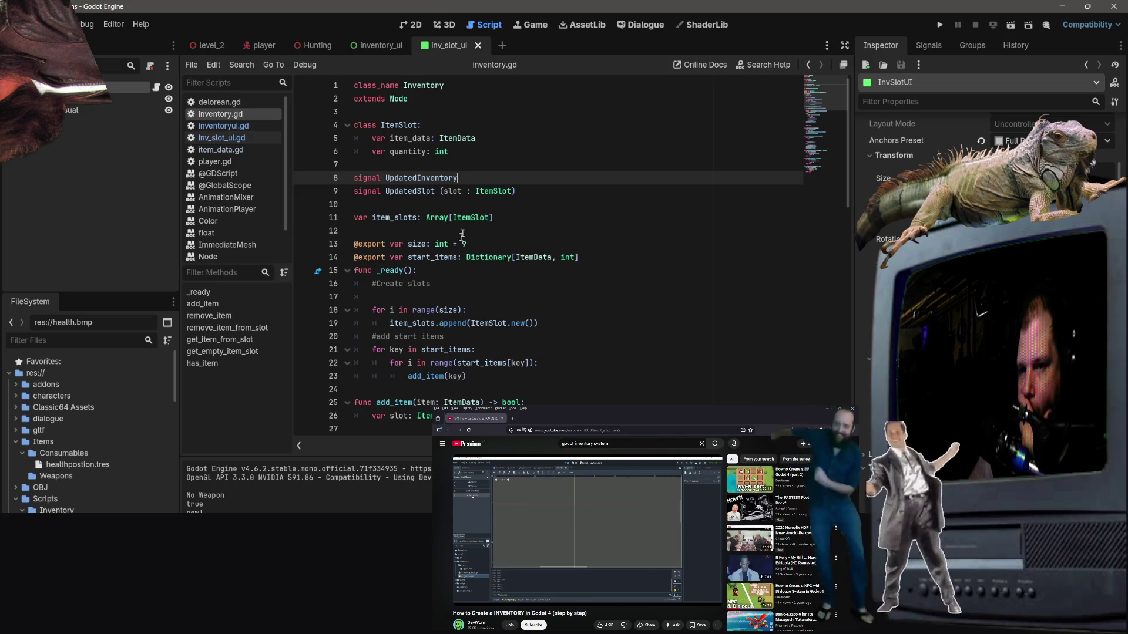
scroll(479, 178, "down", 1)
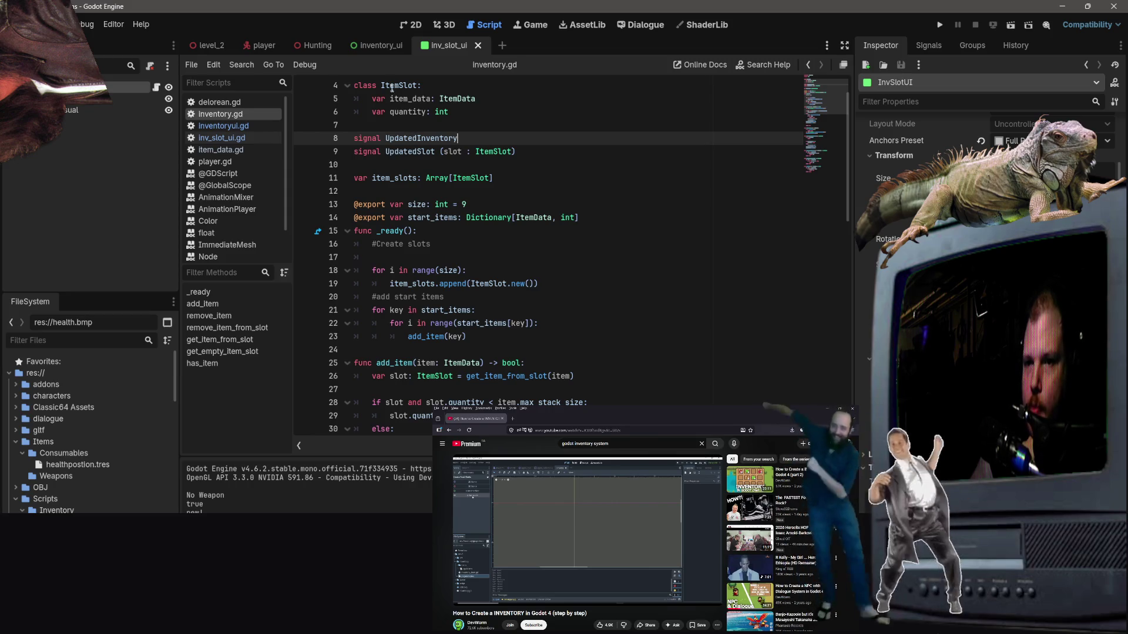
- Switch to the inventory_ui scene and show its inventoryui.gd script
left_click(379, 47)
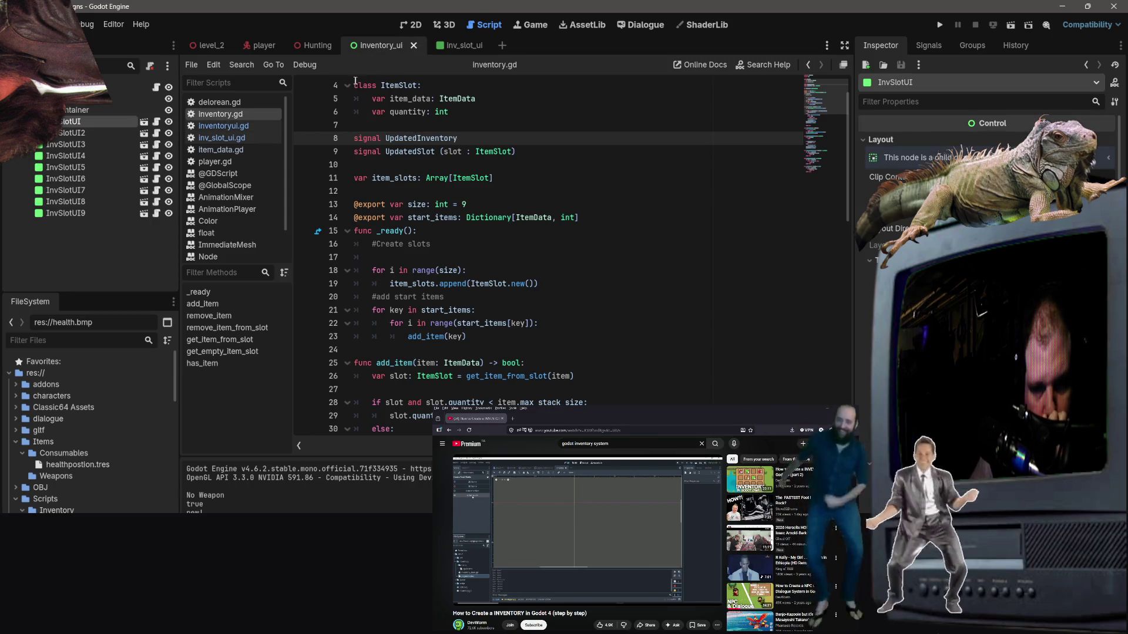
left_click(463, 46)
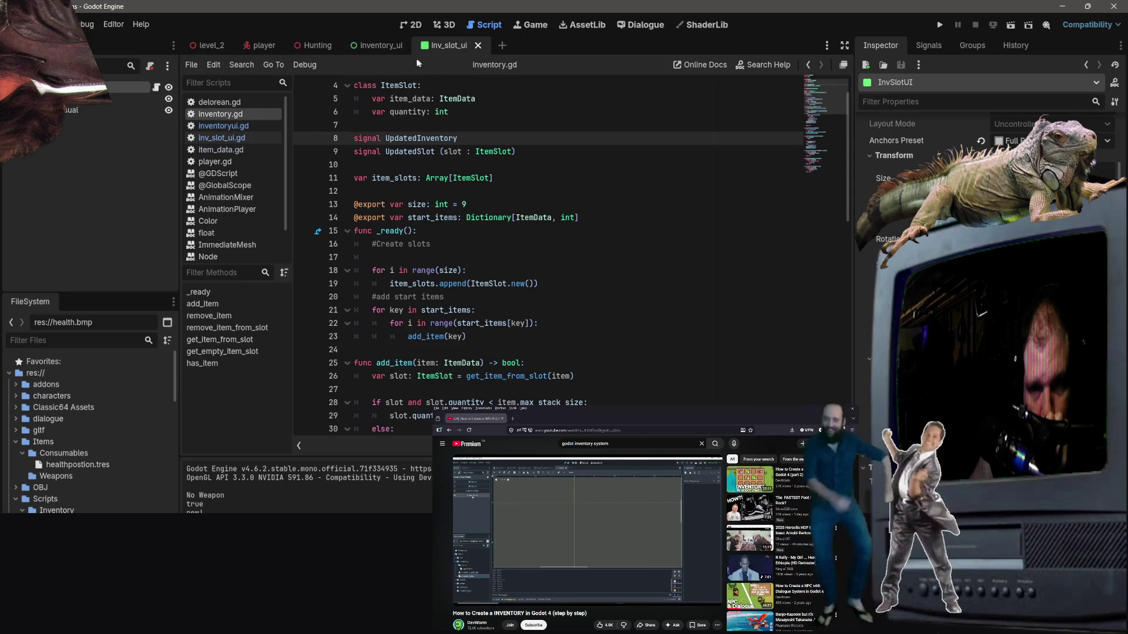
left_click(376, 46)
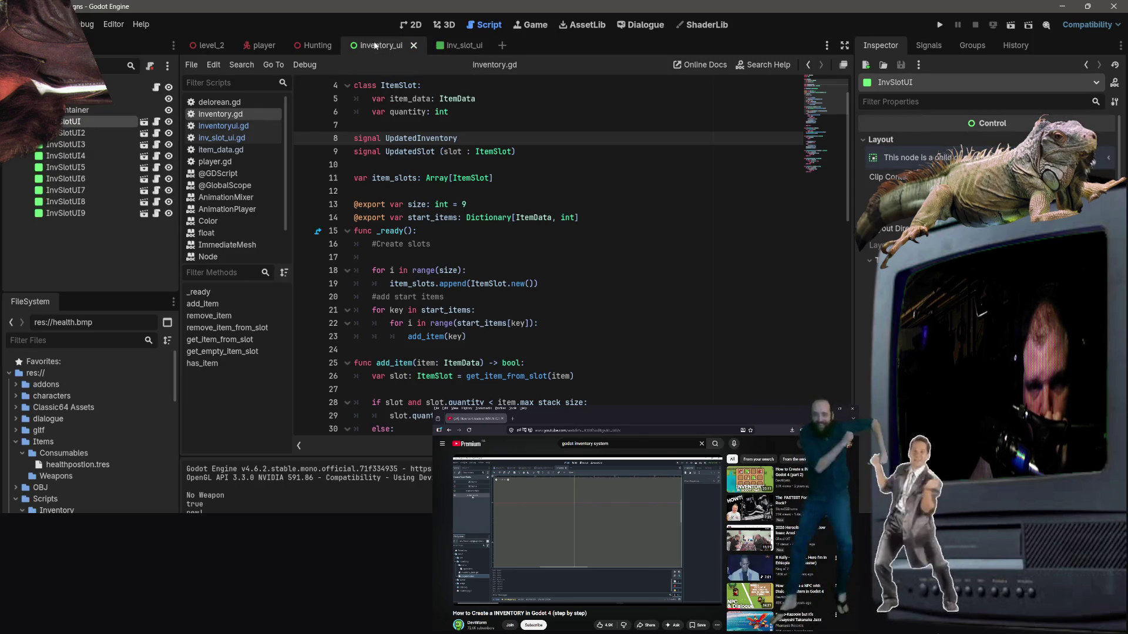
left_click(223, 125)
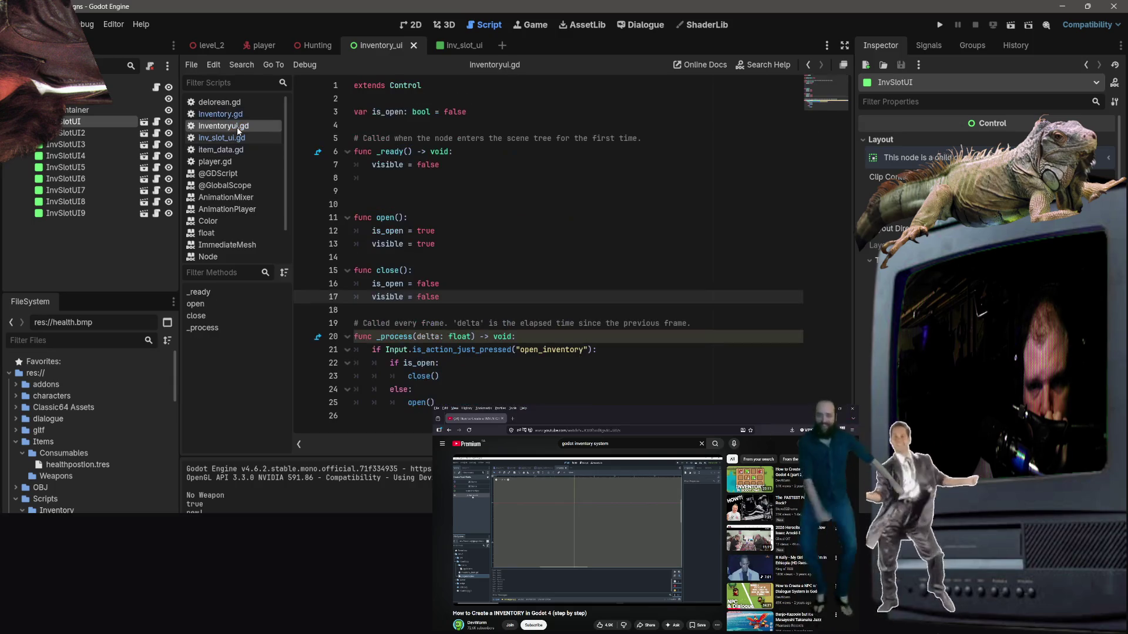
- Read the inv_slot_ui.gd slot display script, then flip through inventoryui.gd back to inventory.gd's add_item
left_click(242, 138)
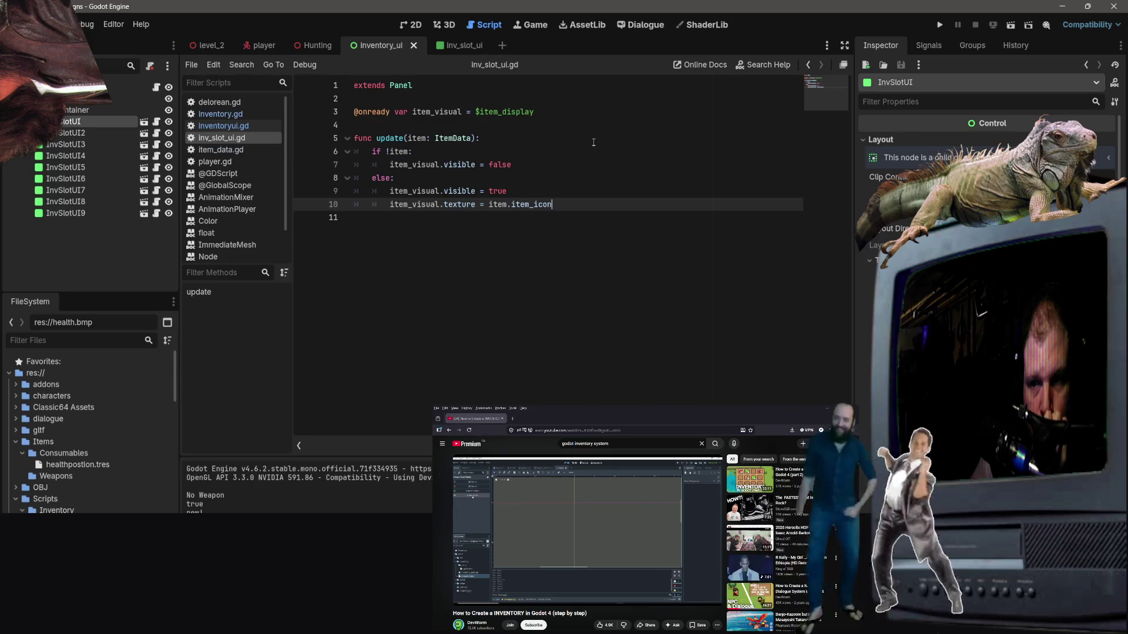
left_click(421, 130)
left_click(433, 46)
left_click(371, 45)
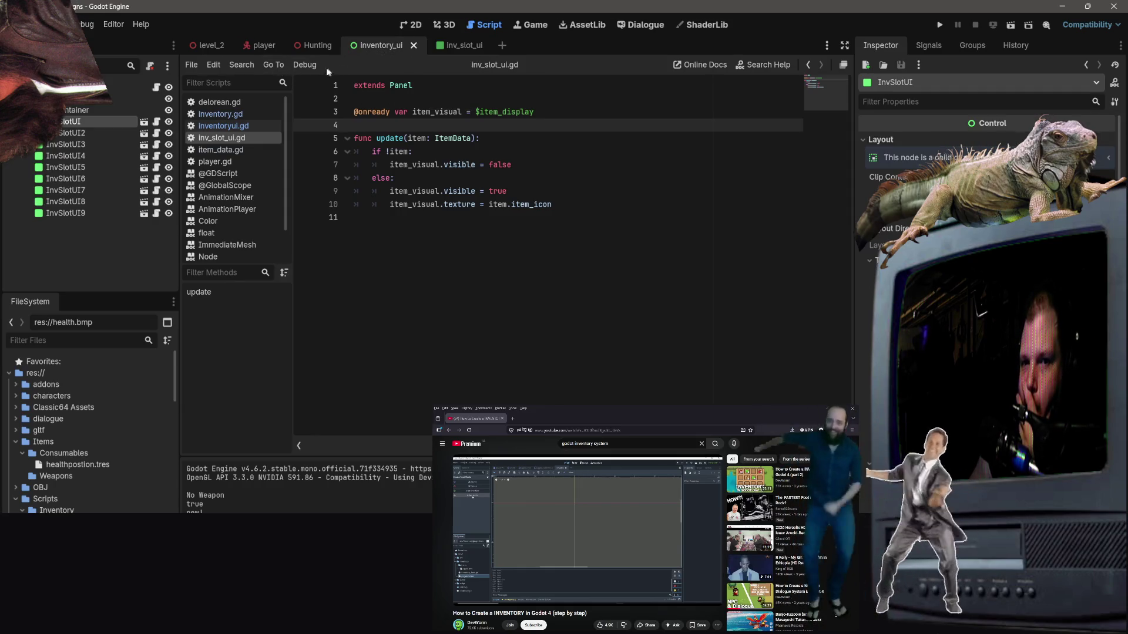
left_click(241, 126)
left_click(235, 138)
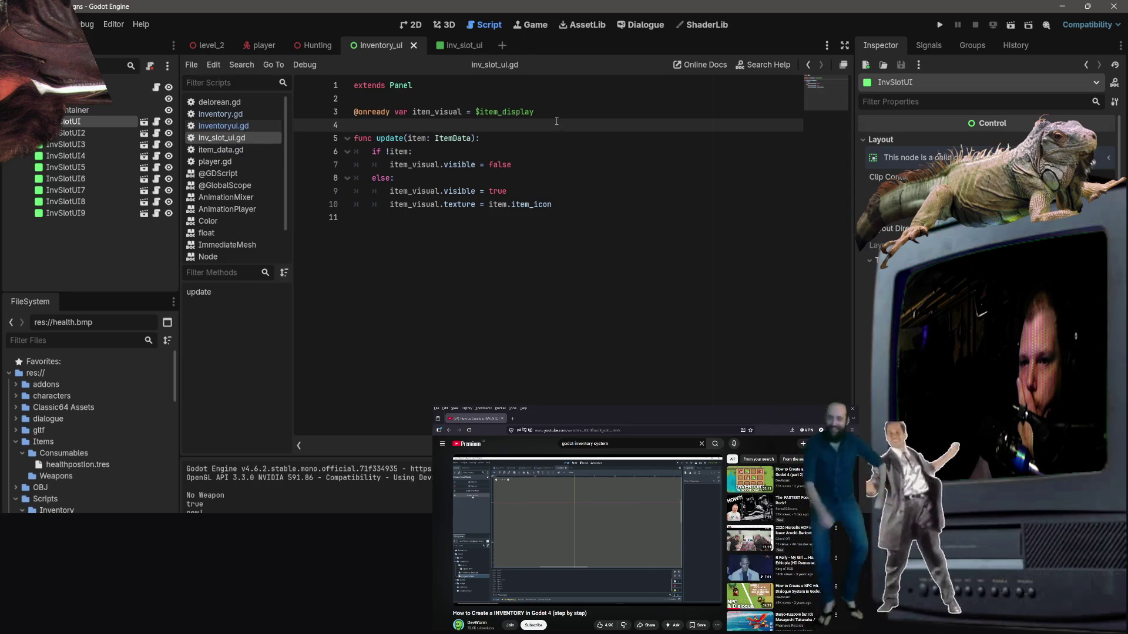
left_click(245, 127)
left_click(244, 117)
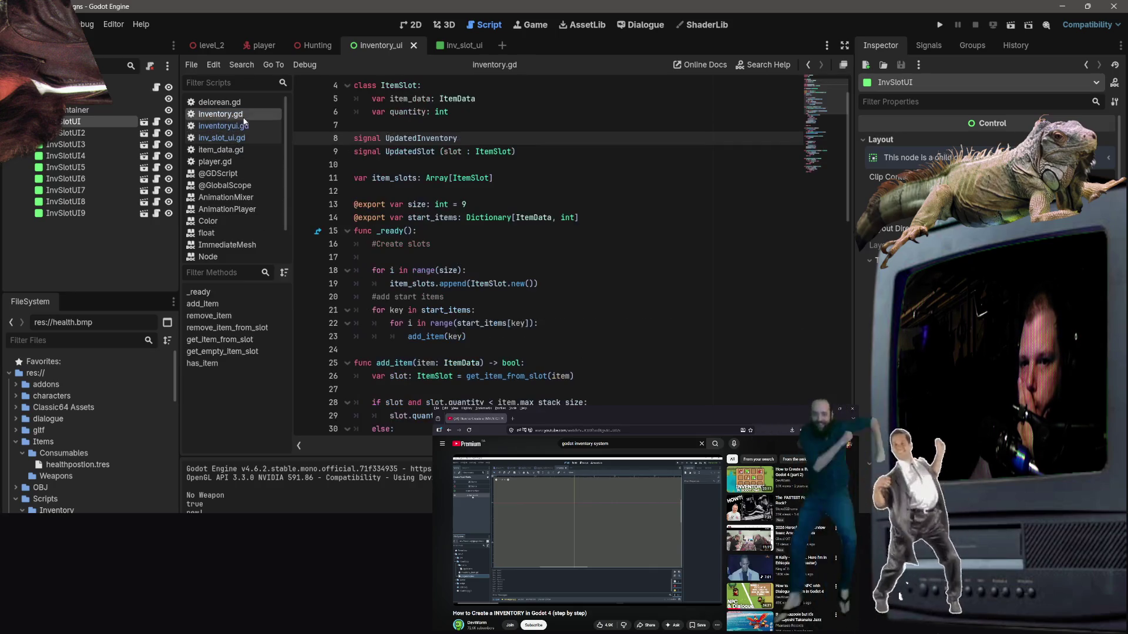
- Insert a blank line below the start_items export, then create a new scene via Scene > New Scene
left_click(568, 192)
left_click(585, 219)
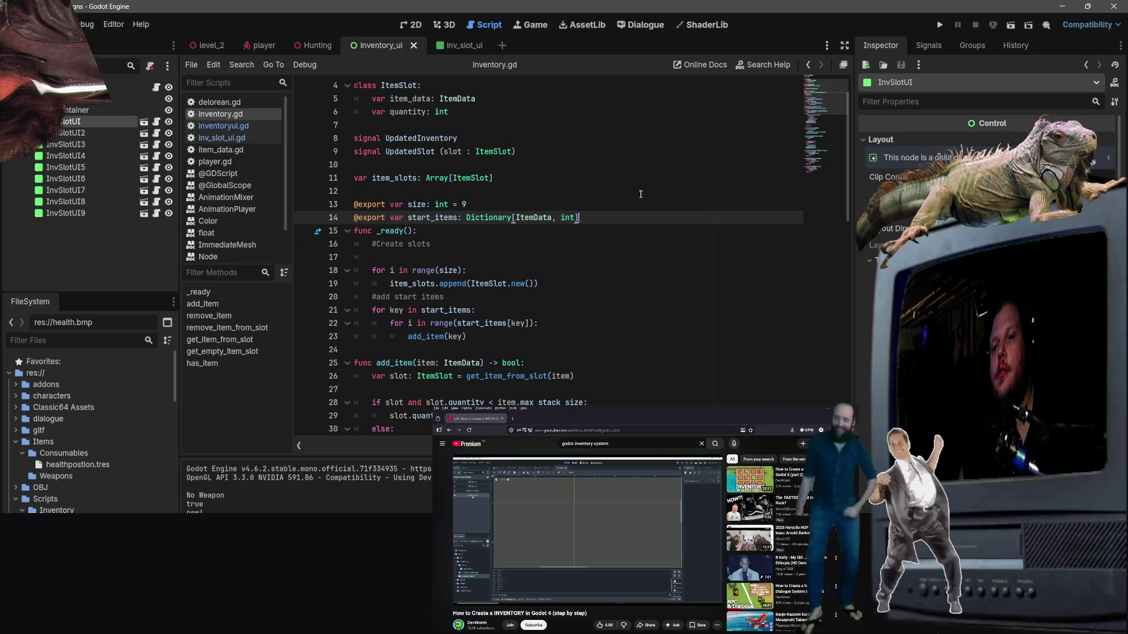
key("Return")
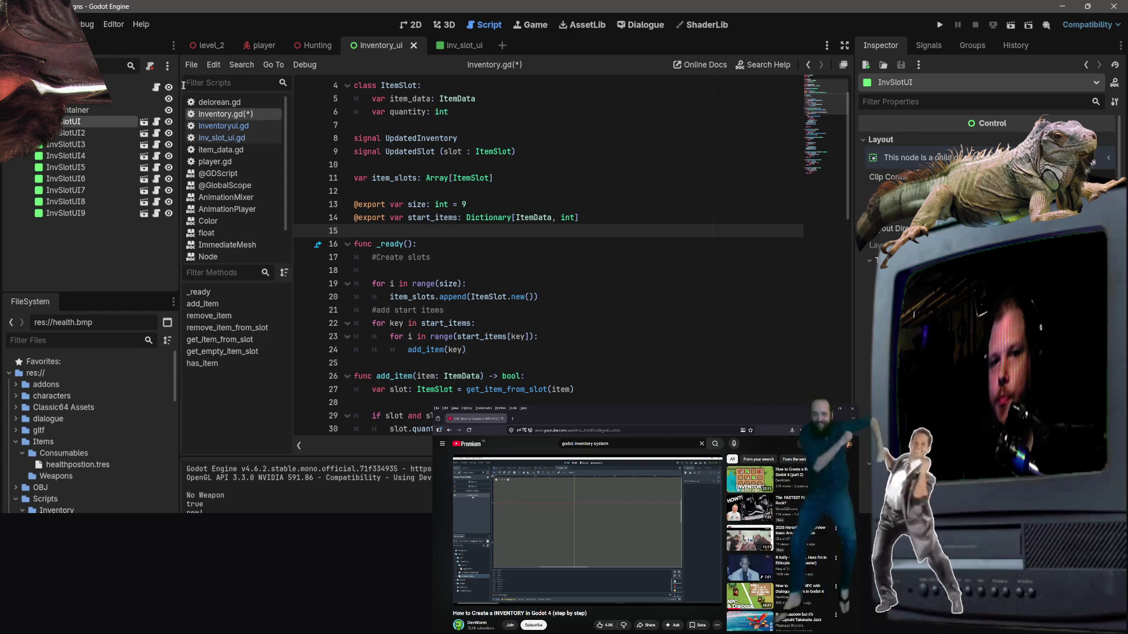
left_click(26, 24)
left_click(88, 41)
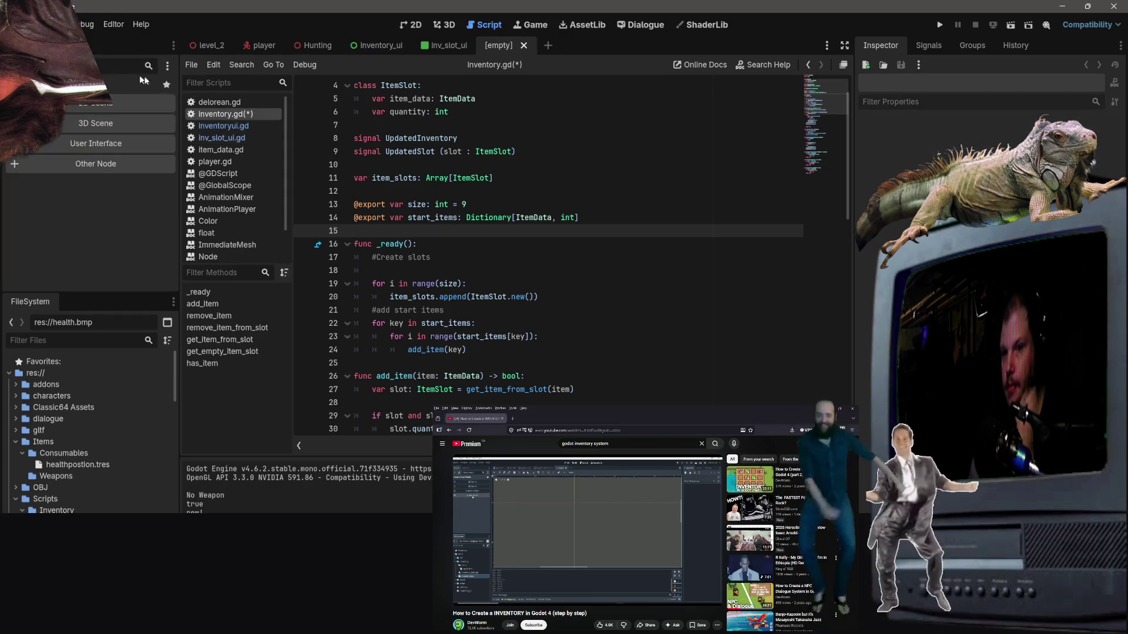
left_click(101, 149)
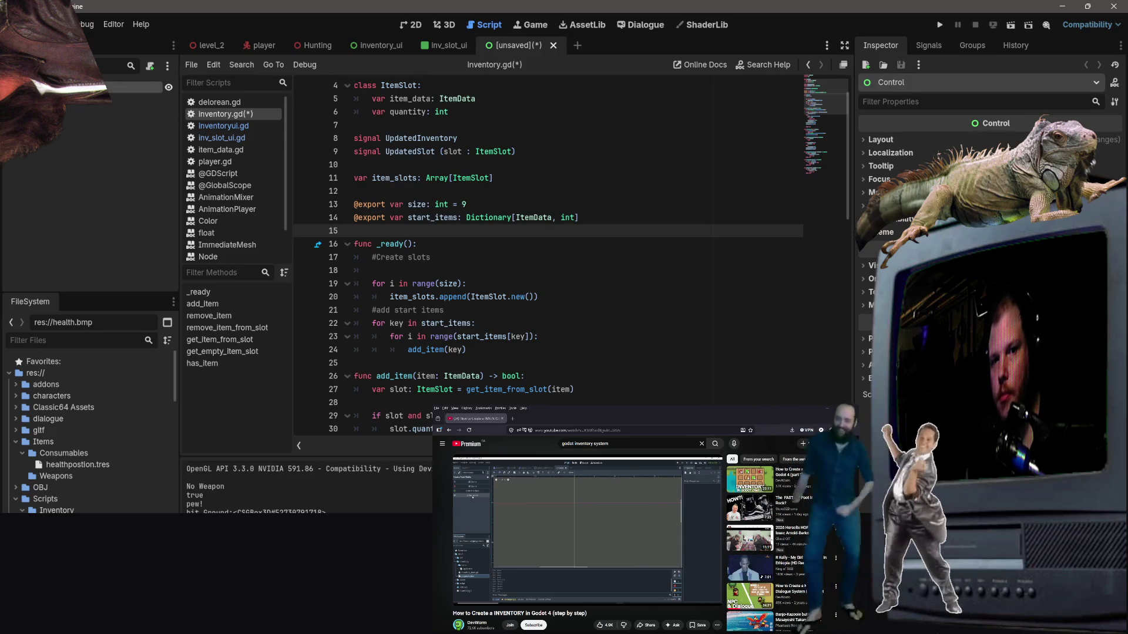
right_click(65, 87)
left_click(122, 204)
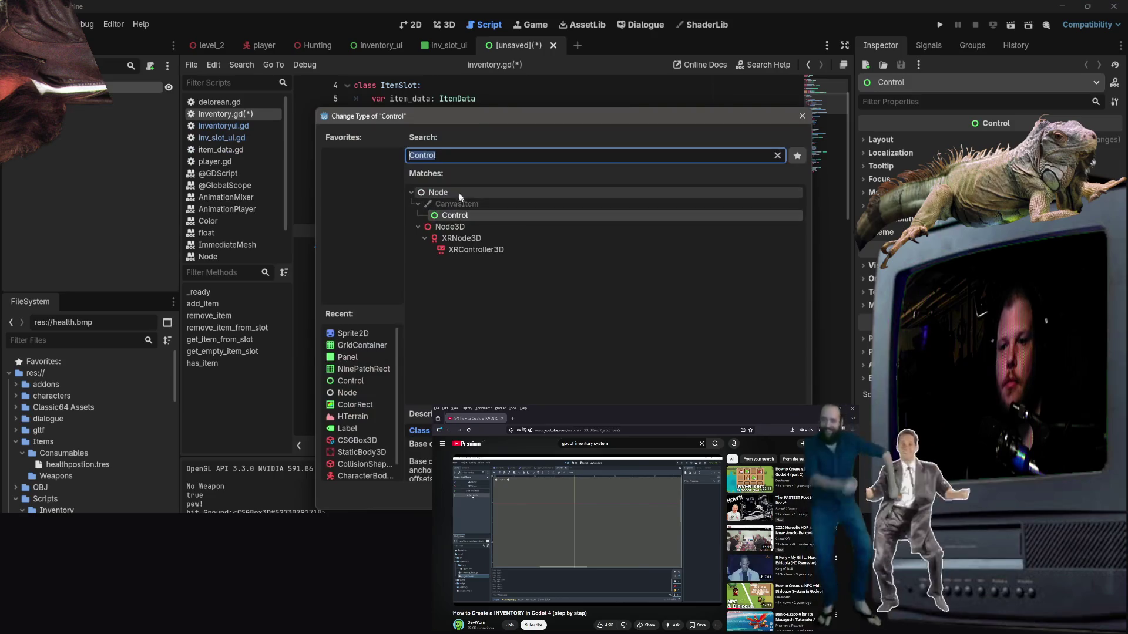
type("resource")
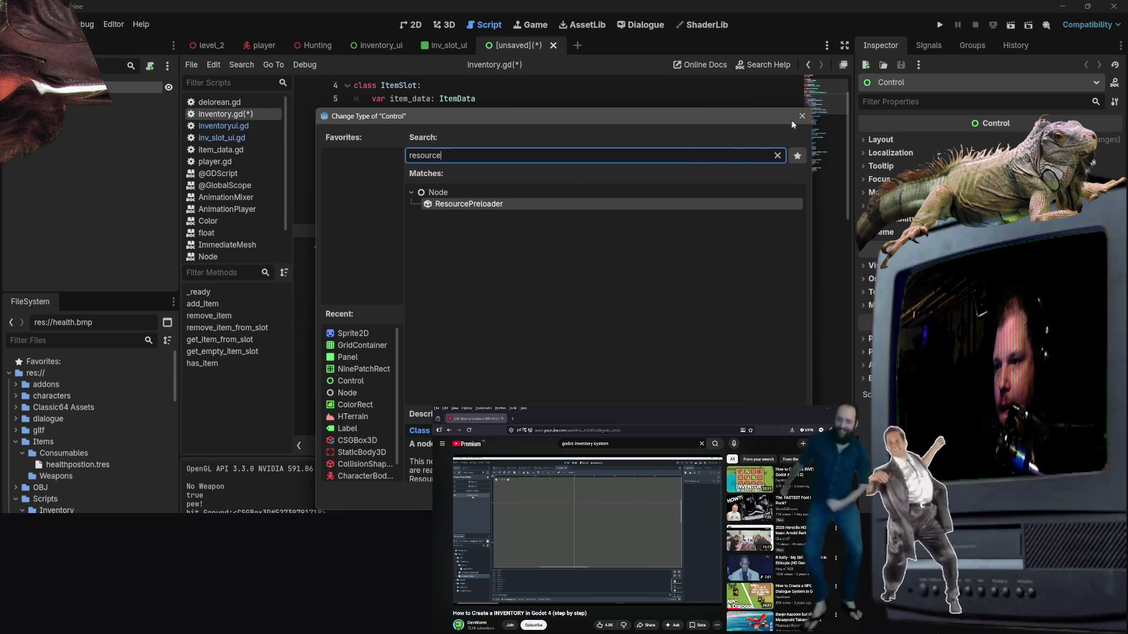
left_click(802, 117)
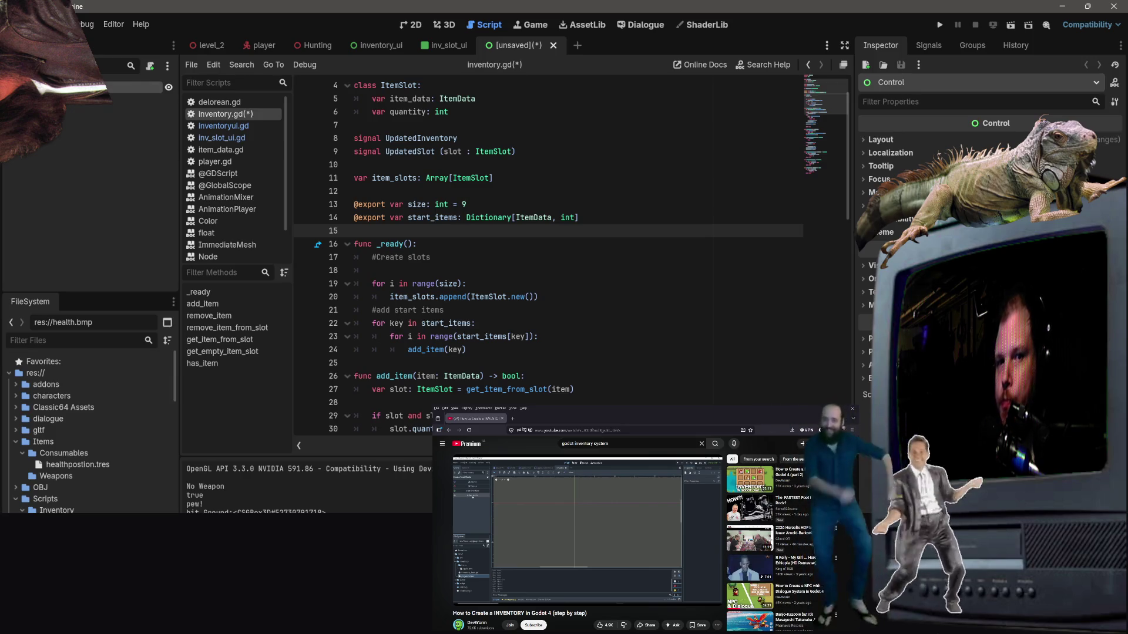
left_click(554, 46)
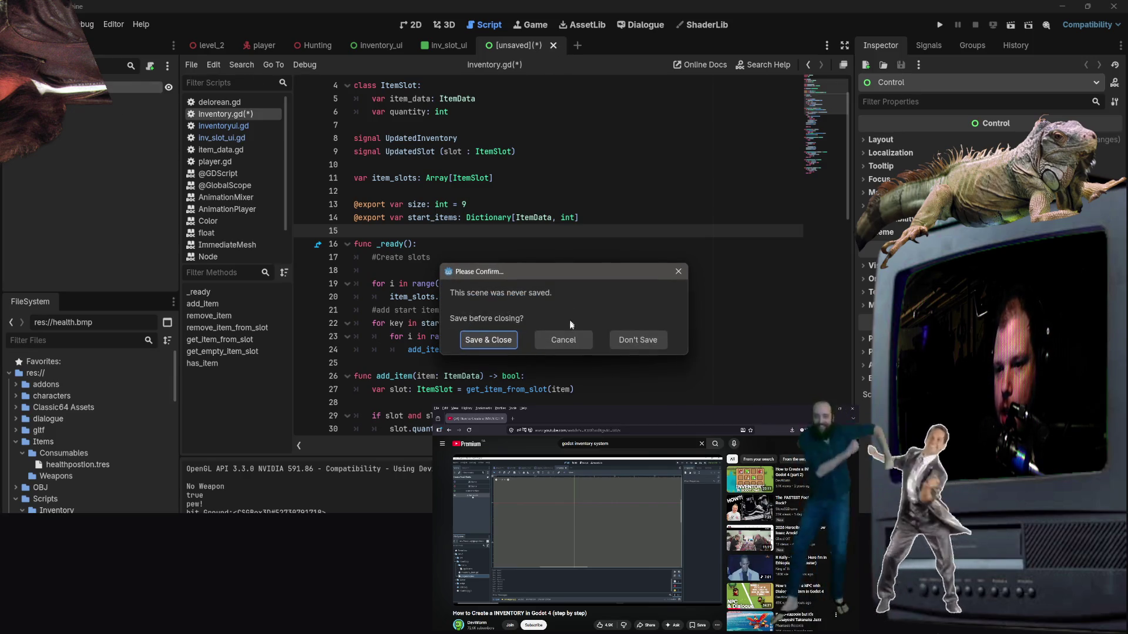
left_click(639, 343)
left_click(17, 24)
left_click(35, 41)
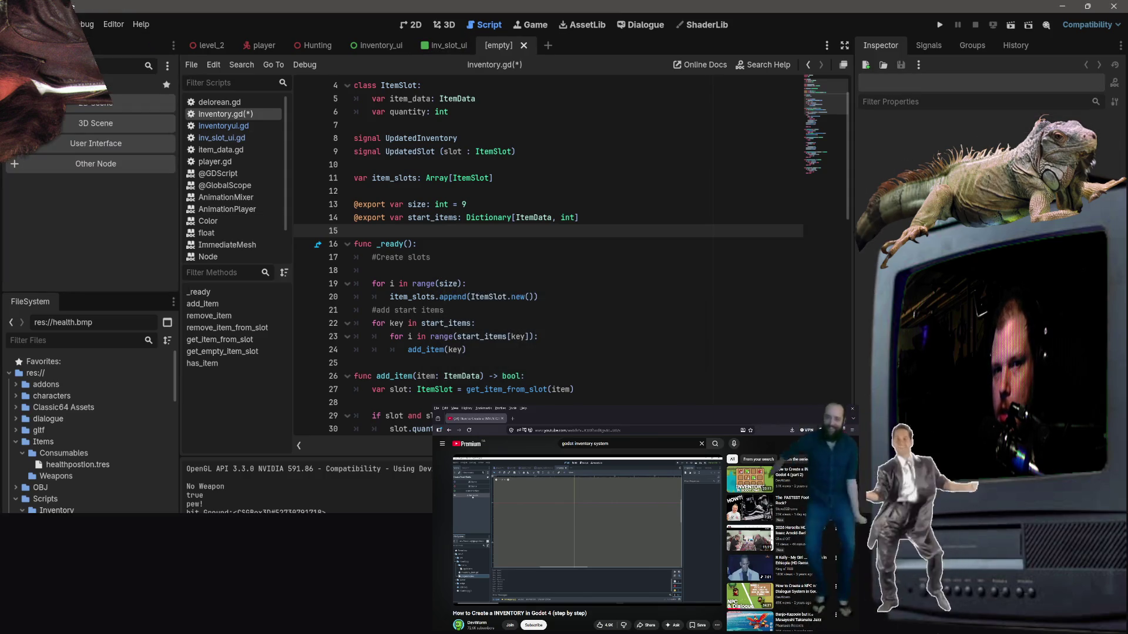
- Open Create New Node for another root type and search for 'resource', then 'node'
left_click(72, 161)
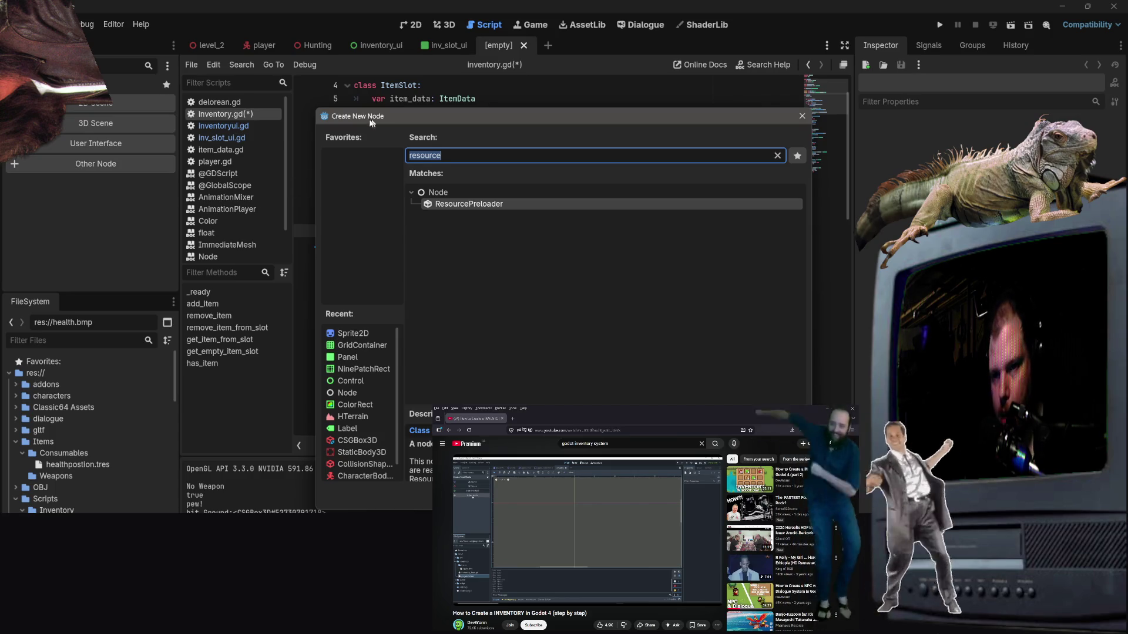
type("resource")
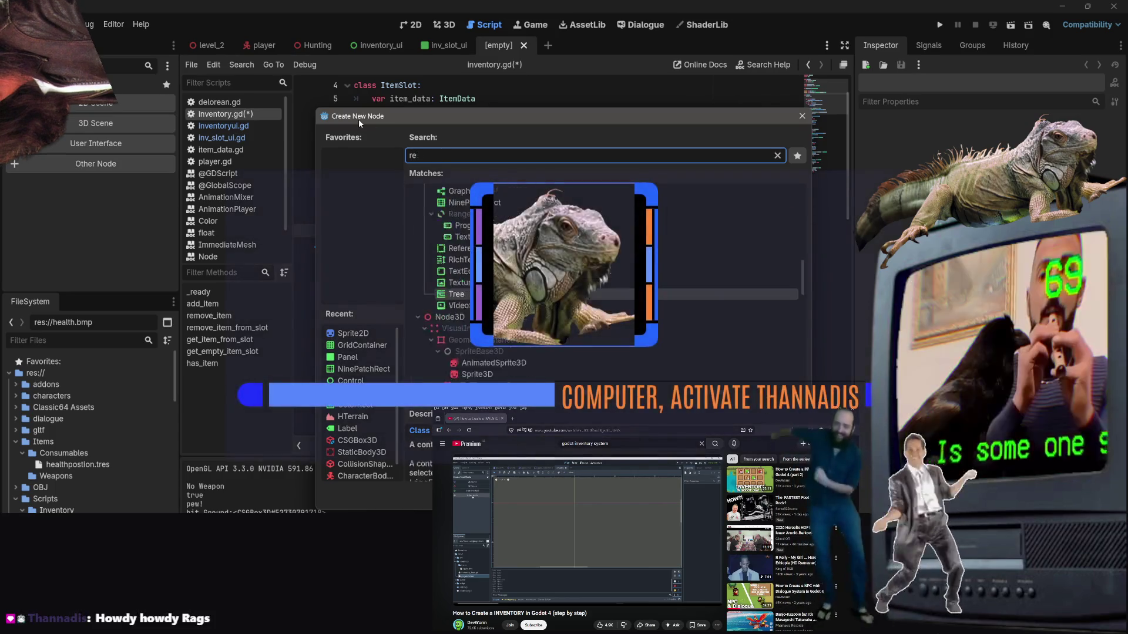
key("BackSpace")
key("BackSpace")
key("BackSpace")
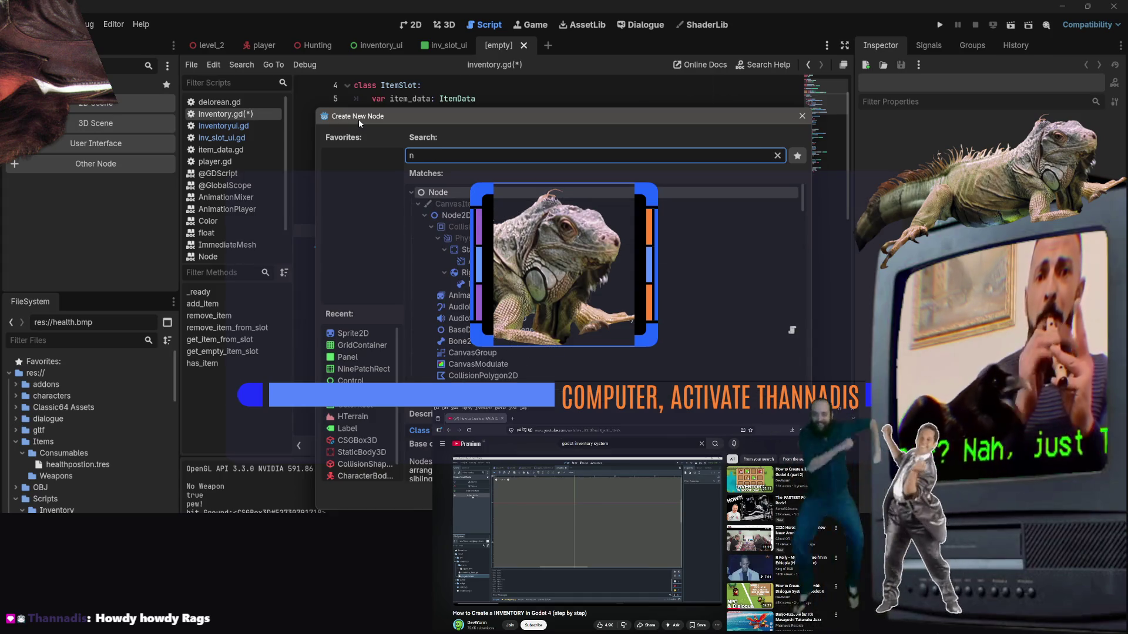
key("BackSpace")
type("node")
scroll(528, 352, "down", 2)
scroll(505, 301, "up", 2)
- Replace the node search with 'resour', trim it to 'res', and pick a matching node type
left_click(457, 157)
double_click(457, 157)
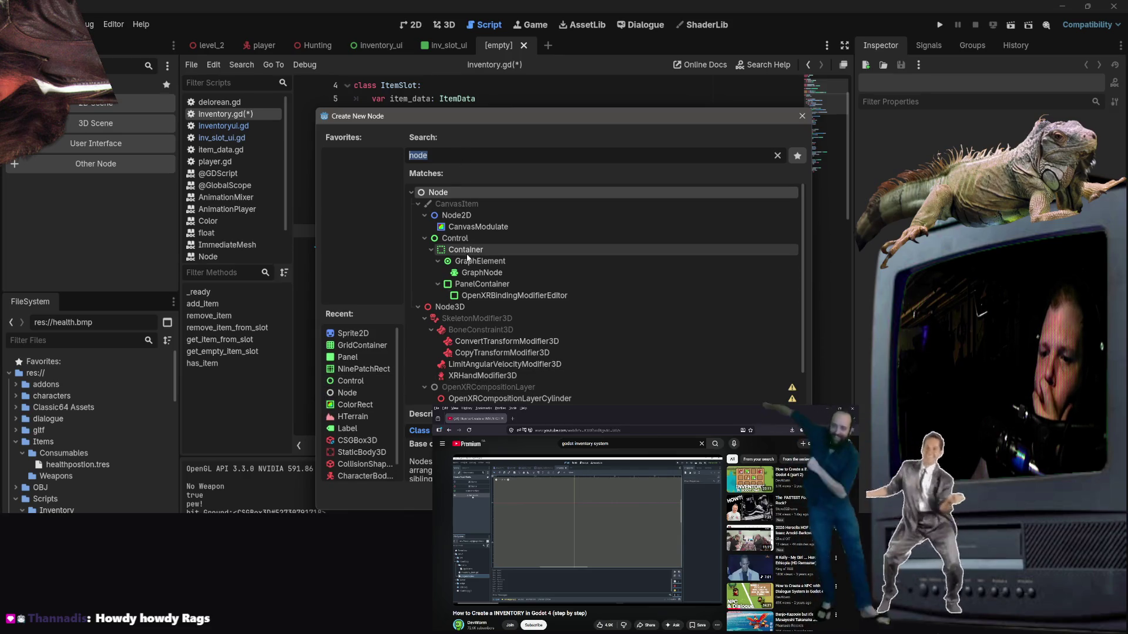
left_click(463, 155)
double_click(463, 157)
type("res")
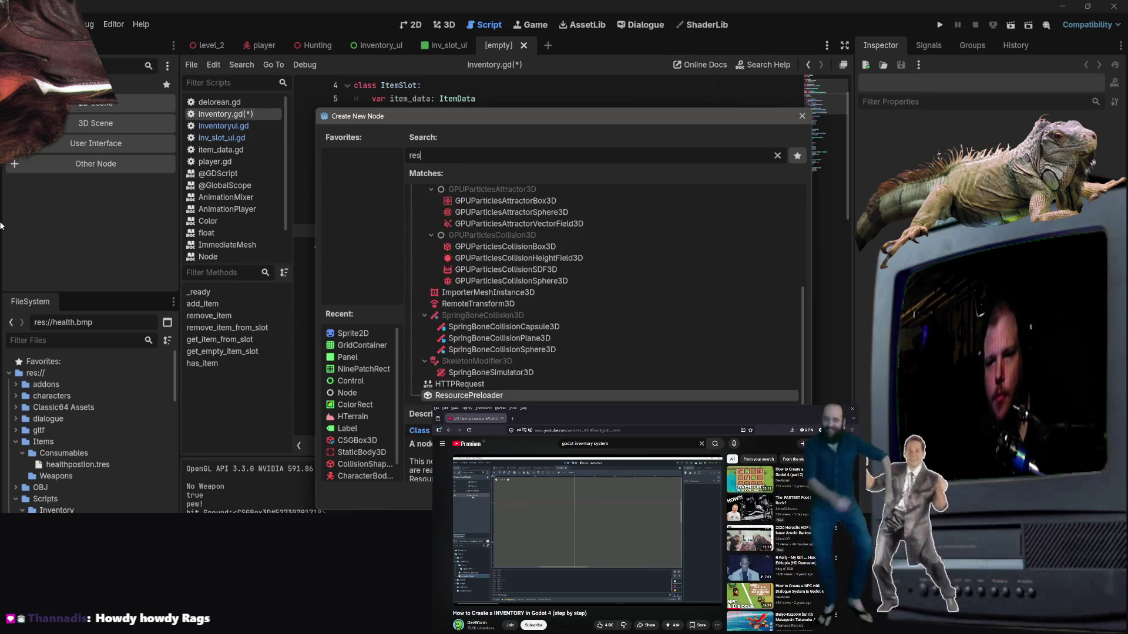
type("our")
key("BackSpace")
key("BackSpace")
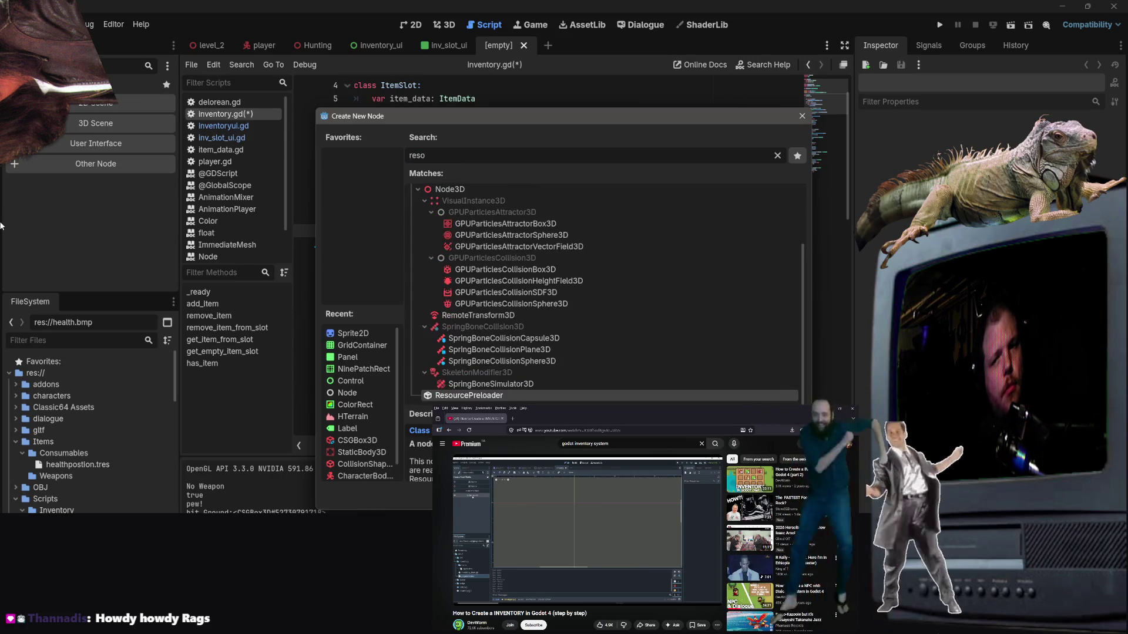
key("BackSpace")
key("BackSpace")
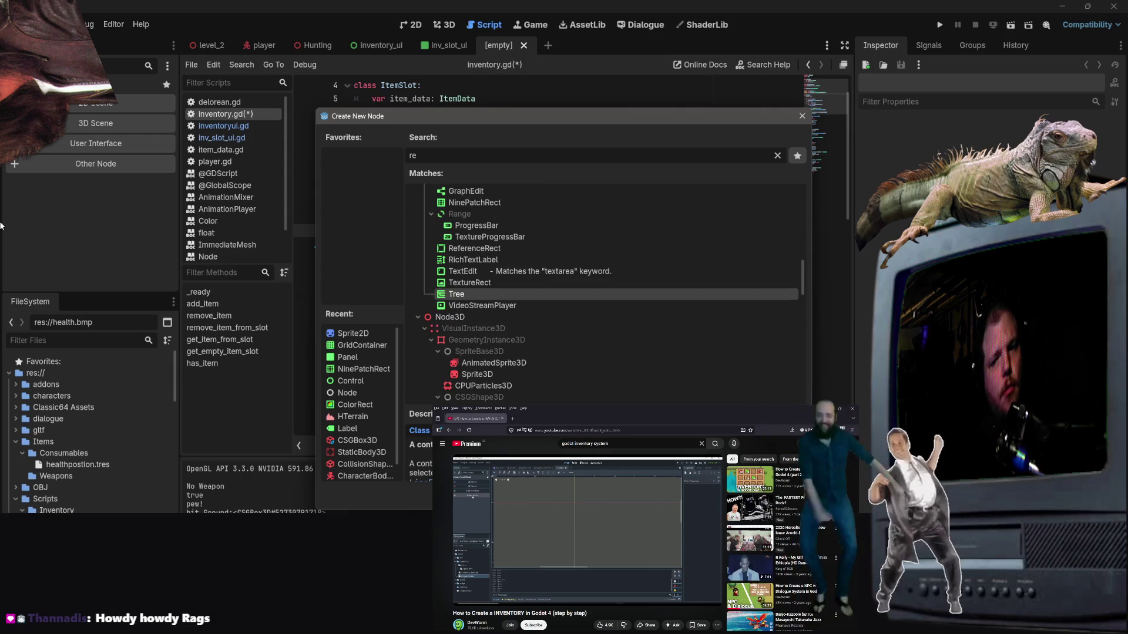
key("BackSpace")
key("BackSpace")
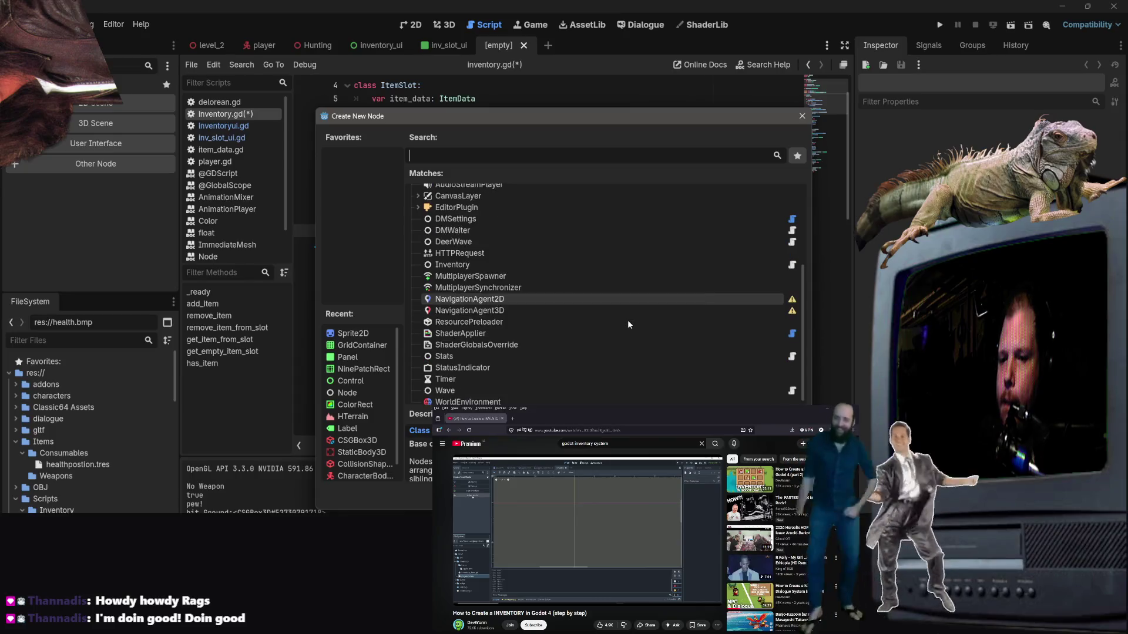
left_click(628, 324)
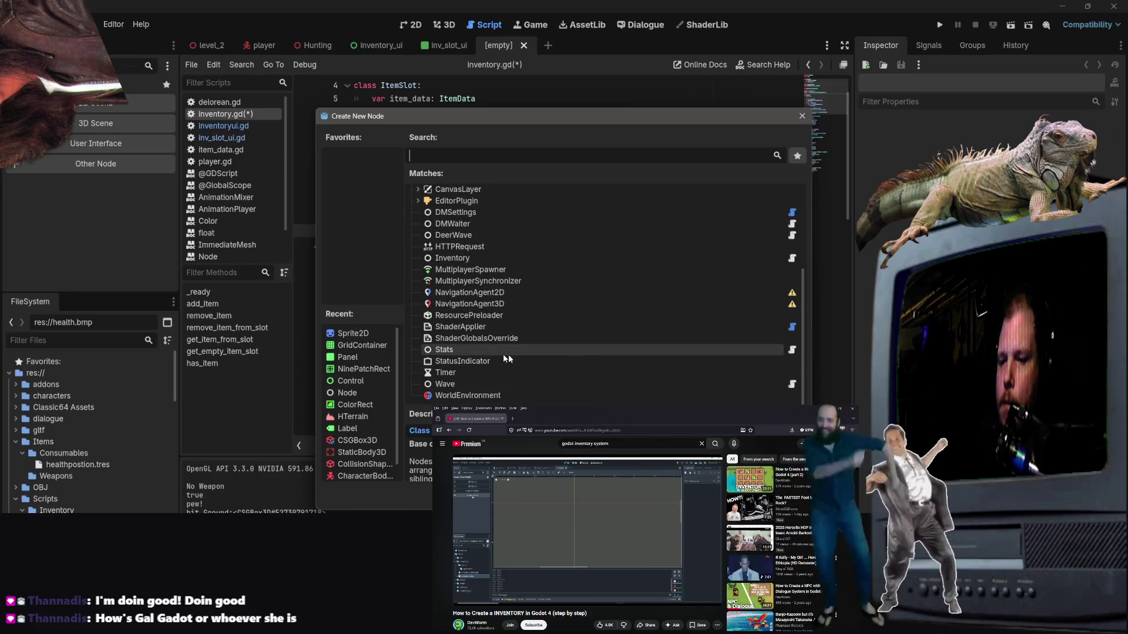
- Browse the EditorPlugin, Window, Node3D and Node2D groups, then cancel the dialog with Escape
scroll(509, 354, "up", 3)
scroll(474, 309, "up", 3)
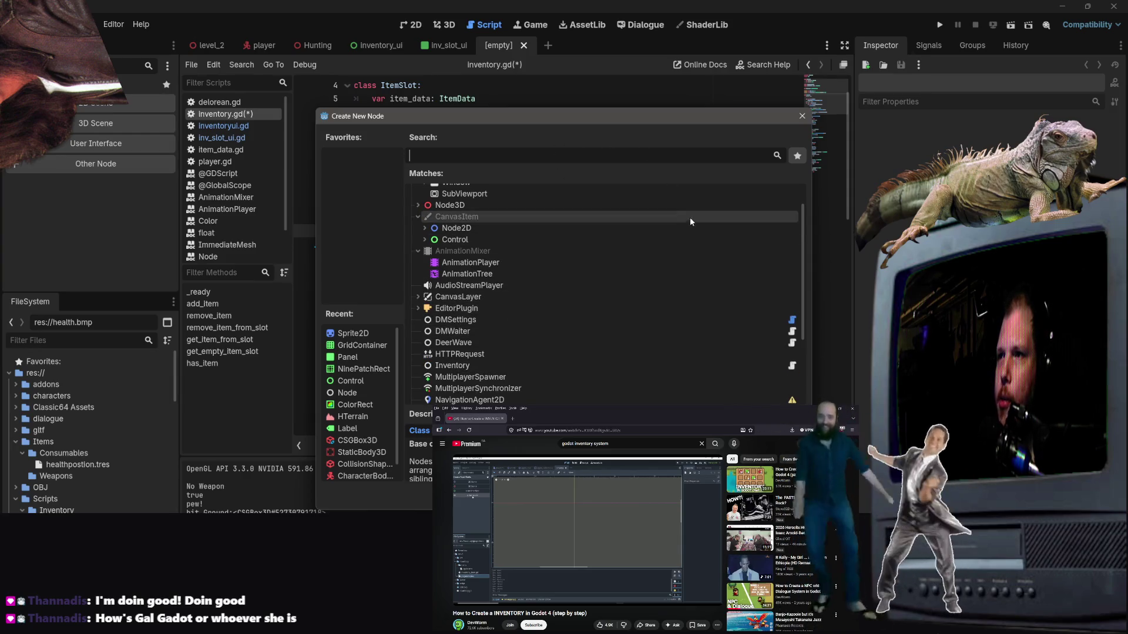
scroll(513, 286, "up", 2)
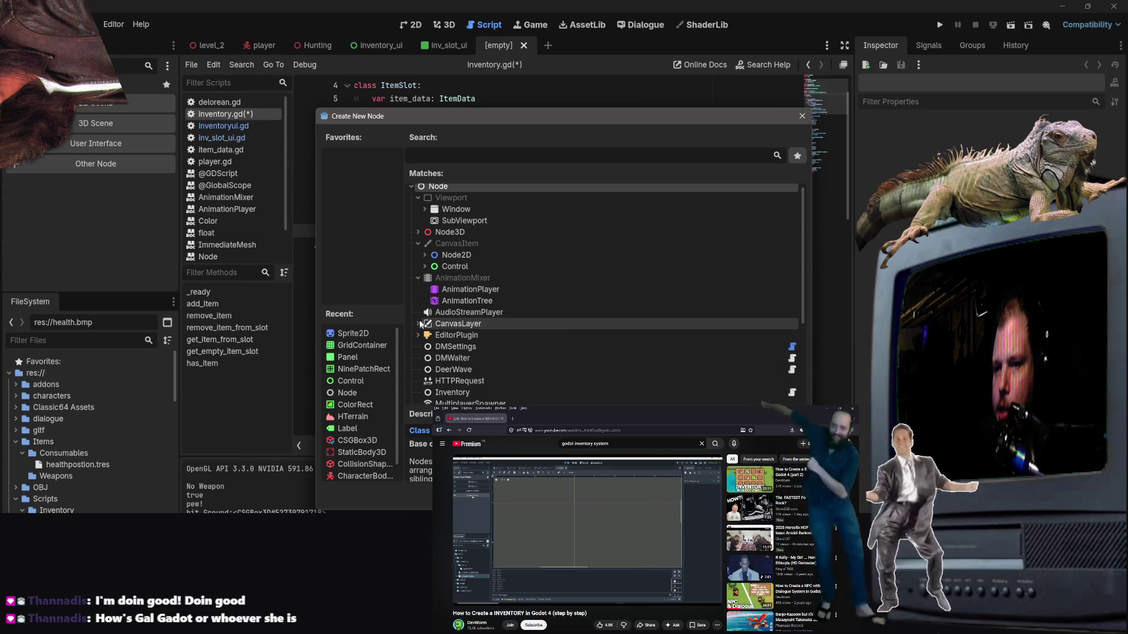
scroll(423, 270, "up", 1)
scroll(504, 312, "down", 5)
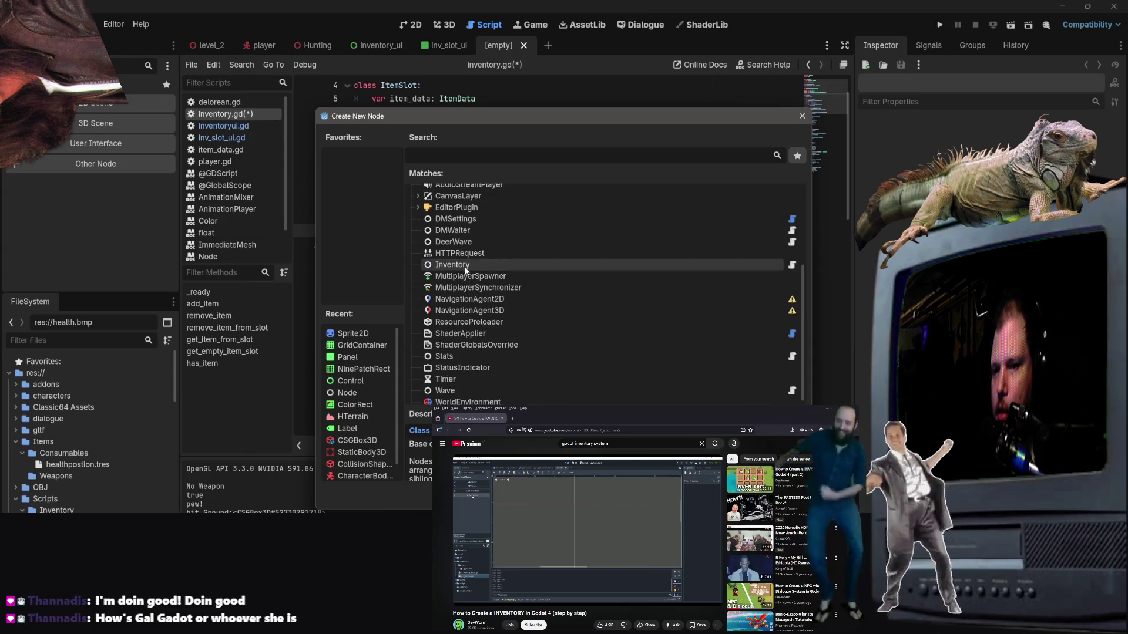
scroll(504, 305, "up", 3)
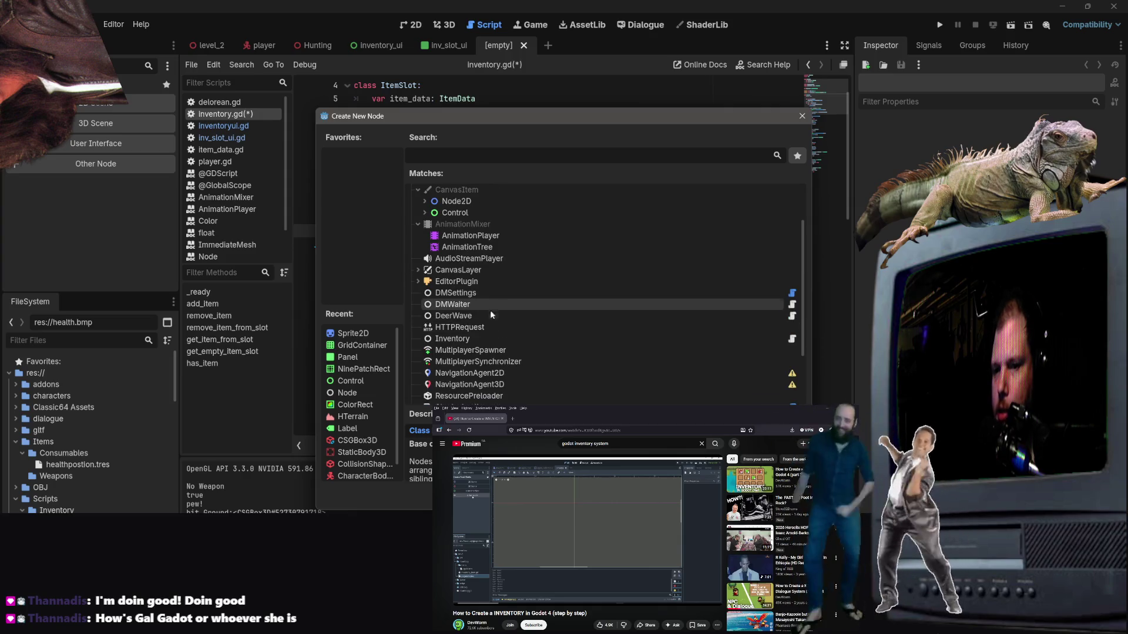
left_click(417, 280)
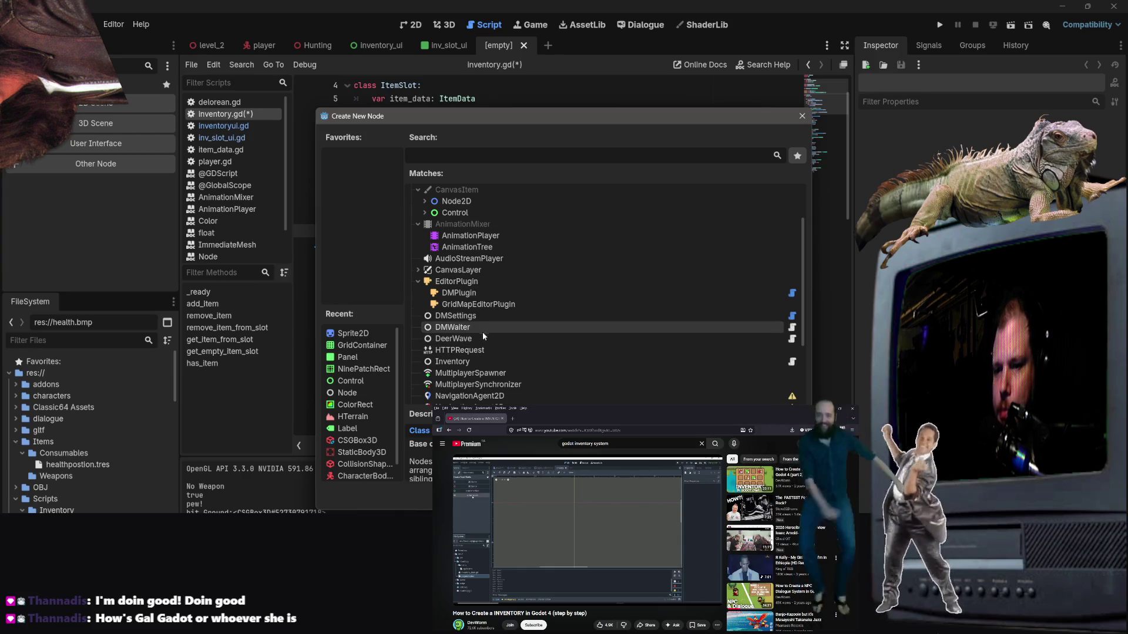
scroll(481, 334, "up", 1)
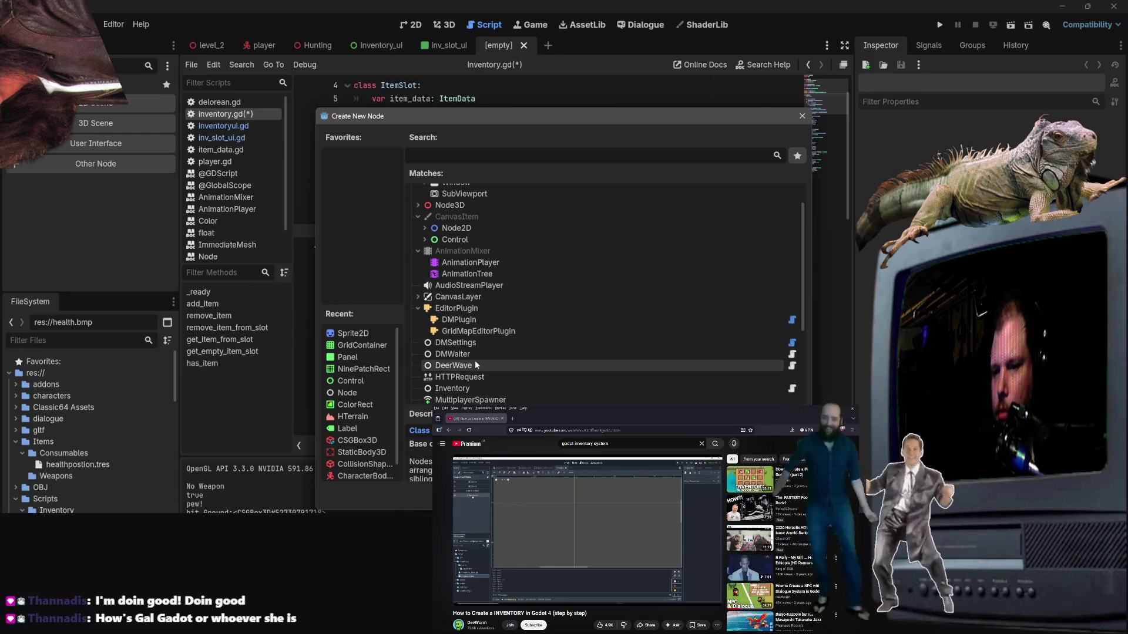
scroll(481, 349, "up", 1)
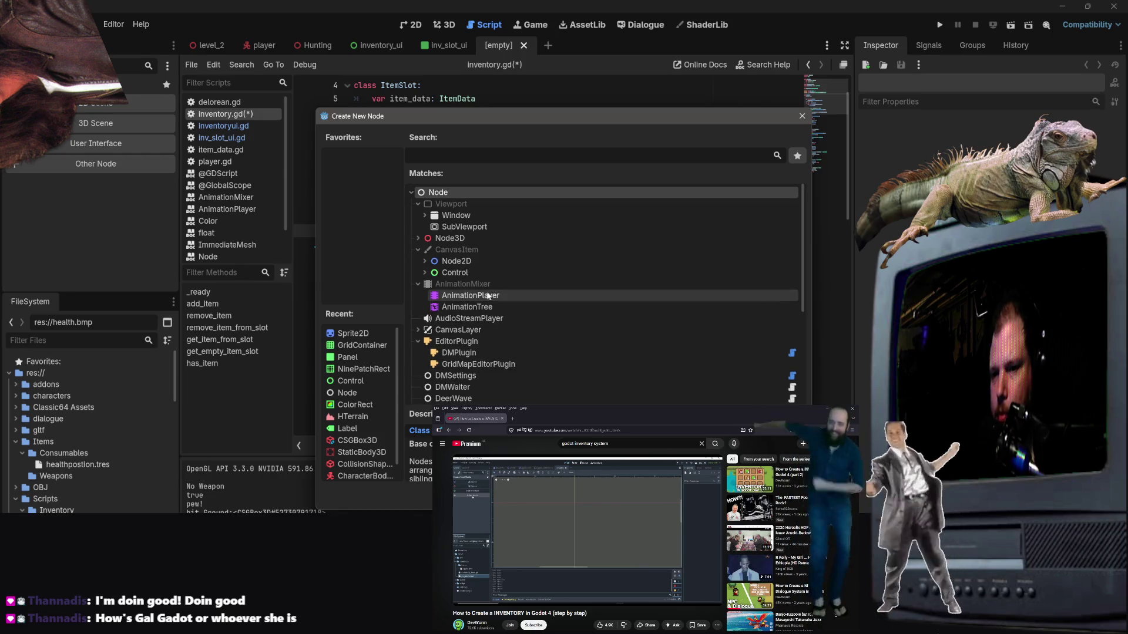
left_click(424, 219)
left_click(418, 261)
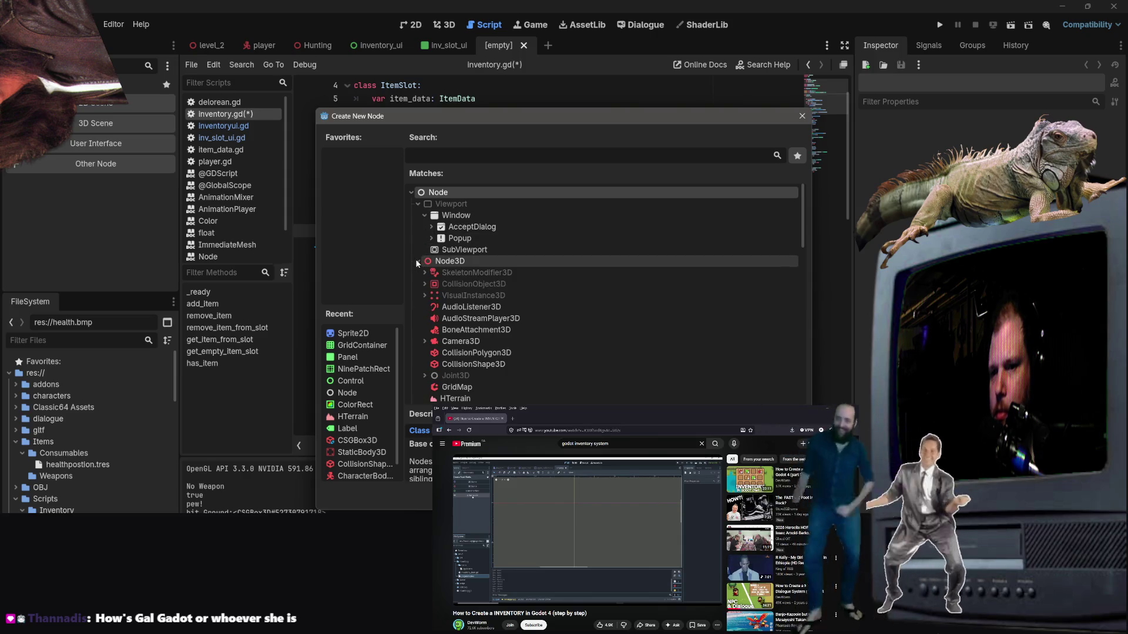
left_click(417, 260)
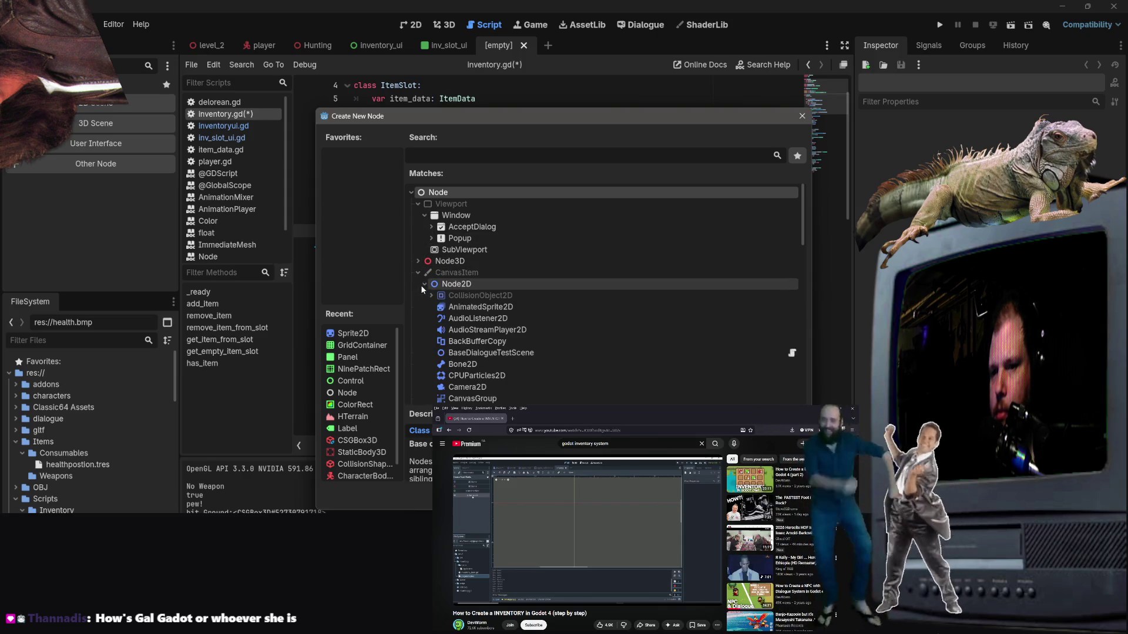
left_click(421, 284)
scroll(446, 329, "down", 10)
scroll(460, 349, "up", 3)
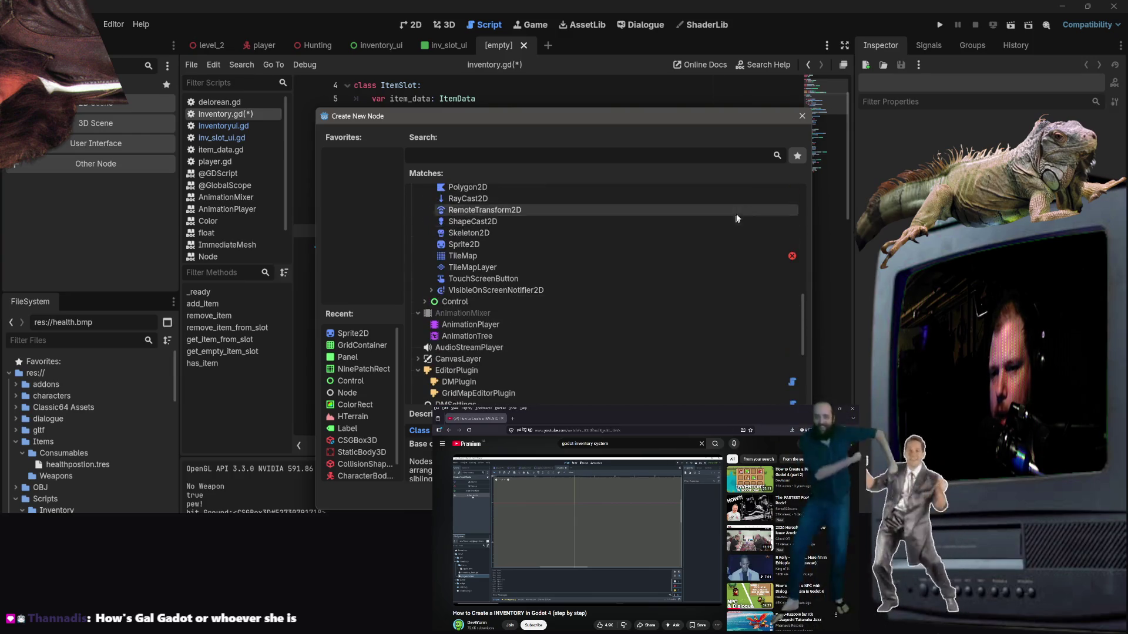
key("Escape")
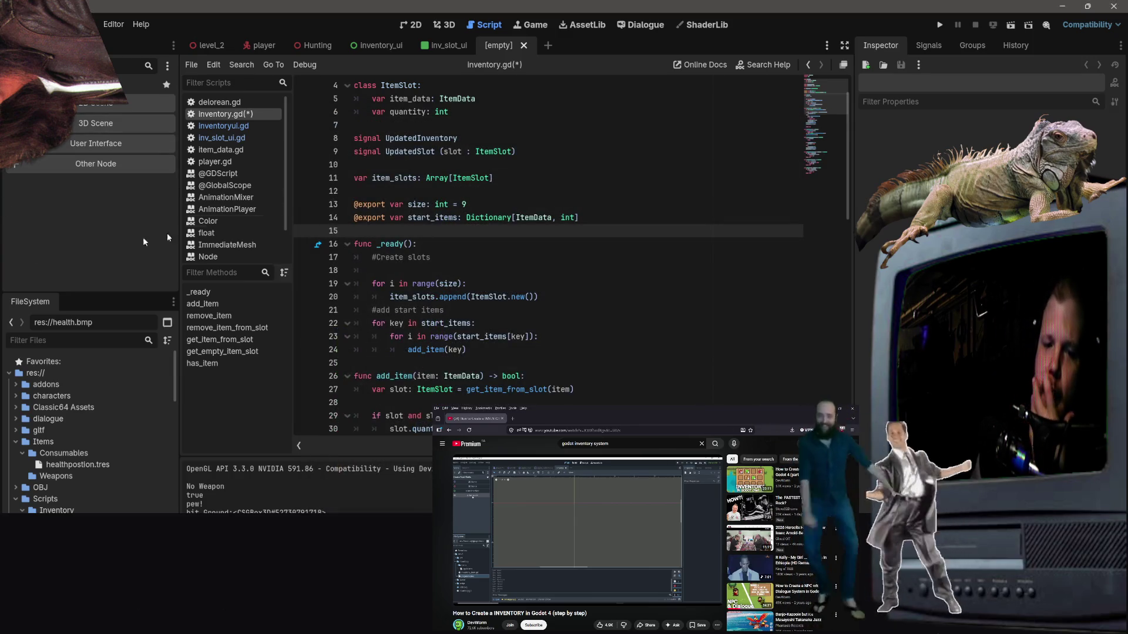
- Switch to the level_2 scene and locate shield_item_data.gd in the FileSystem dock
left_click(212, 45)
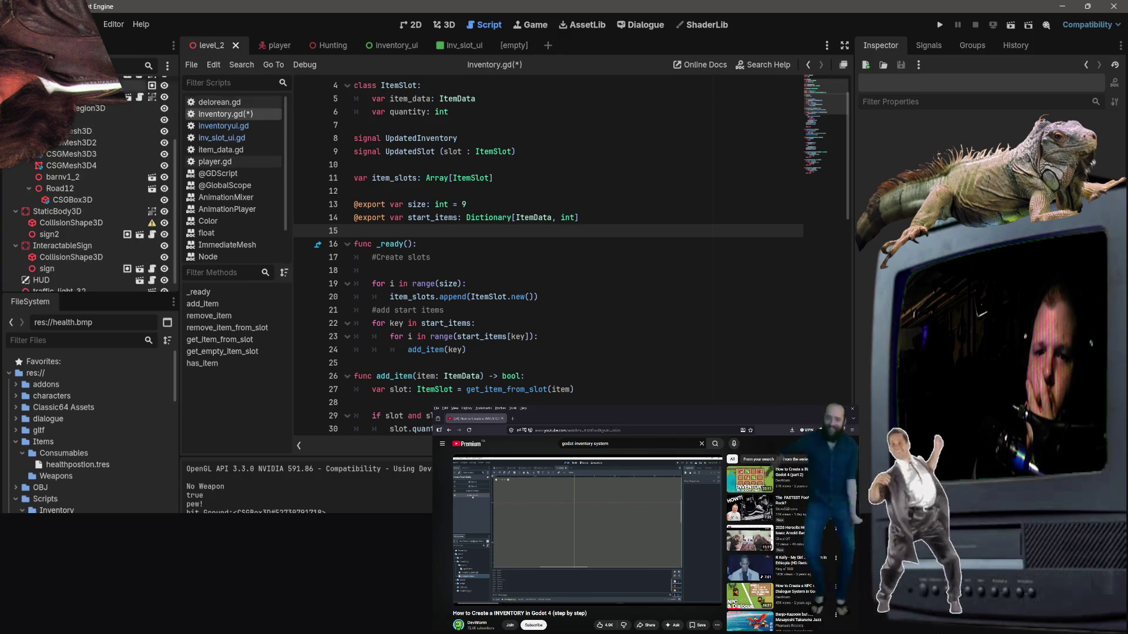
scroll(119, 495, "down", 10)
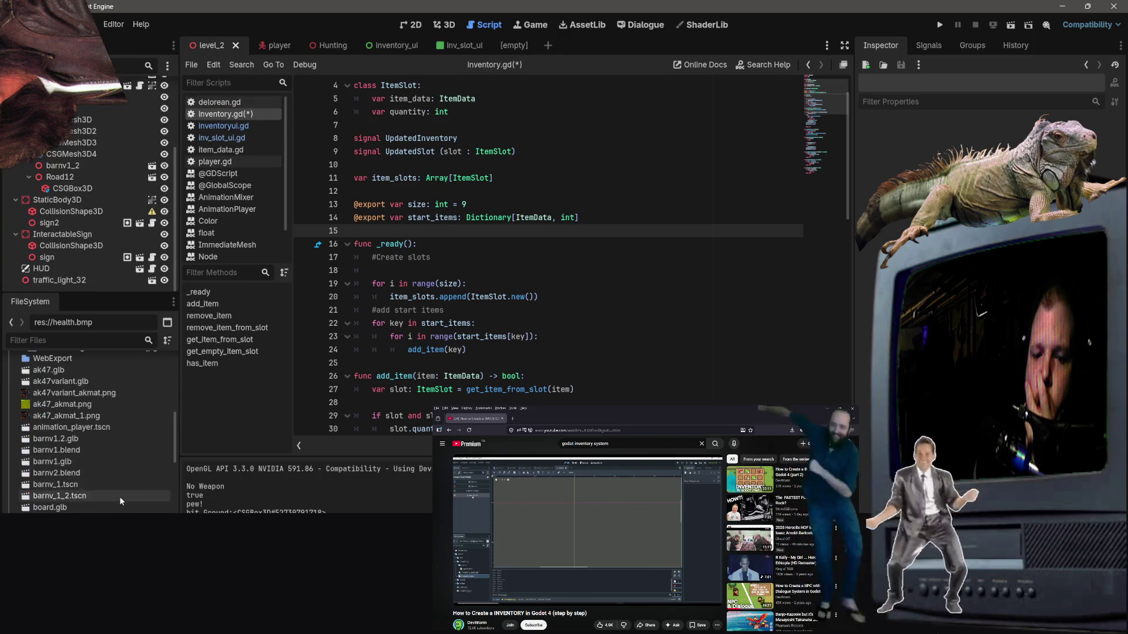
scroll(112, 504, "up", 5)
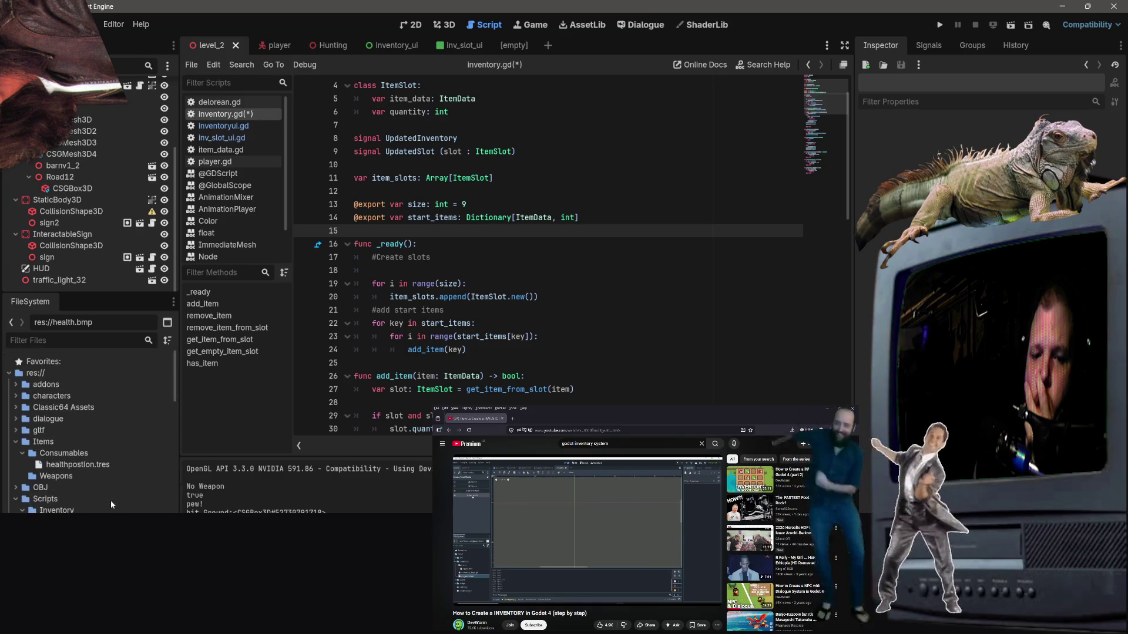
left_click(91, 428)
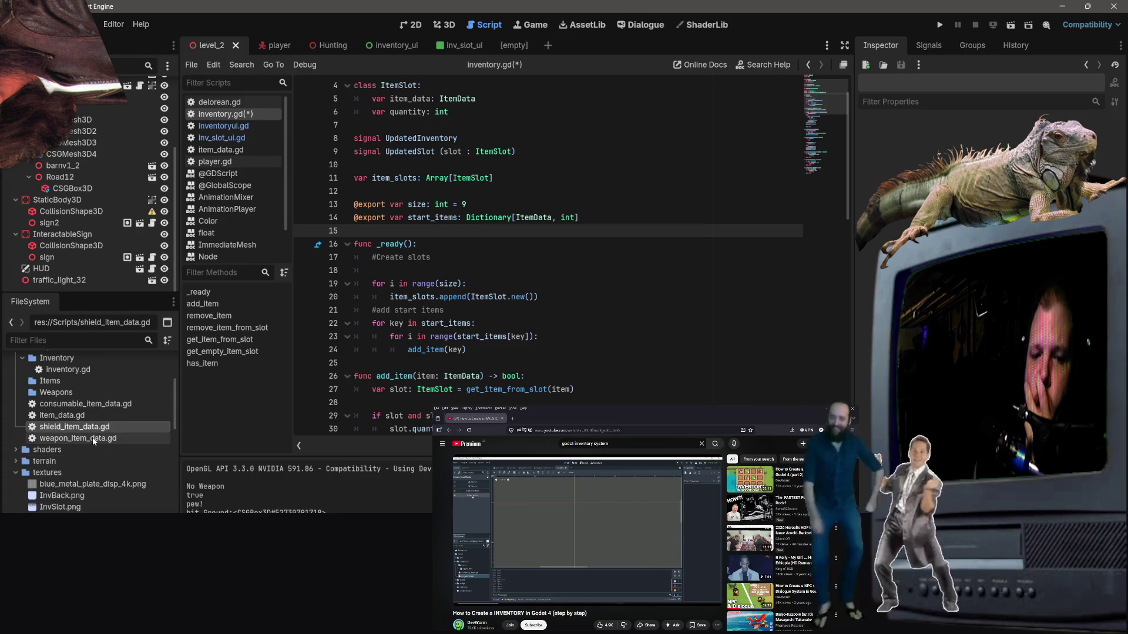
scroll(87, 412, "up", 5)
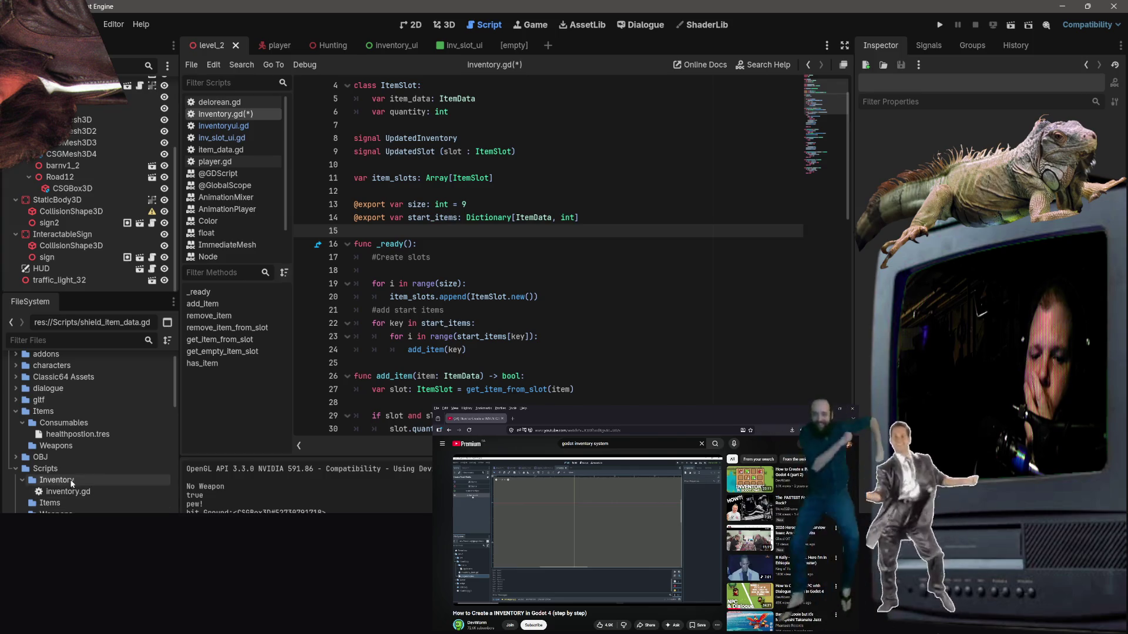
scroll(89, 188, "up", 3)
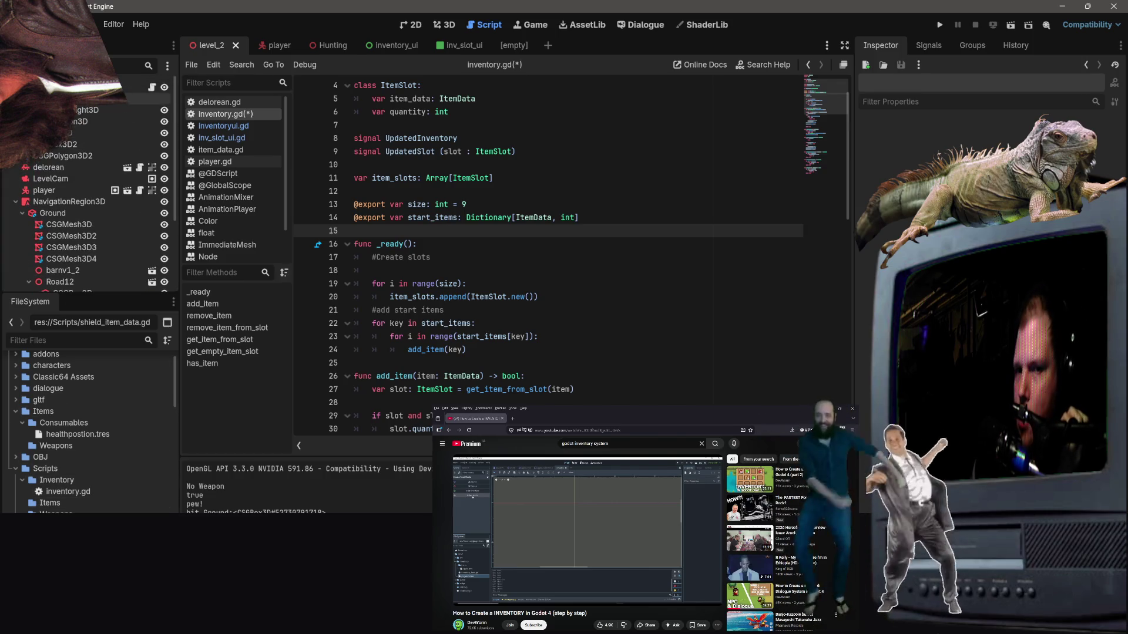
right_click(83, 97)
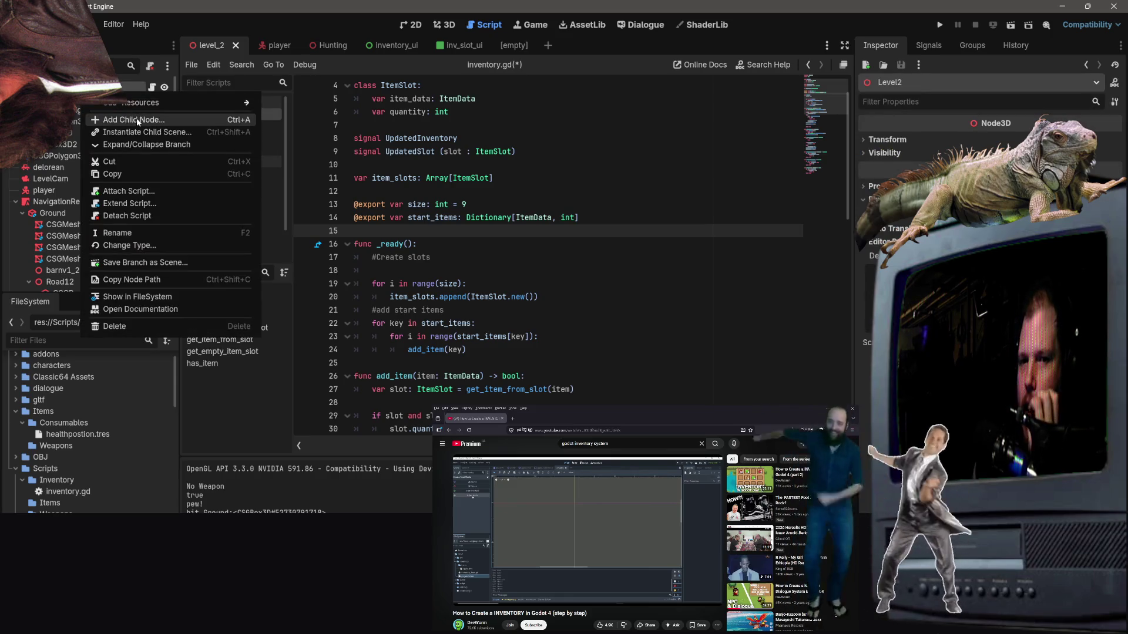
scroll(18, 282, "down", 3)
scroll(52, 398, "down", 2)
left_click(75, 491)
scroll(75, 488, "down", 2)
- Open weapon_item_data.gd, consumable_item_data.gd and item_data.gd for review, then return to the empty scene
left_click(65, 442)
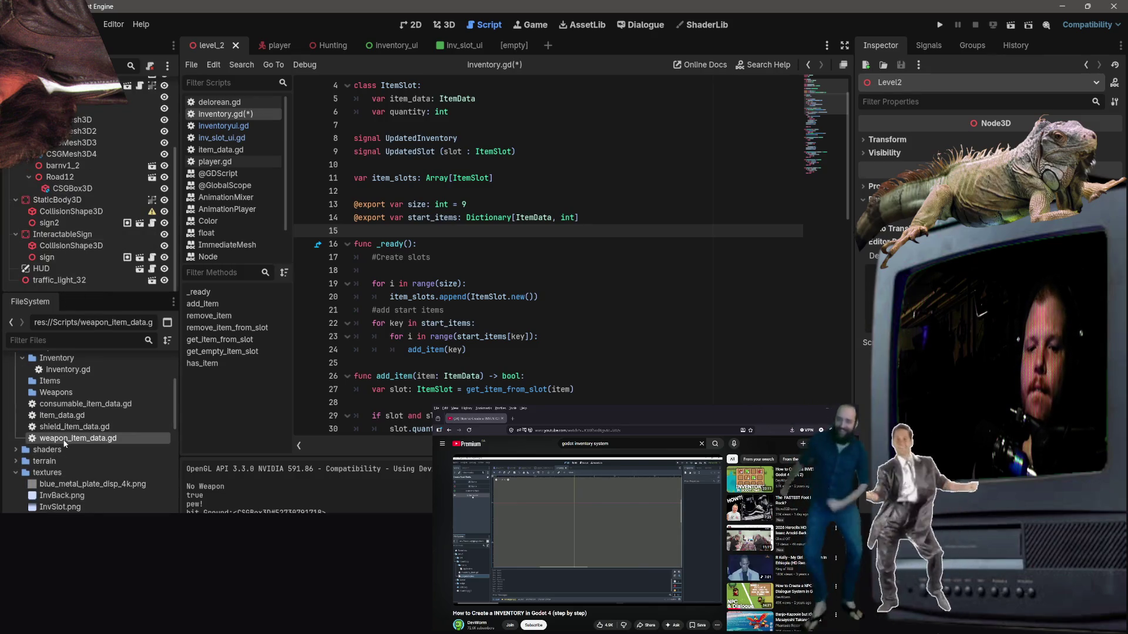
double_click(65, 440)
left_click(418, 241)
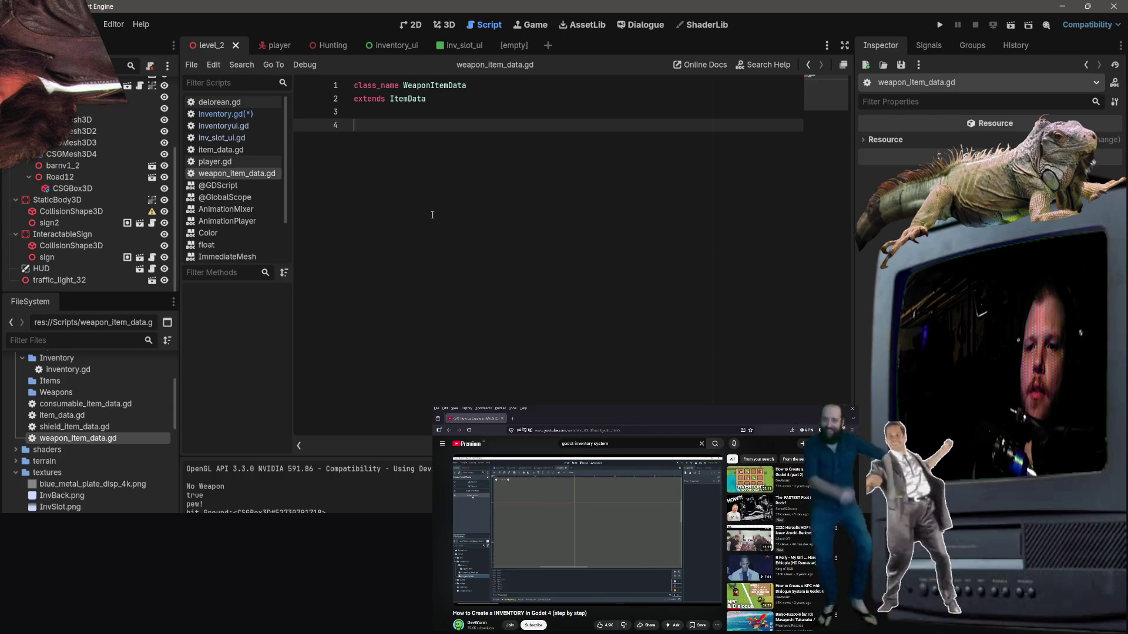
left_click(405, 114)
left_click(74, 426)
double_click(76, 406)
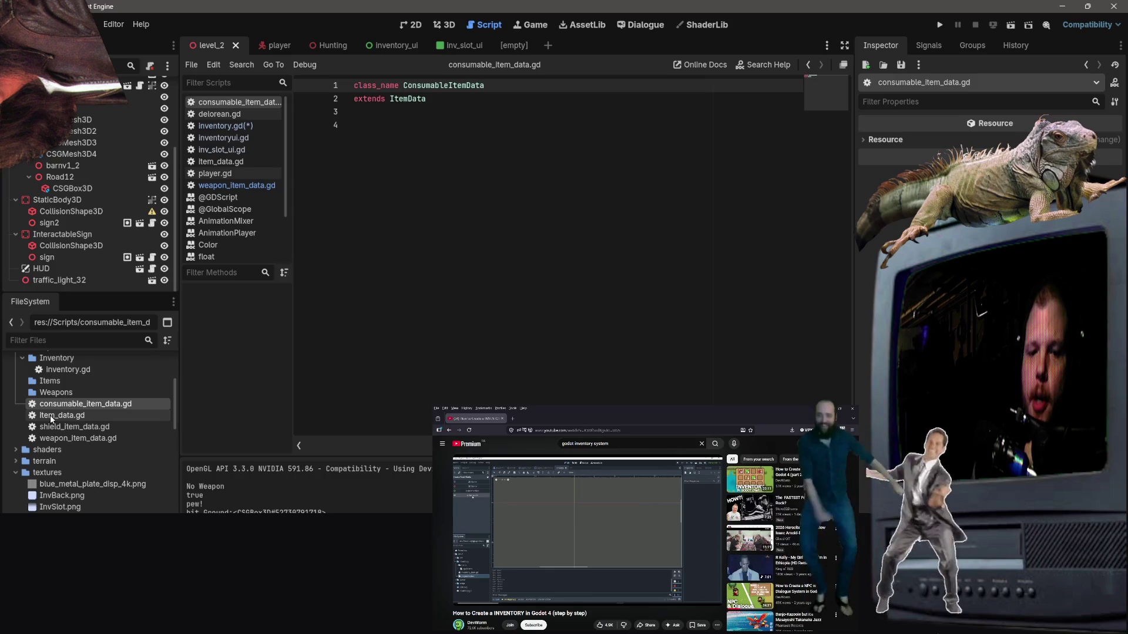
double_click(52, 417)
left_click(593, 262)
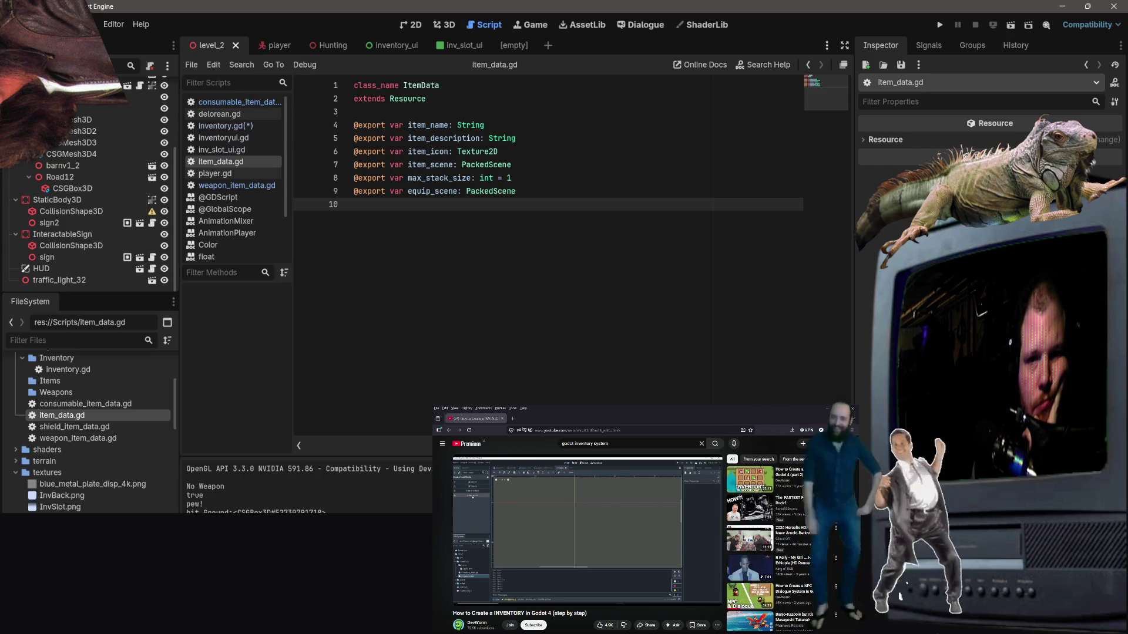
left_click(18, 24)
left_click(118, 42)
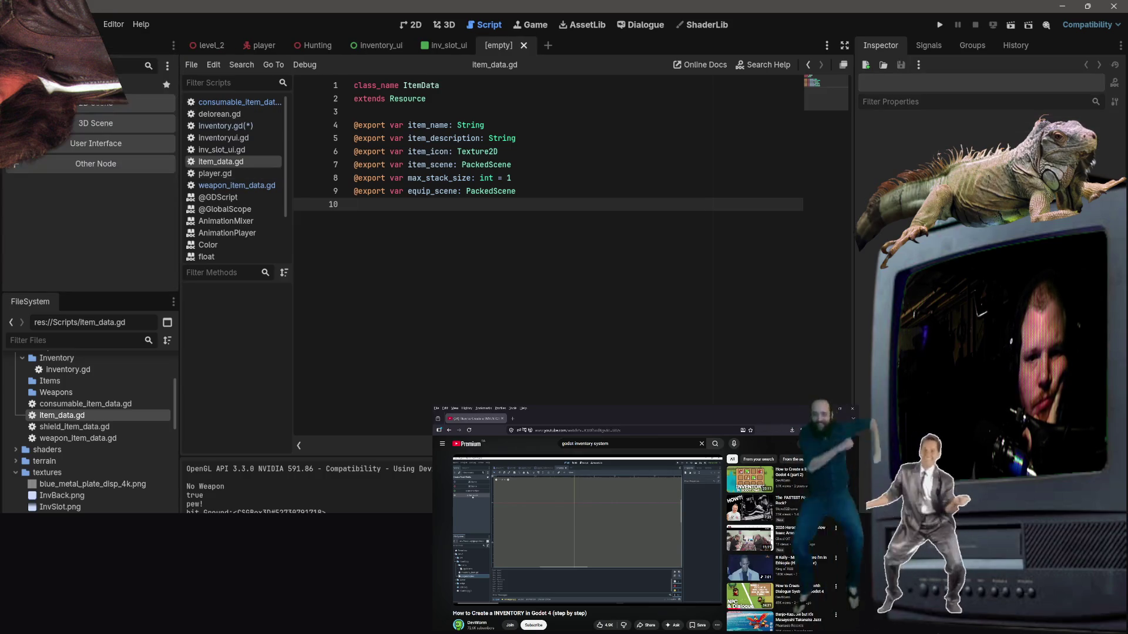
- Open Create New Node and try the searches 'itemda' and 'reso', trimming it back to 'r'
left_click(83, 163)
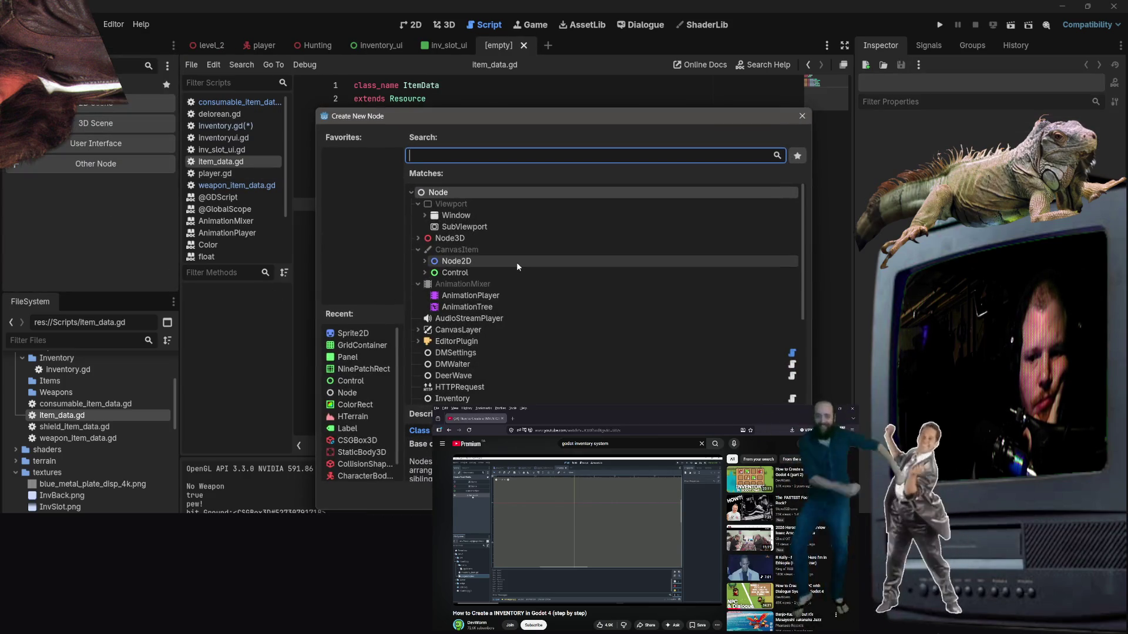
type("itemdar")
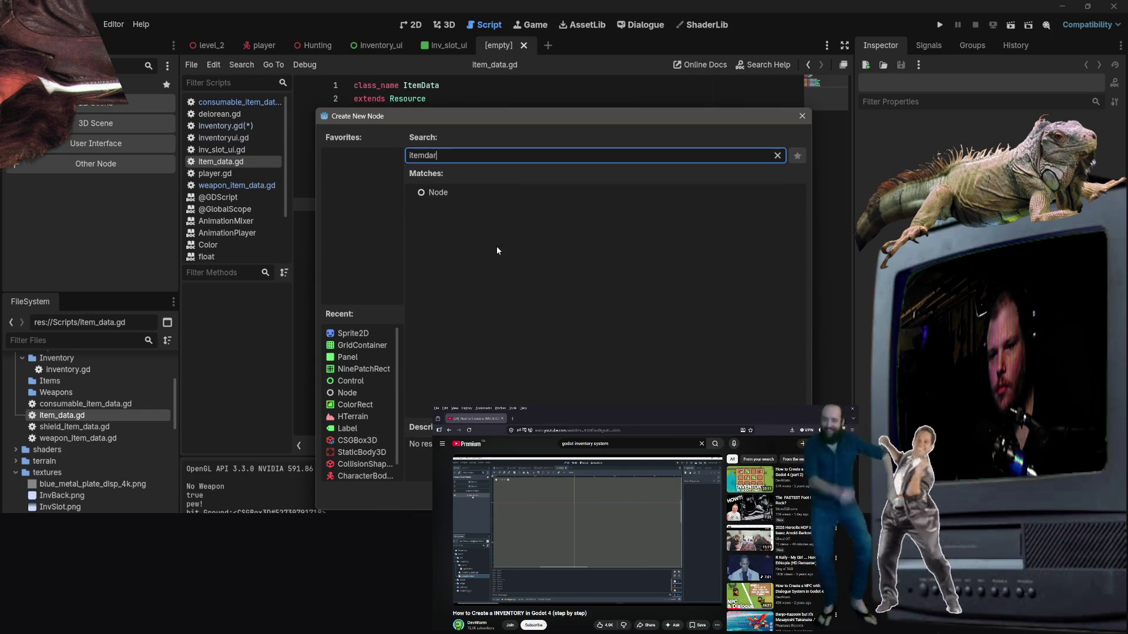
key("BackSpace")
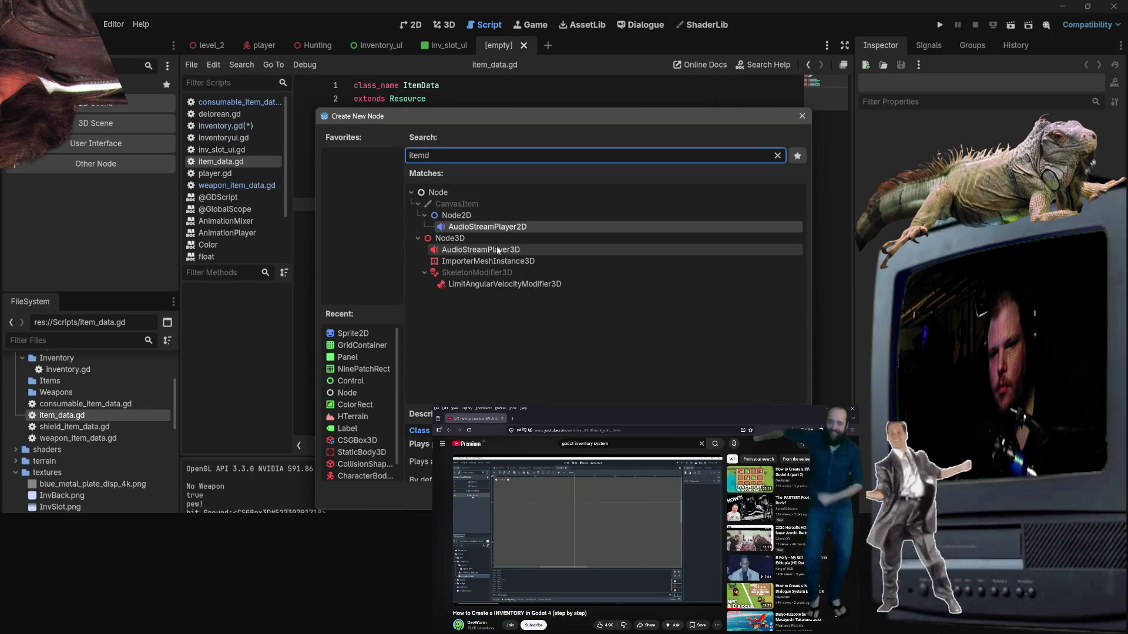
key("BackSpace")
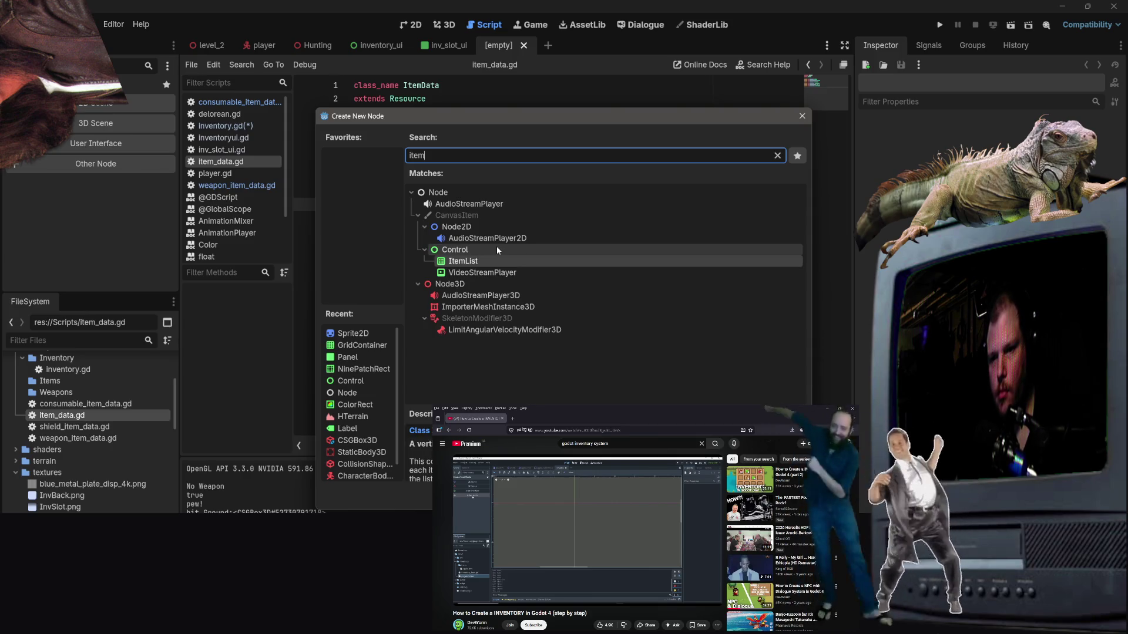
type("re")
key("ctrl+BackSpace")
type("res")
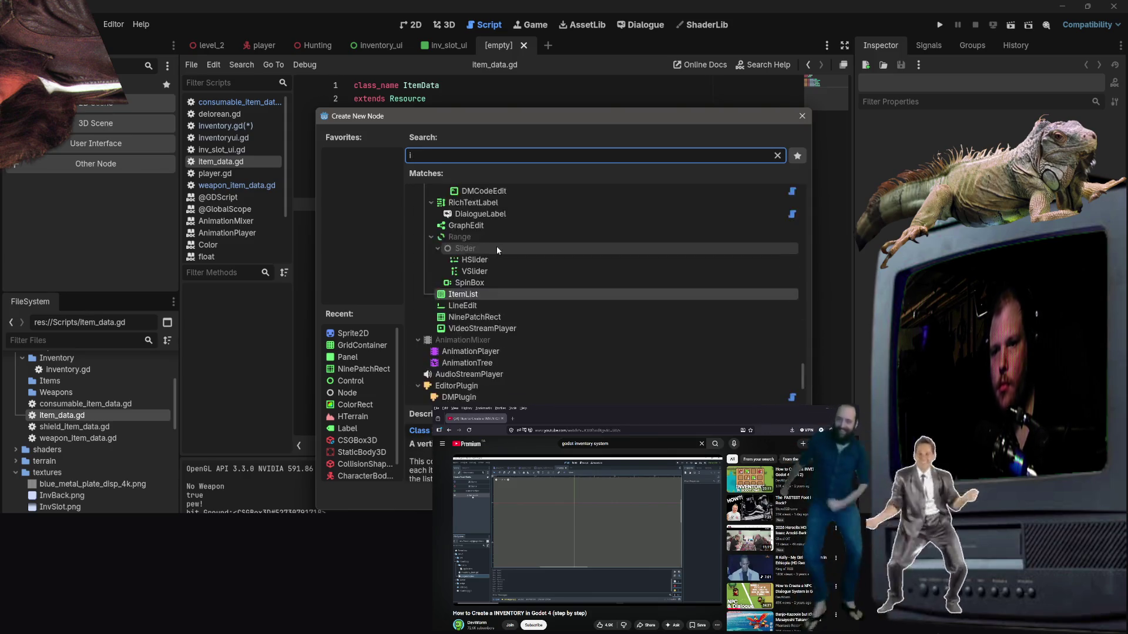
type("o")
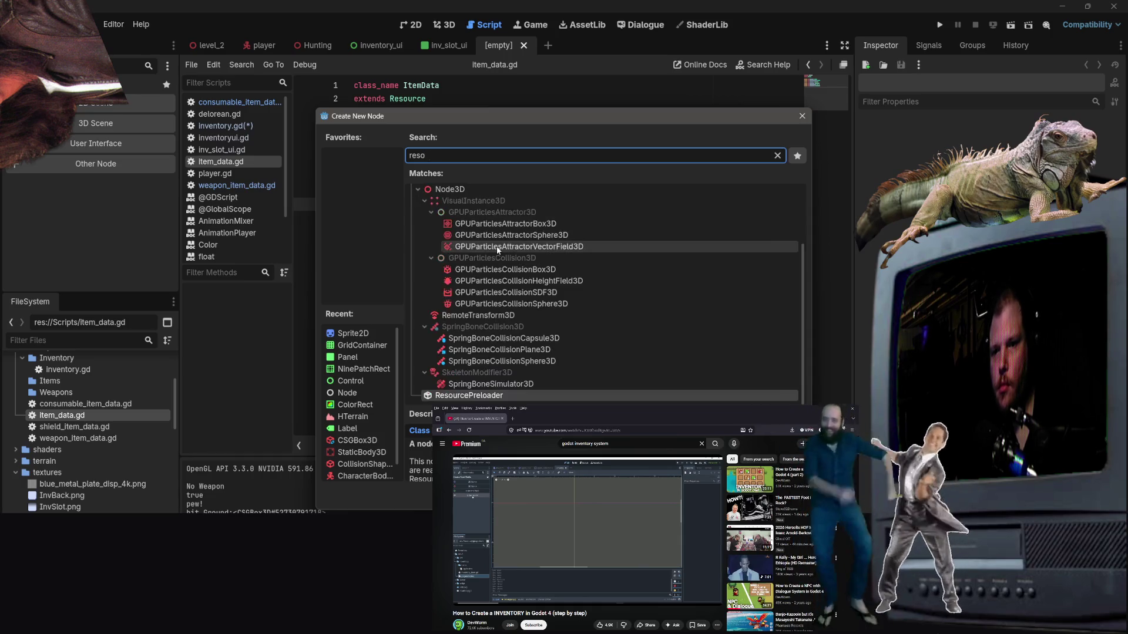
key("BackSpace")
key("BackSpace")
key("BackSpace")
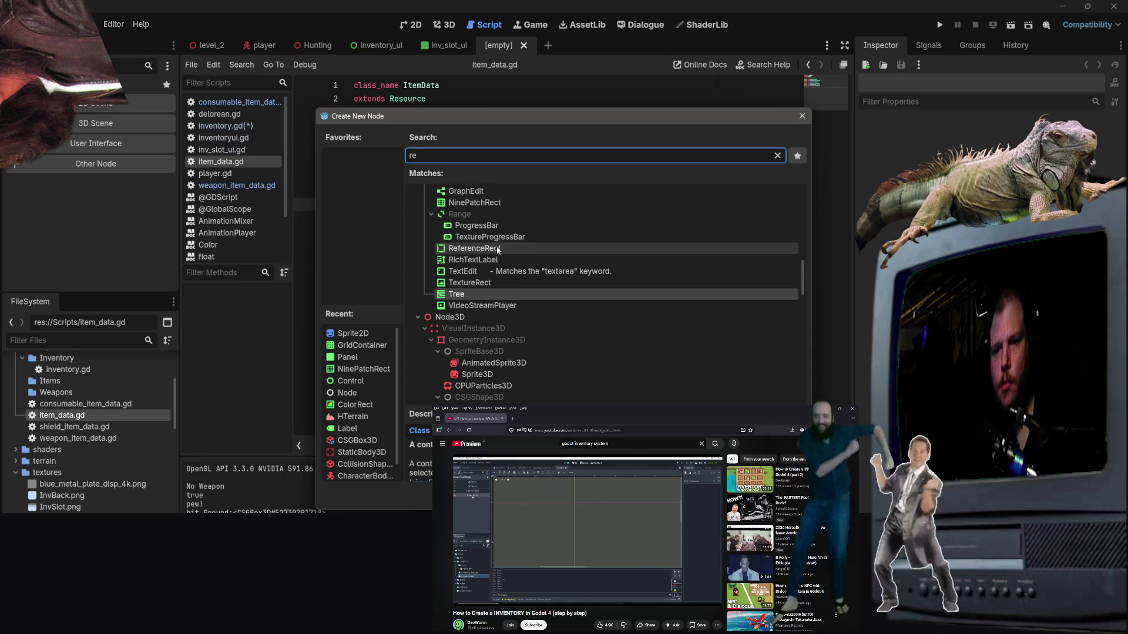
key("BackSpace")
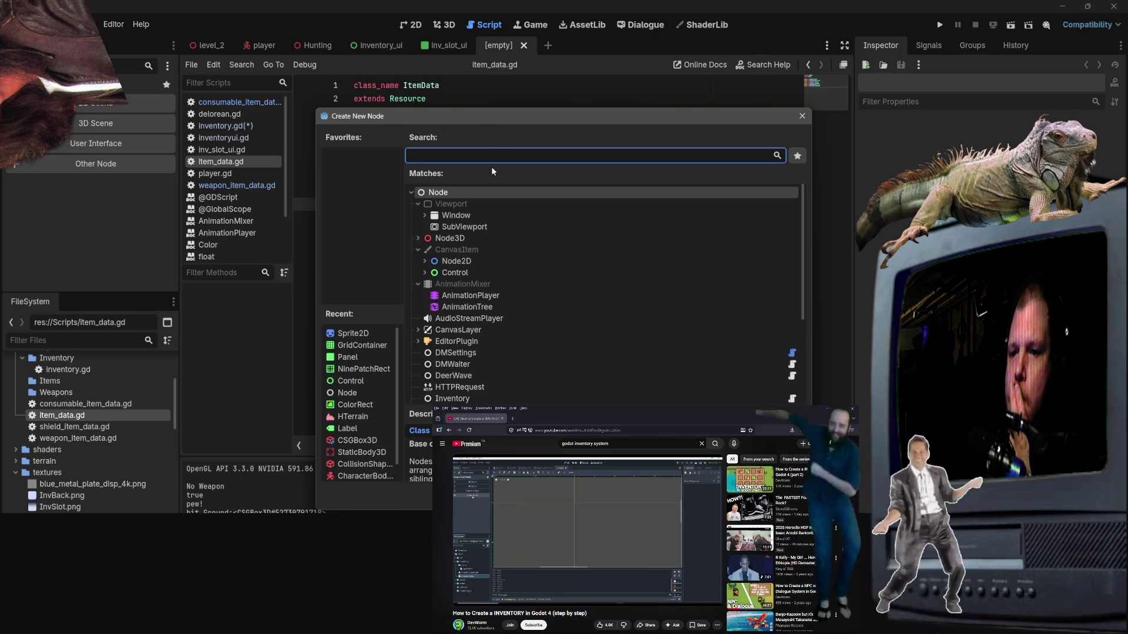
- Reopen the node dialog, read ResourcePreloader's description, and cancel without adding a node
left_click(411, 194)
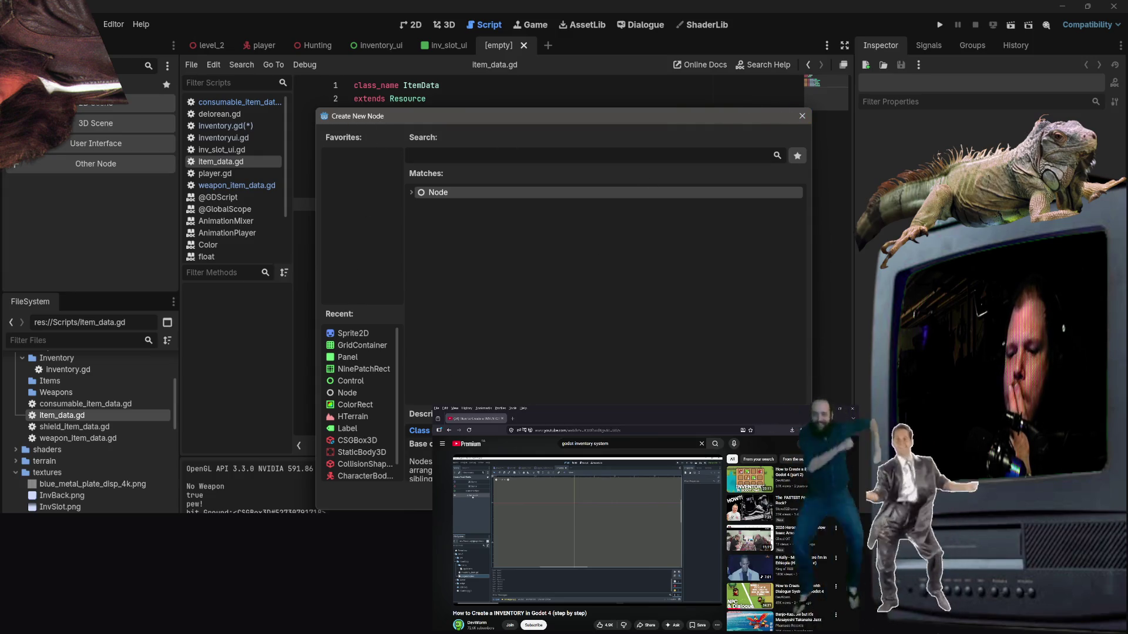
left_click(802, 117)
left_click(96, 163)
scroll(480, 295, "down", 3)
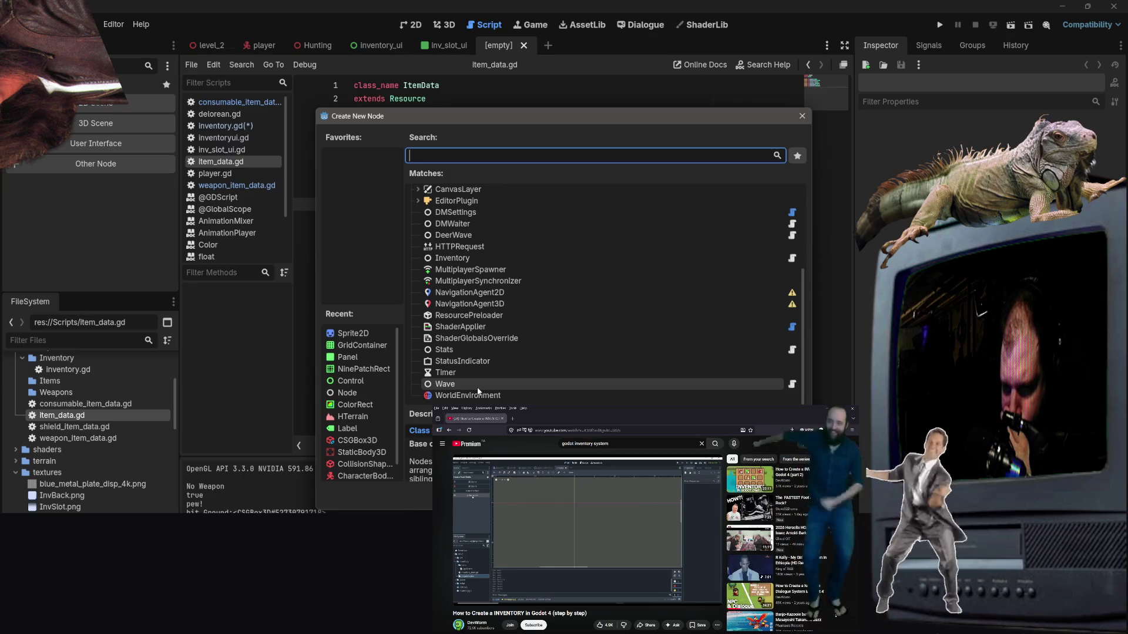
left_click(468, 317)
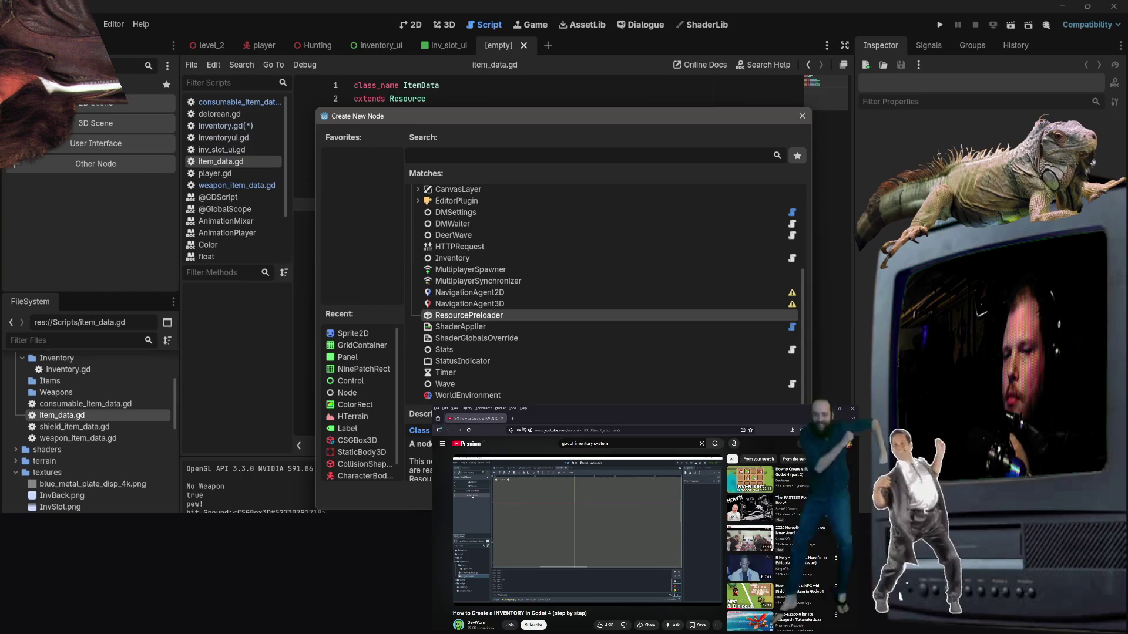
key("Escape")
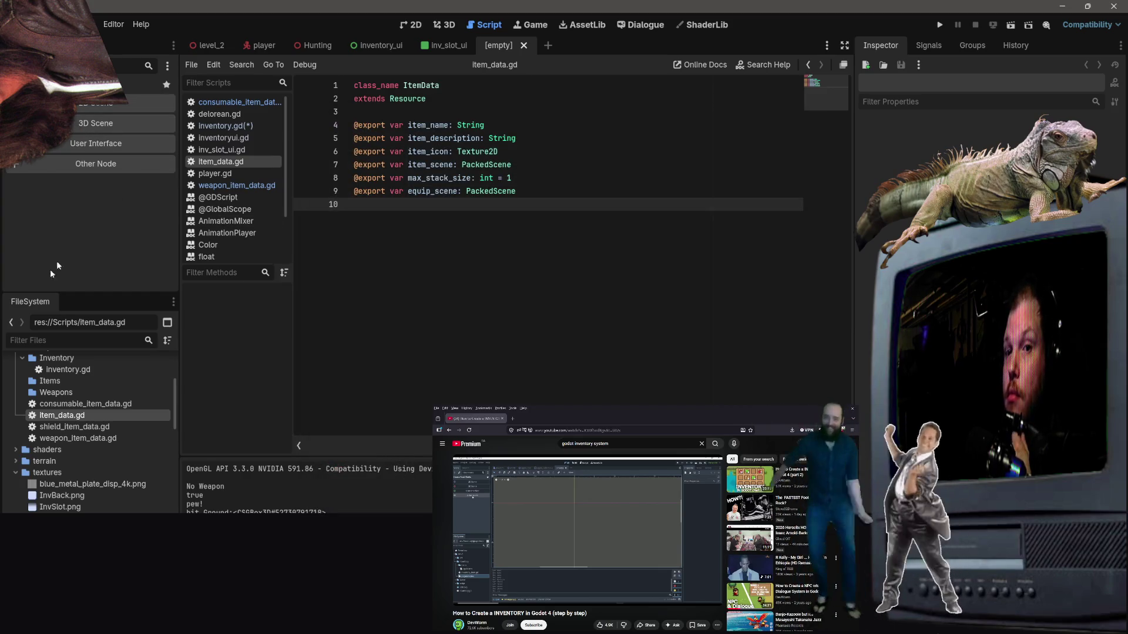
- Stretch the FileSystem dock over the left column and bring back the Scene panel
left_click_drag(53, 294, 88, 37)
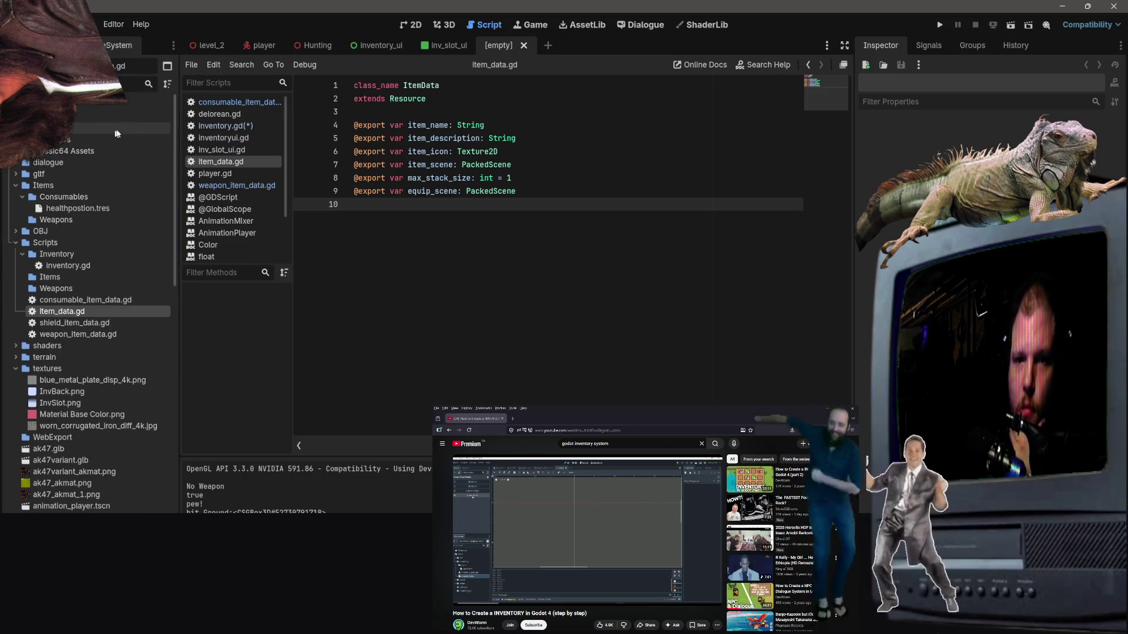
left_click(59, 45)
left_click(35, 45)
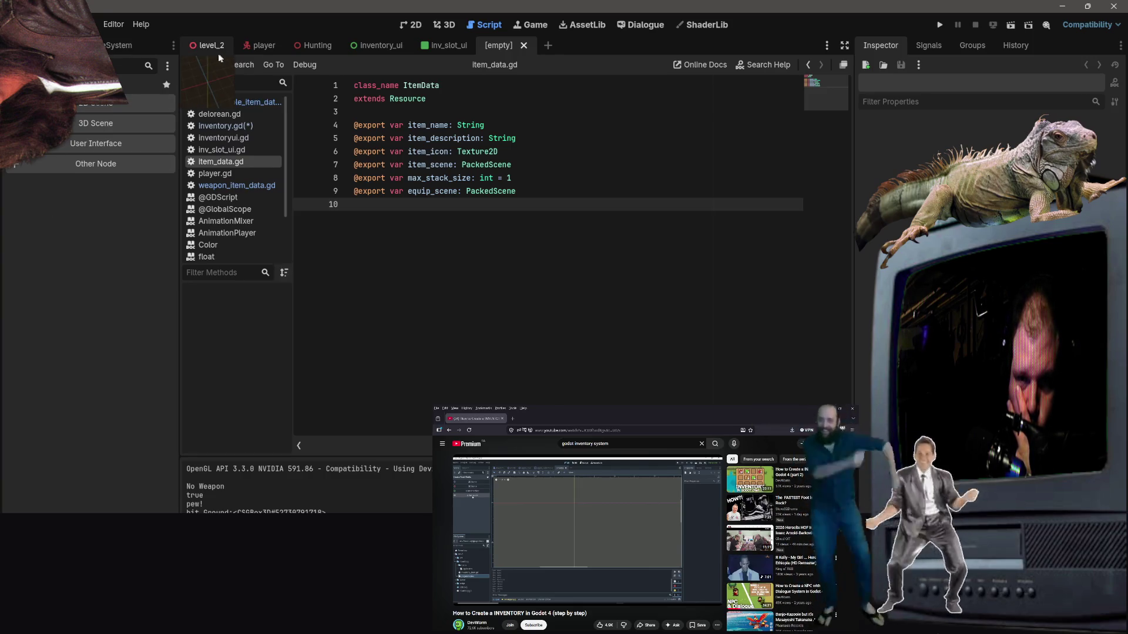
- In the player scene, open Create New Node with Ctrl+A and search 'resou' to find ResourcePreloader
left_click(254, 48)
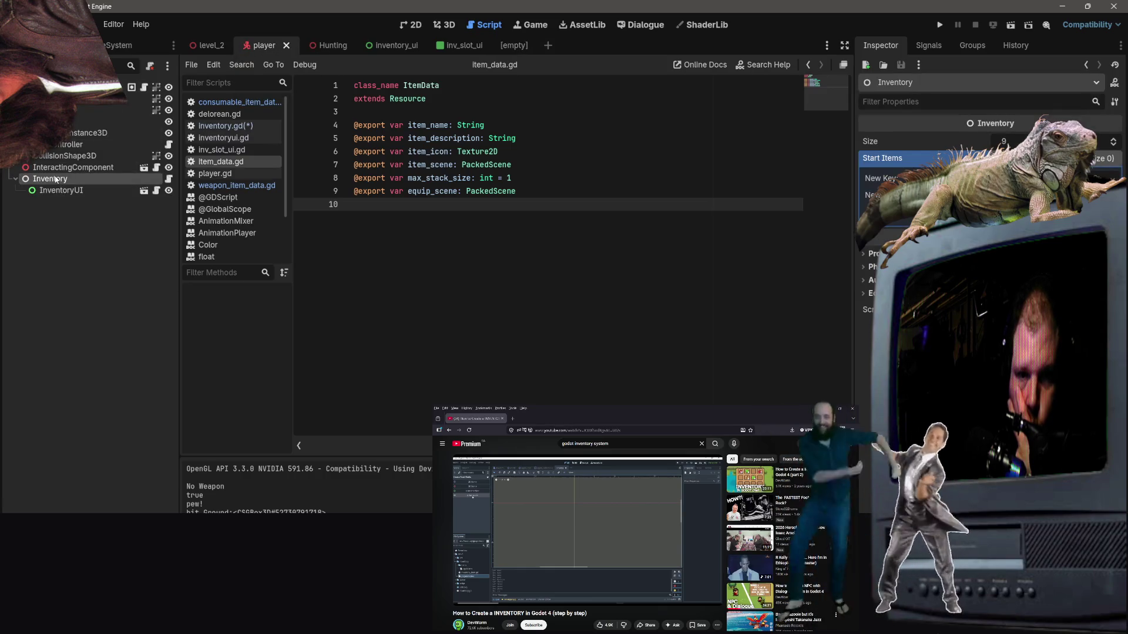
left_click(55, 249)
key("ctrl+a")
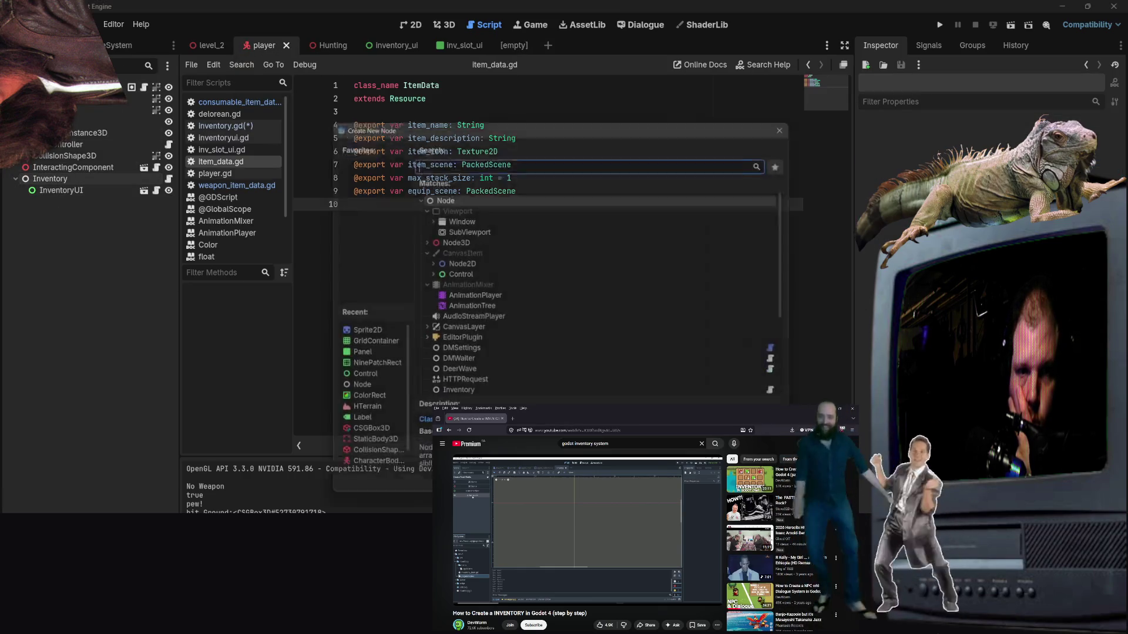
type("reou")
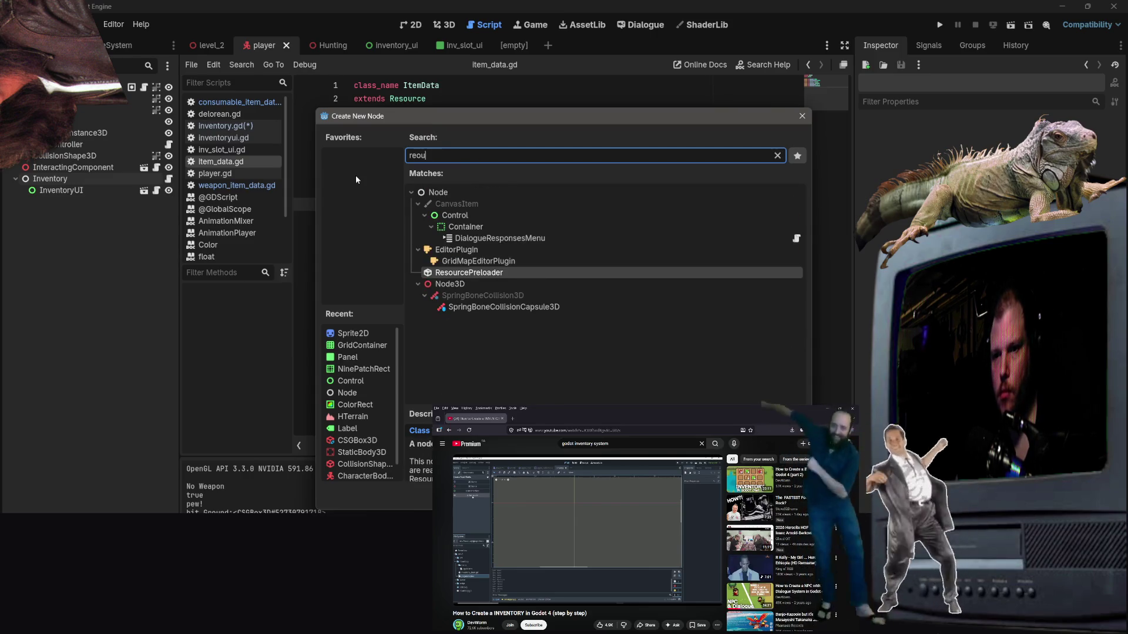
key("BackSpace")
key("BackSpace")
type("sou")
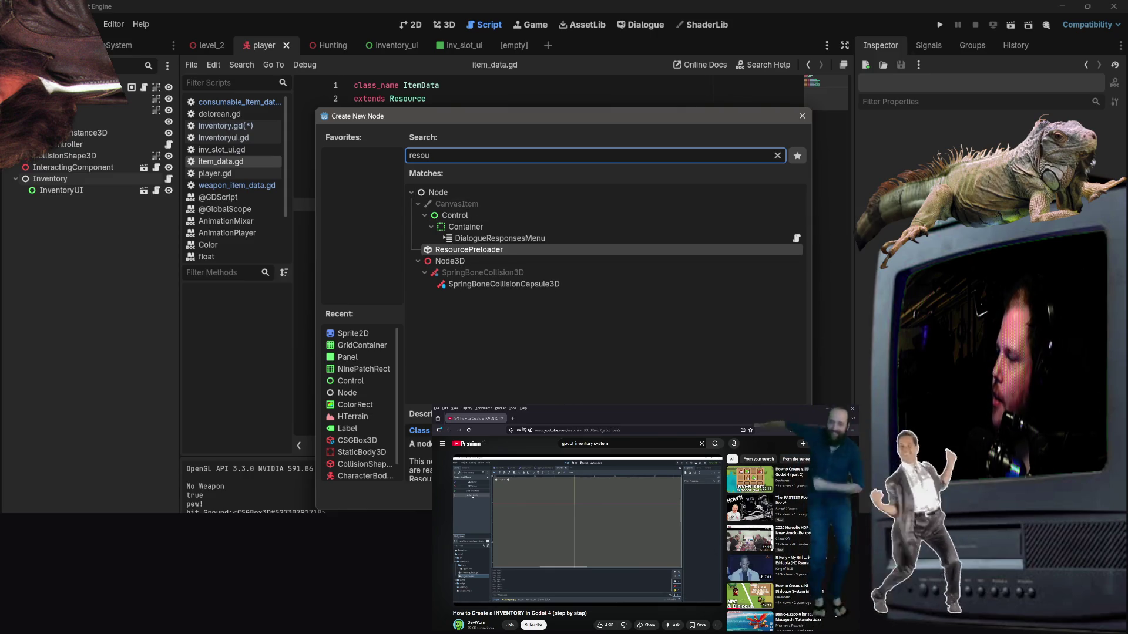
left_click(622, 444)
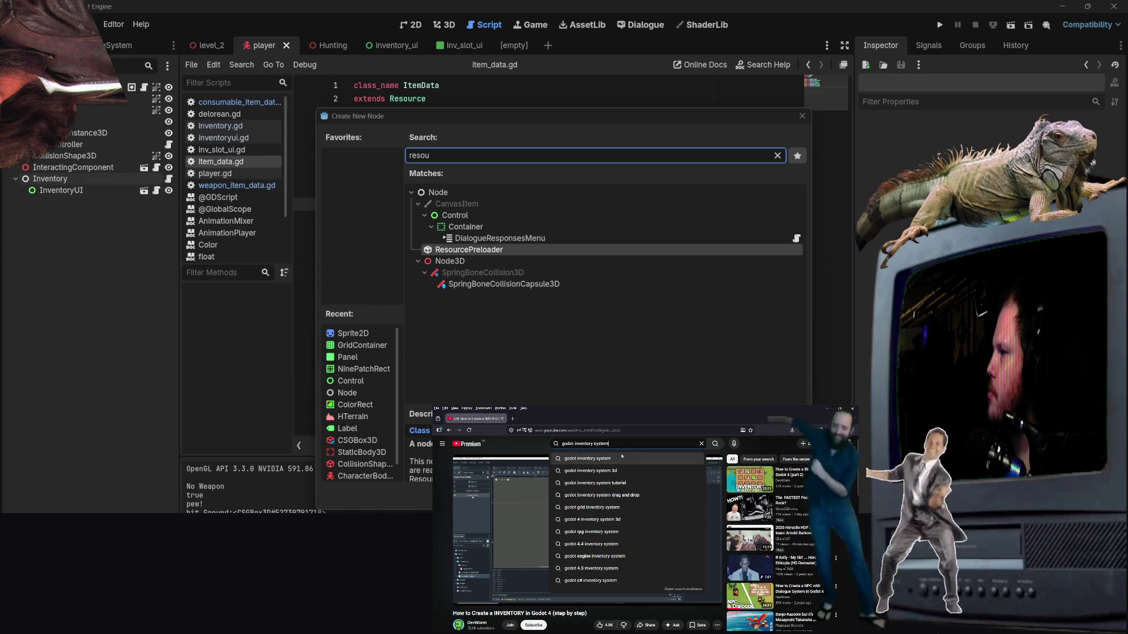
- Load the 'godot inventory system' results and briefly check the Godot 4 Inventory Tutorial video
left_click(593, 459)
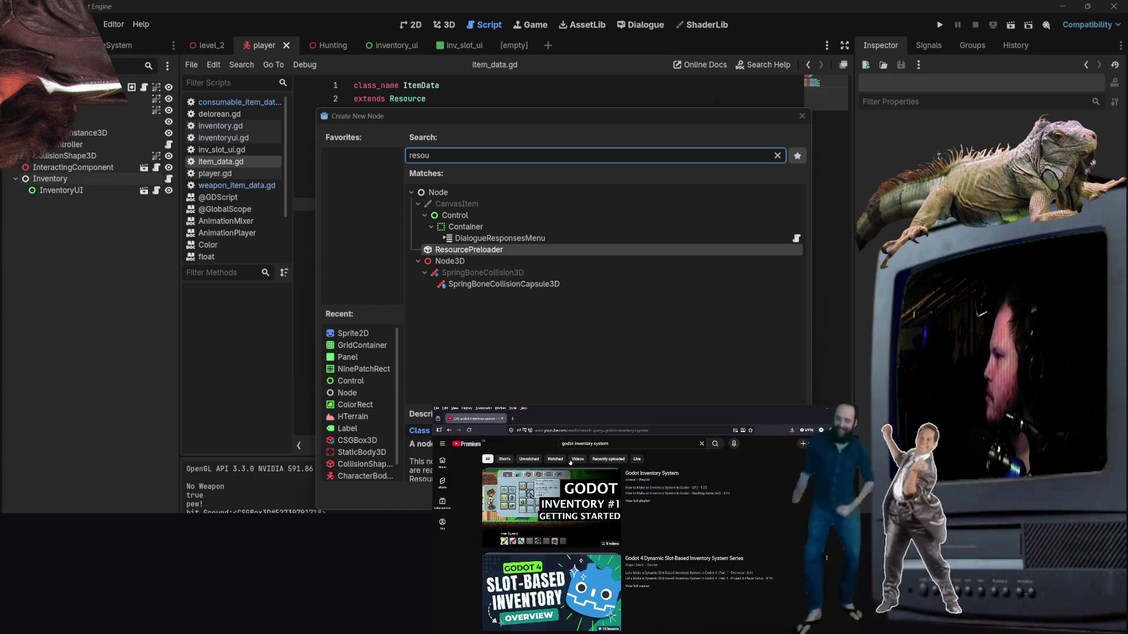
scroll(594, 531, "down", 10)
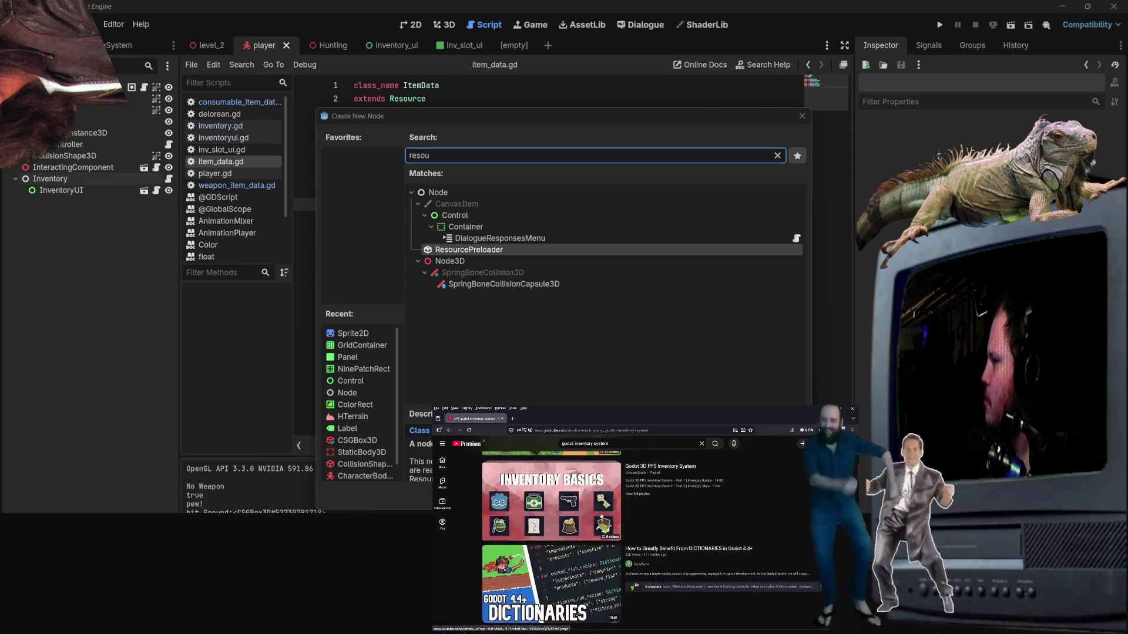
scroll(594, 531, "up", 5)
scroll(594, 532, "down", 5)
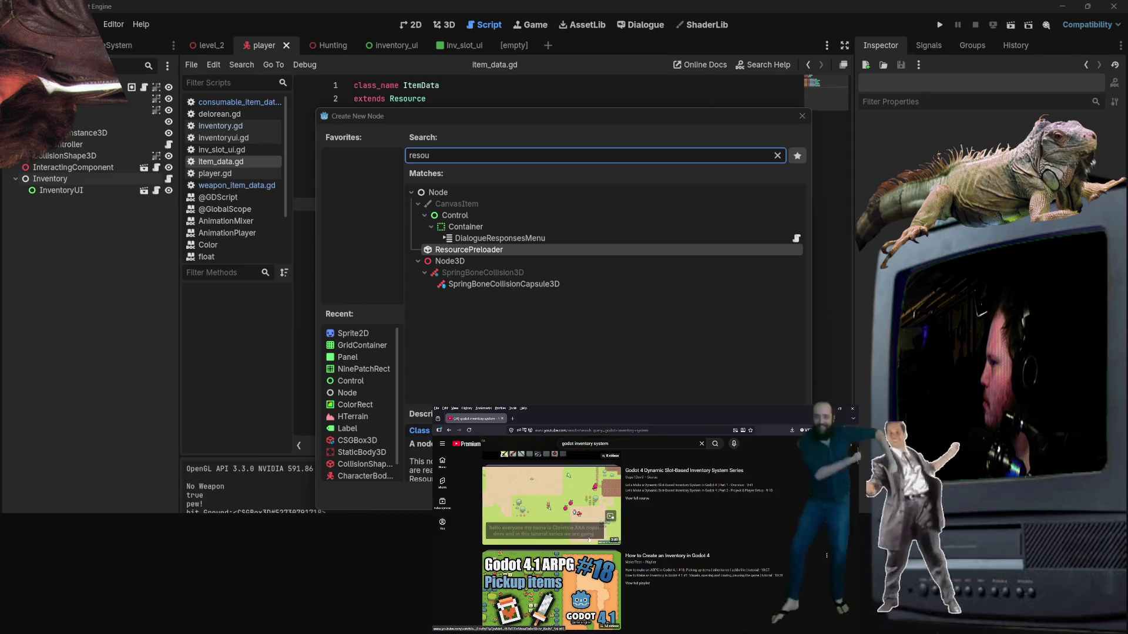
scroll(594, 532, "down", 5)
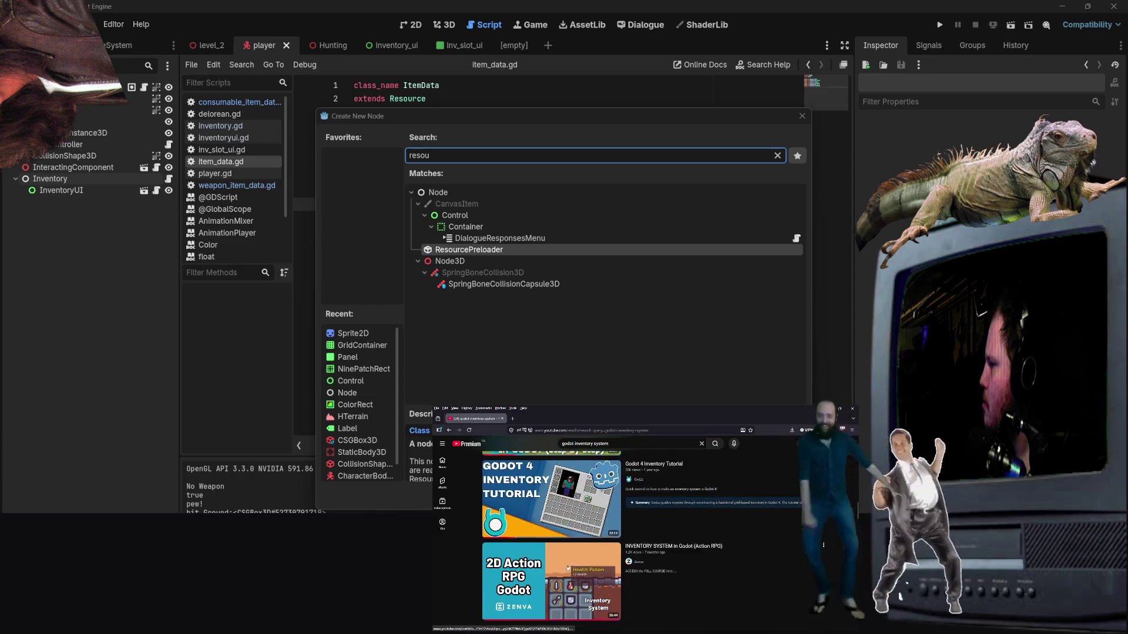
scroll(573, 524, "down", 5)
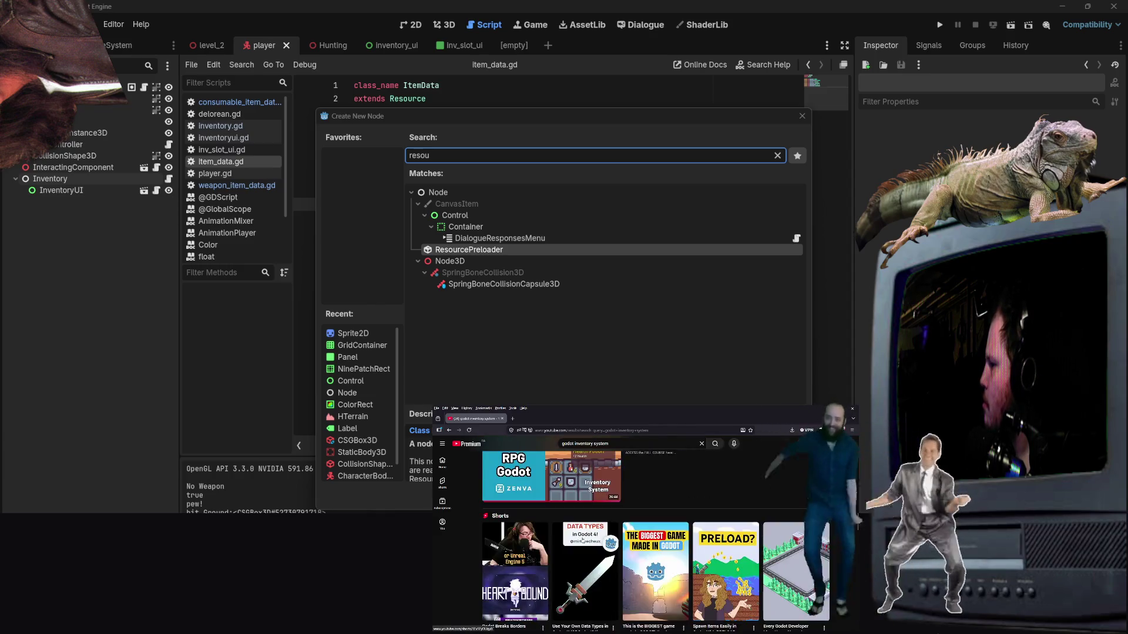
scroll(534, 510, "up", 3)
mouse_move(533, 510)
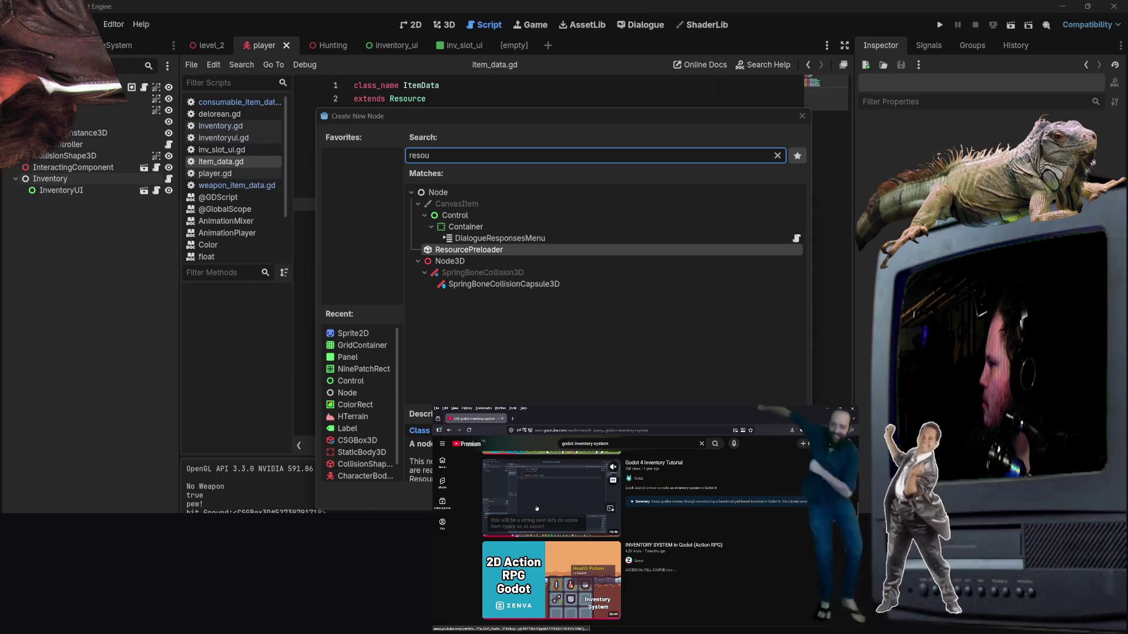
left_click(536, 495)
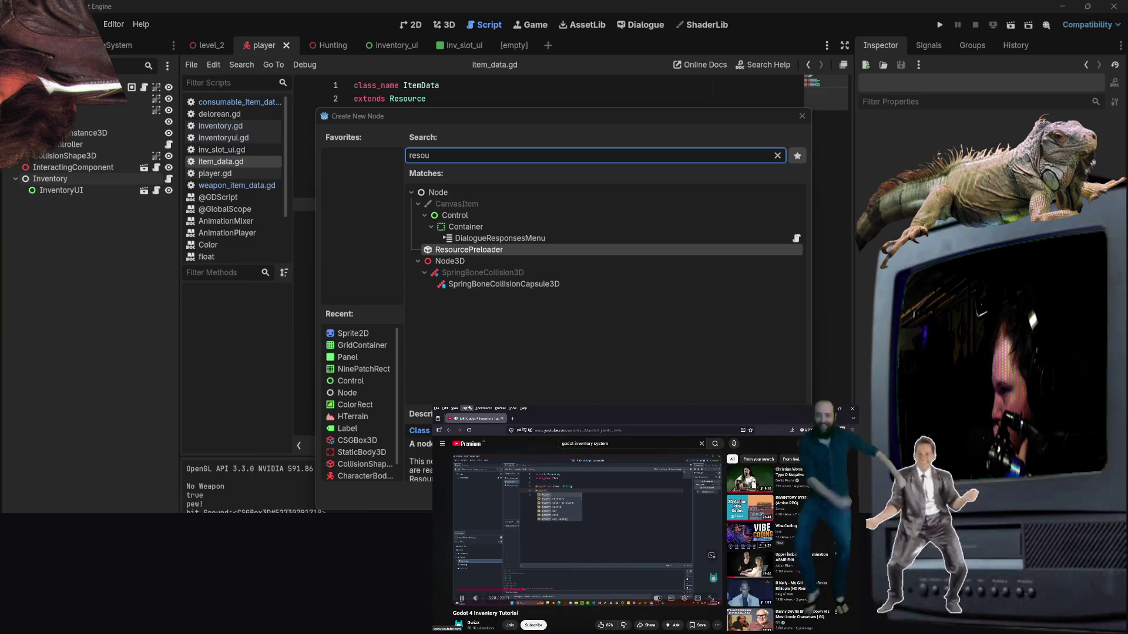
left_click(449, 430)
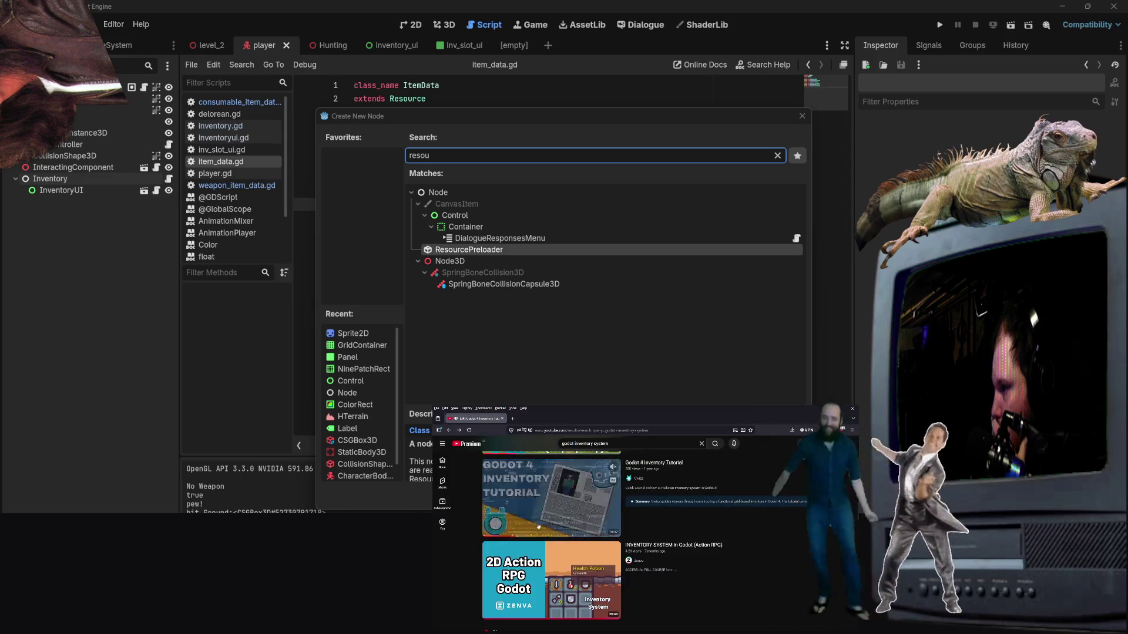
- Open the 'How to use Resources in Godot 4' video from the search results
scroll(528, 562, "down", 5)
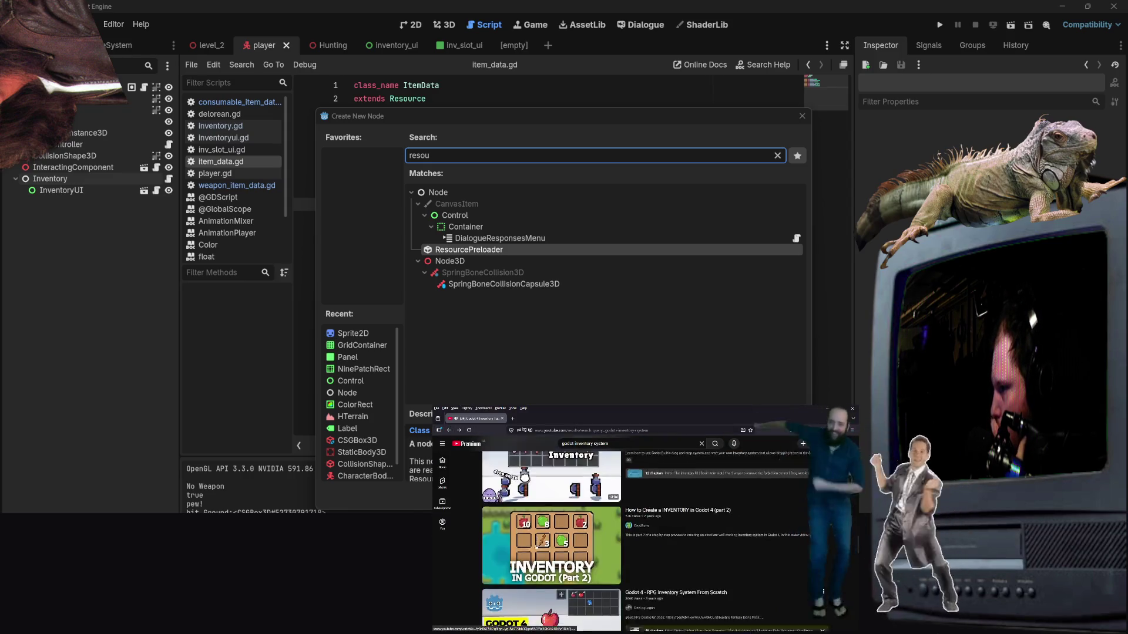
scroll(541, 562, "up", 3)
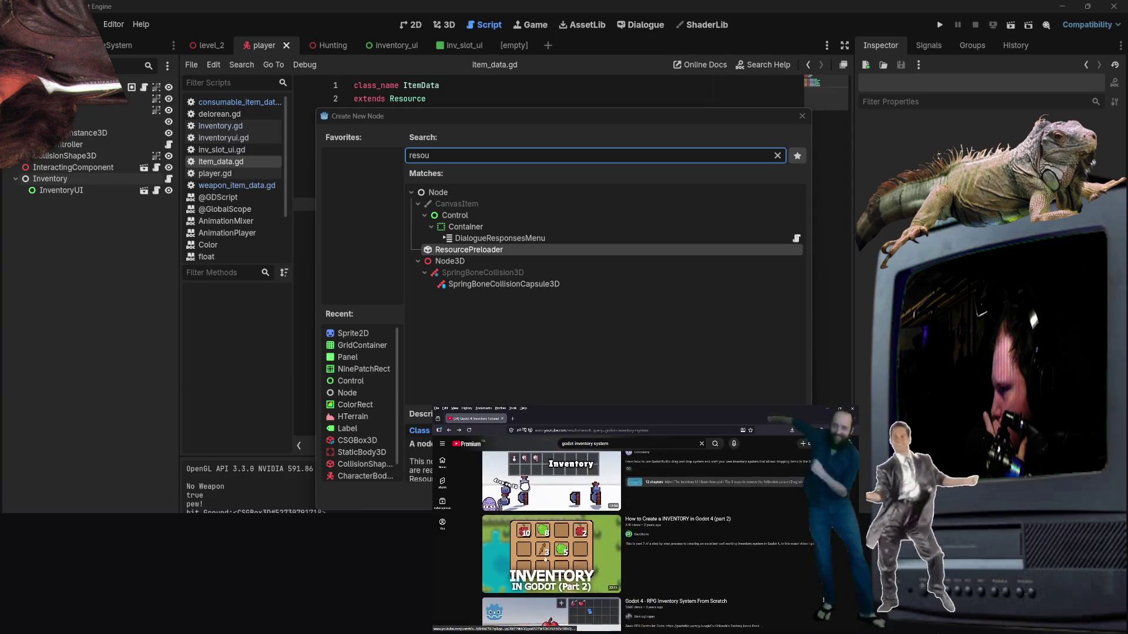
scroll(548, 577, "down", 10)
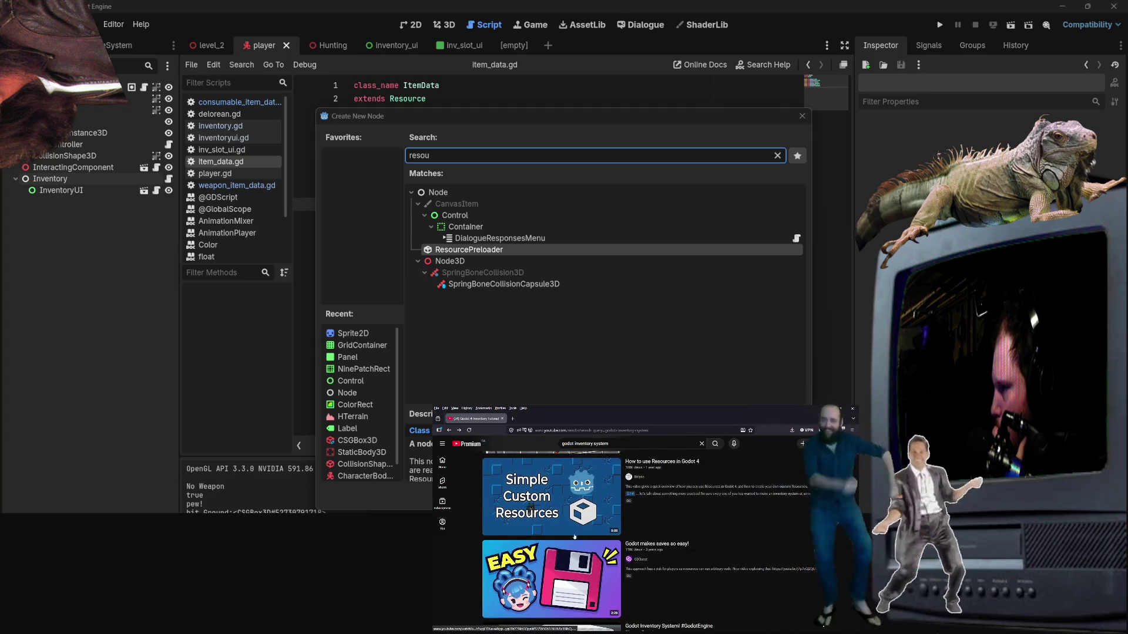
mouse_move(572, 522)
left_click(542, 526)
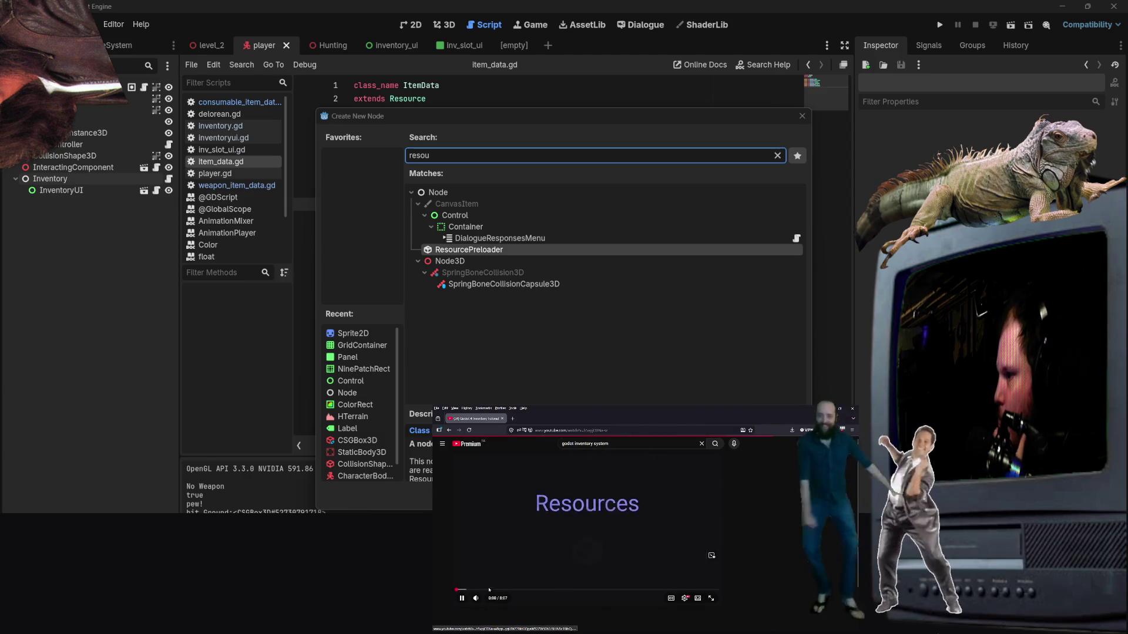
- Seek the video timeline to around 3:42, near the Enemy Stats section
left_click(474, 590)
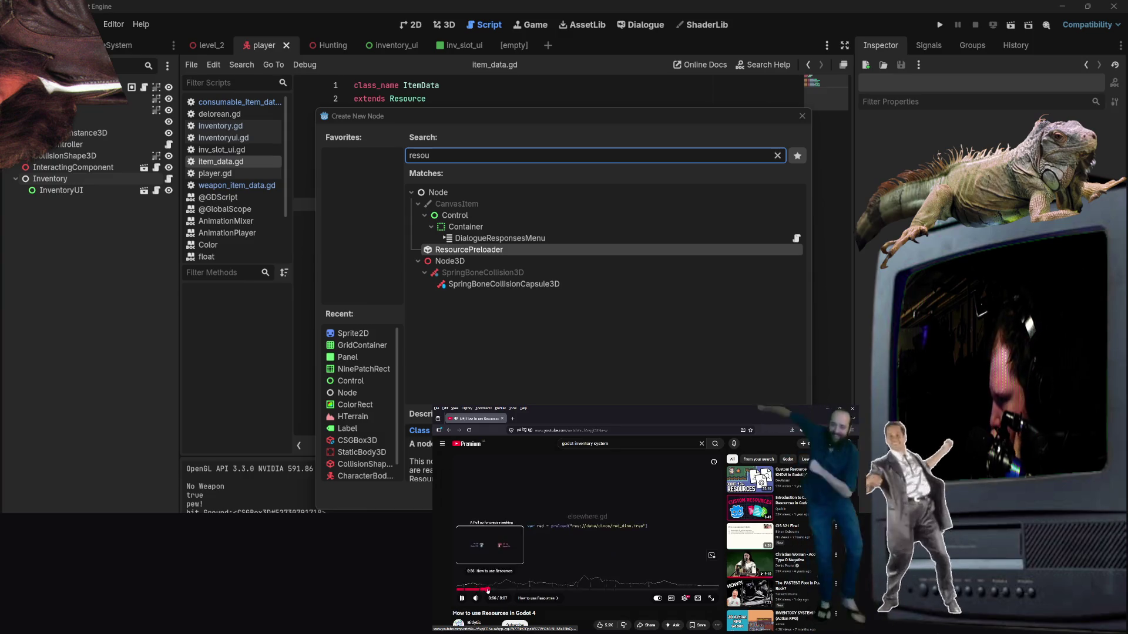
left_click(487, 591)
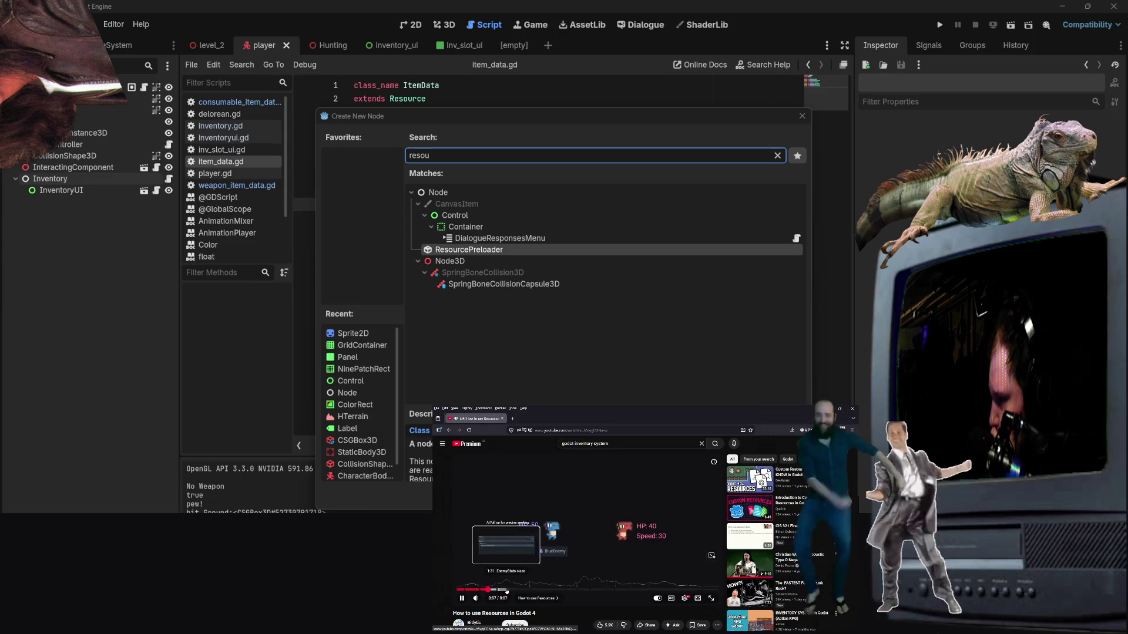
left_click_drag(506, 589, 545, 590)
left_click(566, 590)
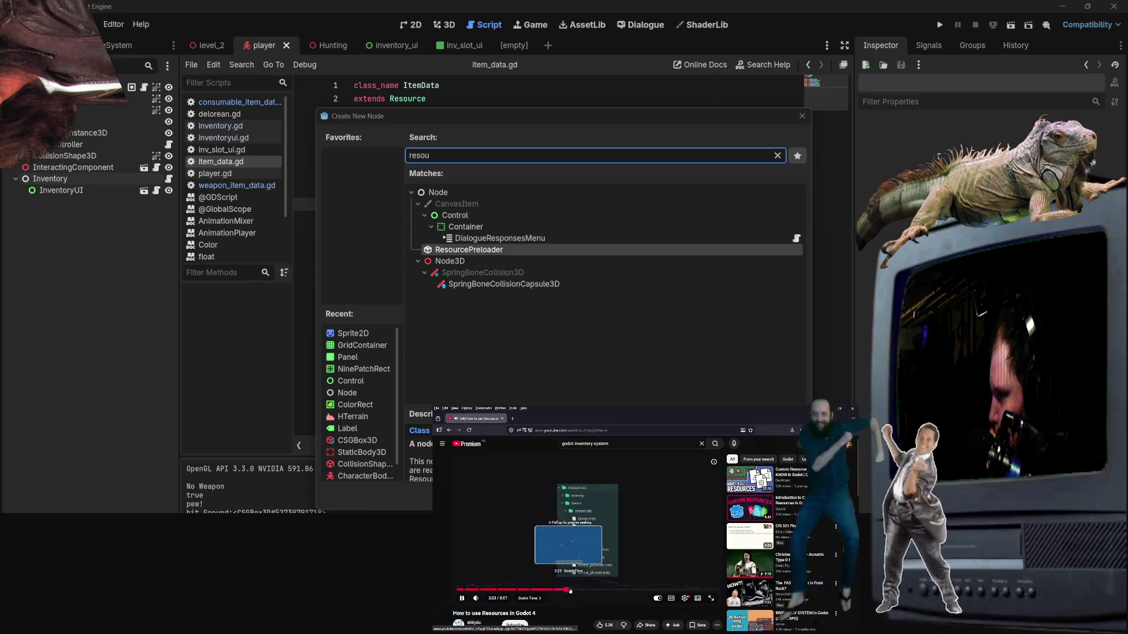
left_click_drag(586, 589, 579, 589)
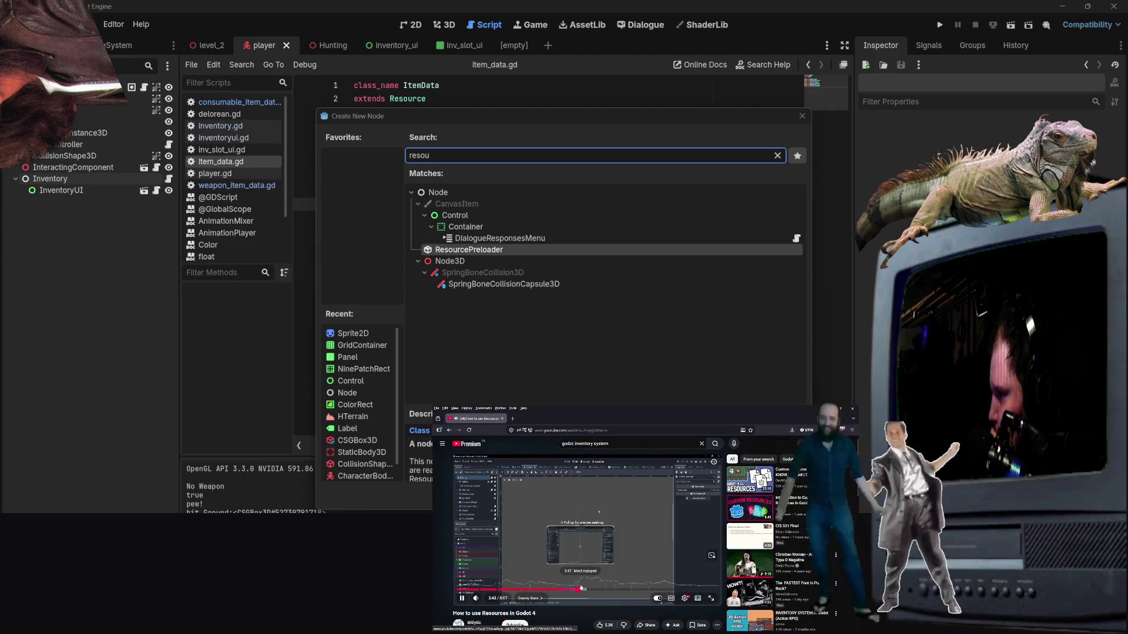
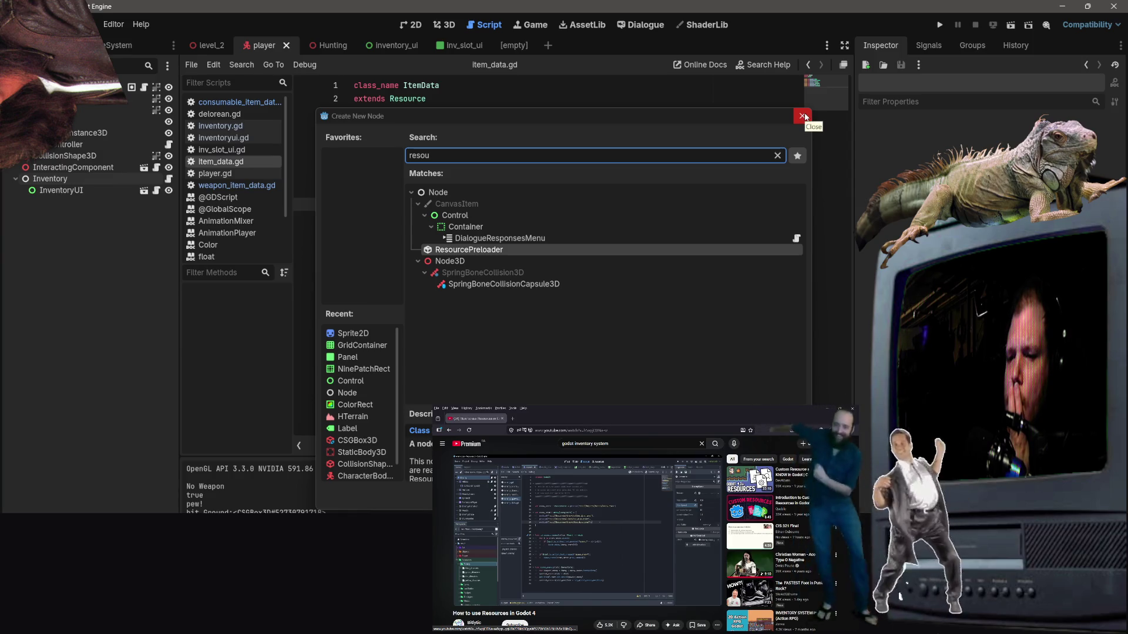
- Dismiss the Create New Node dialog, then replay the tutorial video from 3:42 and pause it
left_click(802, 116)
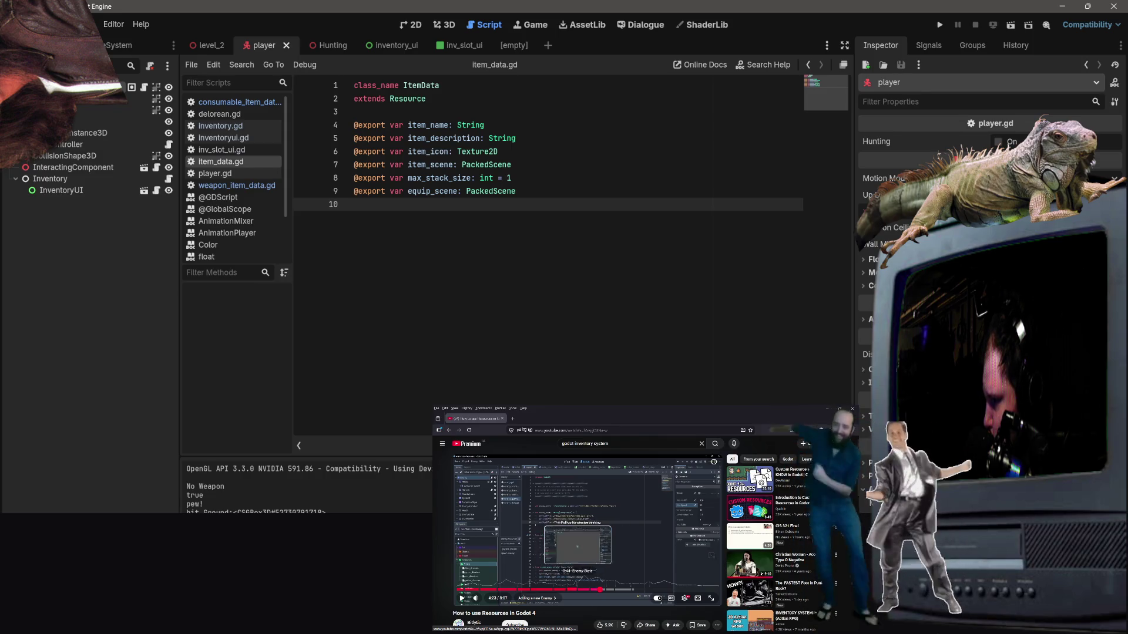
left_click(579, 589)
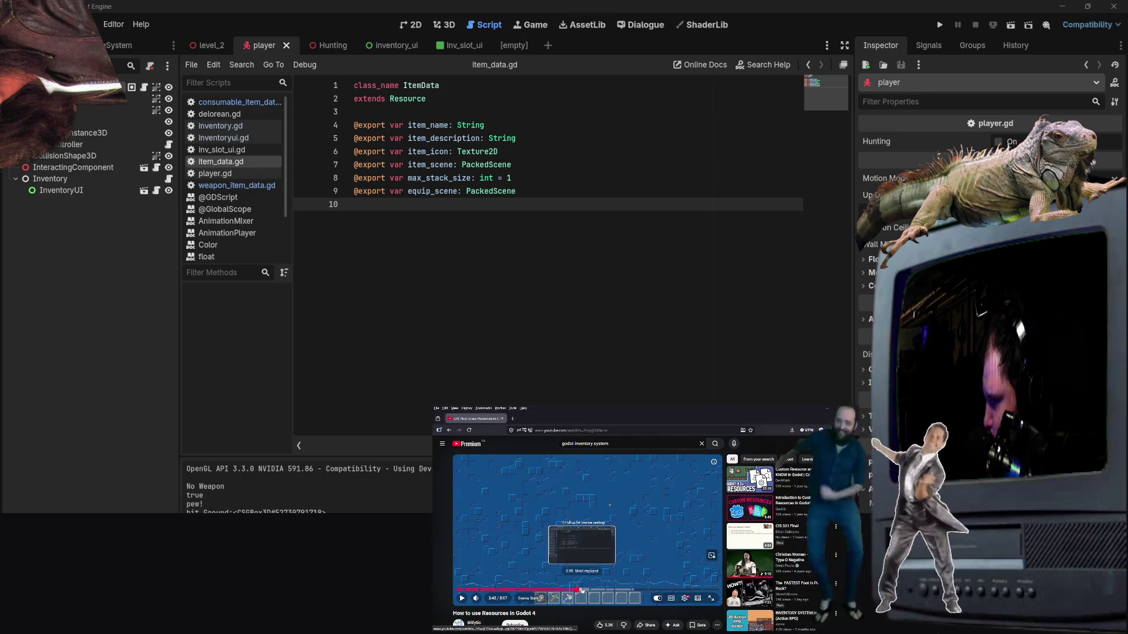
left_click(568, 548)
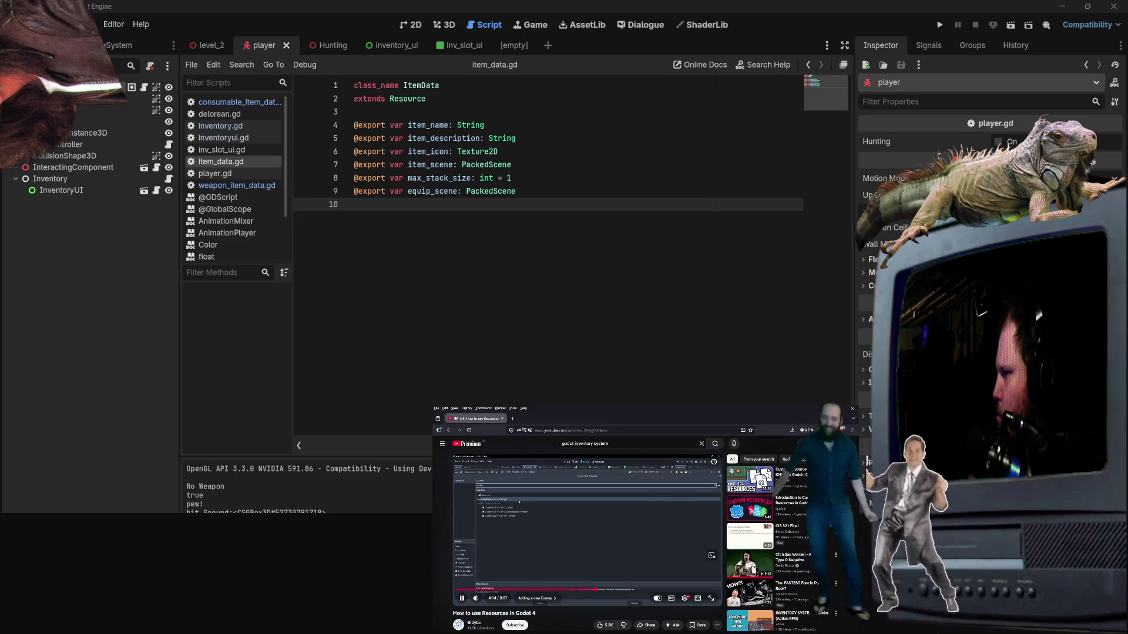
left_click(557, 538)
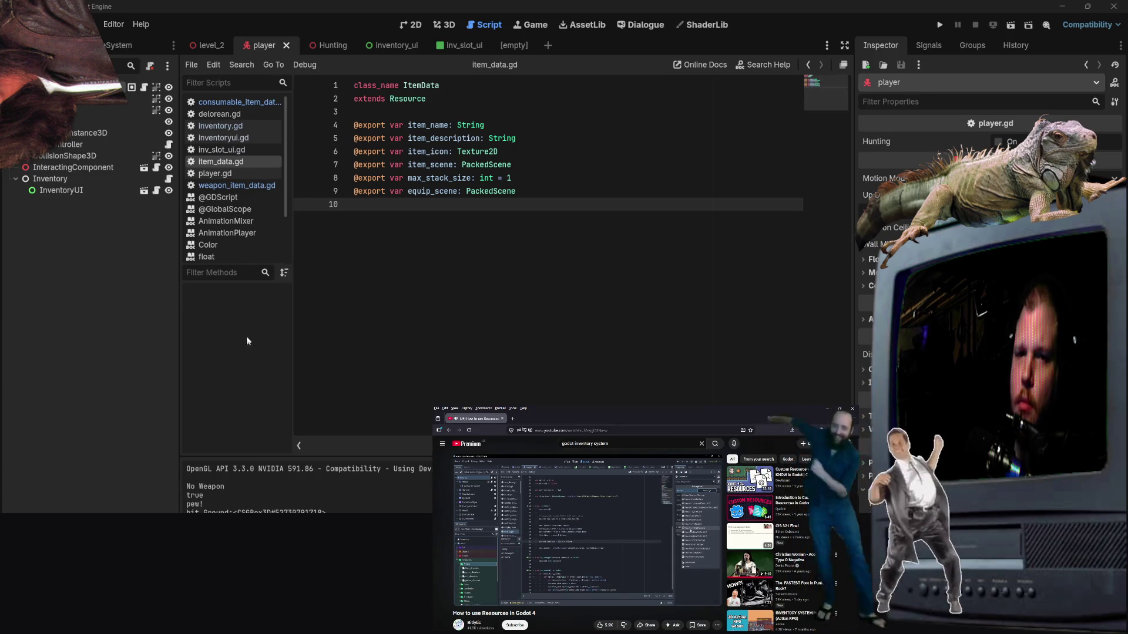
- In the FileSystem dock, start creating a new resource in the Scripts folder
left_click(118, 46)
scroll(35, 381, "down", 5)
scroll(35, 381, "up", 5)
right_click(43, 245)
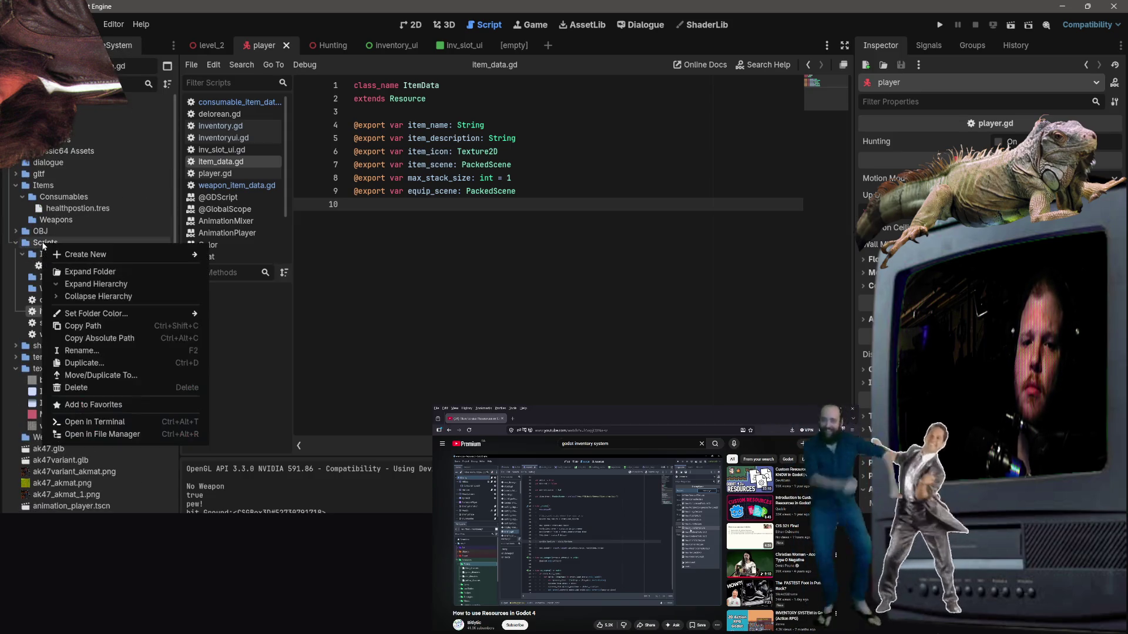
mouse_move(94, 259)
left_click(234, 297)
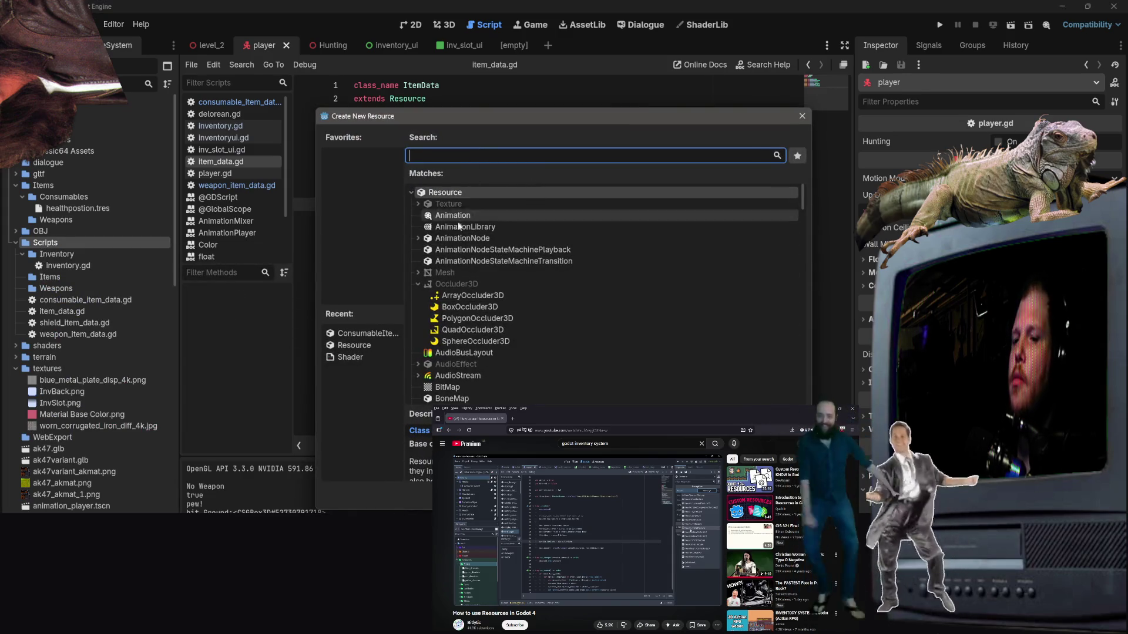
- Pick the plain Resource type and save it as playerinventory.tres
scroll(459, 225, "down", 5)
scroll(517, 358, "down", 2)
scroll(531, 343, "up", 7)
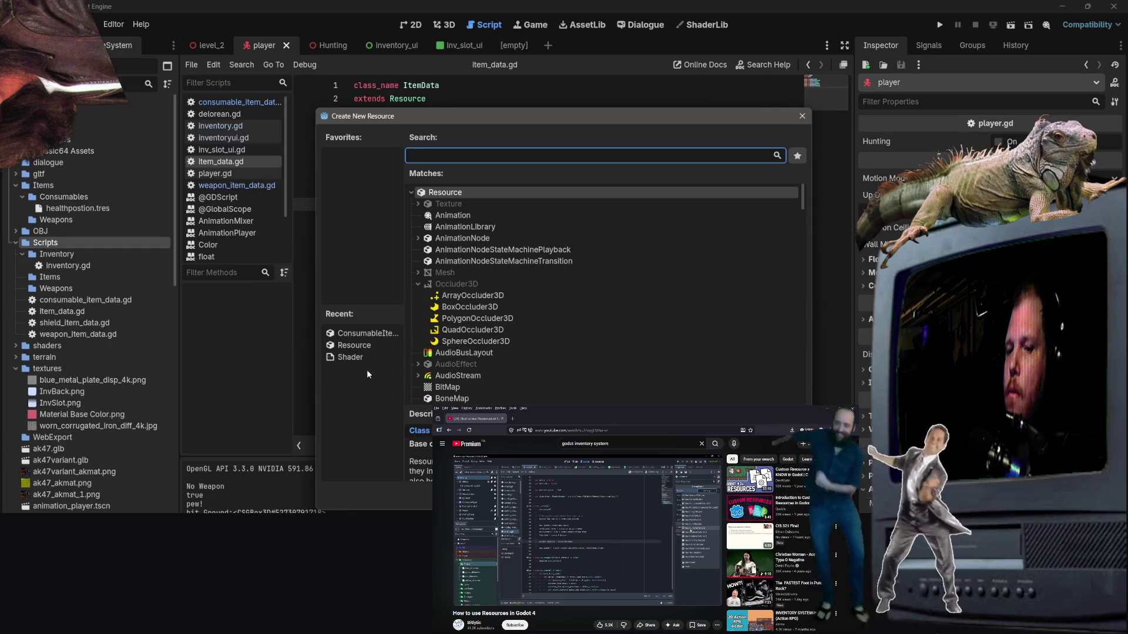
scroll(511, 355, "down", 10)
scroll(512, 355, "down", 20)
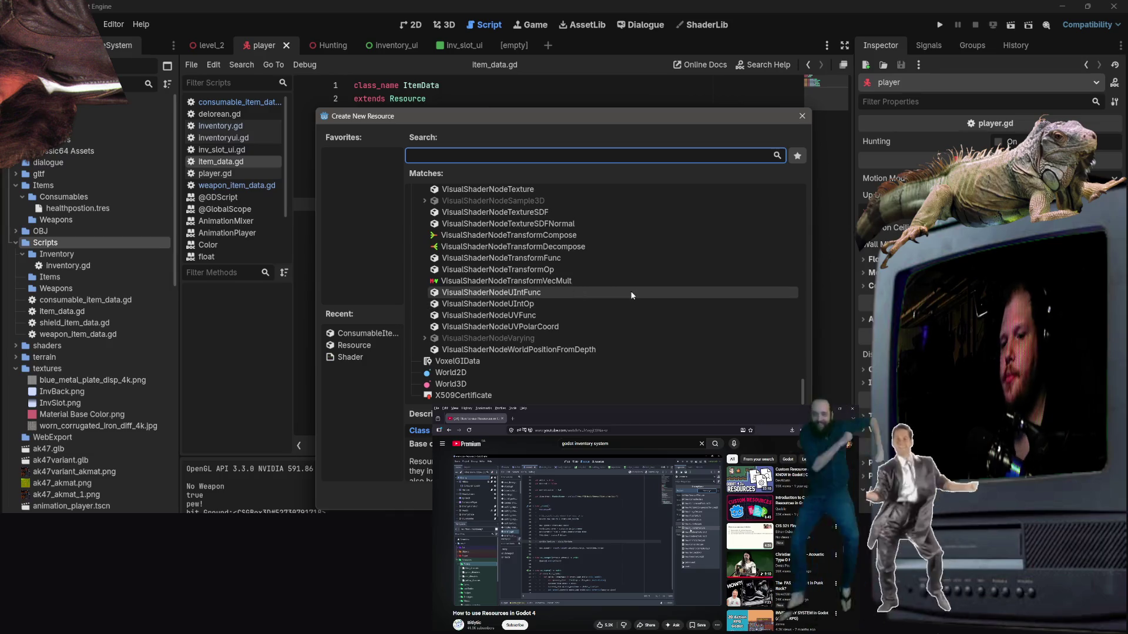
type("Invent")
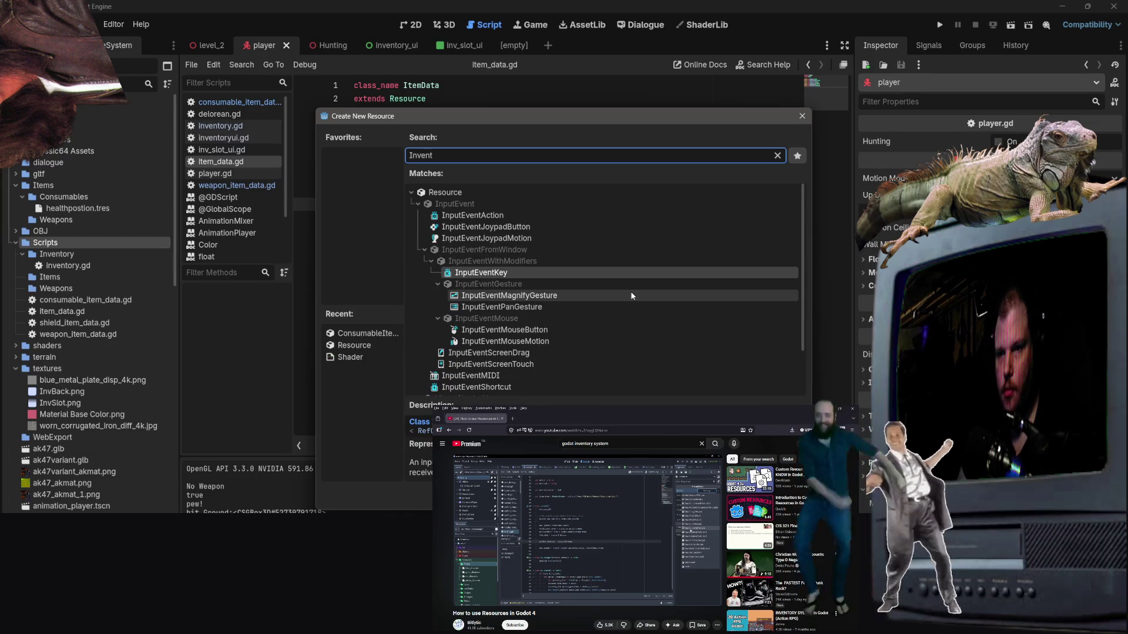
type("e")
key("BackSpace")
key("BackSpace")
key("BackSpace")
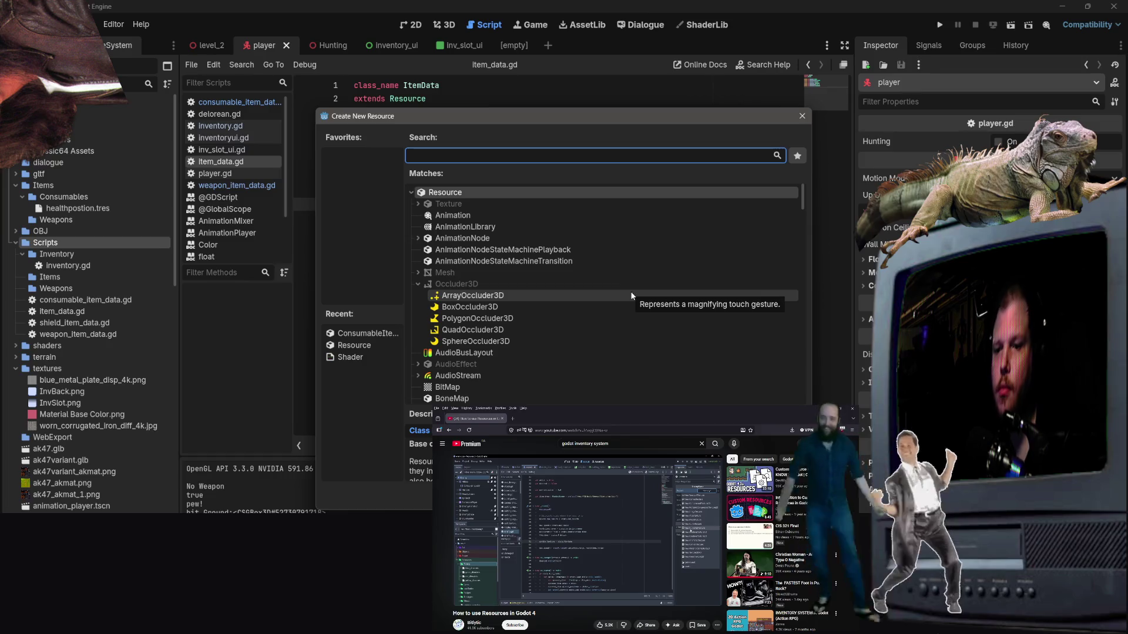
double_click(444, 192)
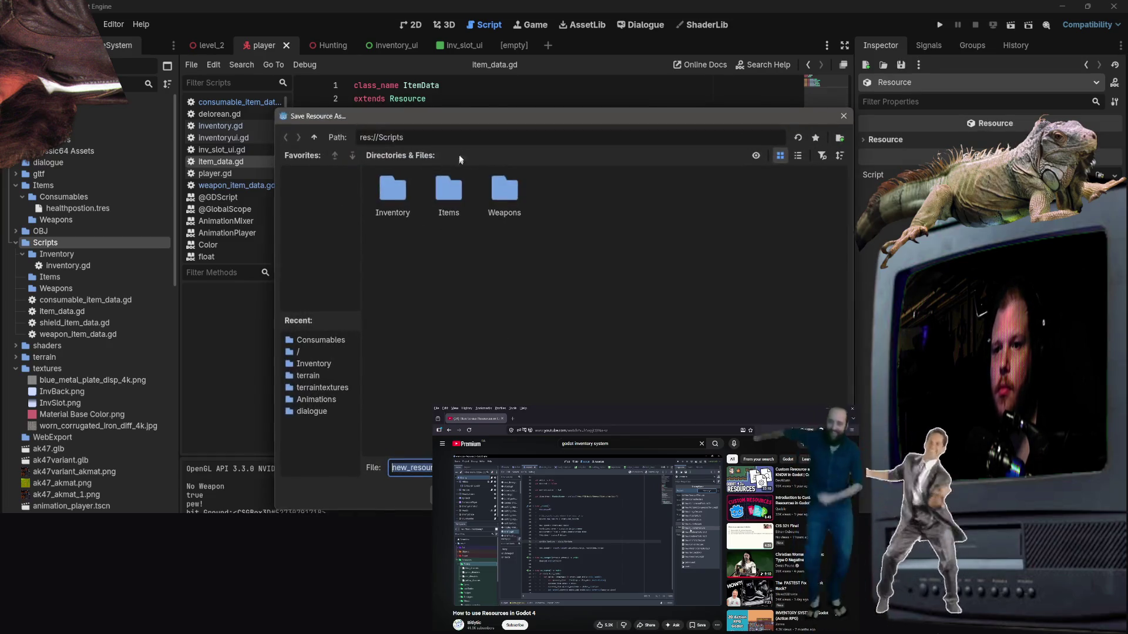
type("playerinven")
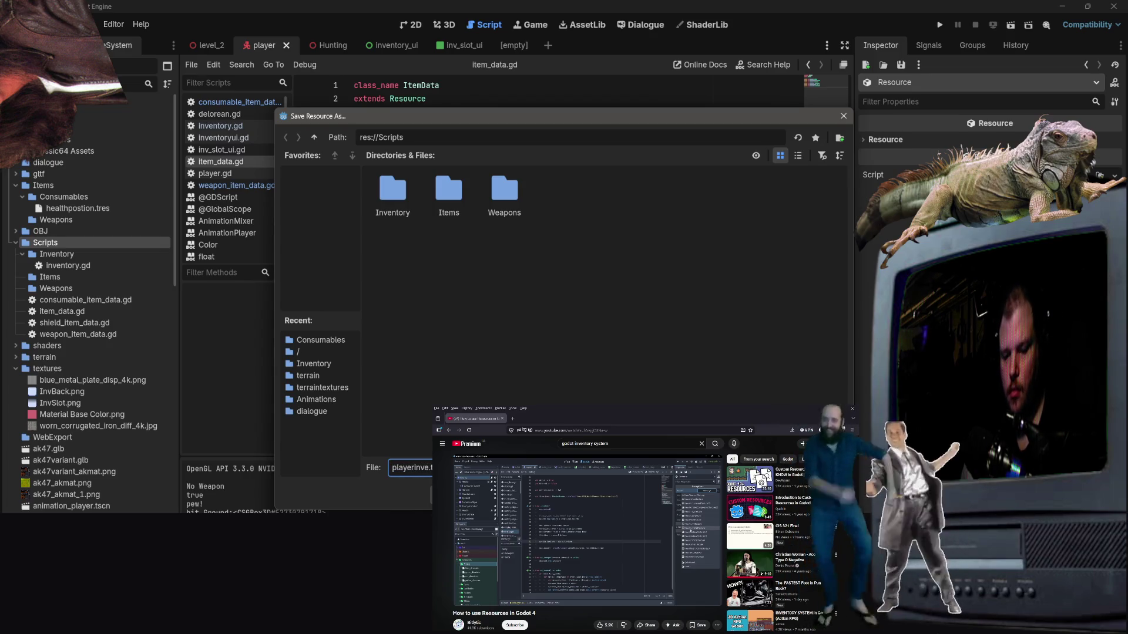
key("Return")
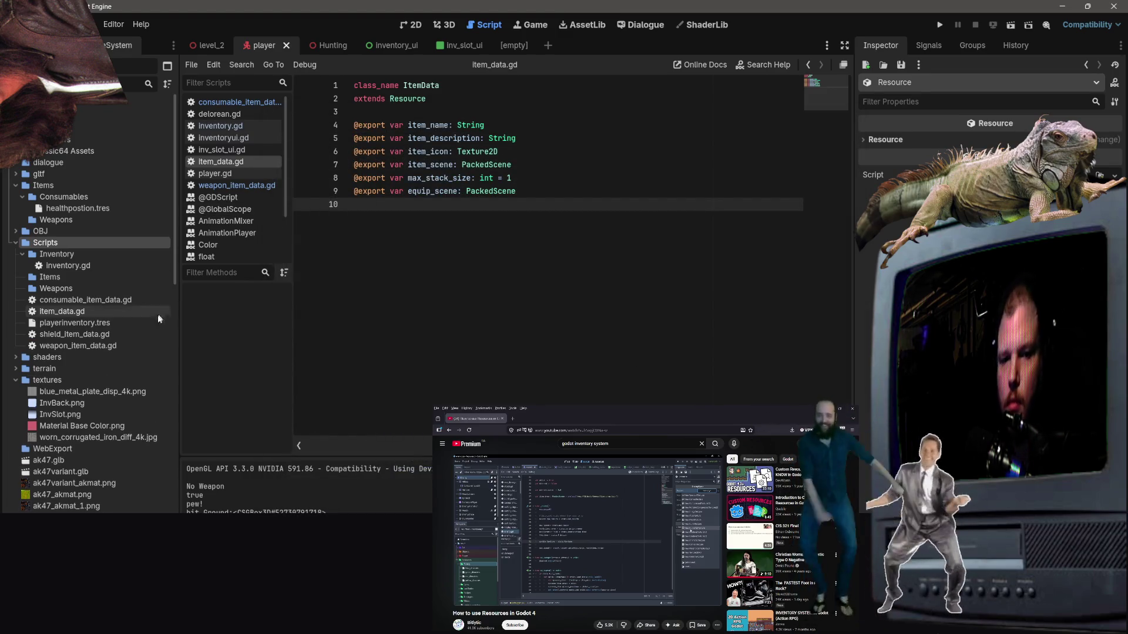
- Browse the Inventory and Items folders, reading inventory.gd and inv_slot_ui.gd
left_click(89, 254)
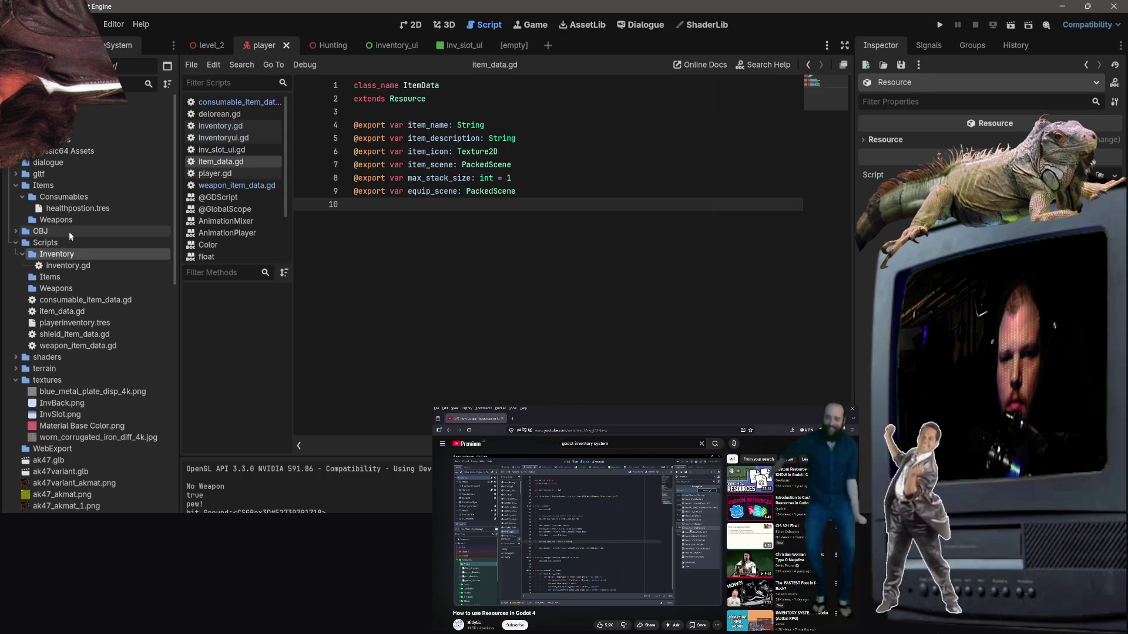
left_click(45, 185)
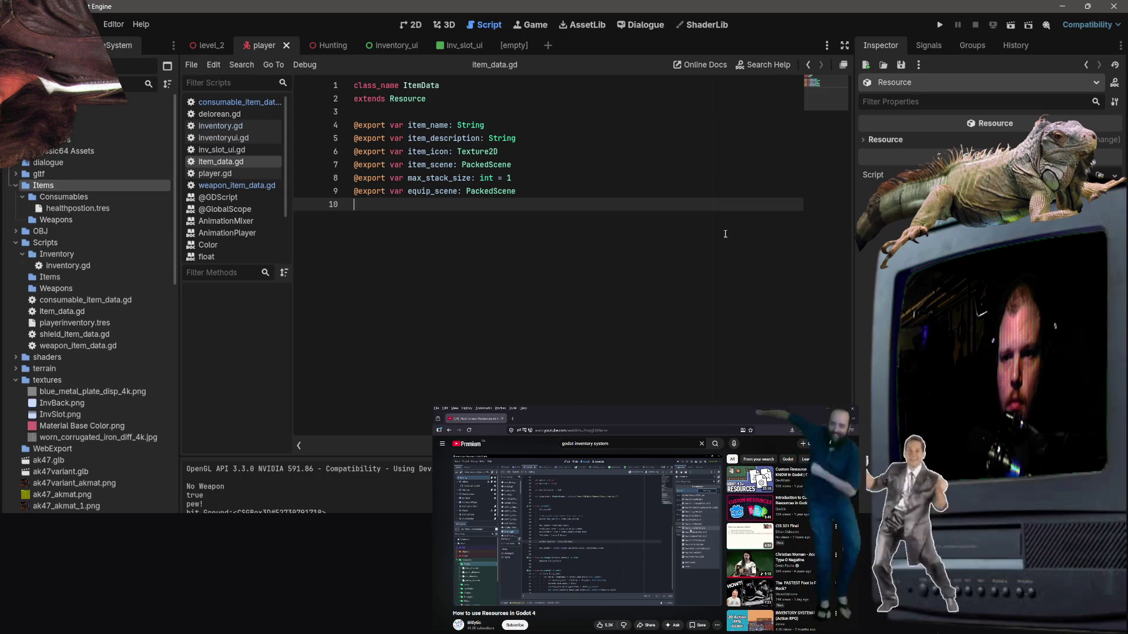
left_click(242, 127)
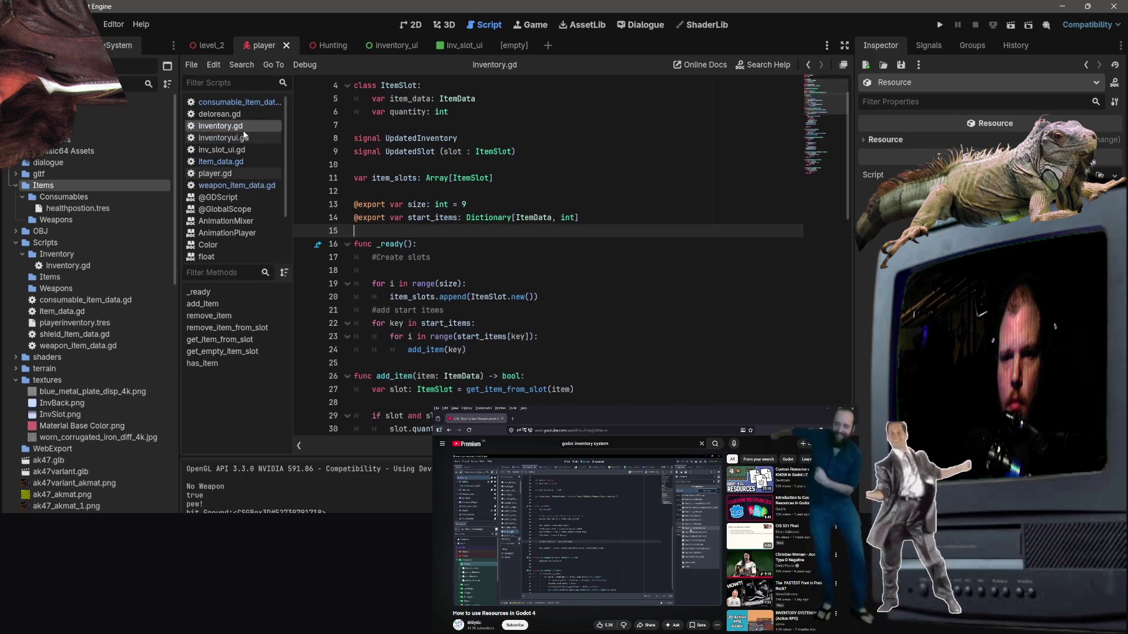
left_click(222, 149)
left_click(244, 127)
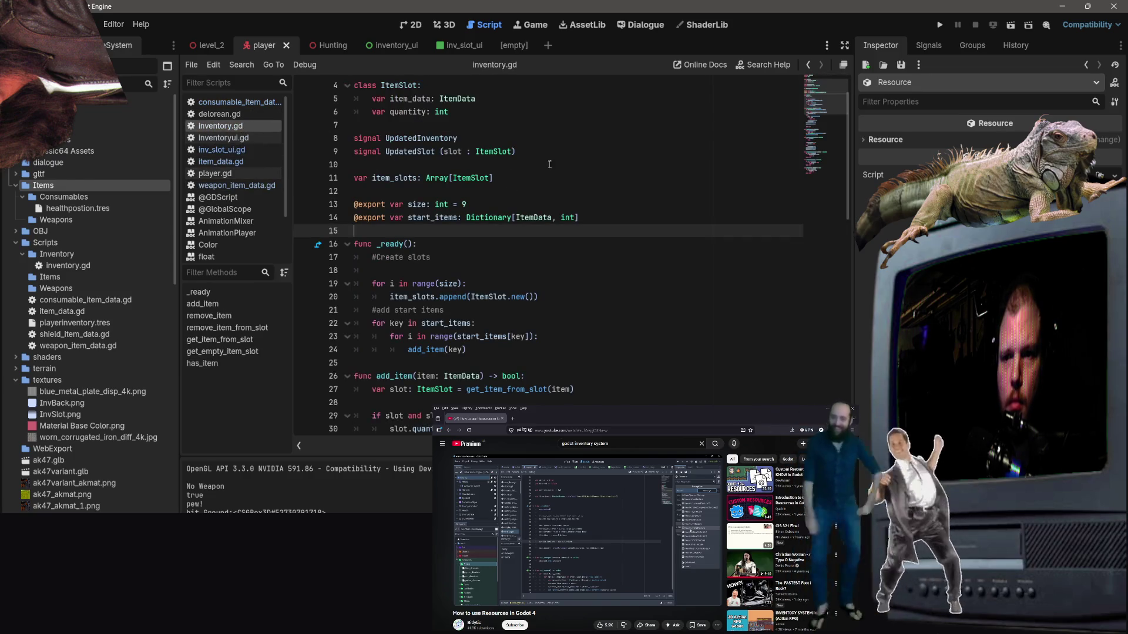
scroll(550, 164, "up", 1)
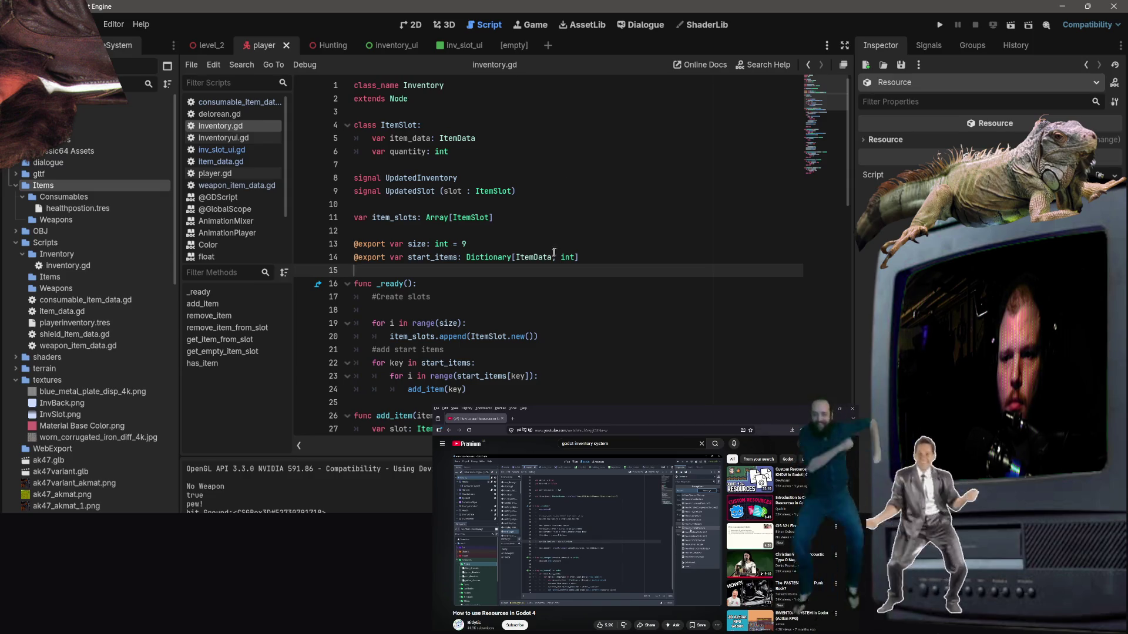
scroll(98, 308, "down", 15)
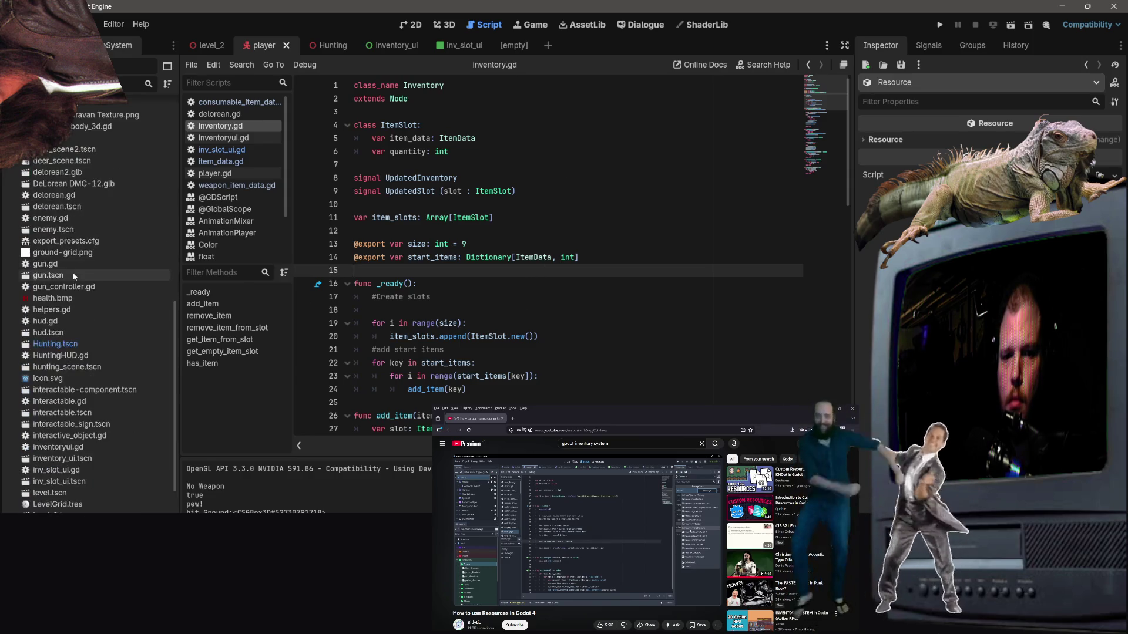
scroll(97, 309, "up", 2)
scroll(97, 309, "down", 2)
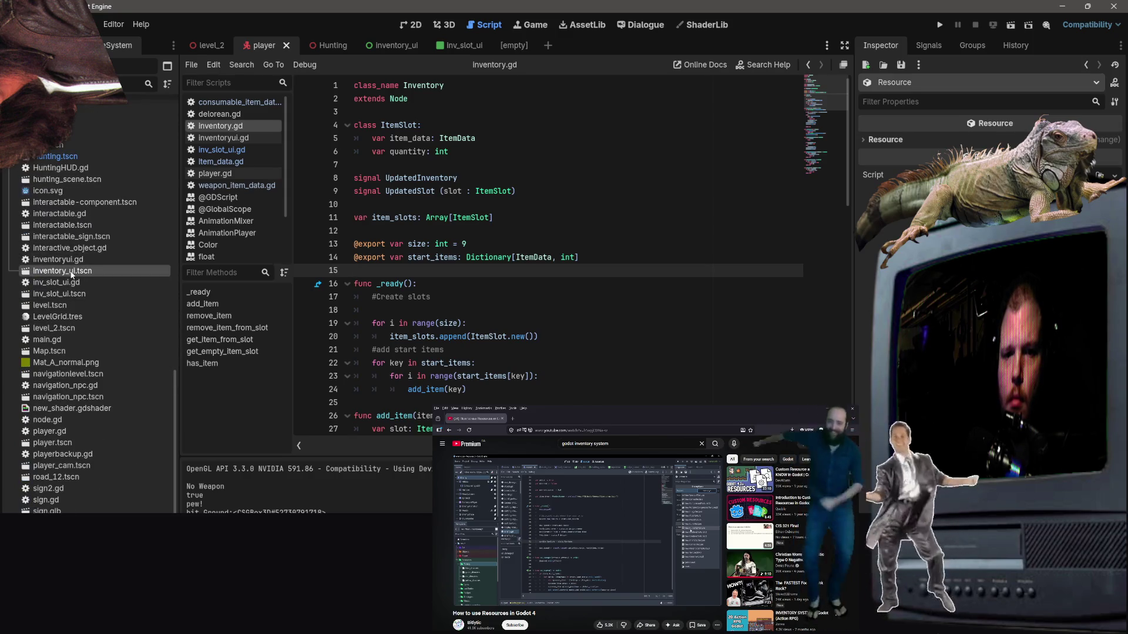
- Locate and read inventoryui.gd alongside the inventory_ui.tscn scene
left_click(70, 249)
left_click(84, 272)
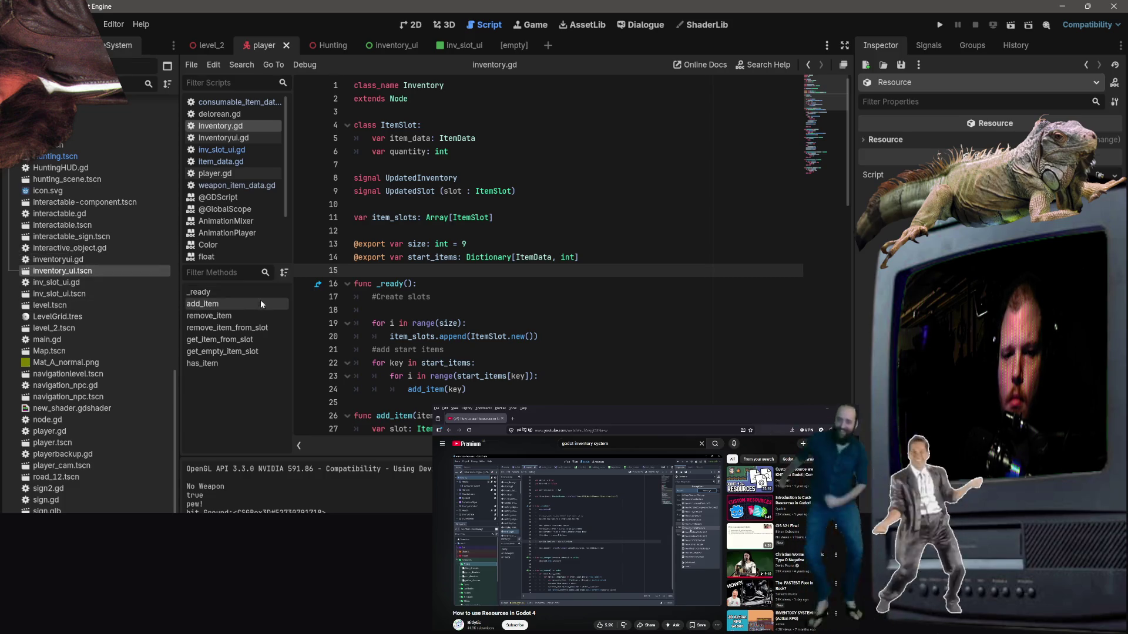
scroll(541, 343, "down", 5)
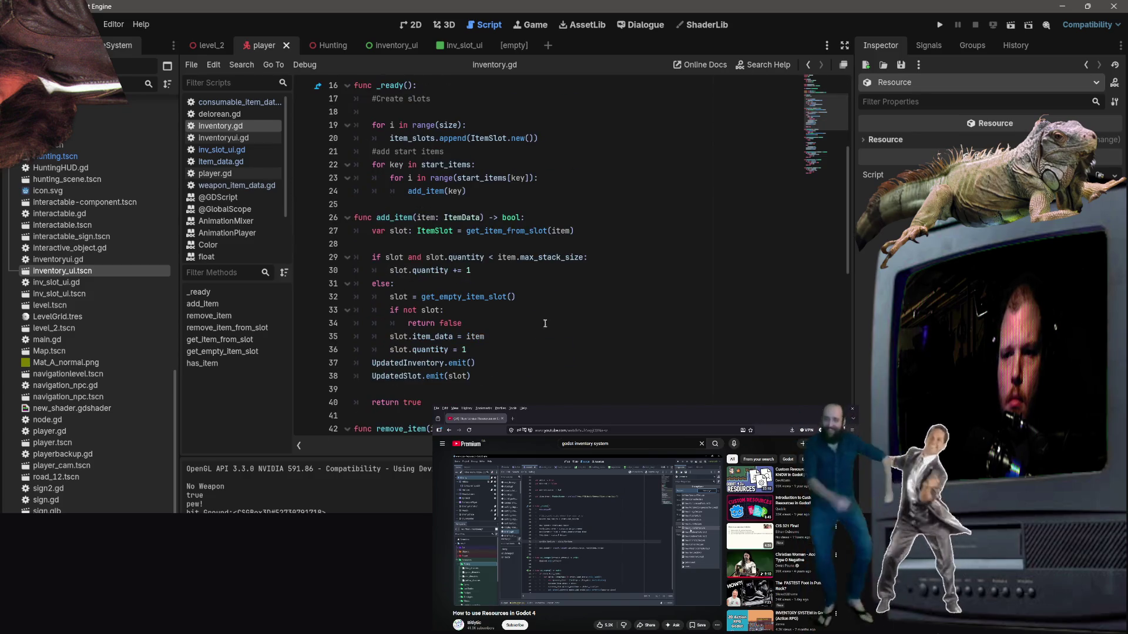
scroll(547, 317, "up", 5)
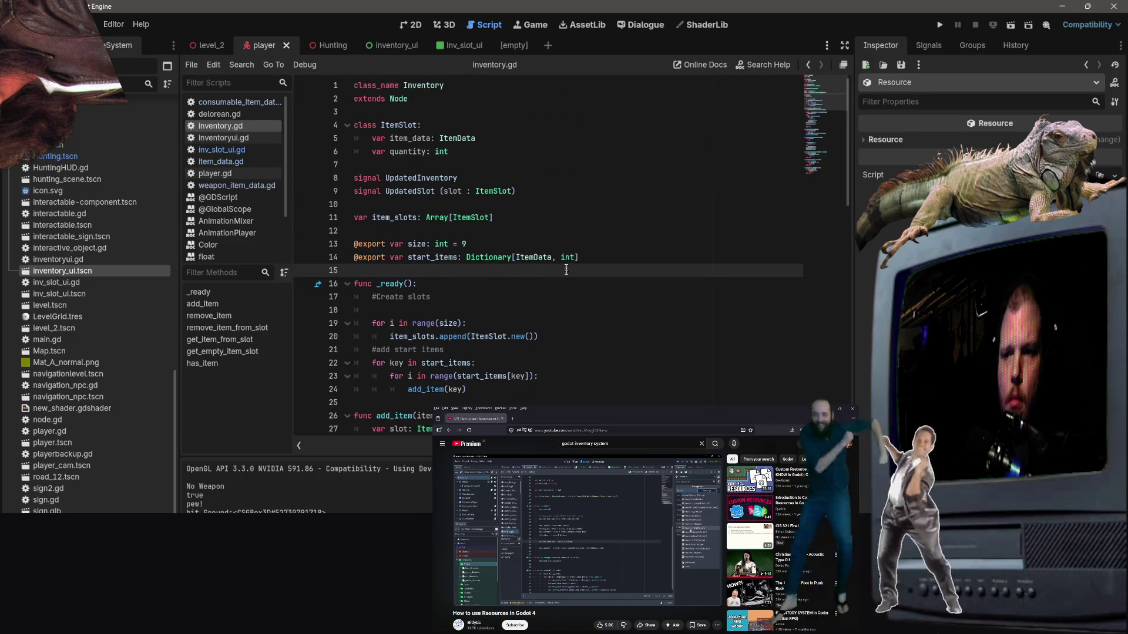
scroll(566, 270, "down", 5)
left_click(224, 138)
scroll(76, 311, "up", 10)
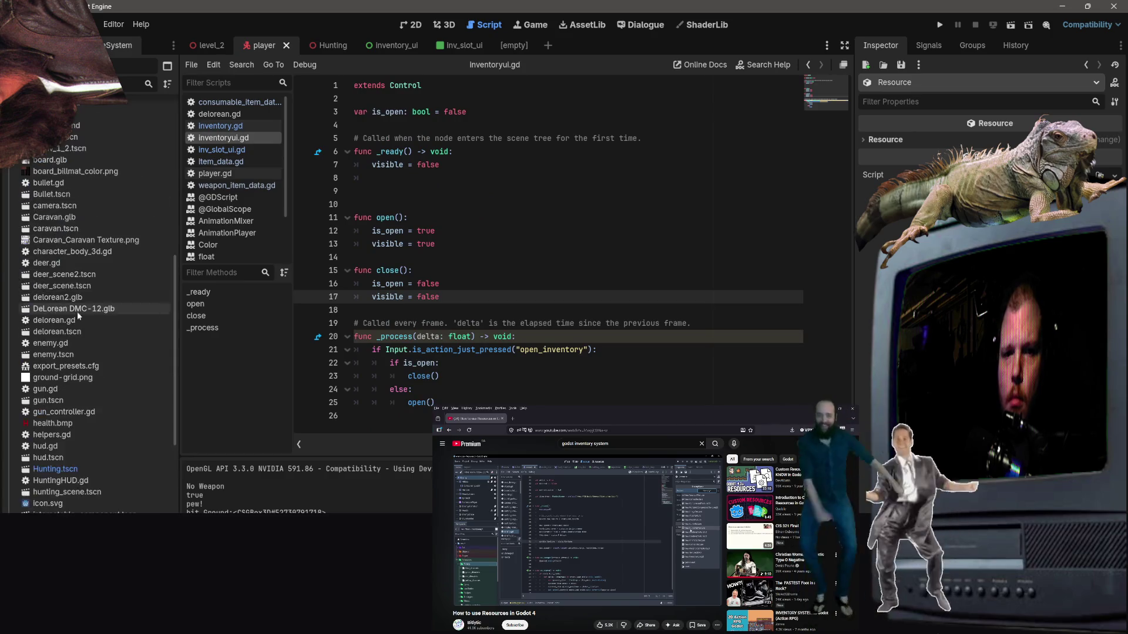
scroll(71, 347, "up", 10)
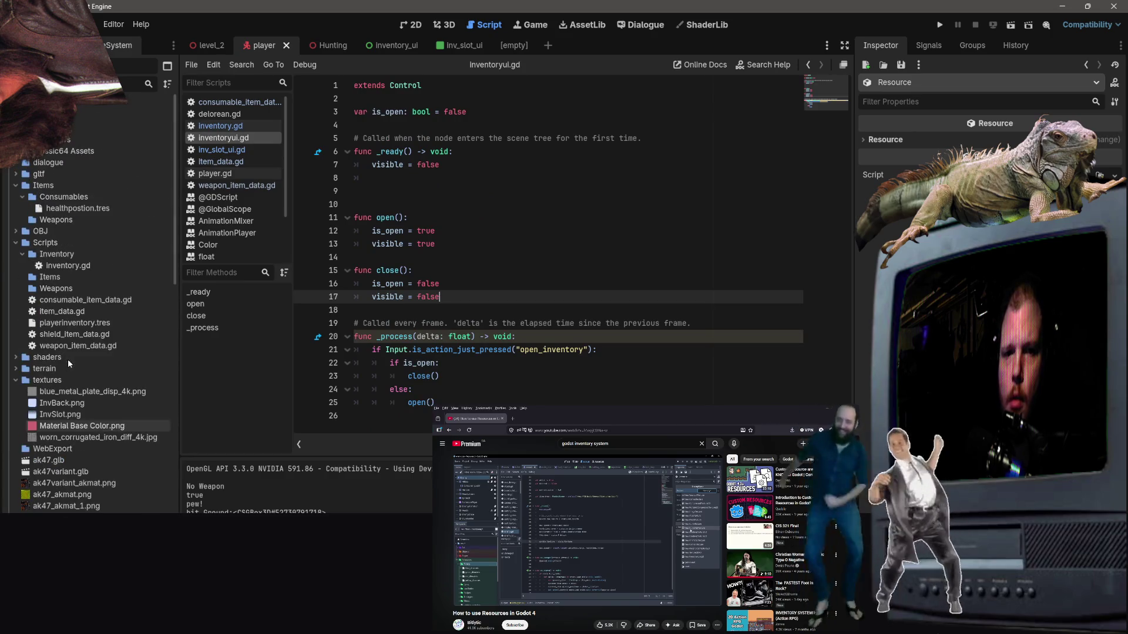
- Look through consumable_item_data.gd and delorean.gd, finishing on weapon_item_data.gd
left_click(74, 265)
left_click(67, 233)
left_click(255, 103)
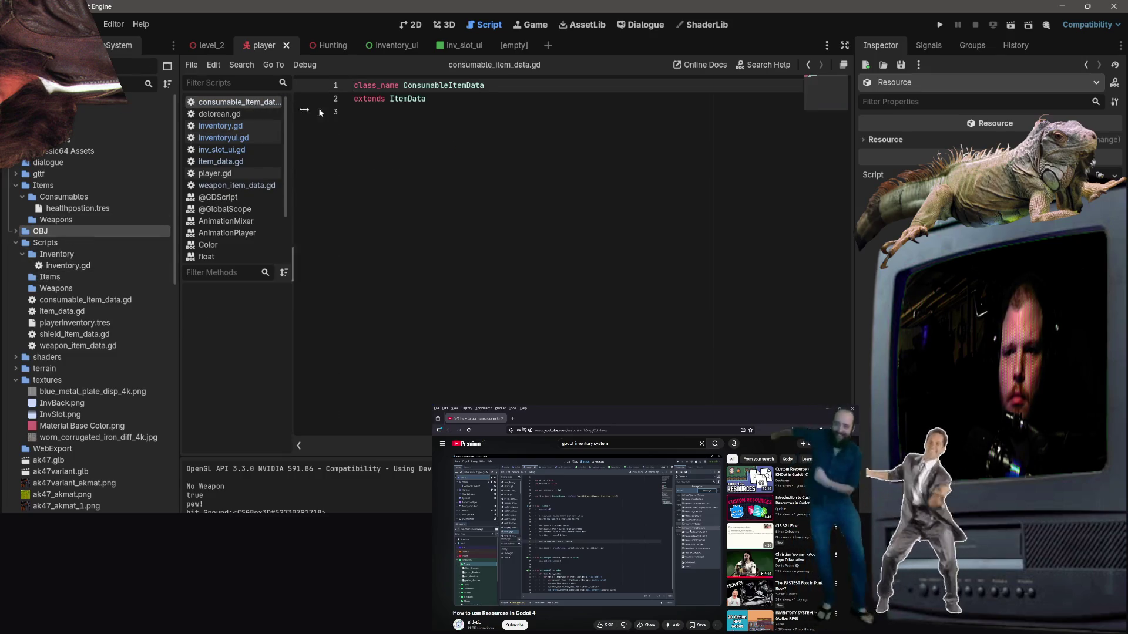
left_click(213, 115)
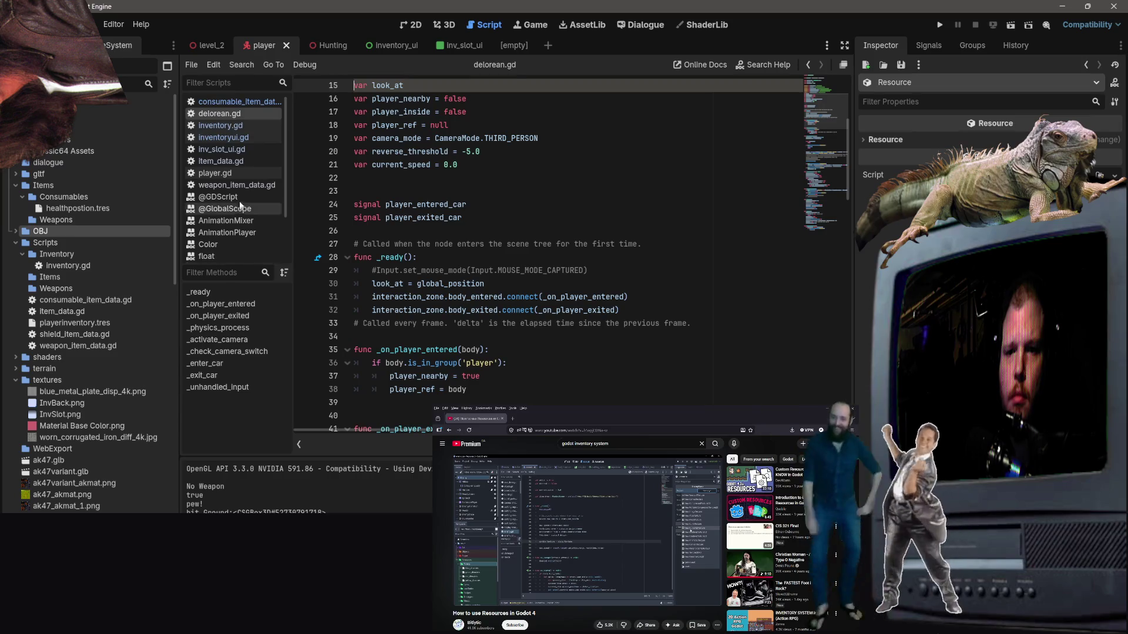
left_click(235, 185)
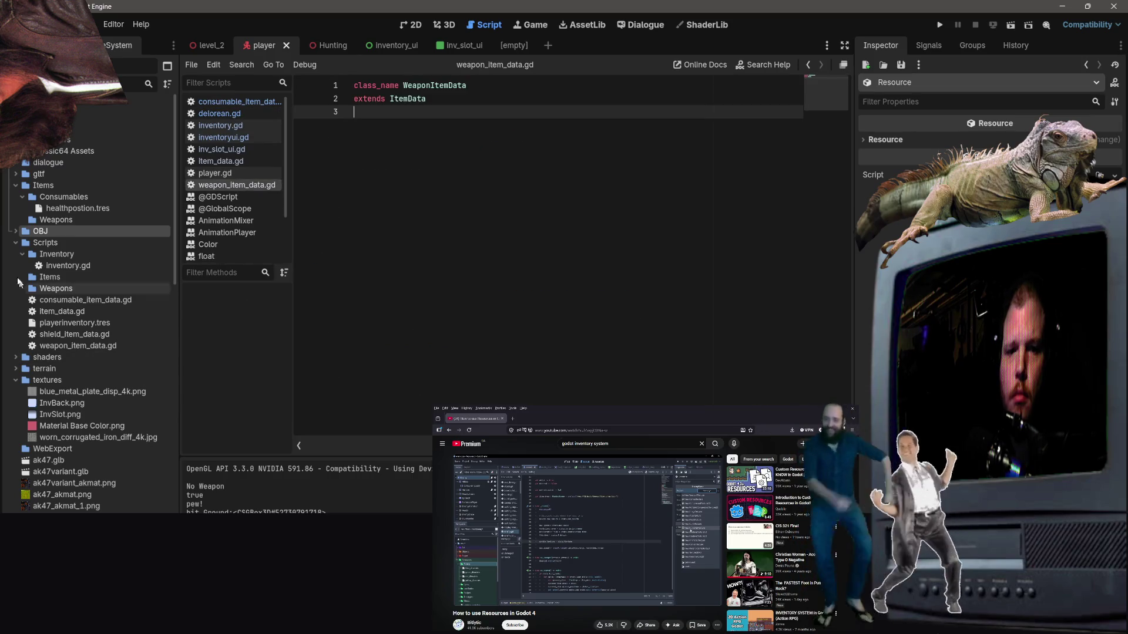
left_click(80, 323)
right_click(79, 324)
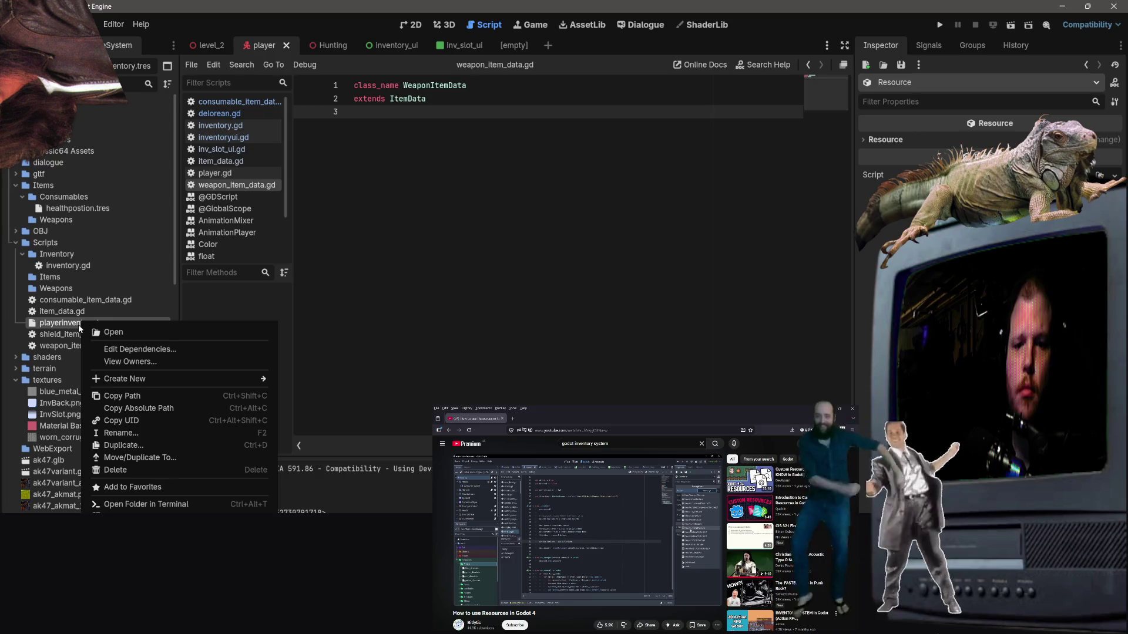
- Create playerinventory.gd in the Scripts folder using the default Node template
mouse_move(143, 379)
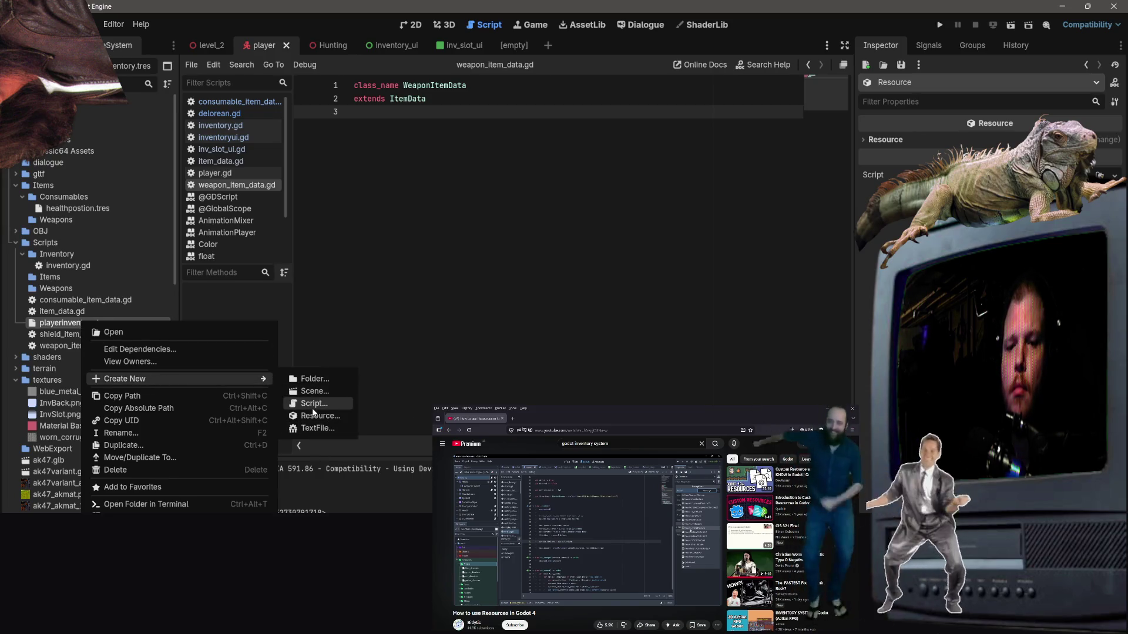
left_click(314, 404)
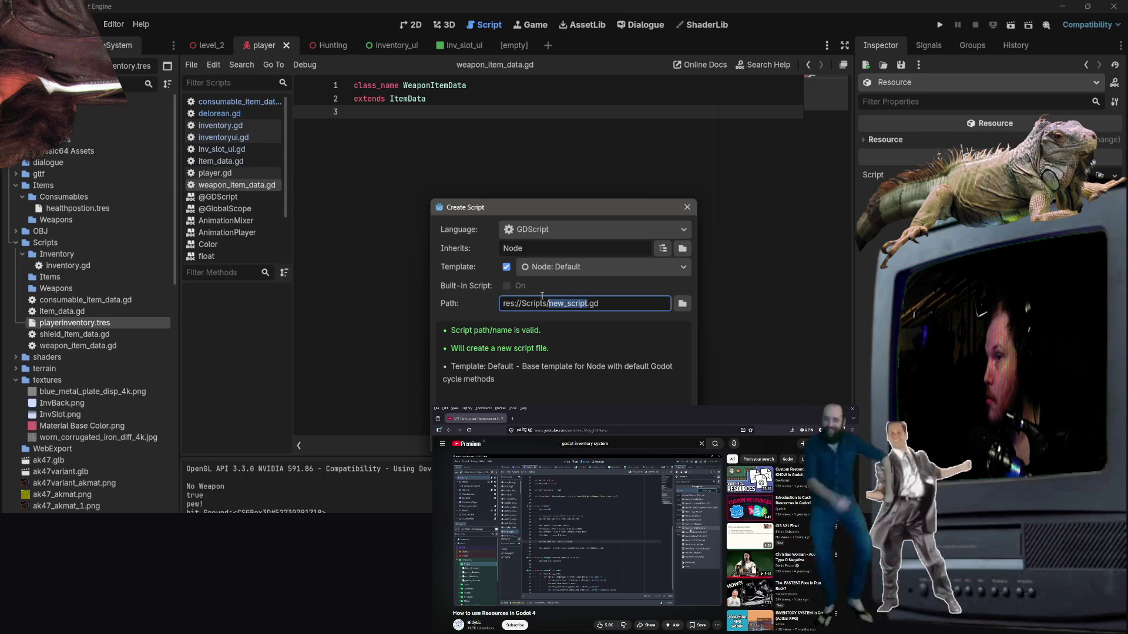
type("p")
type("oryu")
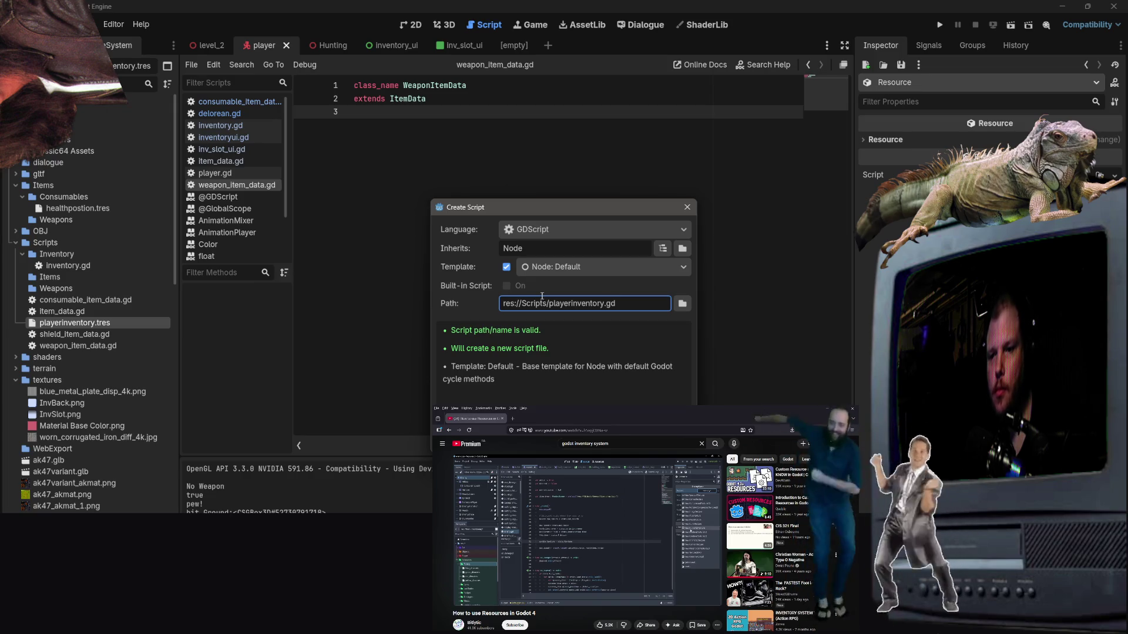
key("Return")
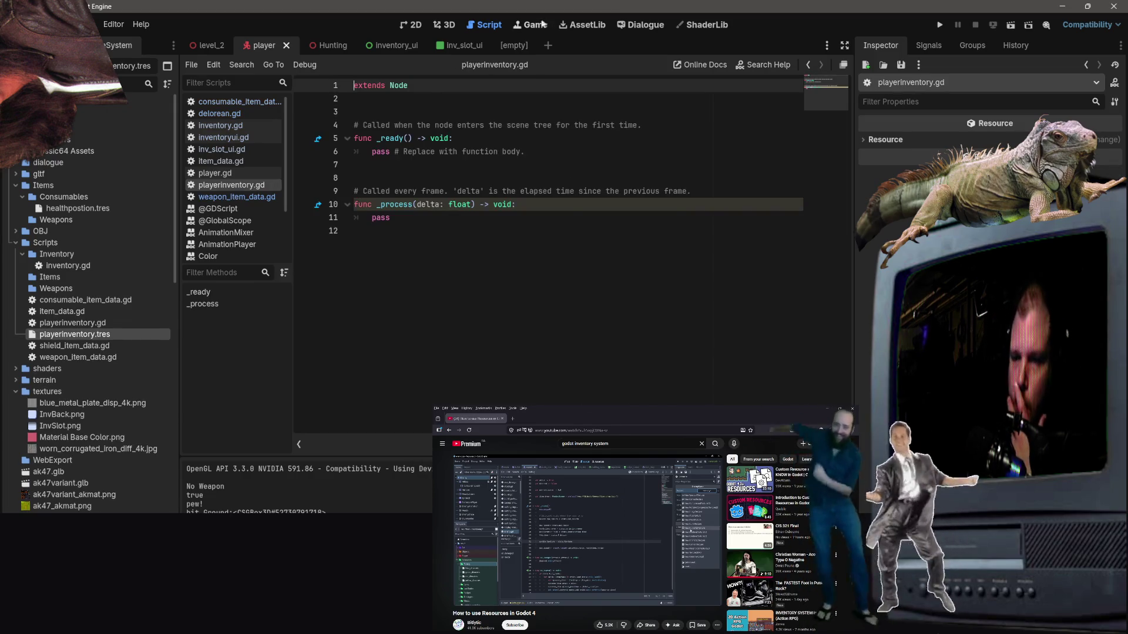
- Change the base class from Node to Resource and add class_name PlayerInventory
left_click_drag(392, 85, 389, 85)
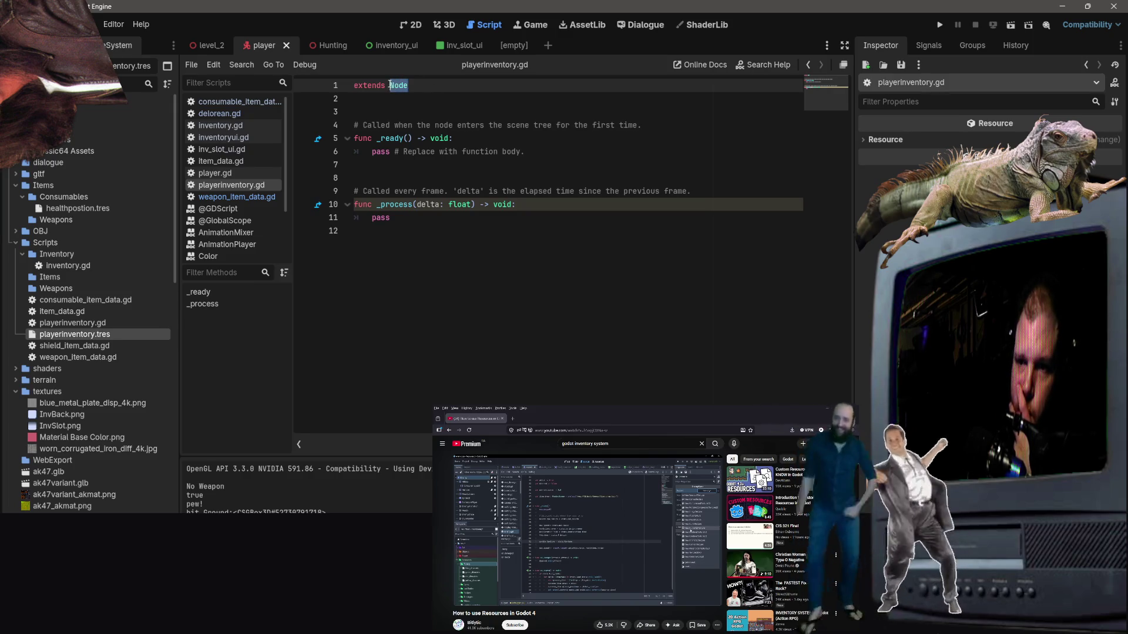
type("res")
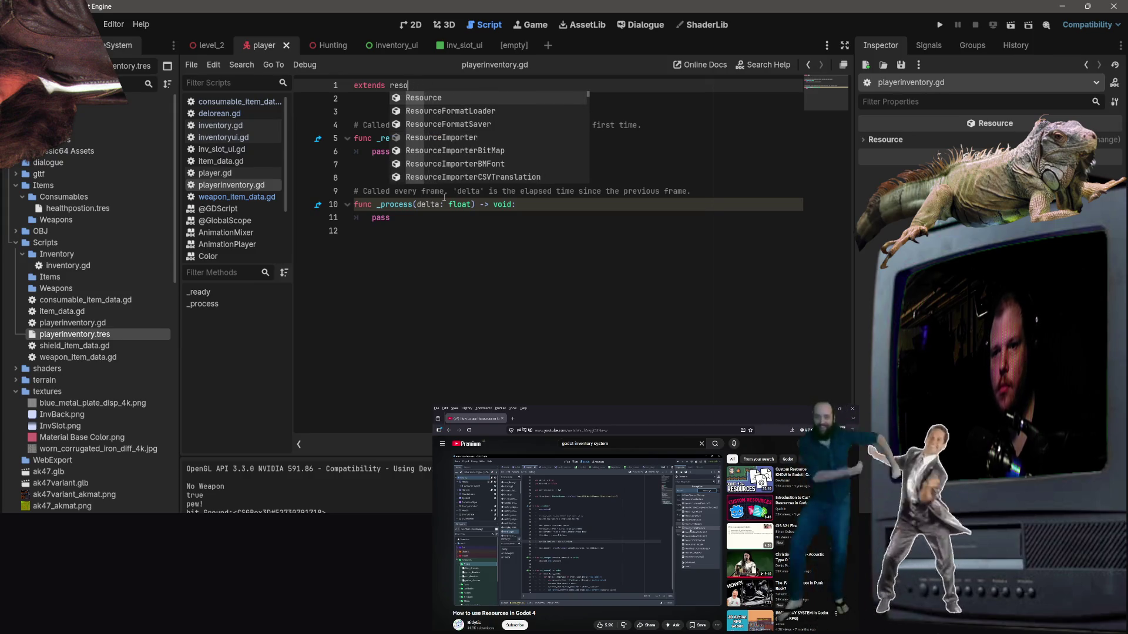
key("Return")
key("Return")
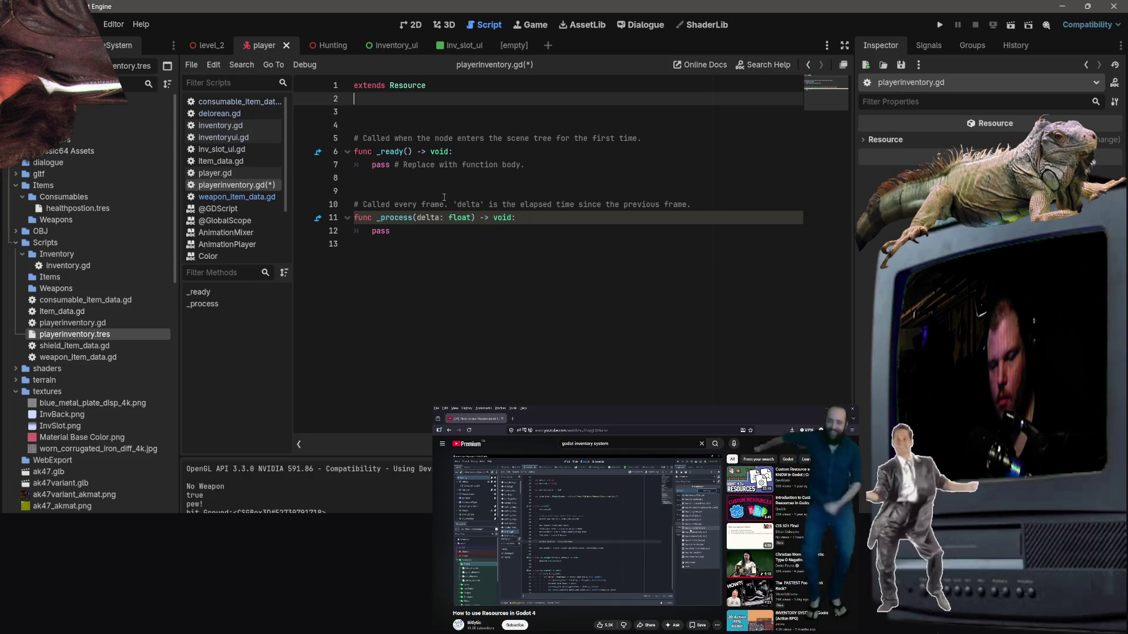
key("BackSpace")
key("BackSpace")
key("BackSpace")
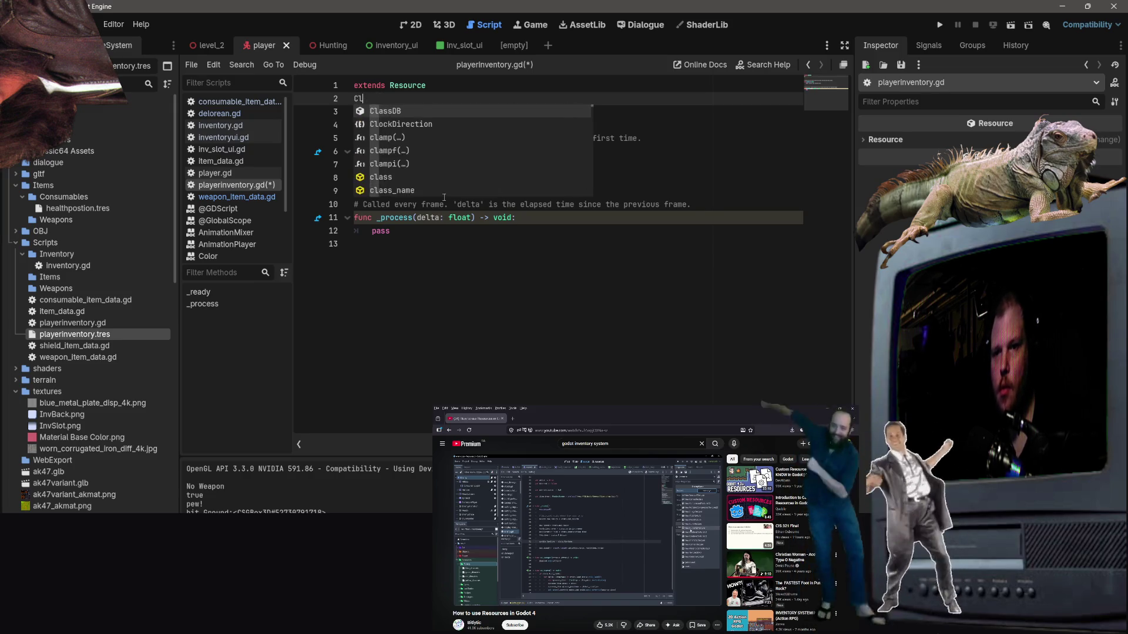
type("class_name PlayerInventory")
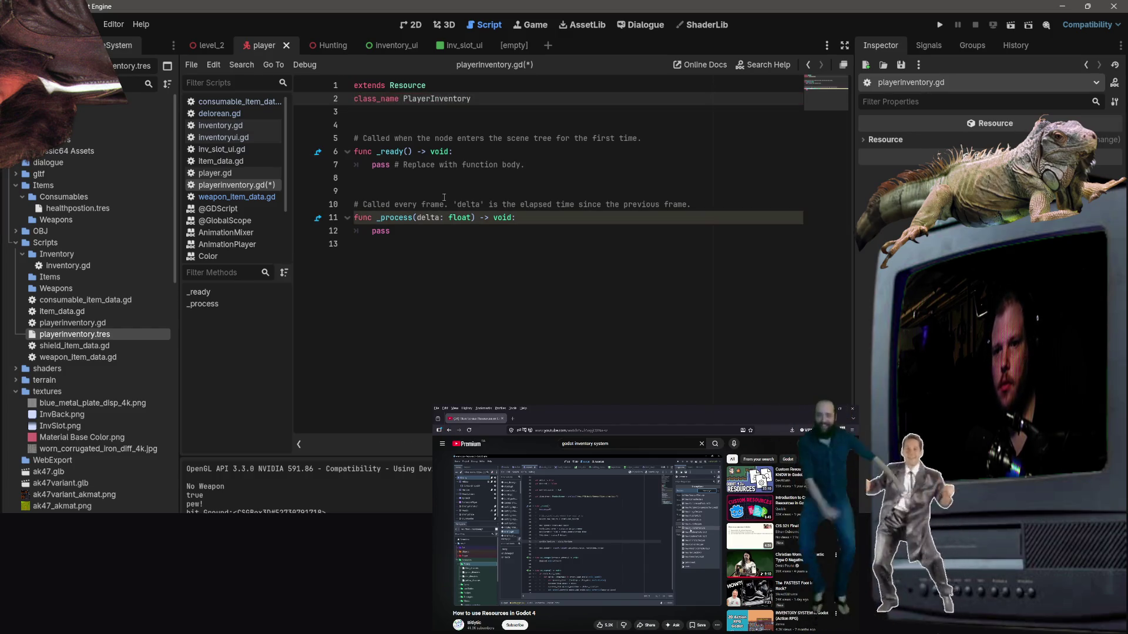
- Delete the _ready and _process template functions and save the script
left_click(445, 198)
left_click_drag(461, 244, 329, 134)
key("BackSpace")
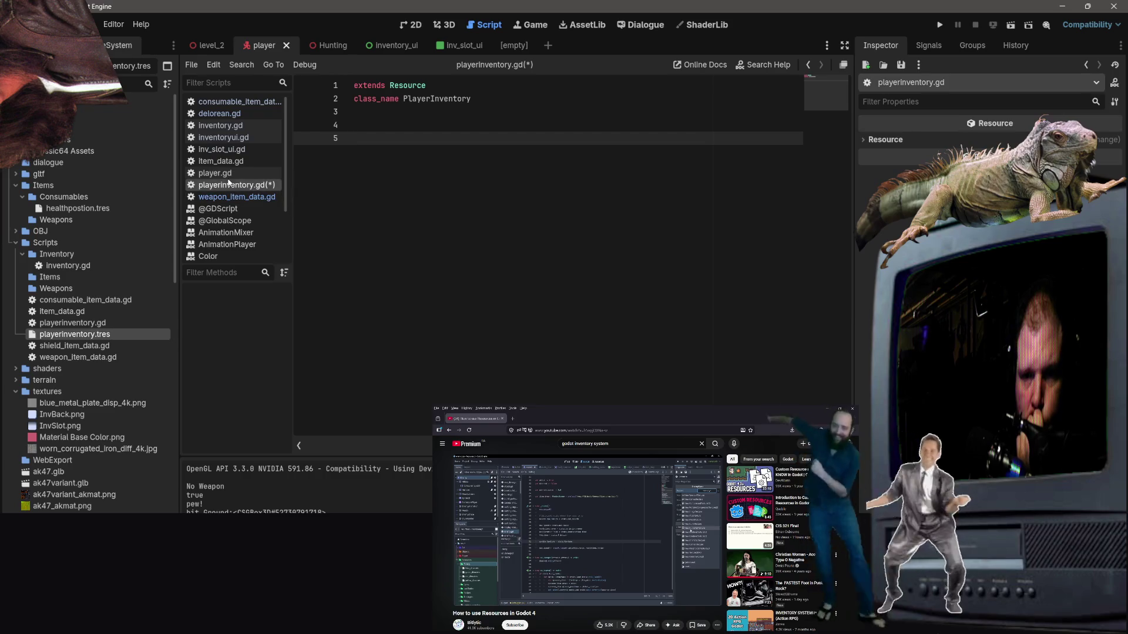
key("ctrl+s")
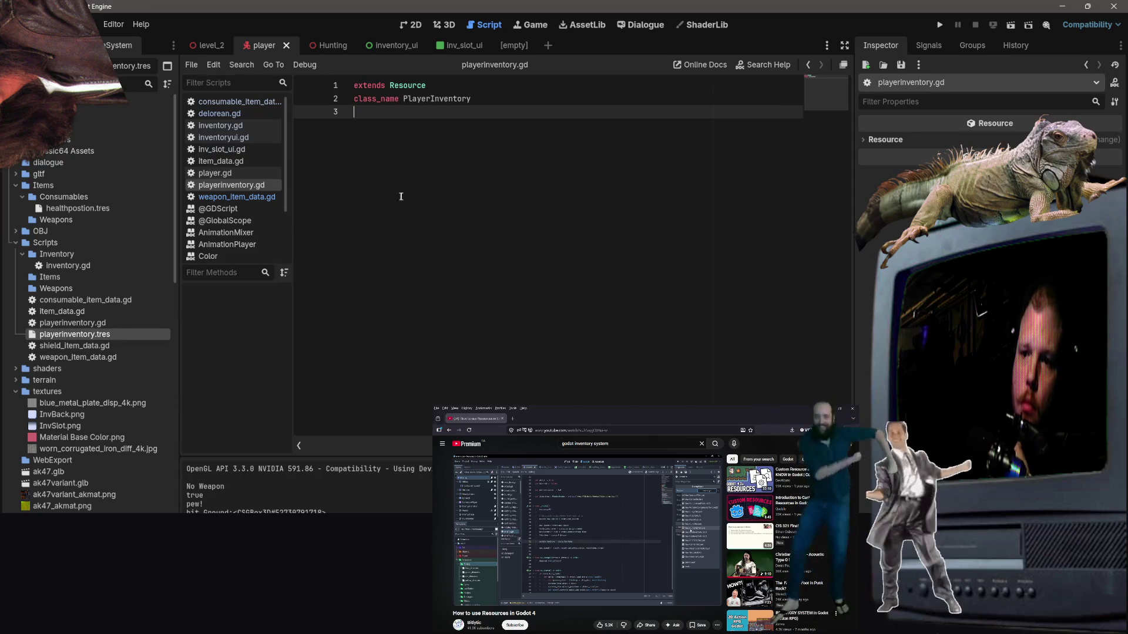
left_click(200, 46)
left_click(276, 46)
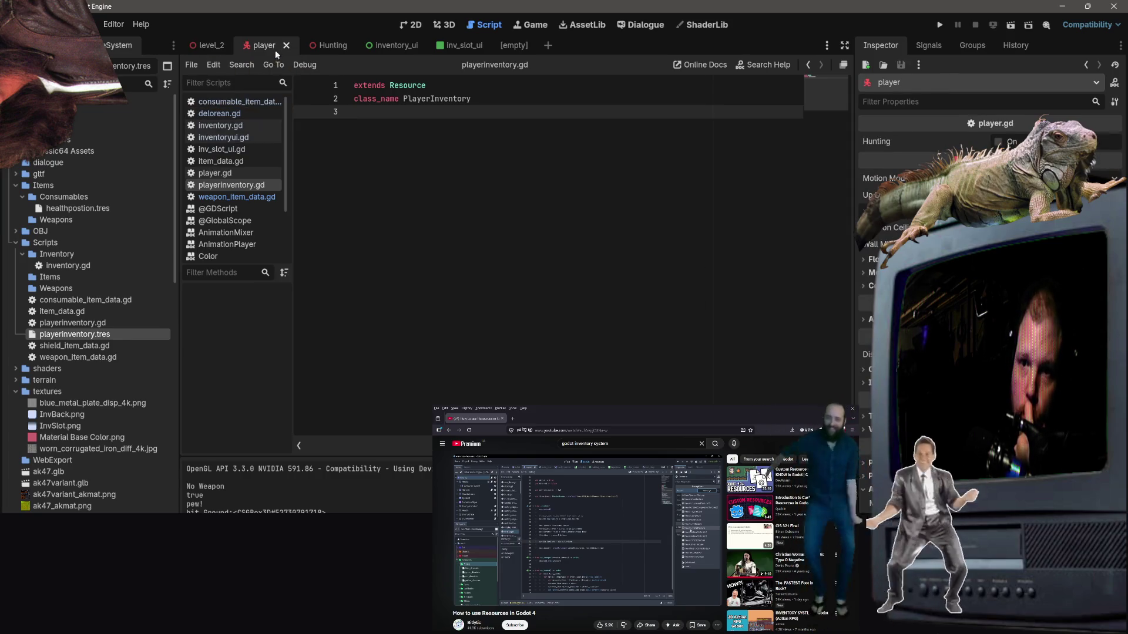
- Bring the Spotify window to the front over Godot
key("alt+Tab")
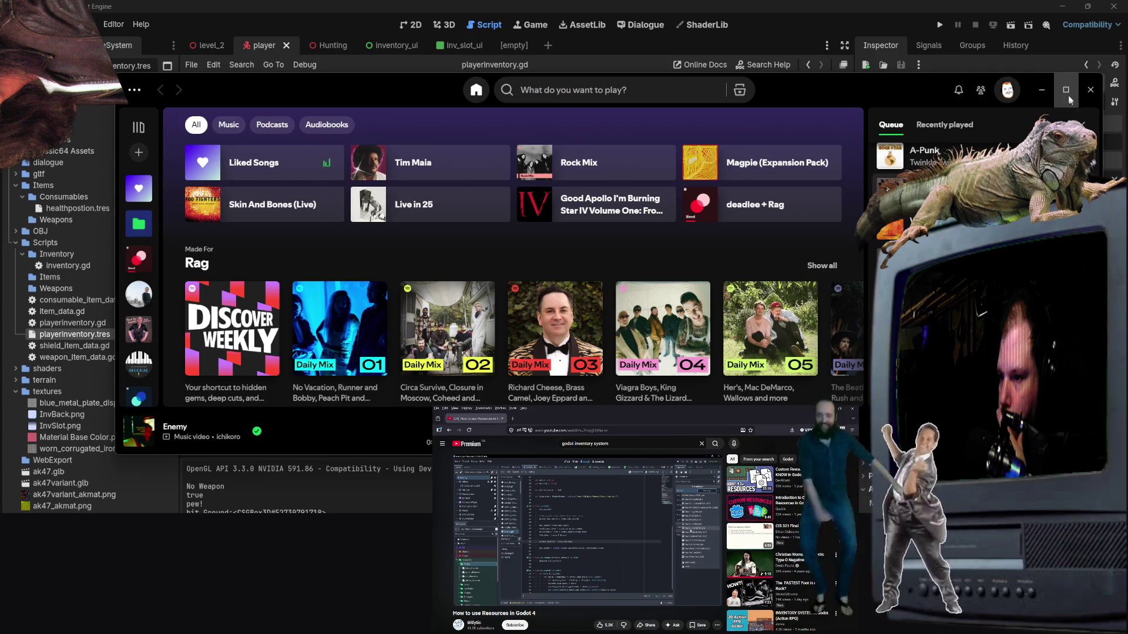
- Minimize Spotify so playerinventory.gd shows in the Godot script editor again
left_click(1041, 89)
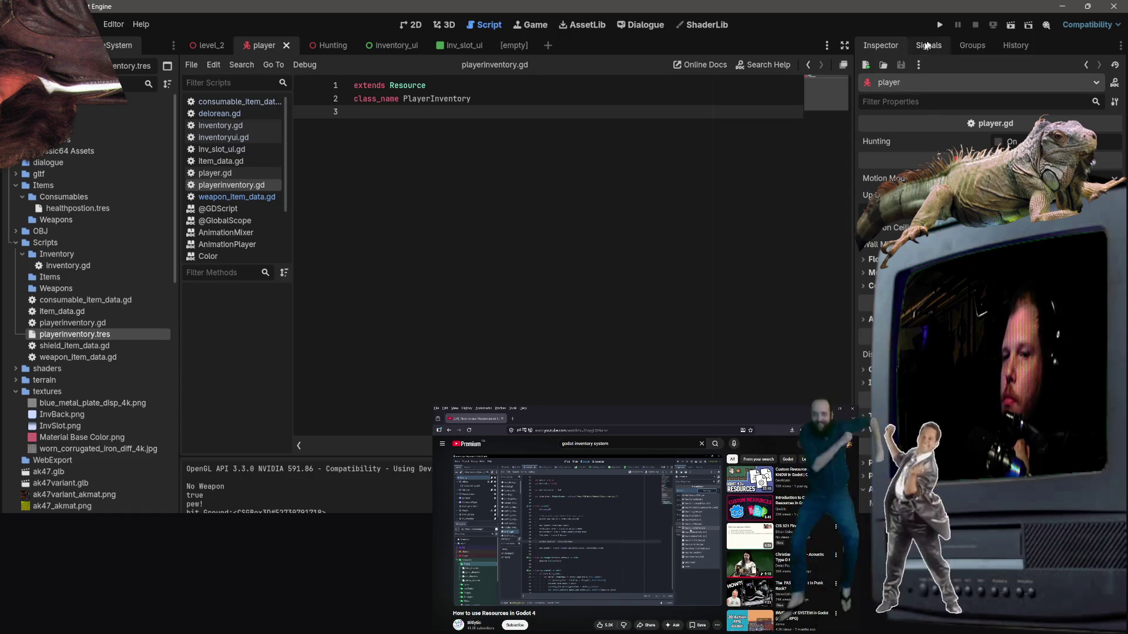
- Open playerinventory.tres in the Inspector and load Scripts/playerinventory.gd as its script
double_click(89, 334)
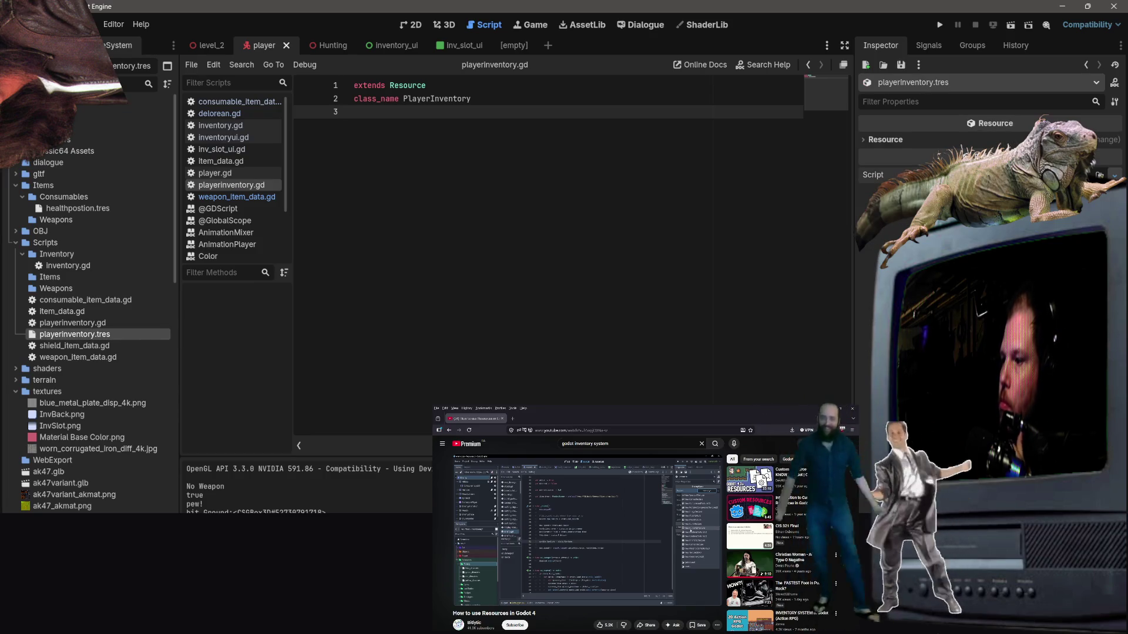
left_click(1098, 175)
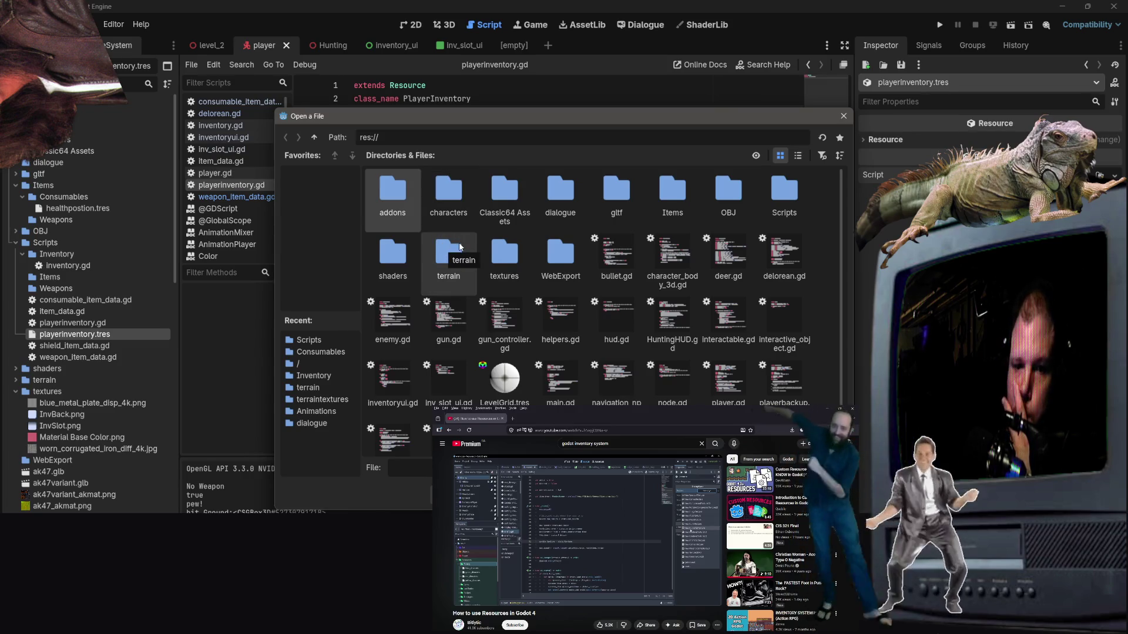
double_click(793, 200)
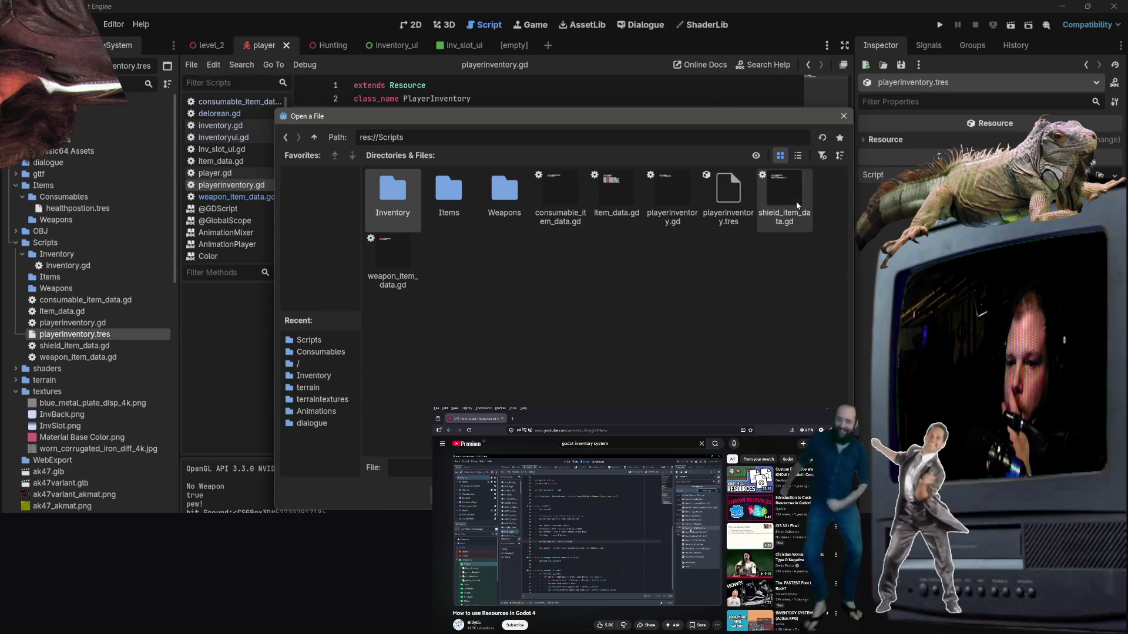
double_click(671, 192)
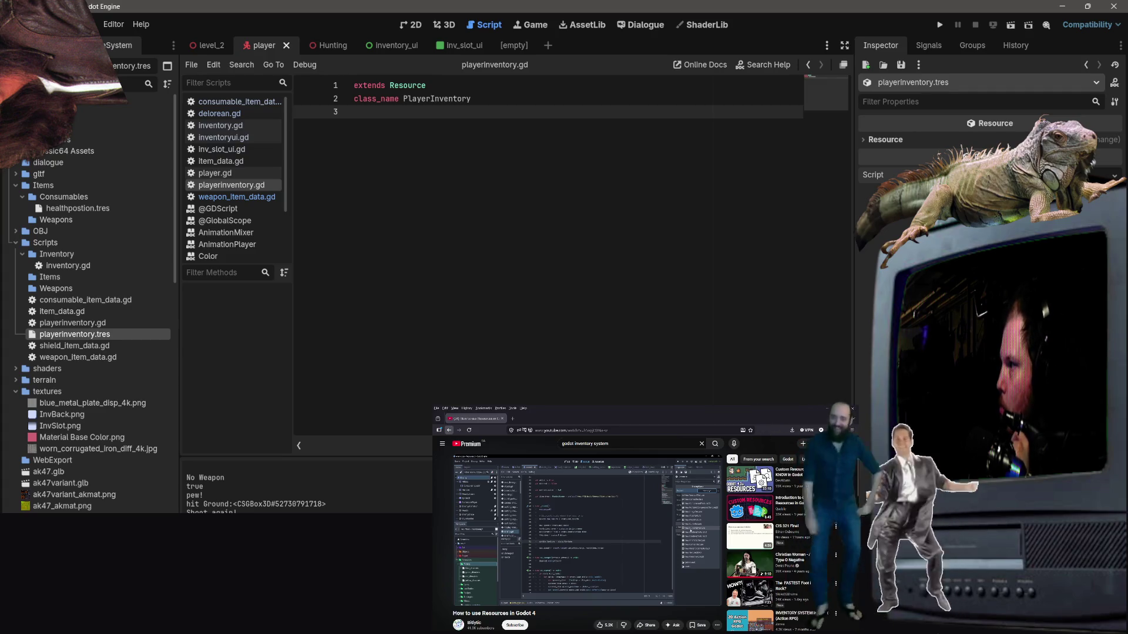
left_click(449, 430)
- Watch the Godot 4 inventory tutorial from about 4:07 to 4:40, then open the inventory_ui scene
left_click(448, 430)
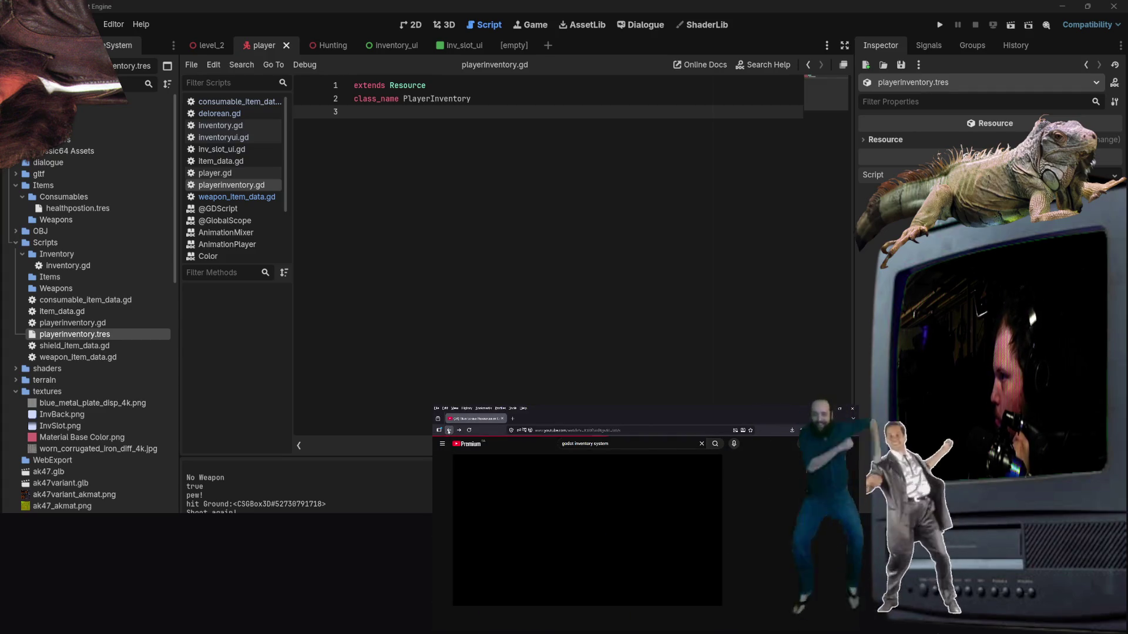
left_click(459, 431)
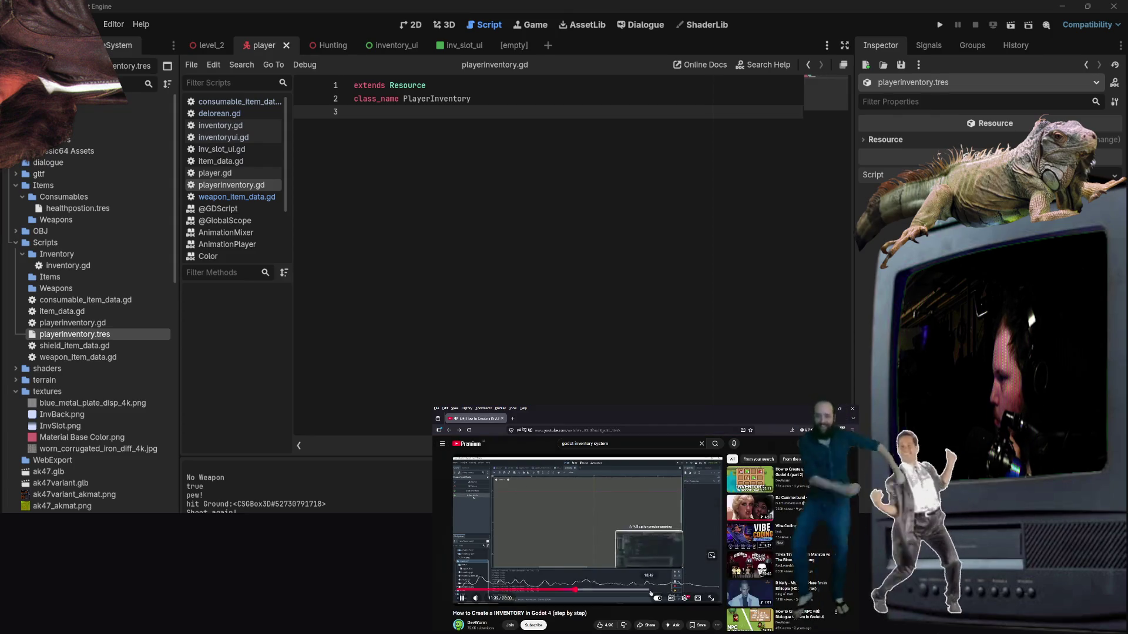
left_click(672, 589)
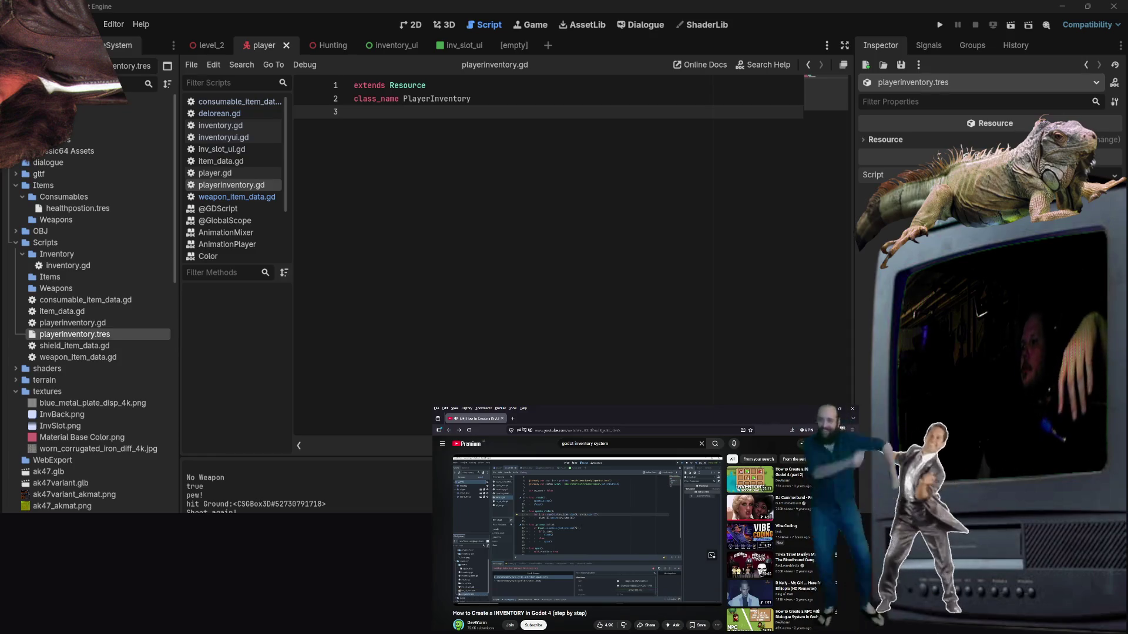
mouse_move(586, 577)
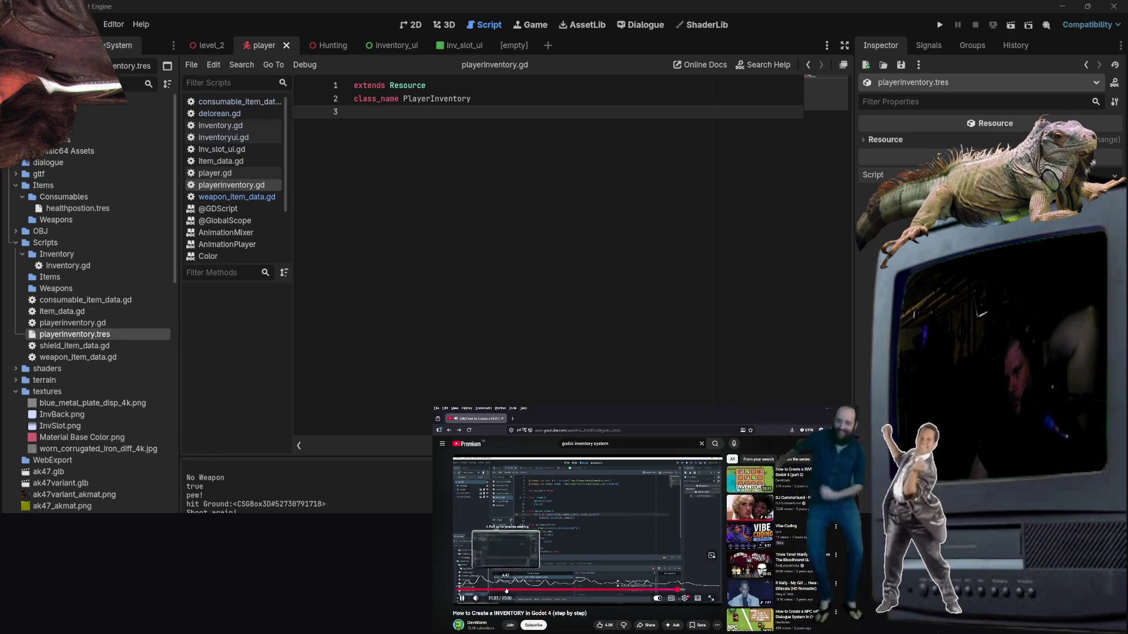
left_click_drag(499, 591, 500, 591)
left_click(553, 524)
left_click(553, 525)
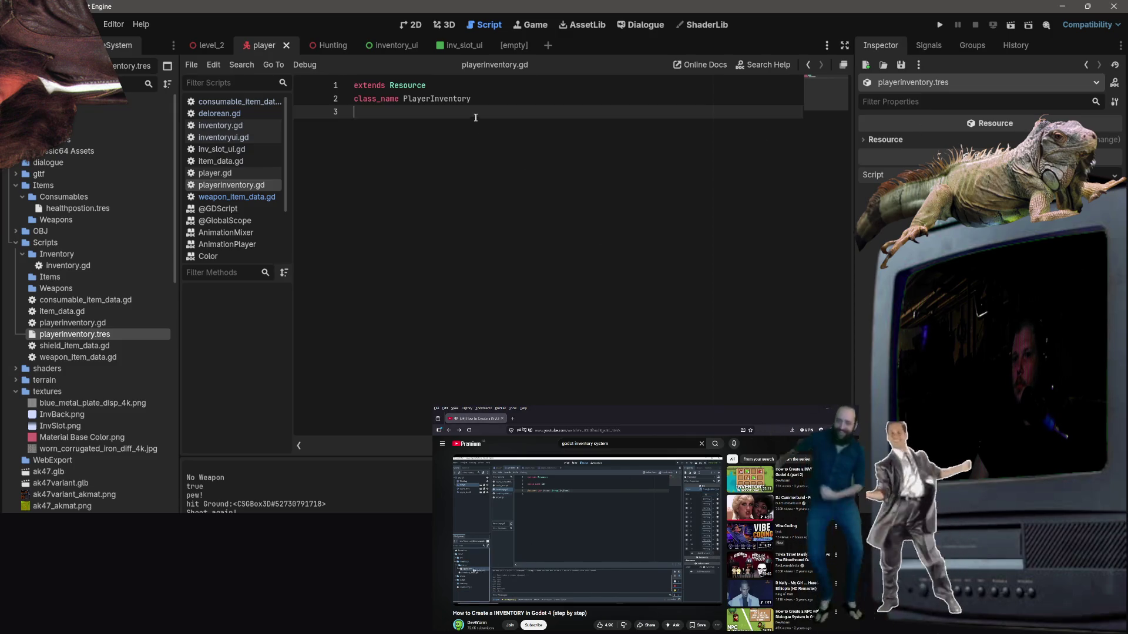
left_click(571, 573)
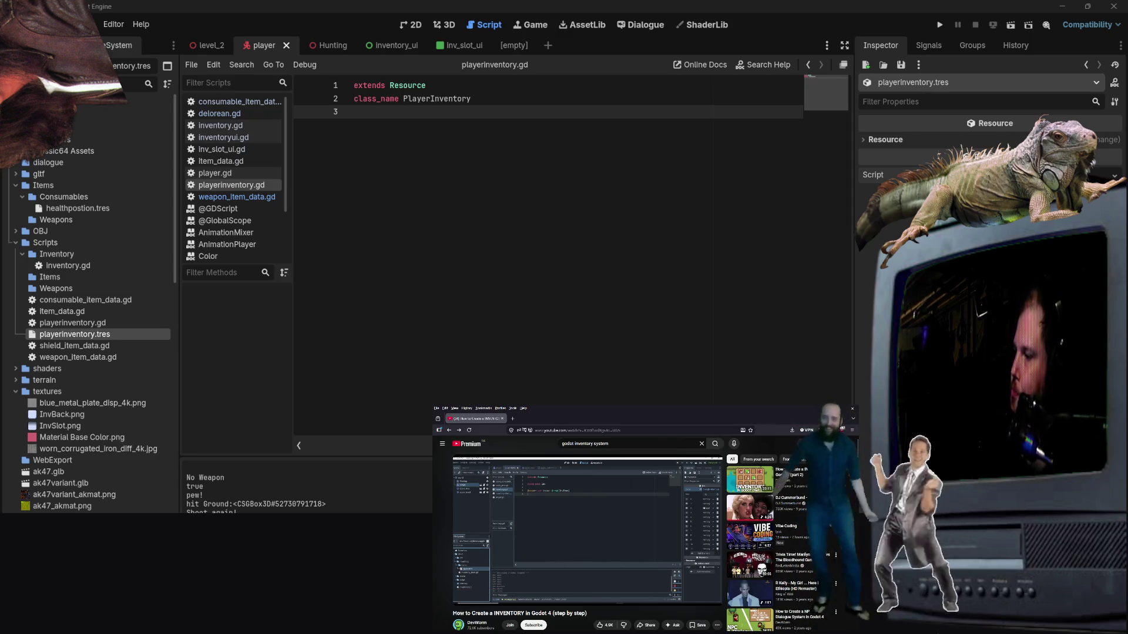
left_click(432, 118)
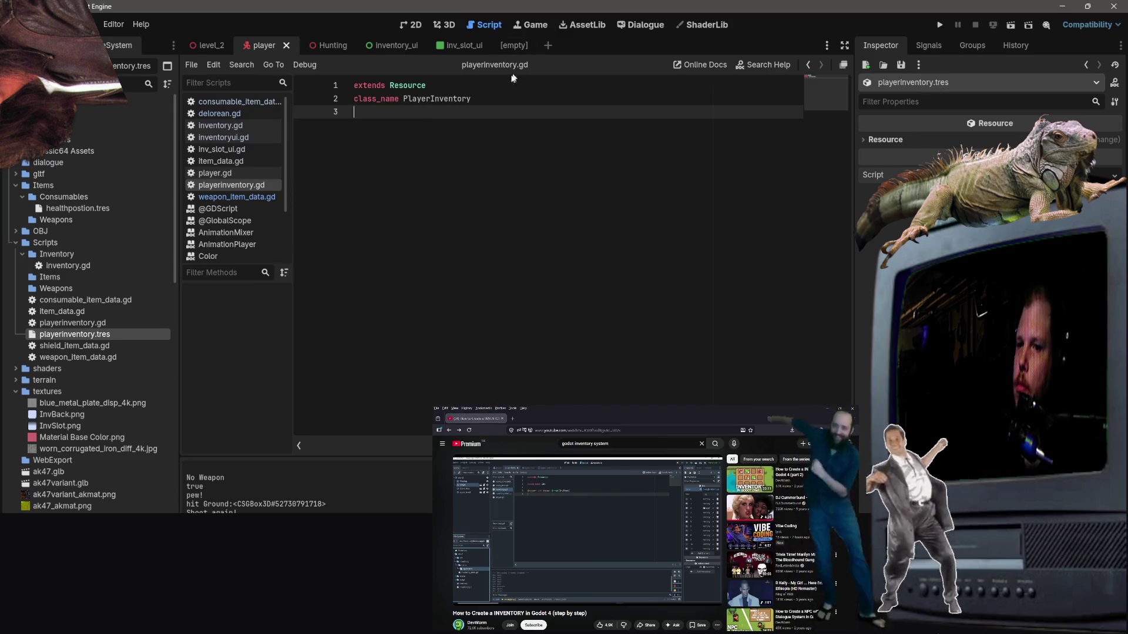
left_click(405, 48)
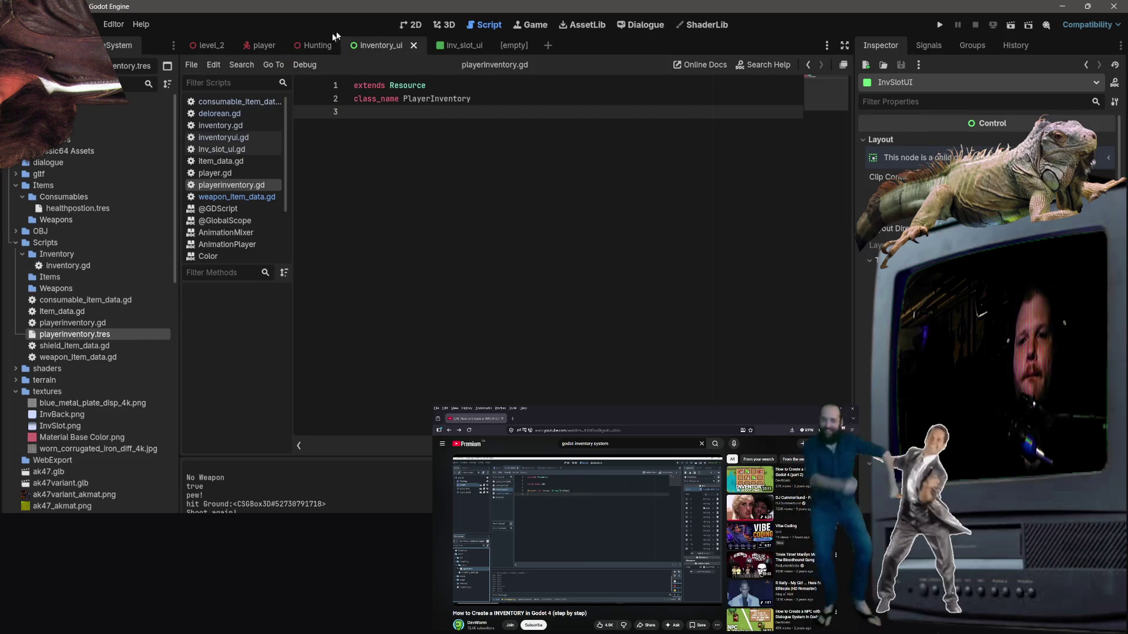
- Review inventory.gd's #Create slots comment and the add_item function
left_click(221, 126)
scroll(580, 269, "down", 3)
scroll(580, 269, "down", 5)
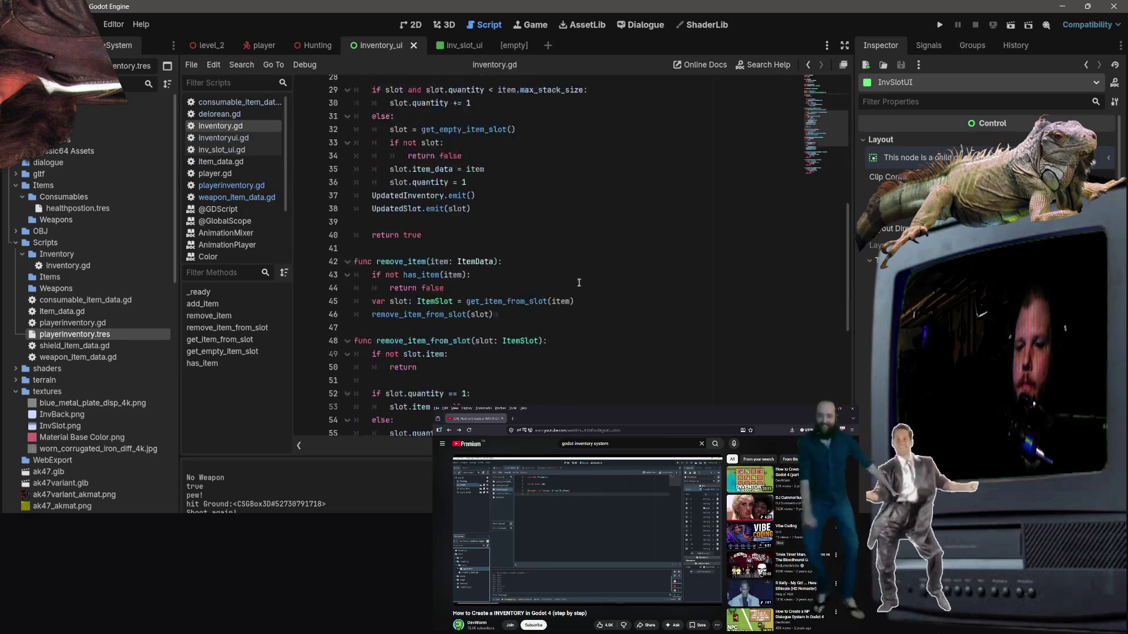
scroll(580, 271, "up", 2)
scroll(579, 270, "up", 10)
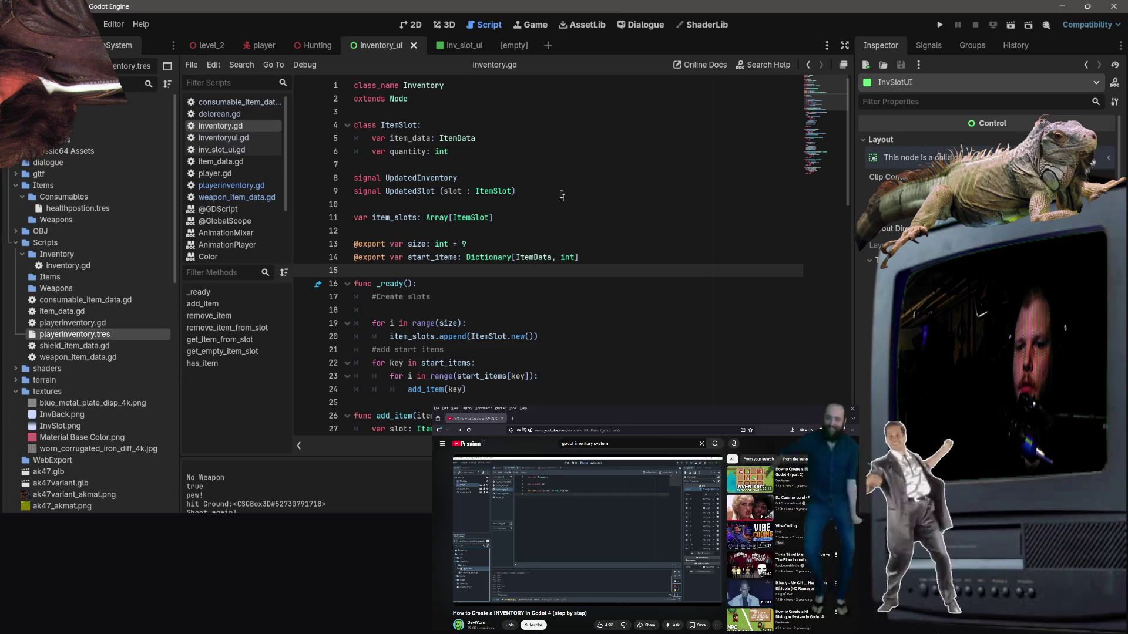
scroll(462, 268, "down", 1)
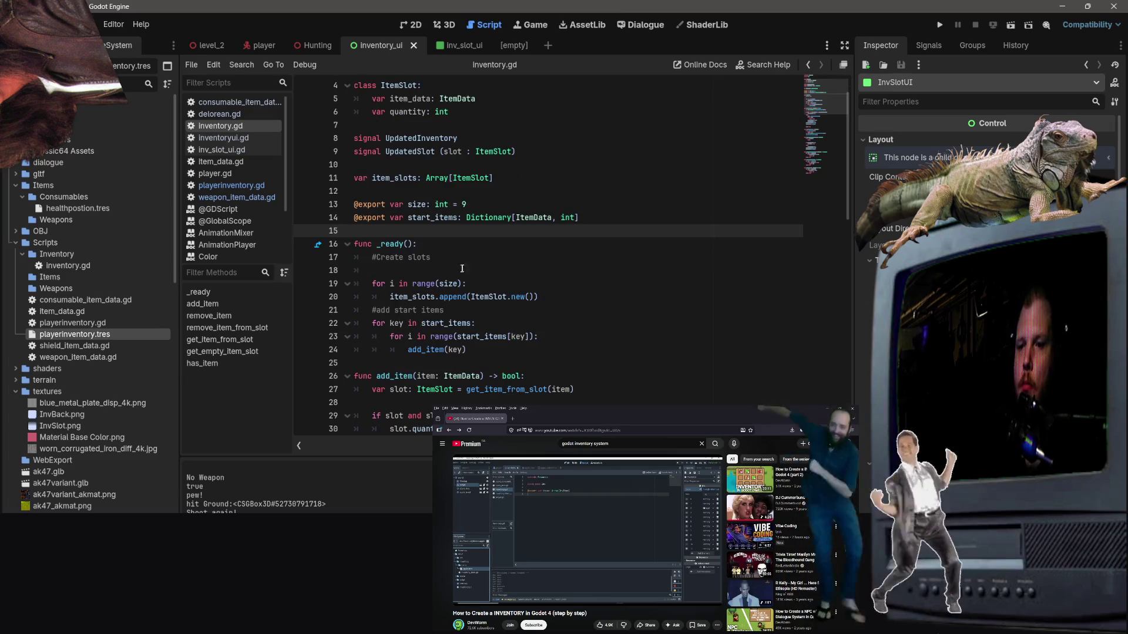
left_click(489, 253)
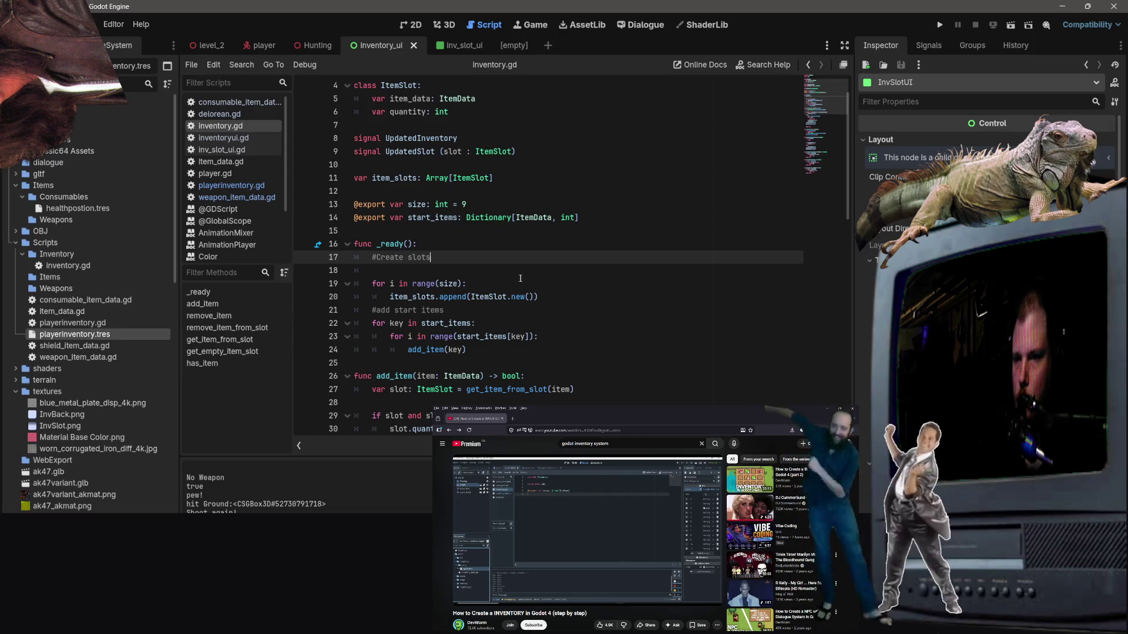
scroll(517, 292, "down", 4)
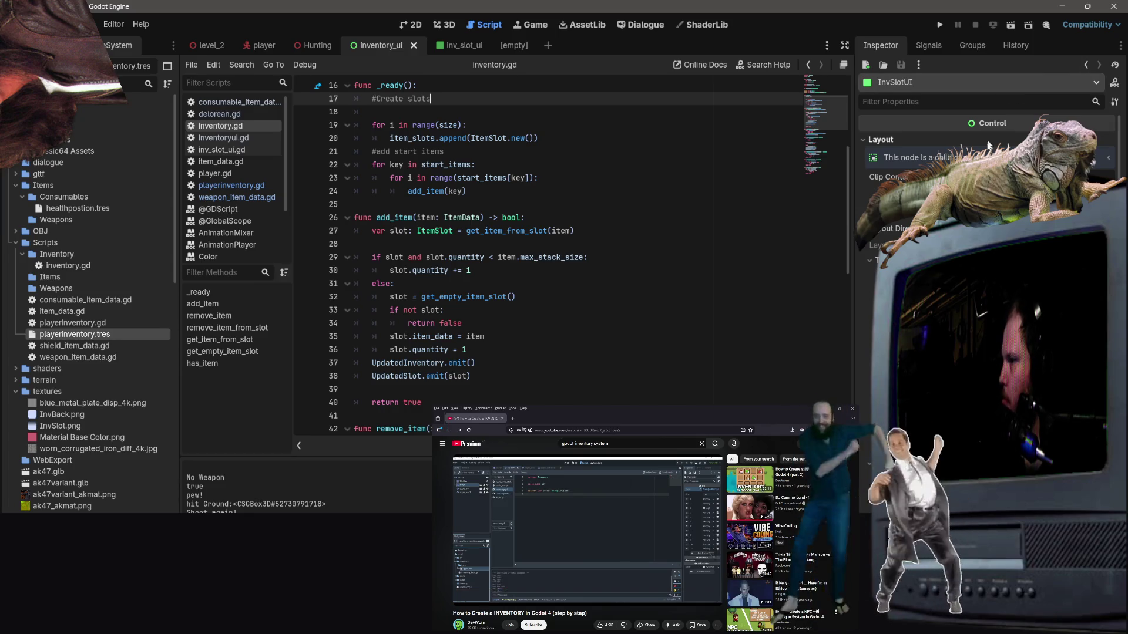
left_click(501, 248)
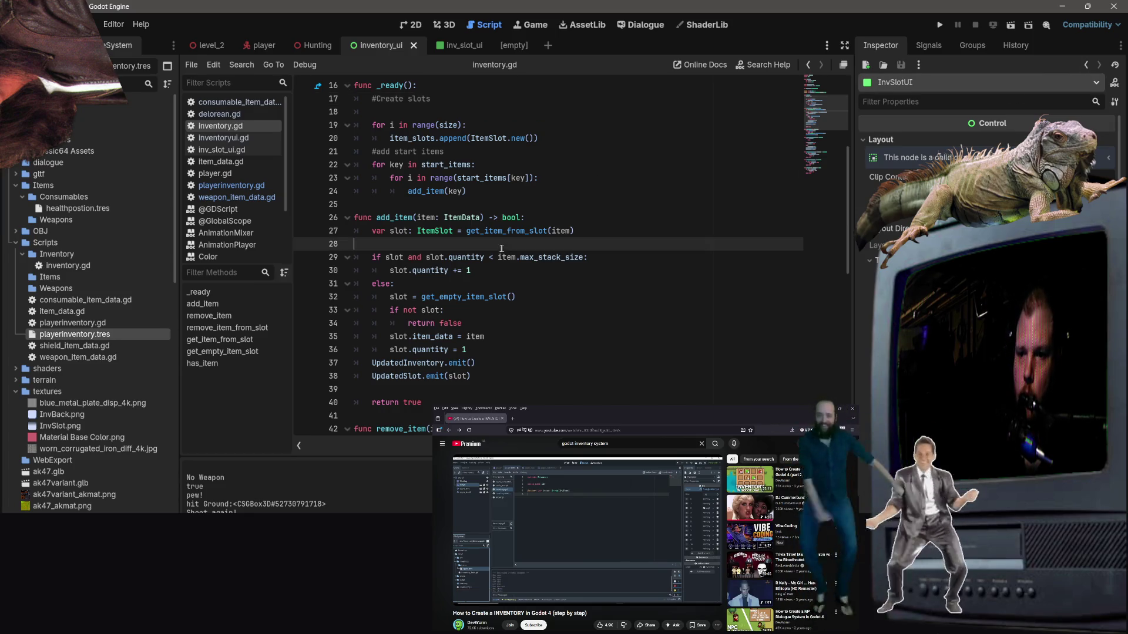
left_click(582, 226)
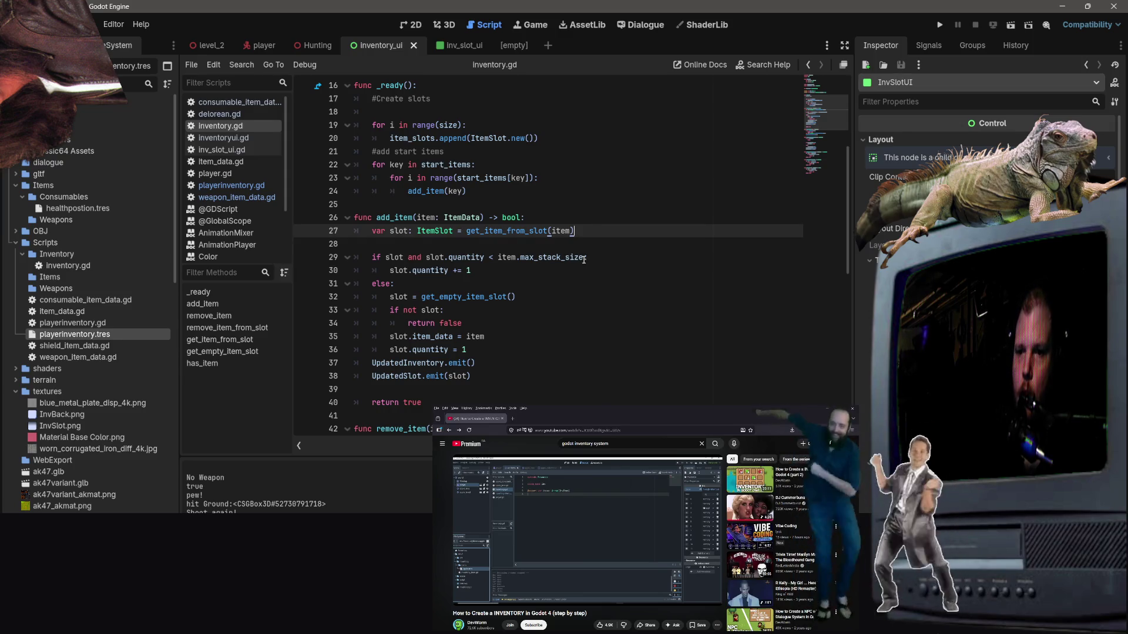
- Open playerinventory.gd from the FileSystem dock for editing
scroll(464, 266, "up", 2)
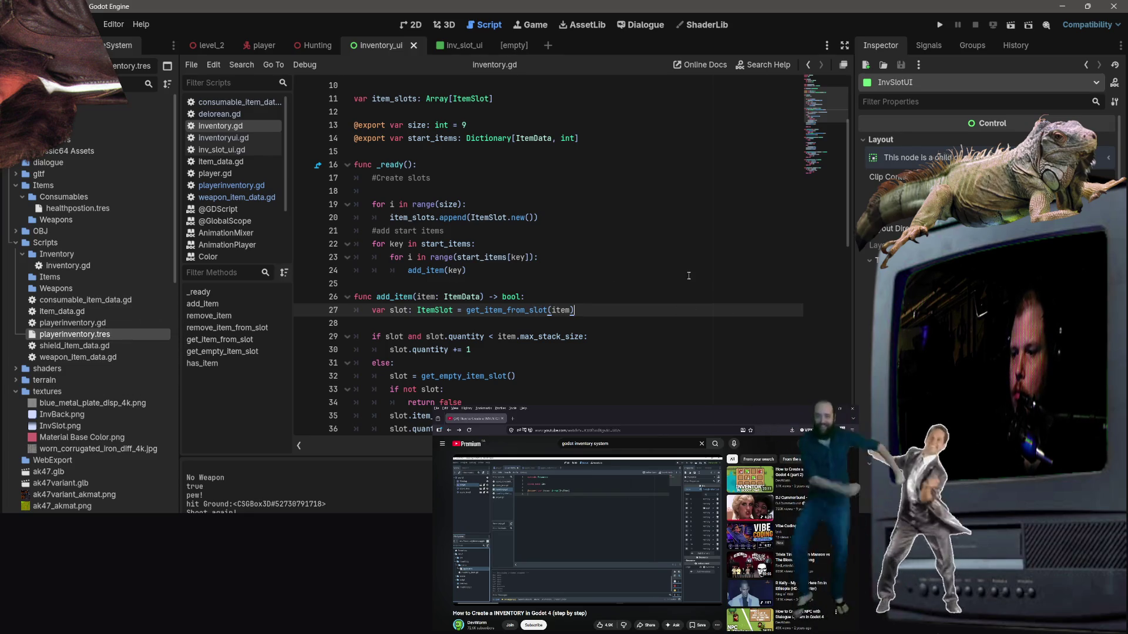
left_click(103, 324)
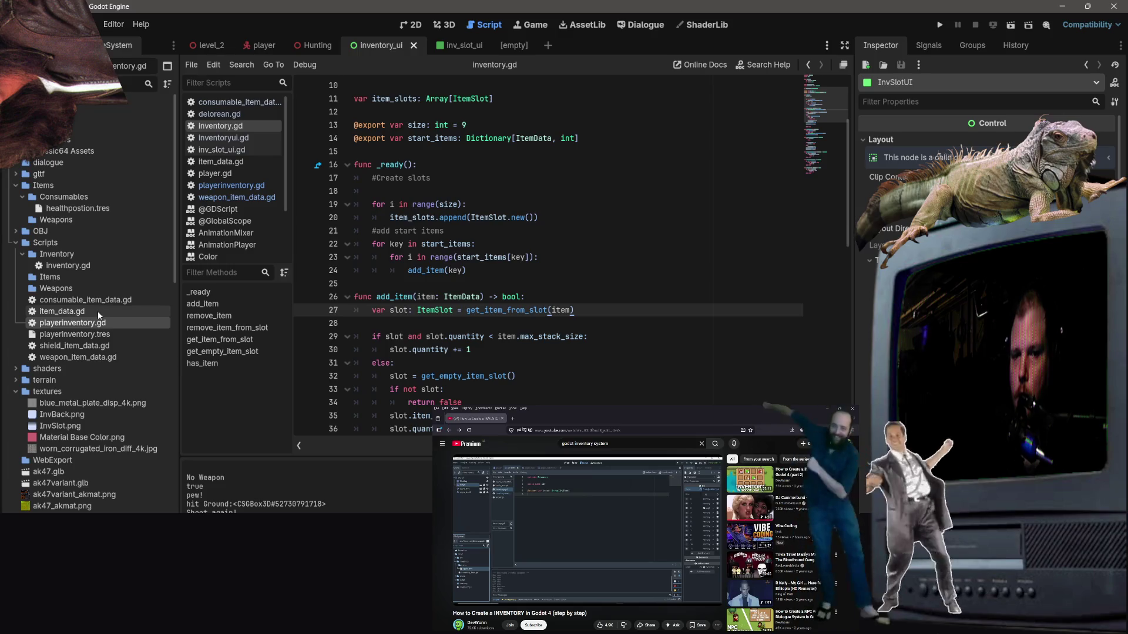
double_click(97, 324)
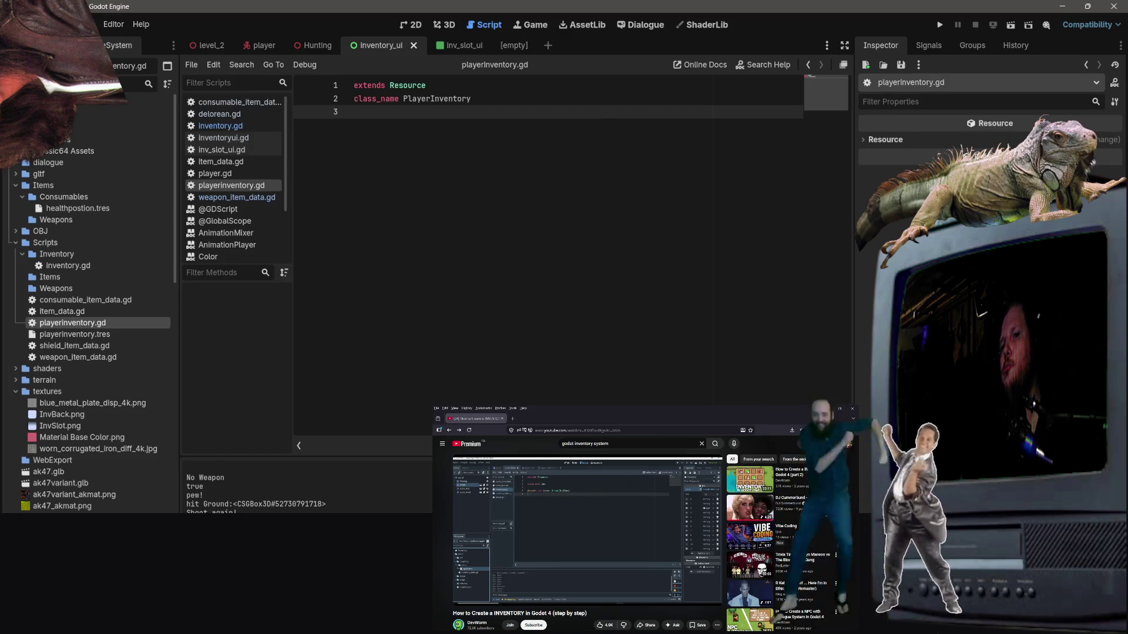
key("Return")
type("@expo")
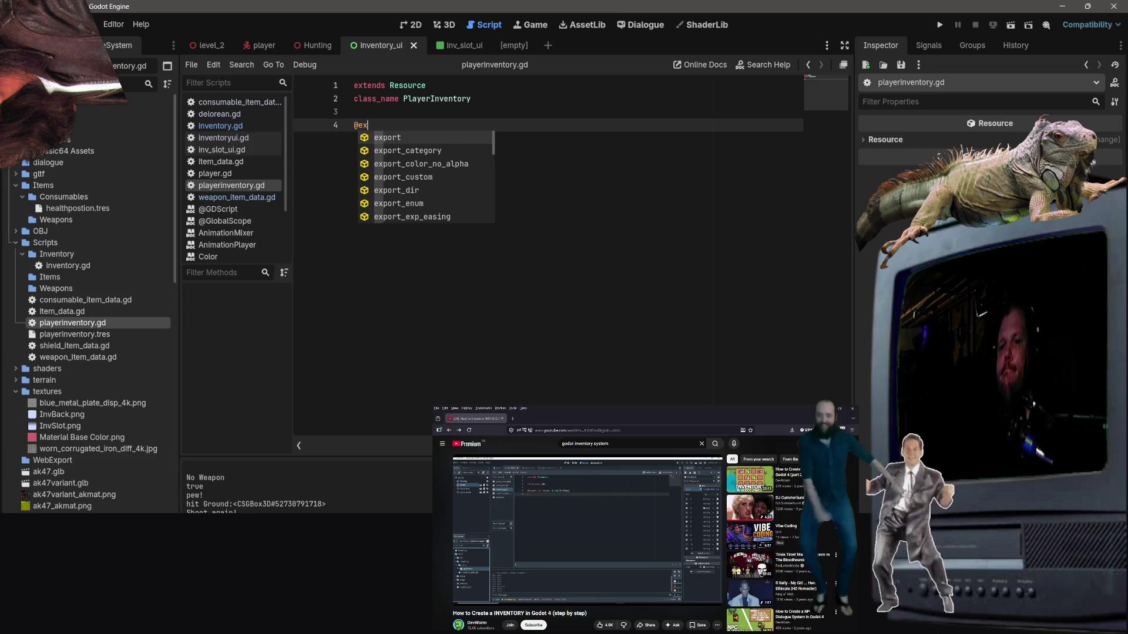
type("rt")
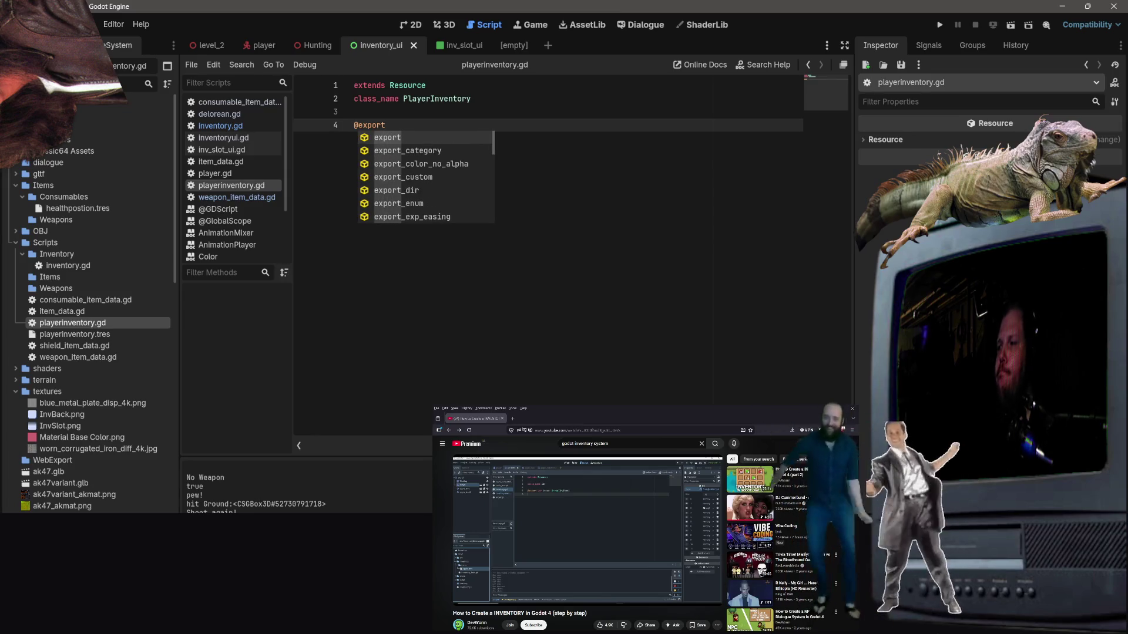
type(" var:")
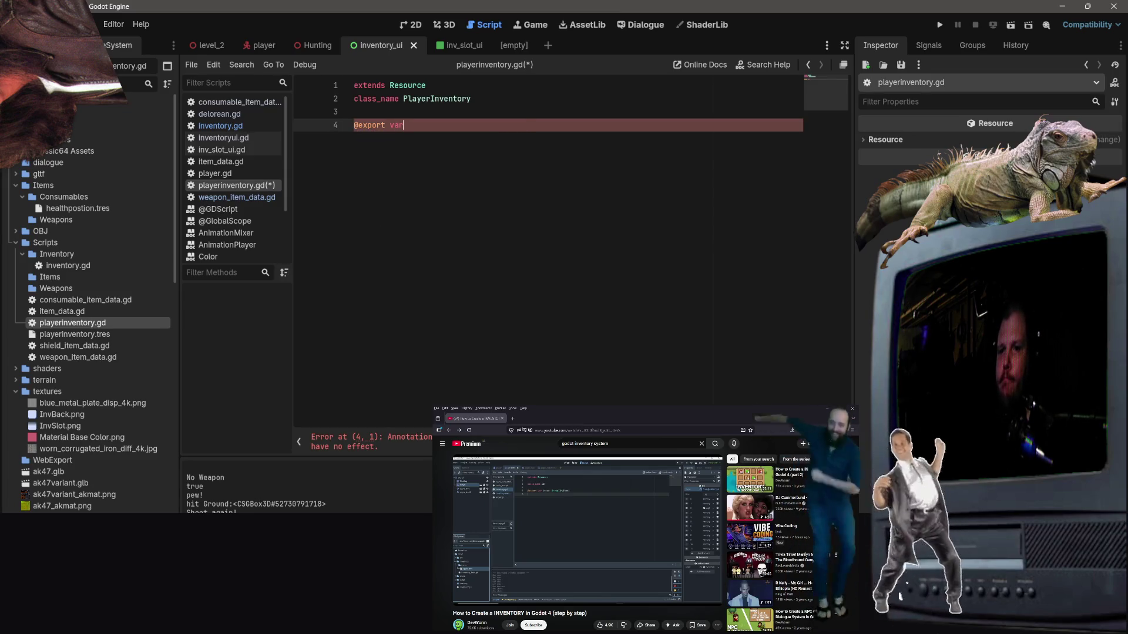
key("BackSpace")
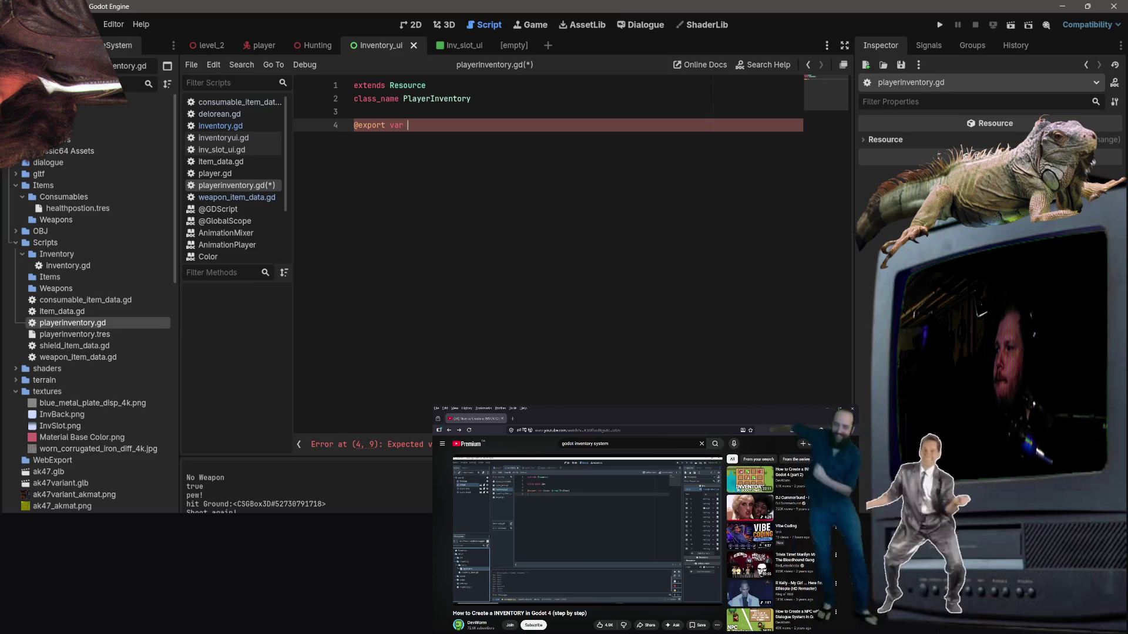
type("items:")
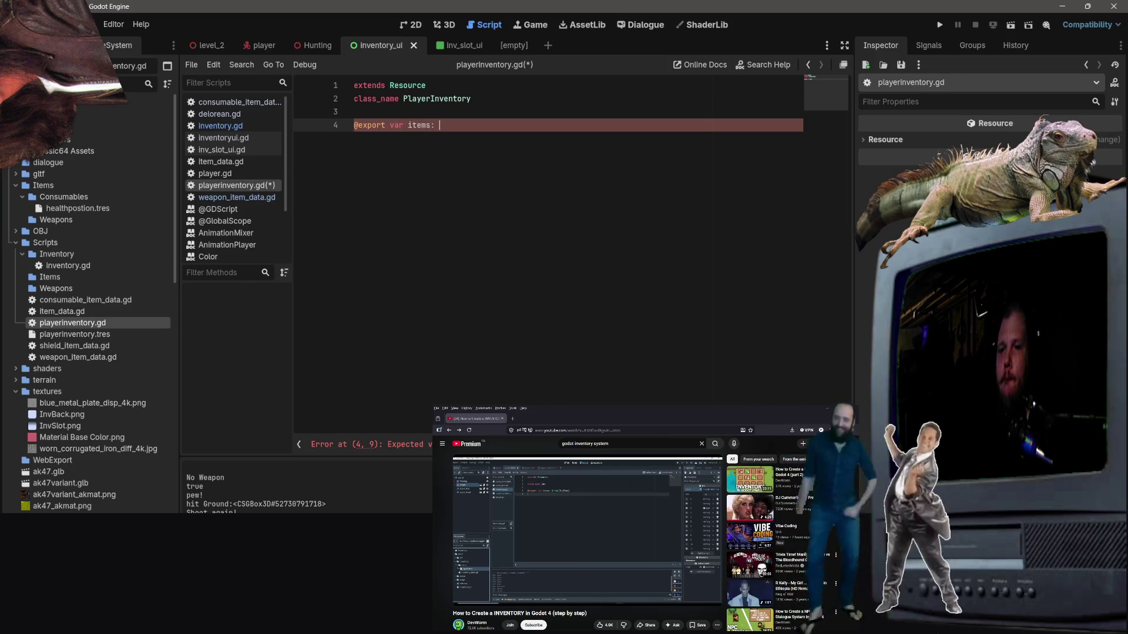
type("rray9")
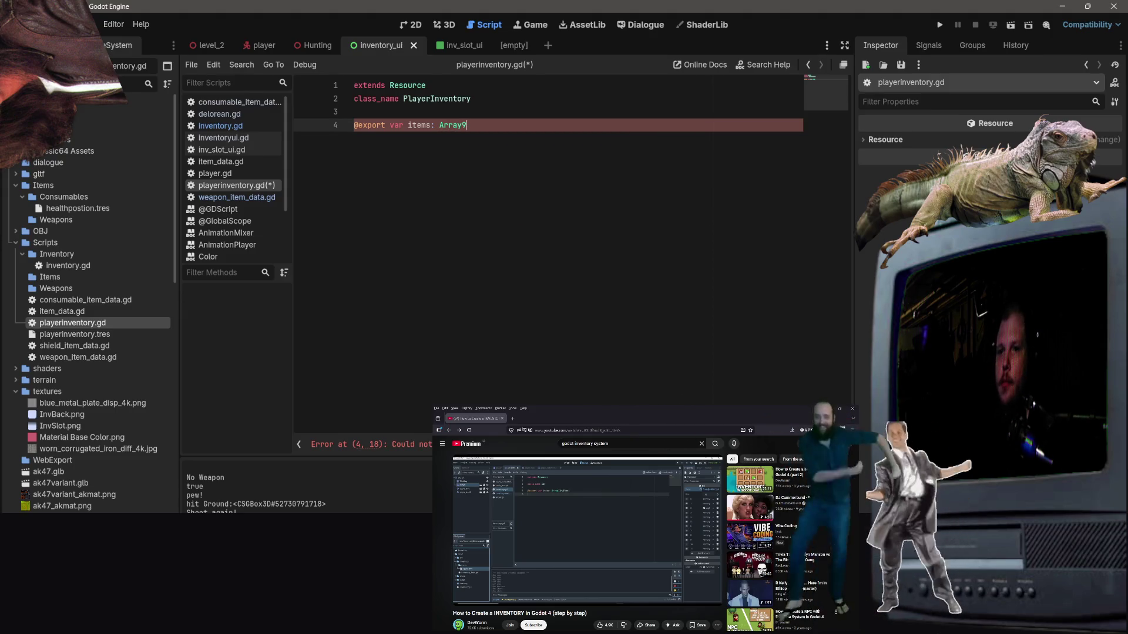
type("[")
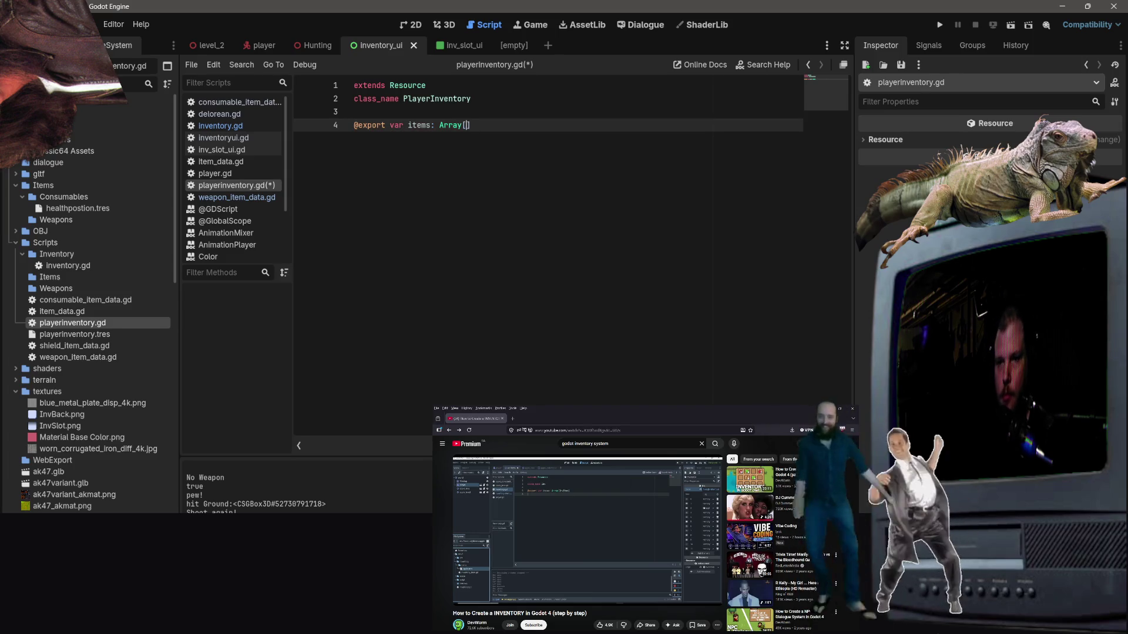
type("I")
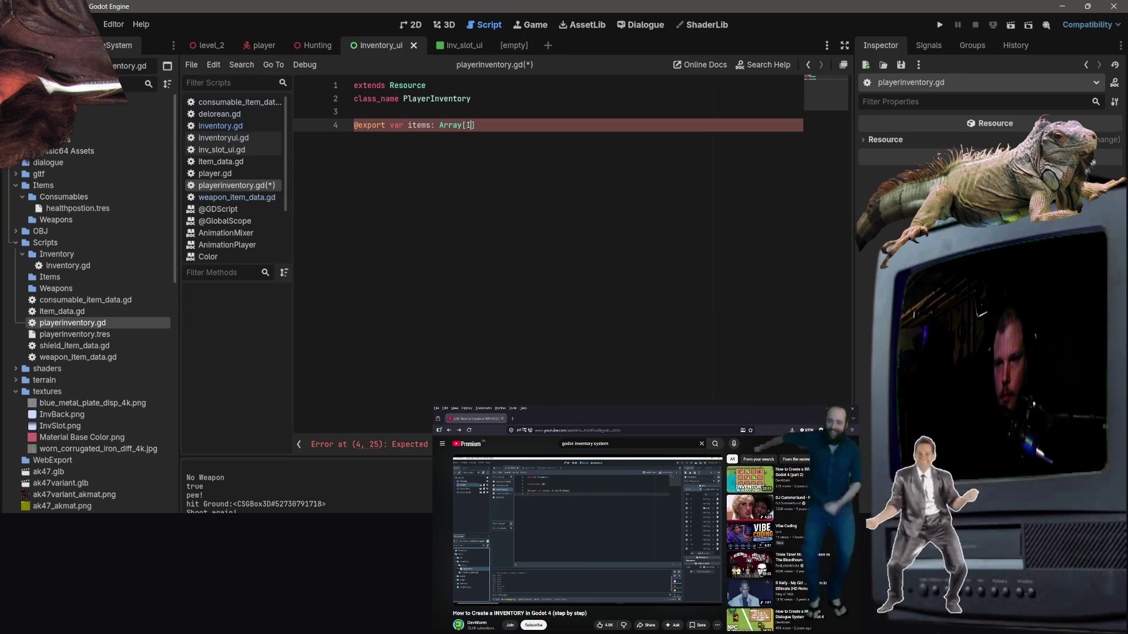
type("trm")
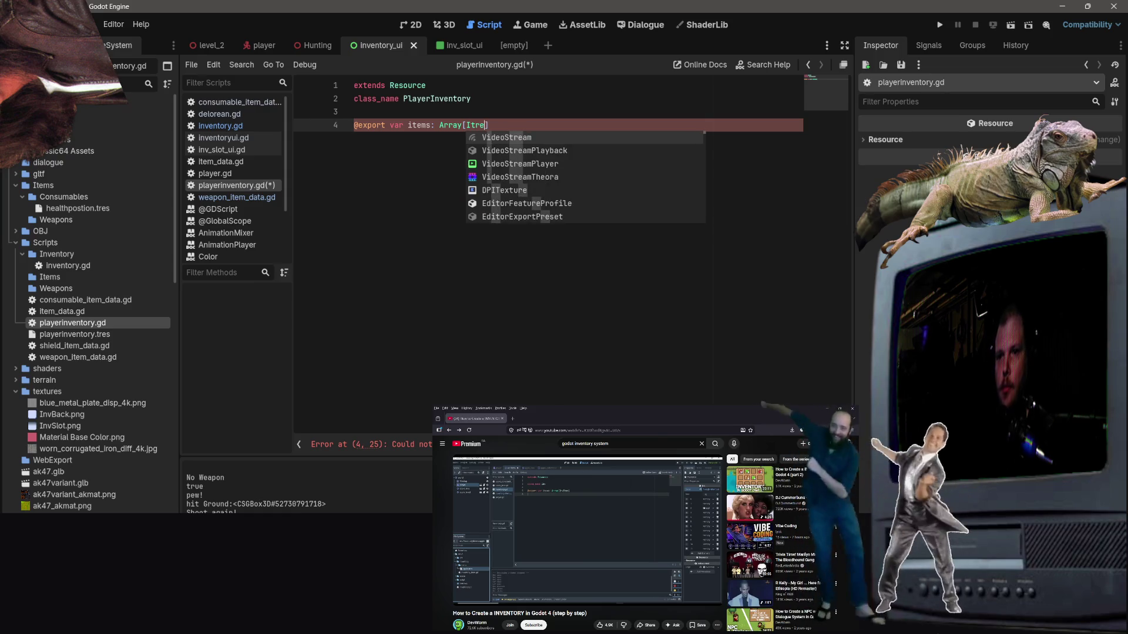
type("em")
key("Return")
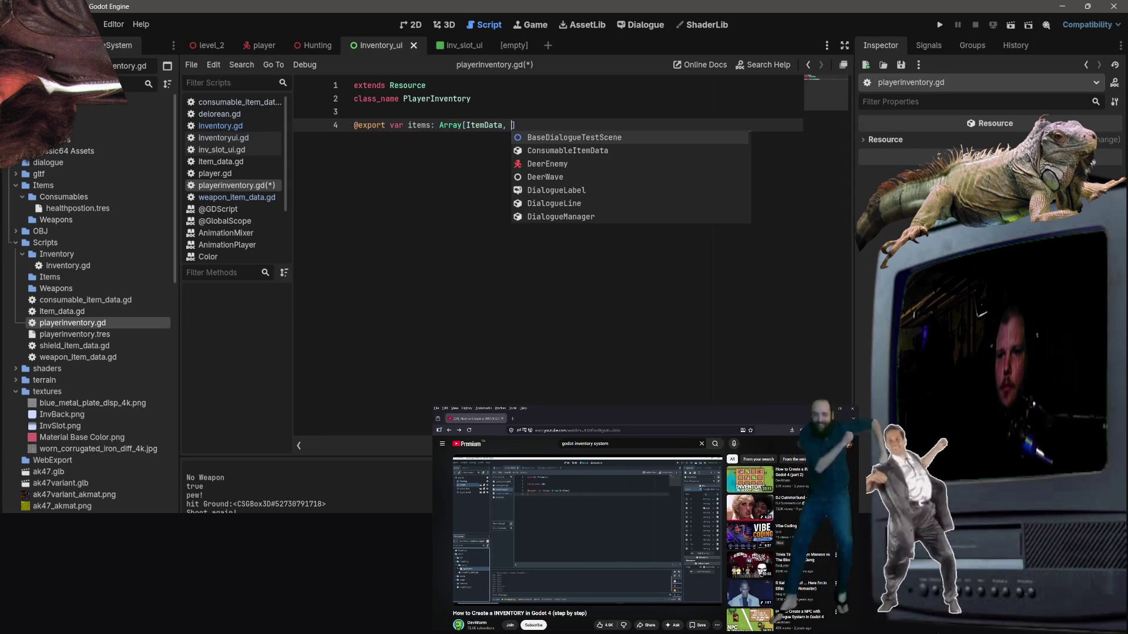
type("int")
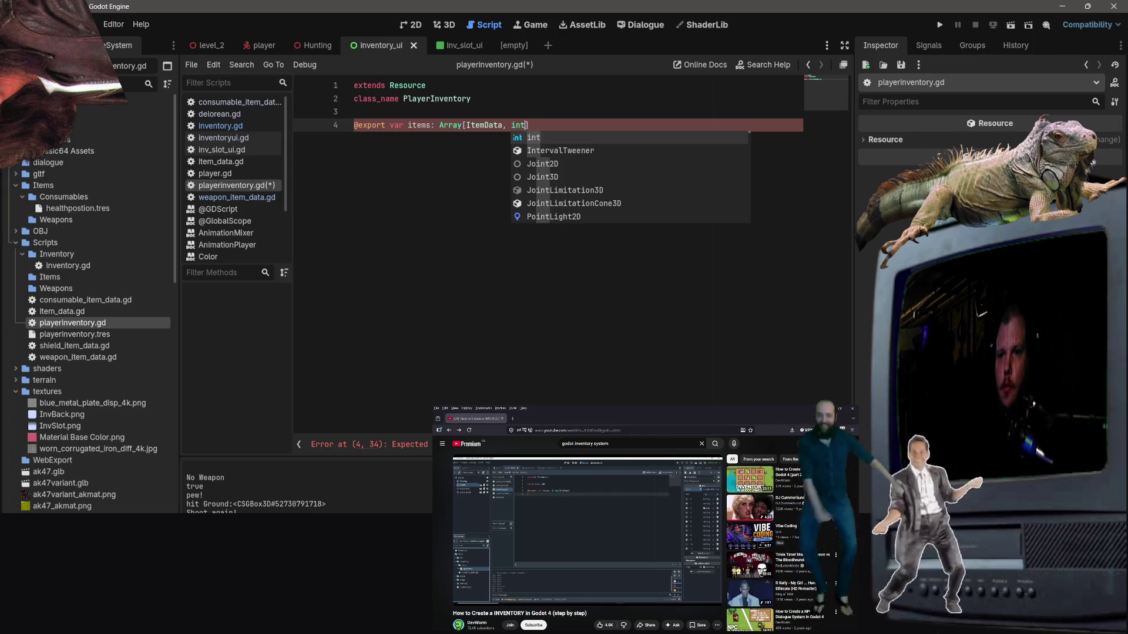
- Insert a blank spacer line above the items export line
left_click(354, 112)
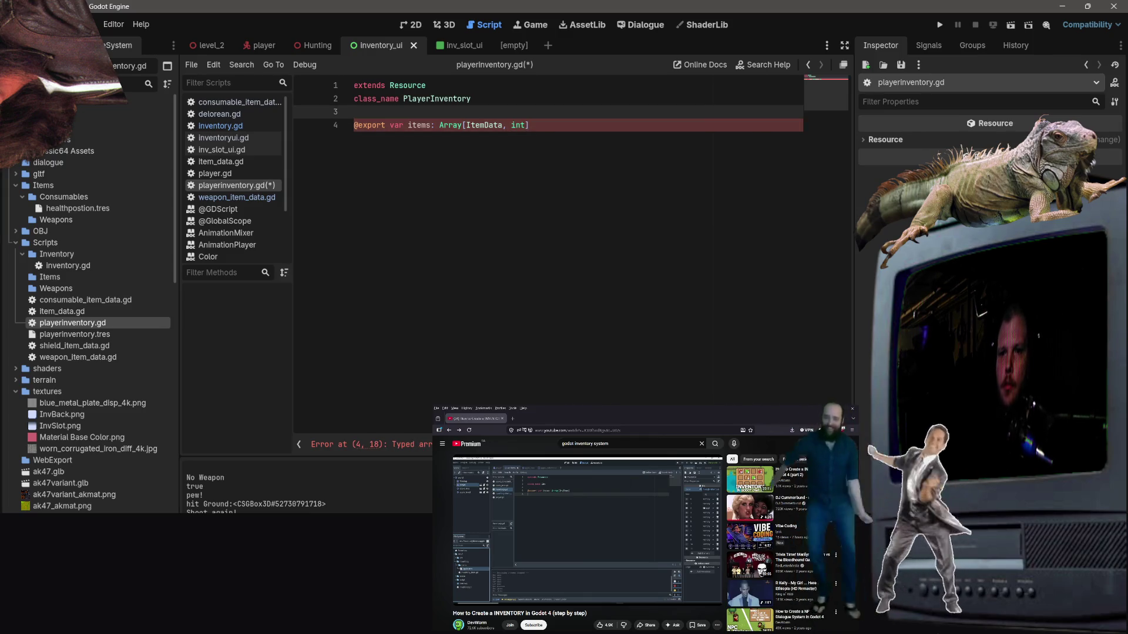
key("Return")
key("Up")
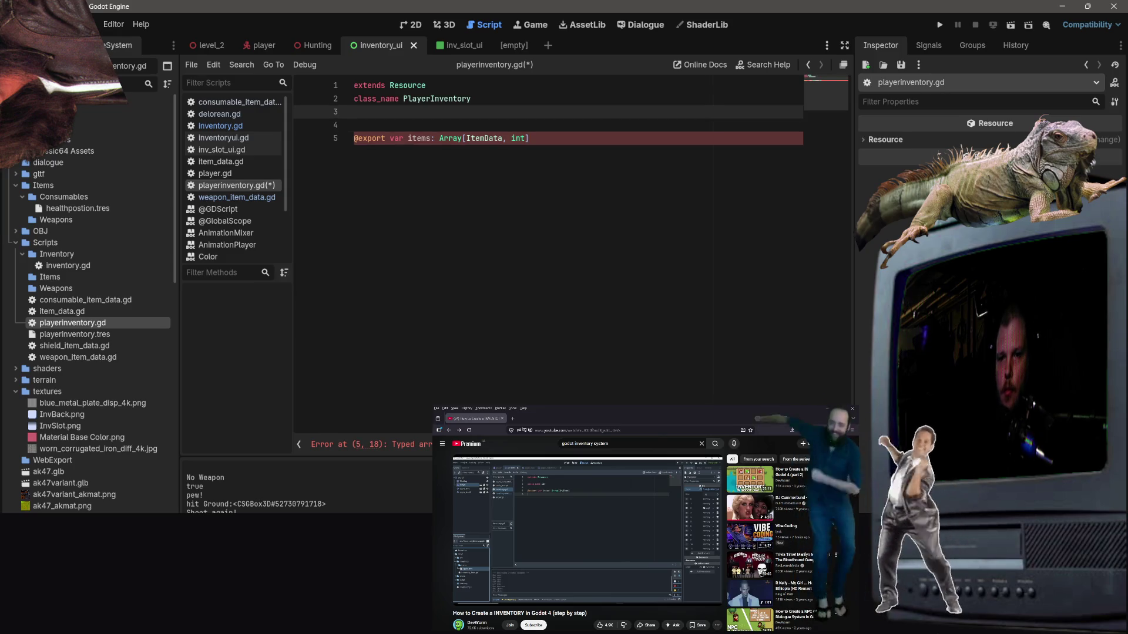
left_click(354, 125)
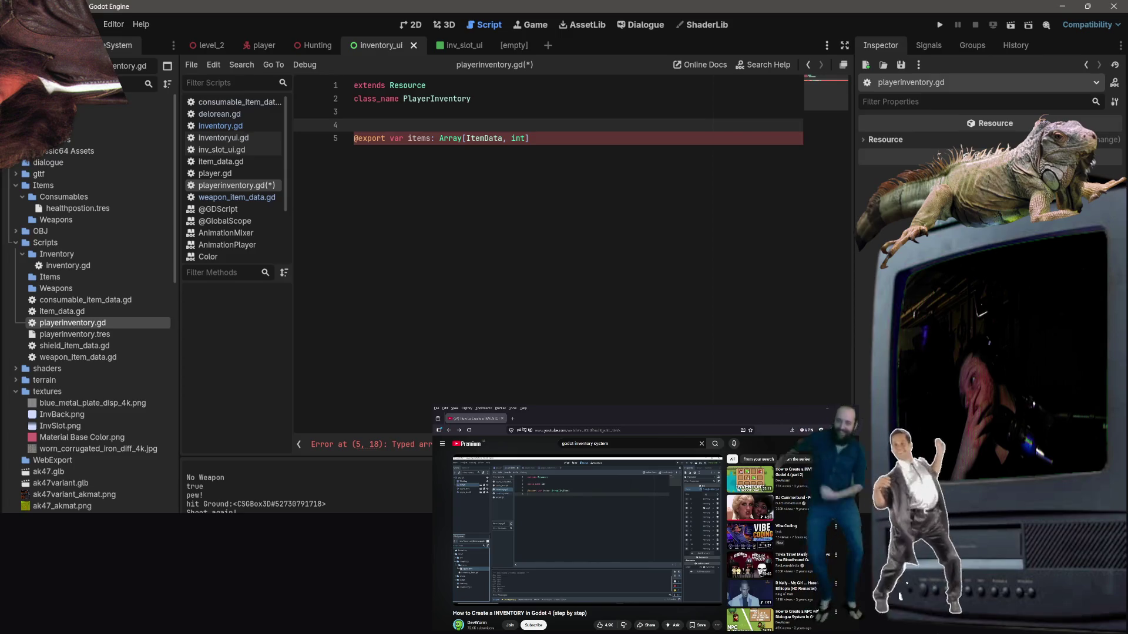
left_click(355, 138)
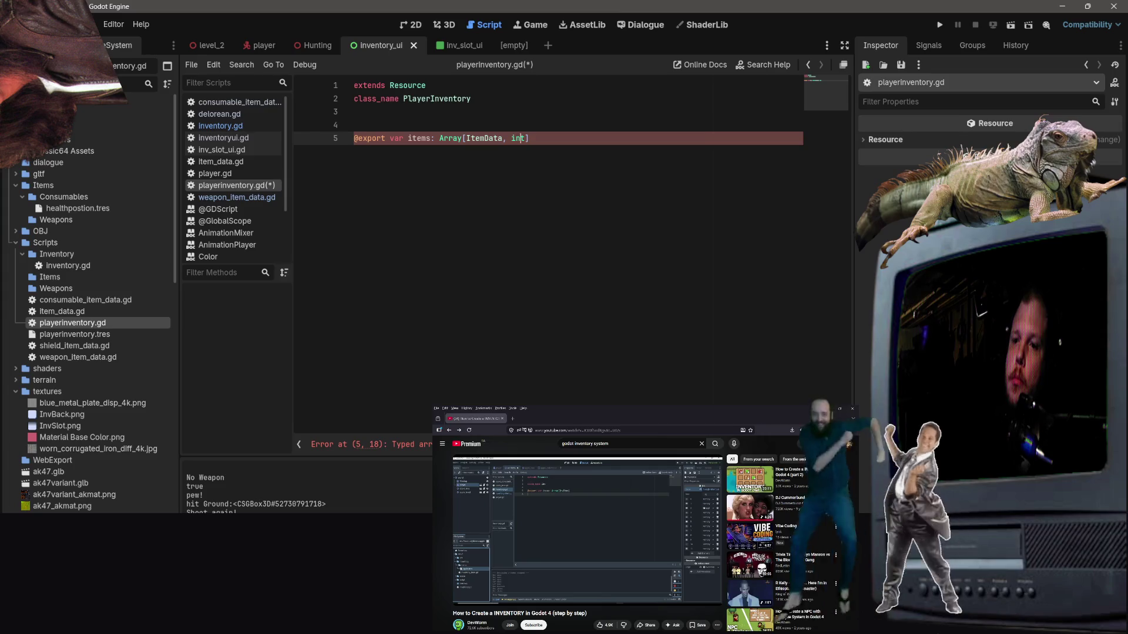
- Remove ', int' so items is typed Array[ItemData], and save playerinventory.gd
key("BackSpace")
key("BackSpace")
key("BackSpace")
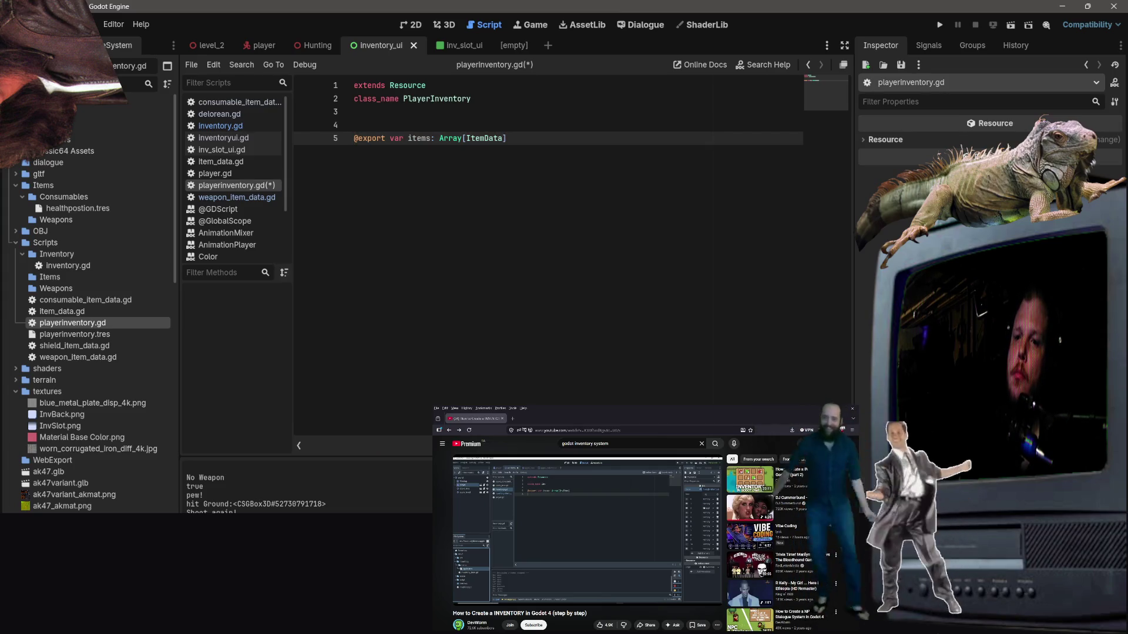
key("ctrl+s")
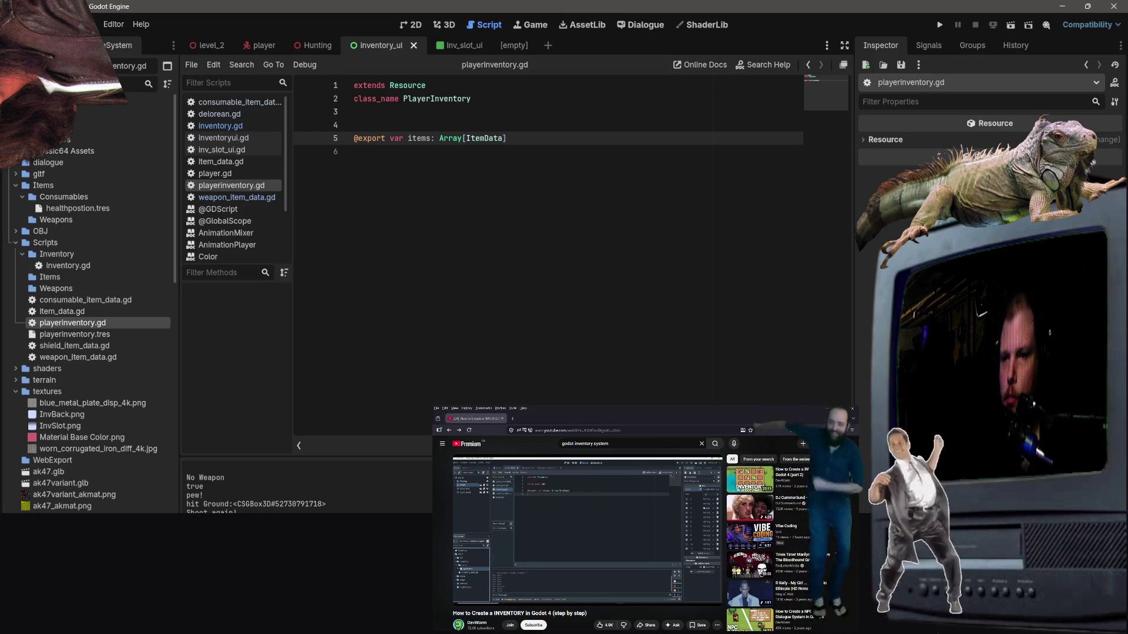
left_click(511, 103)
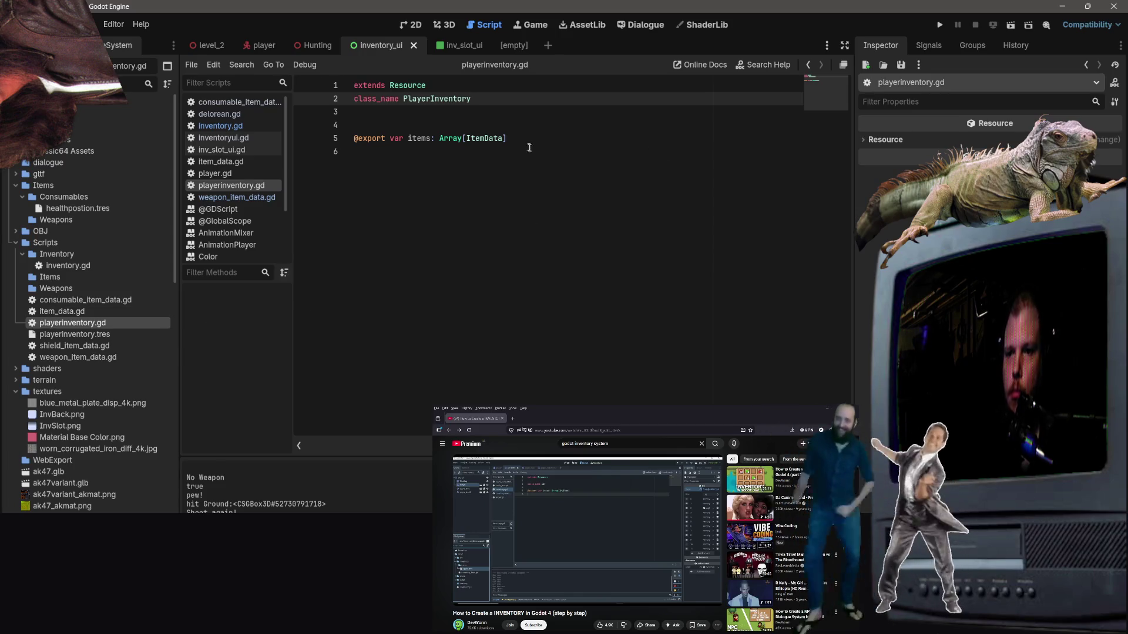
- Open playerinventory.tres to view its Resource properties in the Inspector
left_click(66, 336)
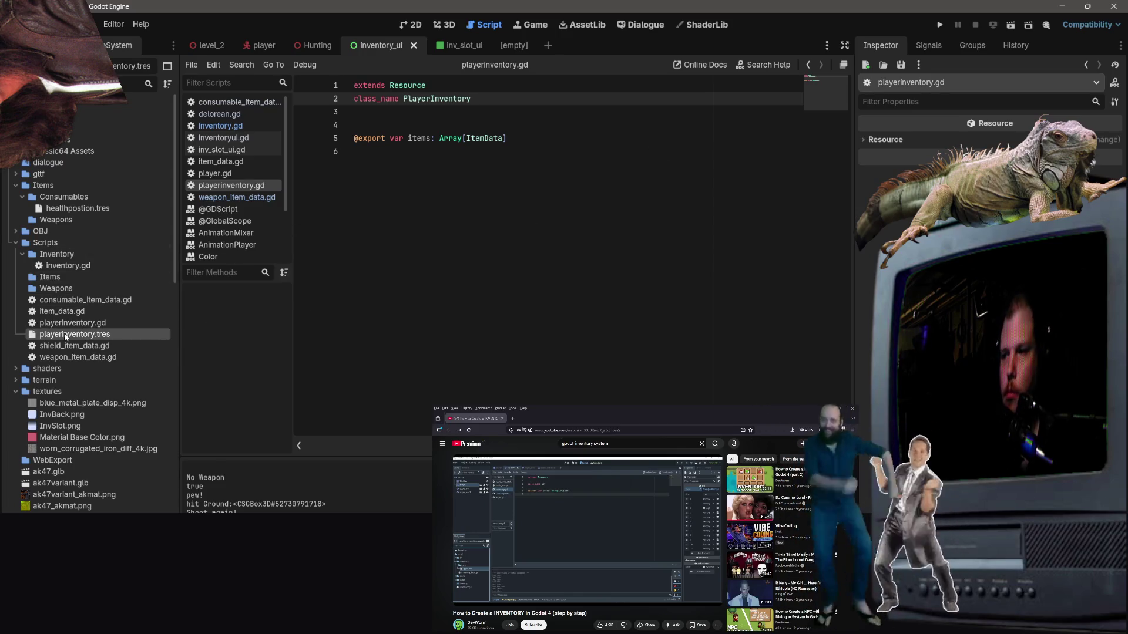
left_click(881, 139)
left_click(881, 139)
left_click(881, 140)
left_click(365, 329)
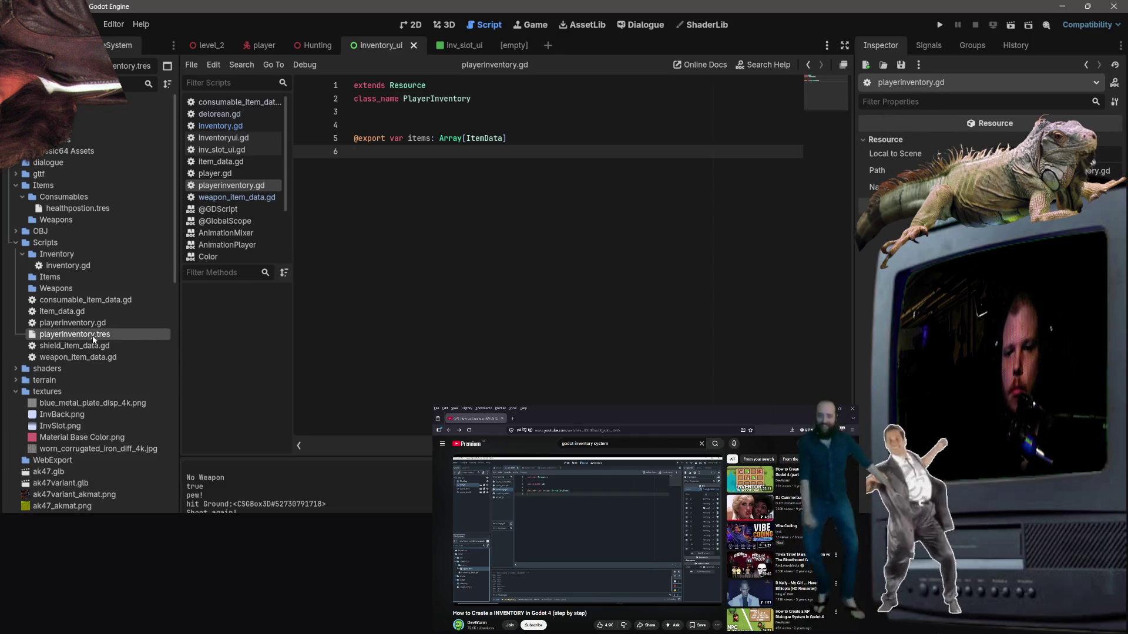
double_click(147, 335)
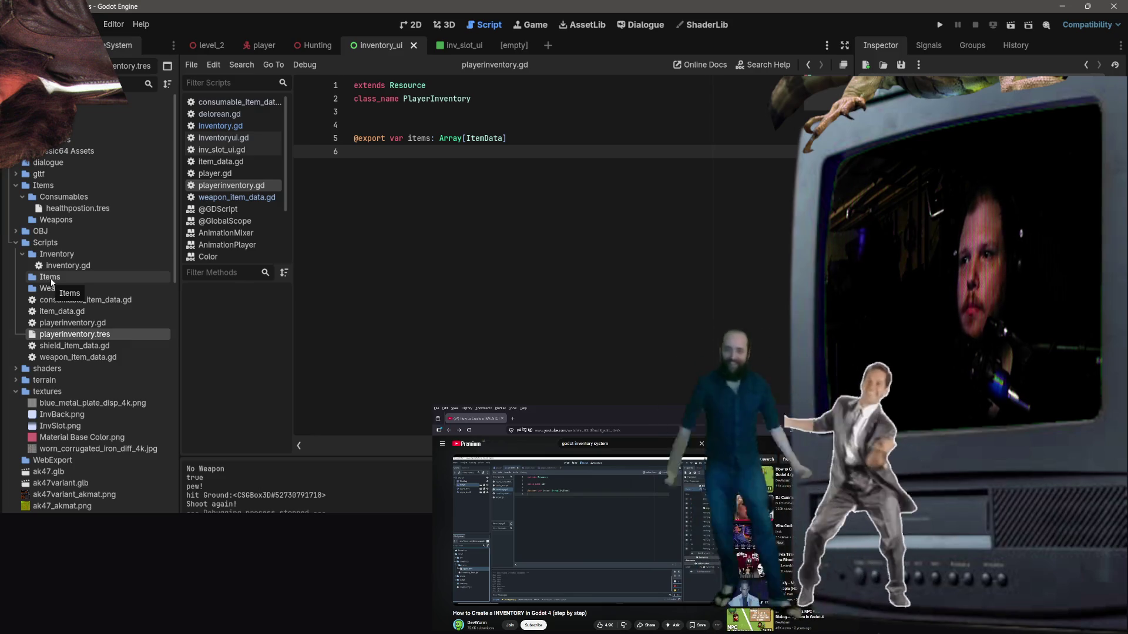
- Open consumable_item_data.gd from the Items folder in the script editor
left_click(52, 280)
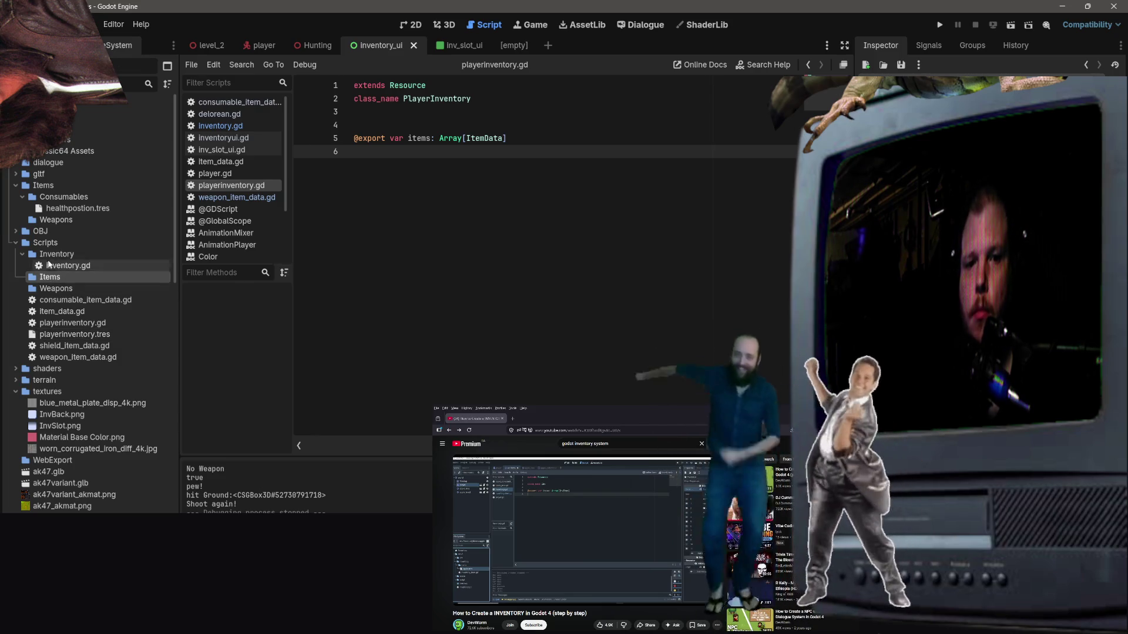
scroll(71, 282, "down", 2)
scroll(82, 311, "up", 2)
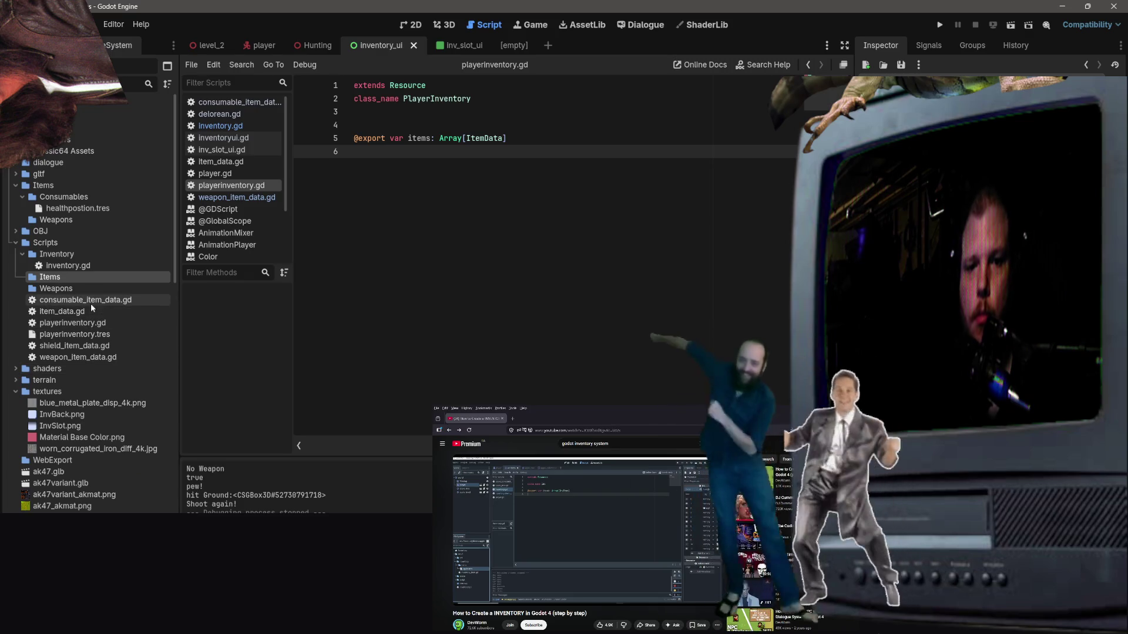
double_click(88, 301)
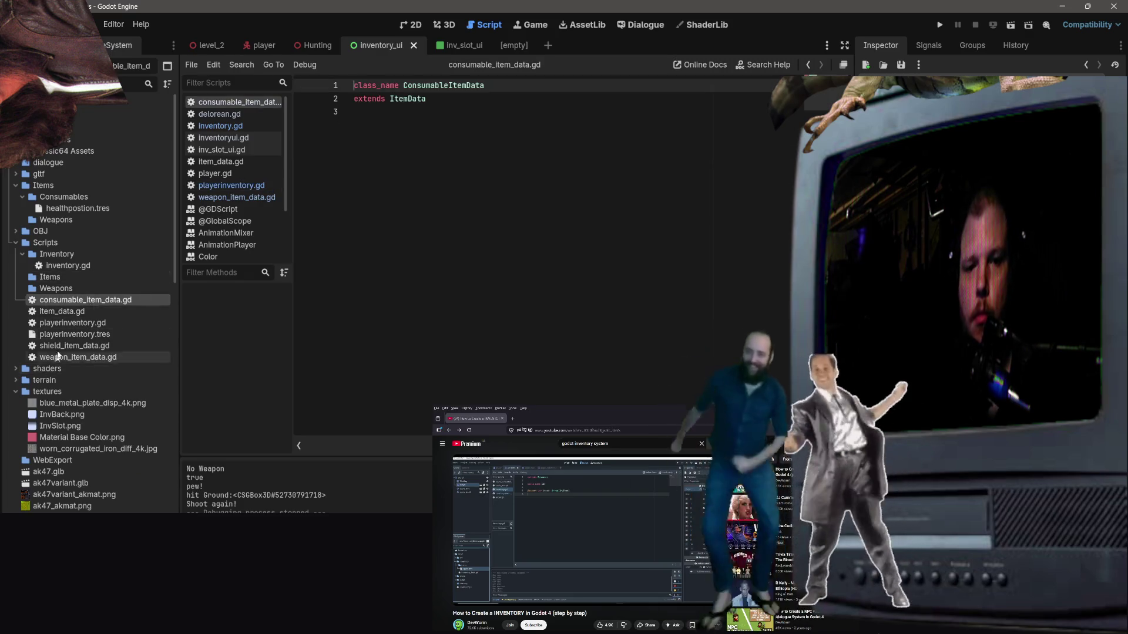
- Browse the Scripts, Consumables and OBJ folders, checking healthpostion.tres and playerinventory.tres
left_click(30, 248)
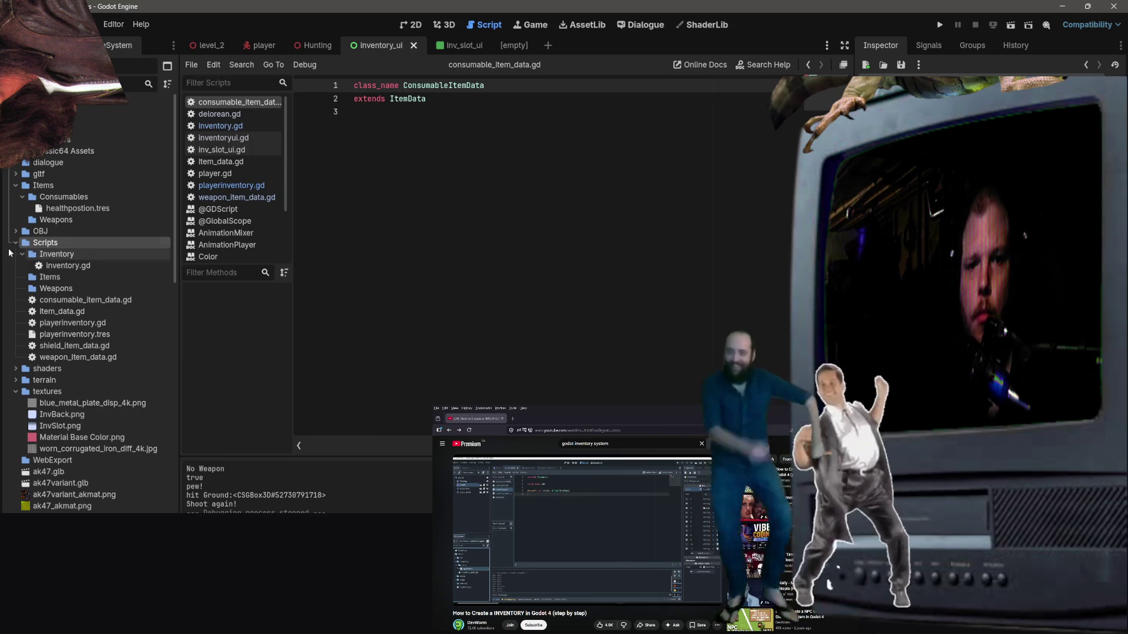
left_click(55, 197)
left_click(52, 212)
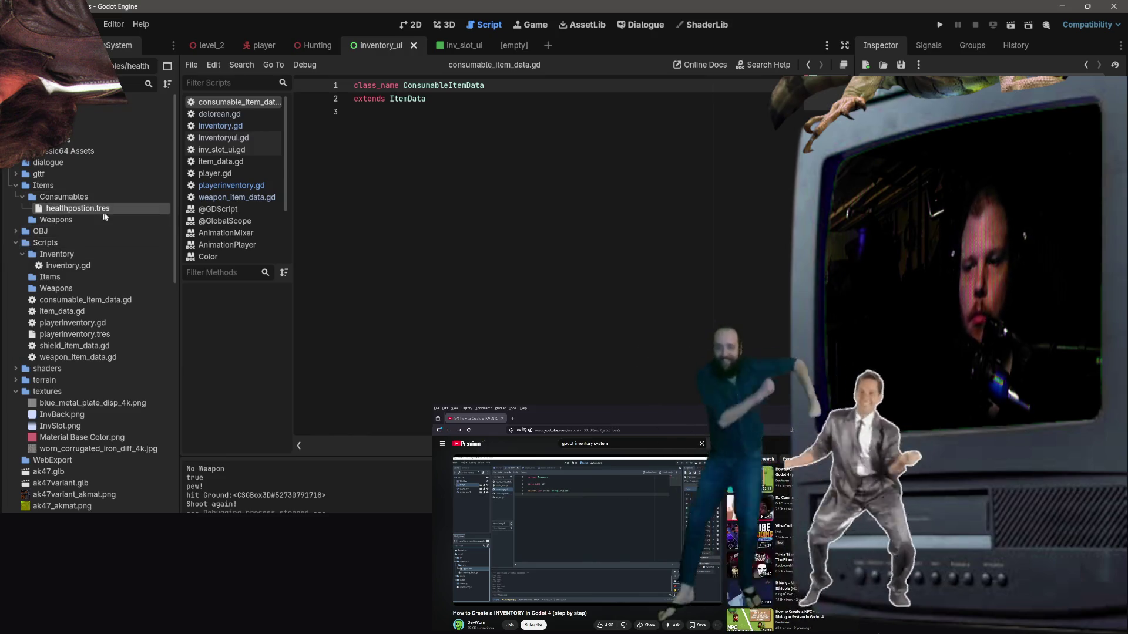
left_click(65, 336)
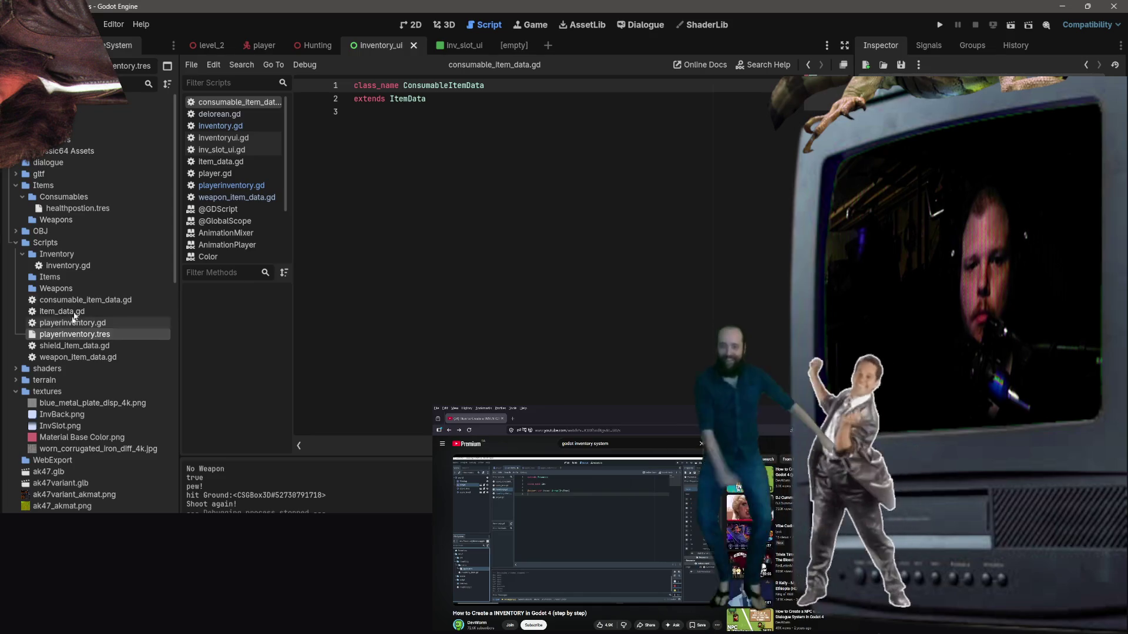
left_click(99, 210)
left_click(15, 231)
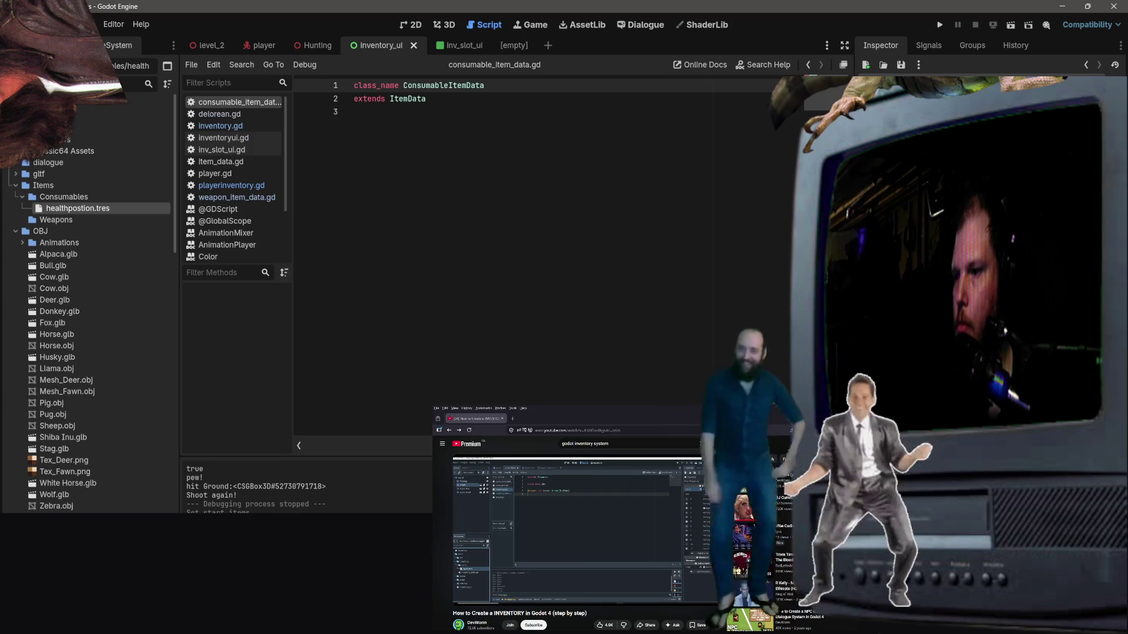
left_click(416, 146)
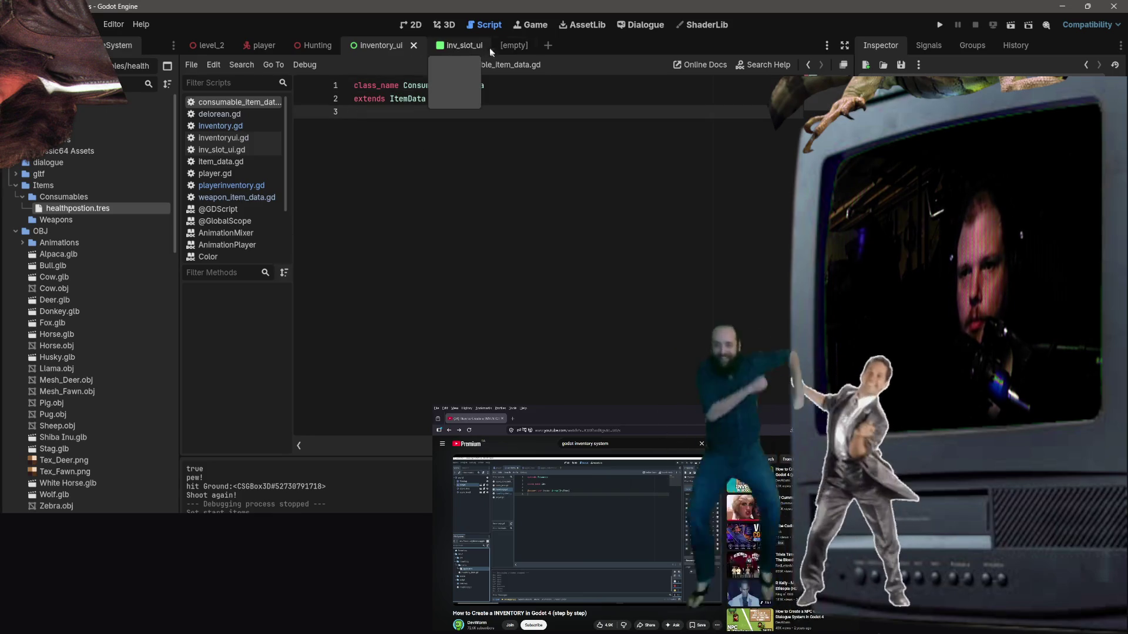
left_click(460, 48)
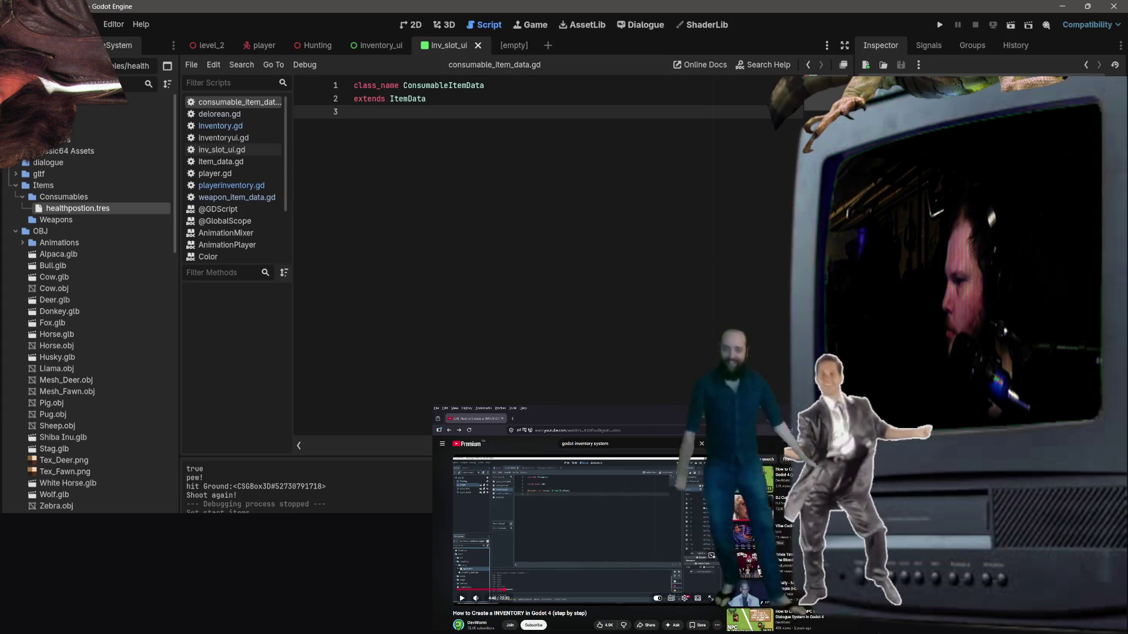
- Play the inventory tutorial video and scroll through the FileSystem dock
left_click(670, 524)
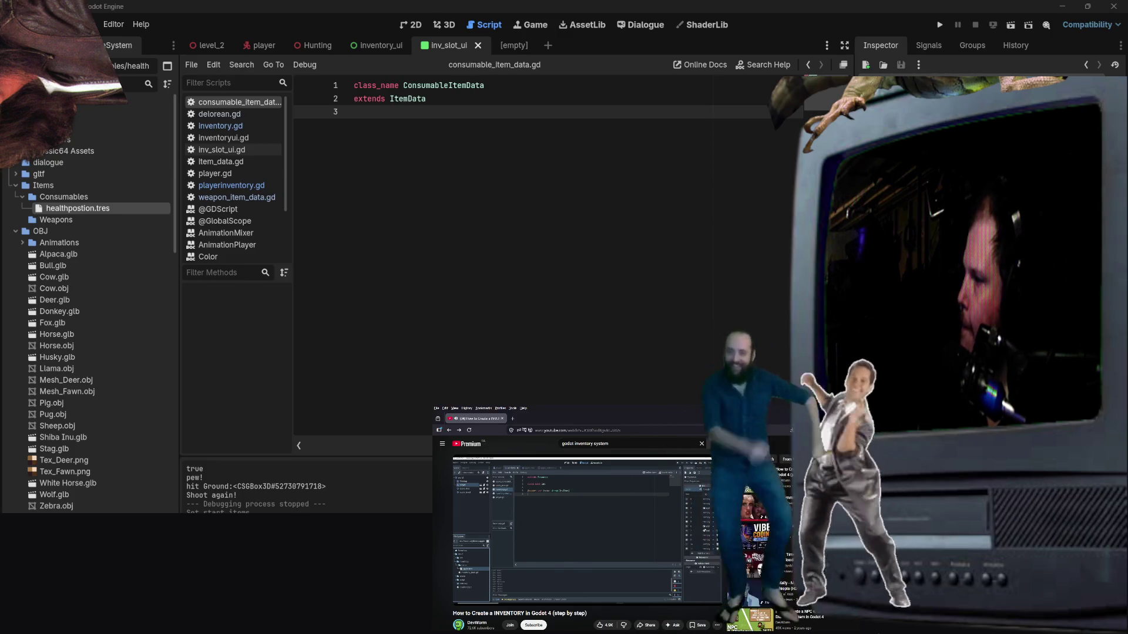
mouse_move(563, 562)
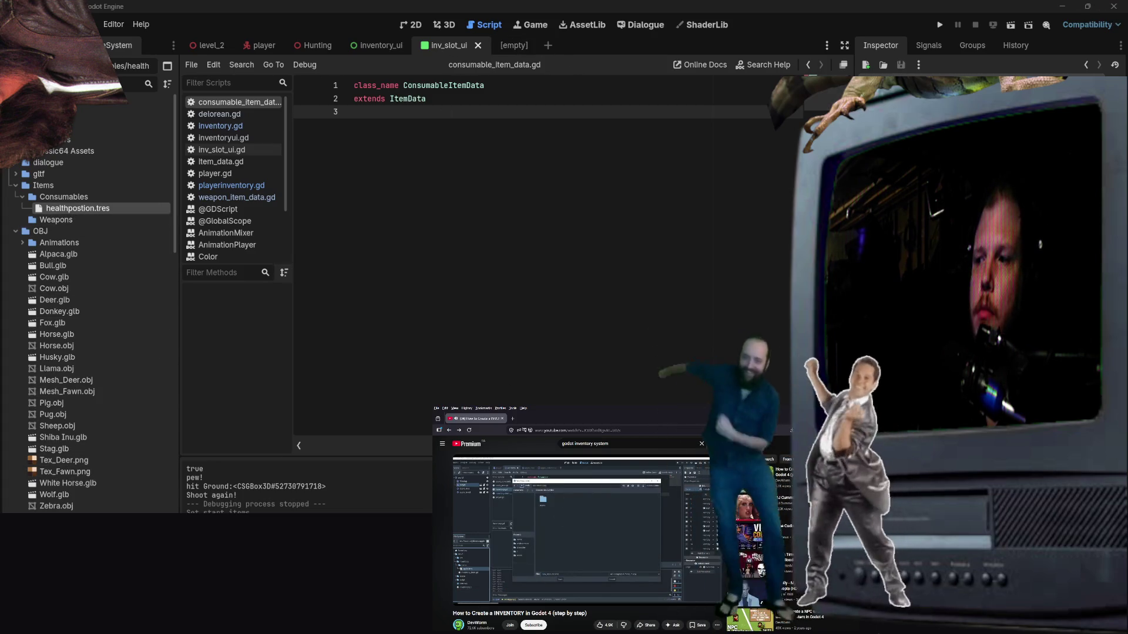
scroll(78, 357, "down", 15)
scroll(79, 357, "down", 10)
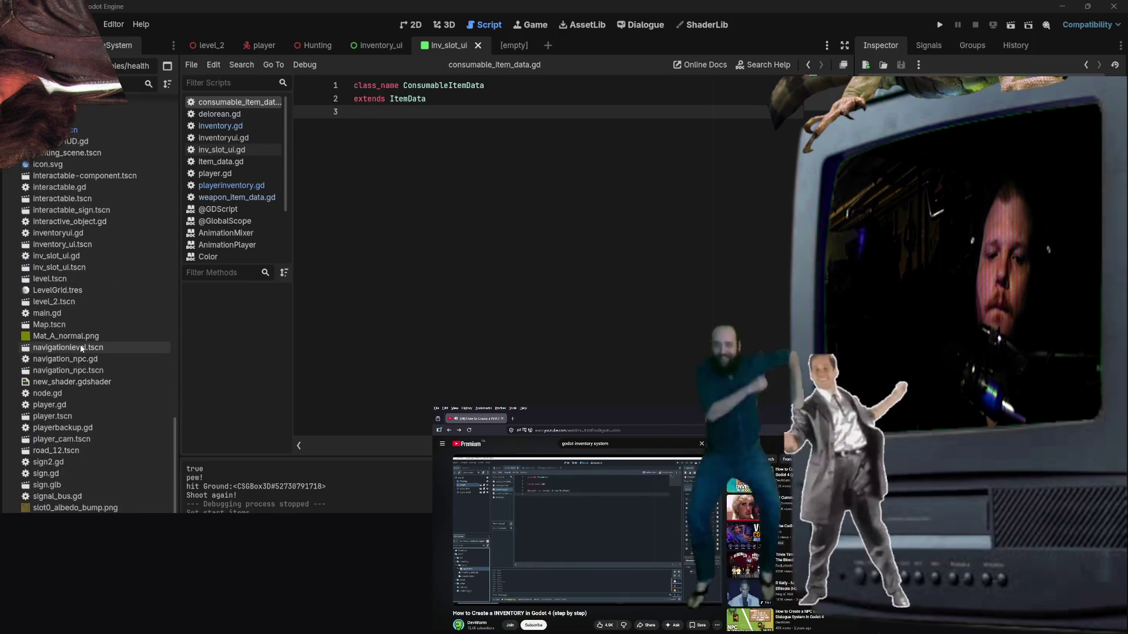
scroll(81, 348, "up", 10)
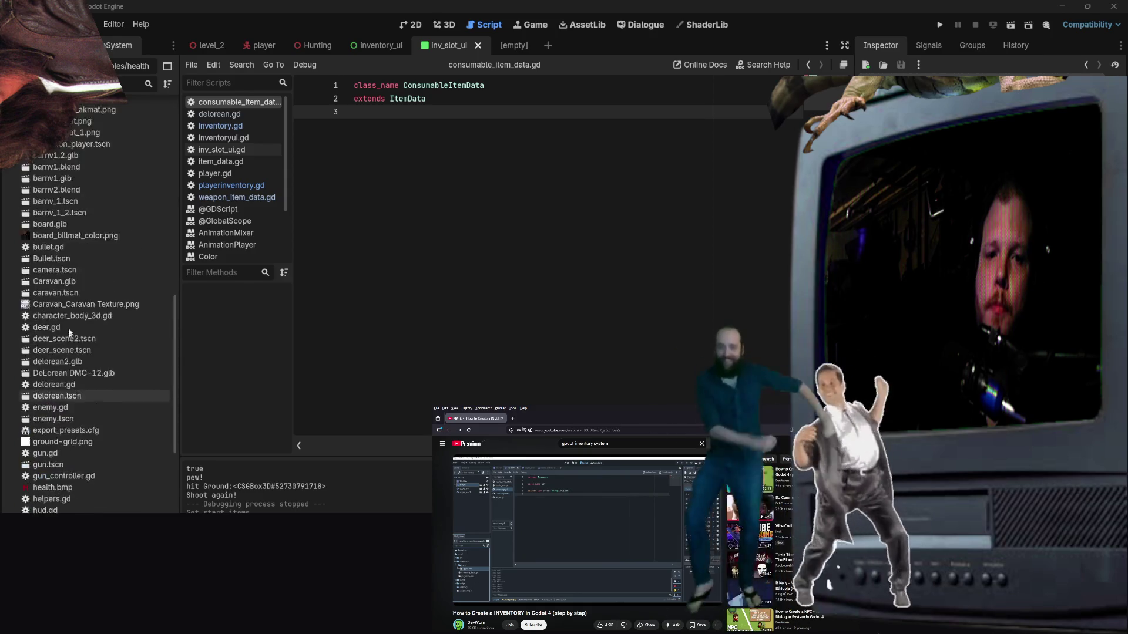
scroll(70, 329, "up", 10)
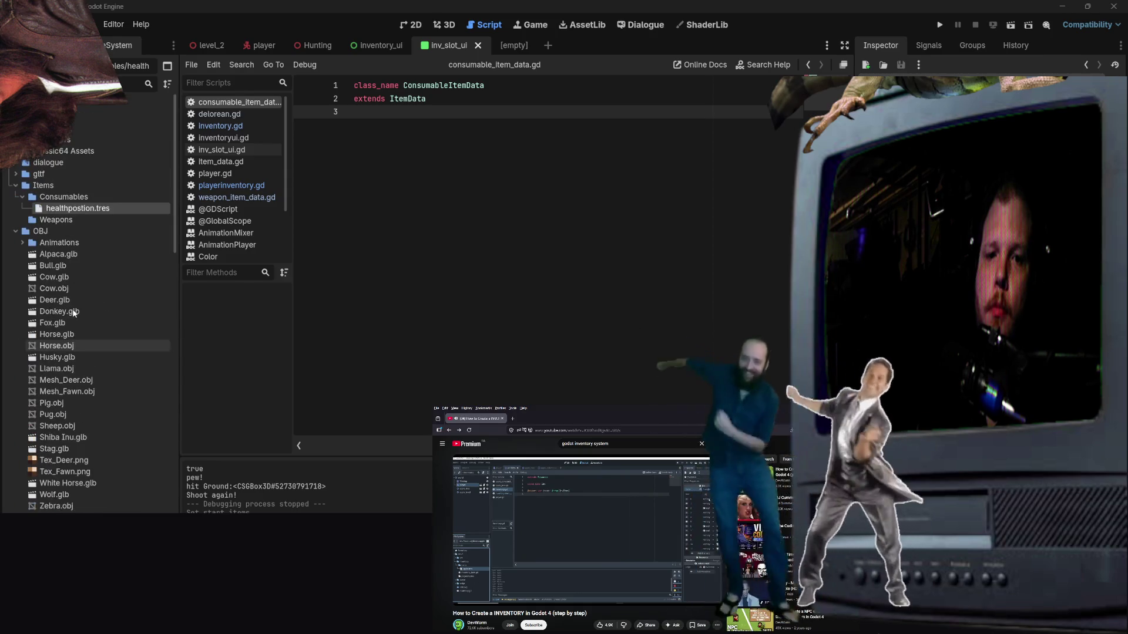
- Collapse the Consumables and OBJ folders and select playerinventory.tres
left_click(23, 197)
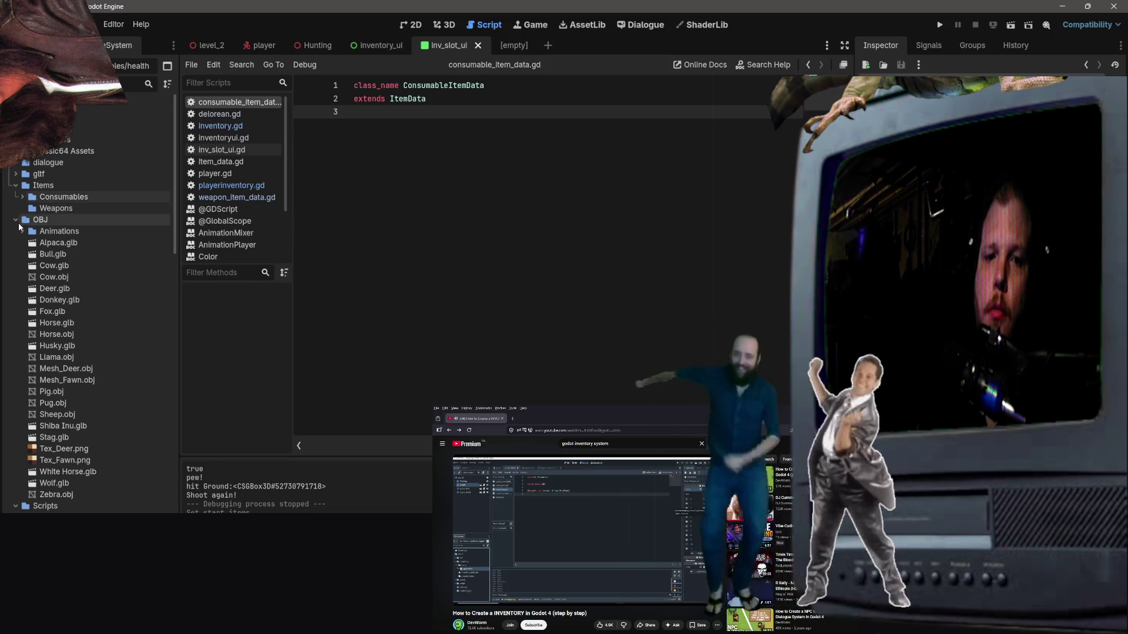
left_click(16, 220)
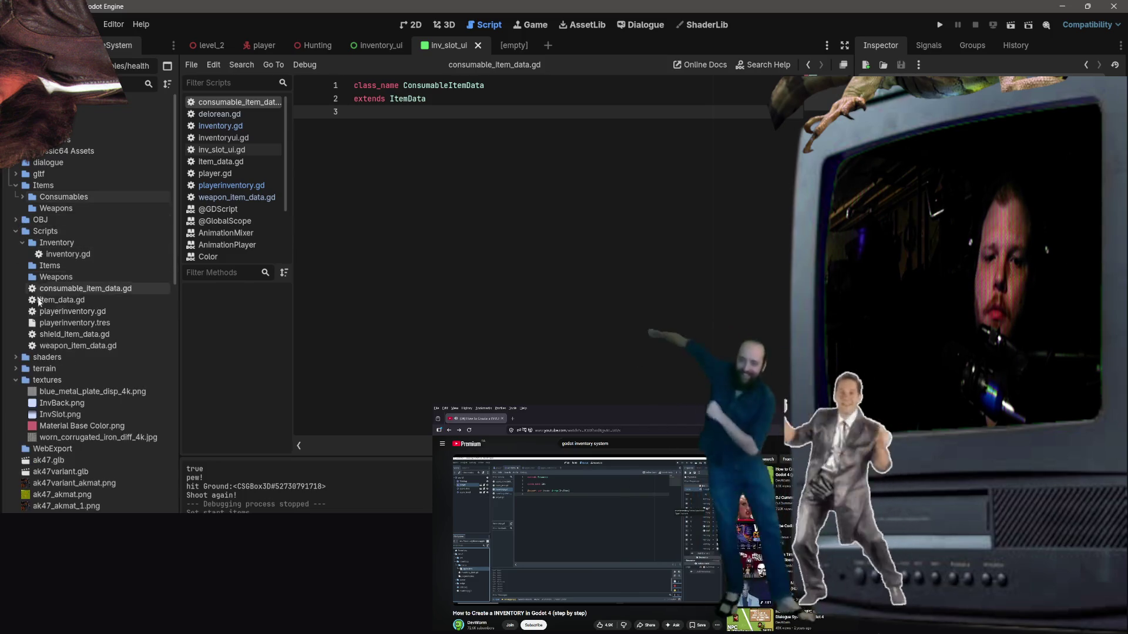
left_click(54, 324)
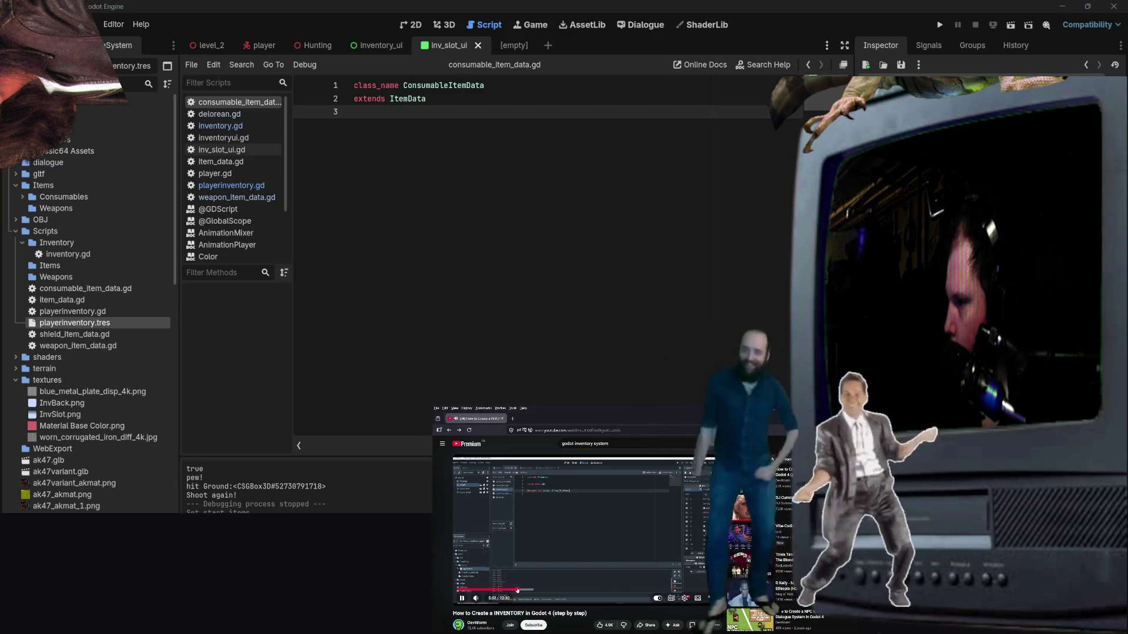
- Skip the tutorial video ahead to about 18:58
left_click(521, 591)
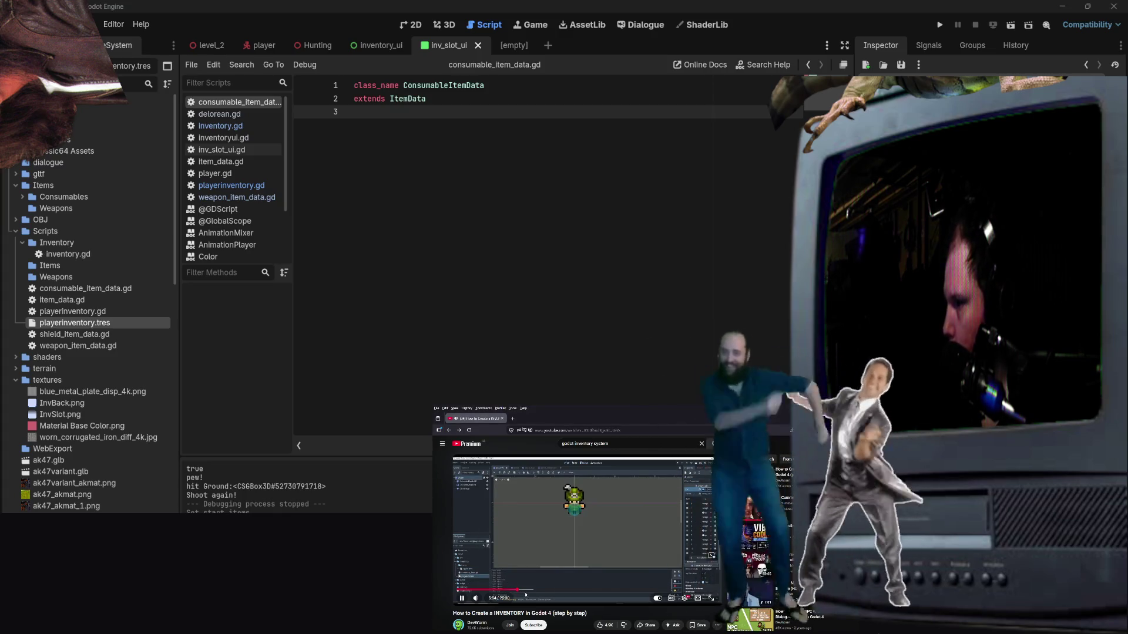
left_click(524, 590)
left_click_drag(535, 592, 618, 591)
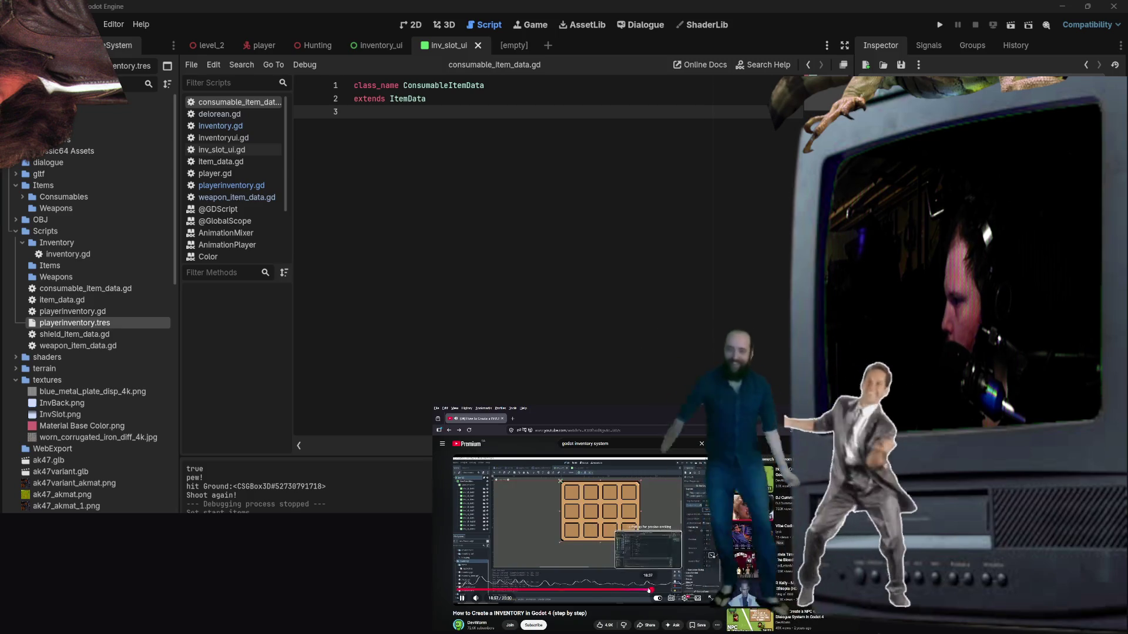
left_click(649, 590)
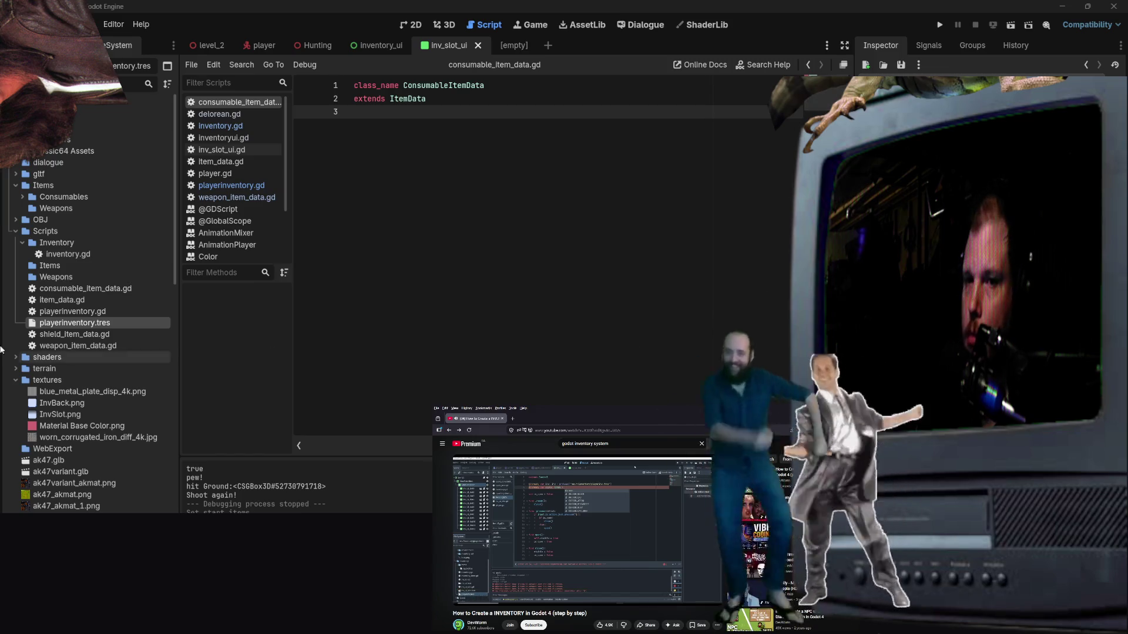
- Switch to the inventory_ui scene and open inventoryui.gd in the script editor
left_click(377, 46)
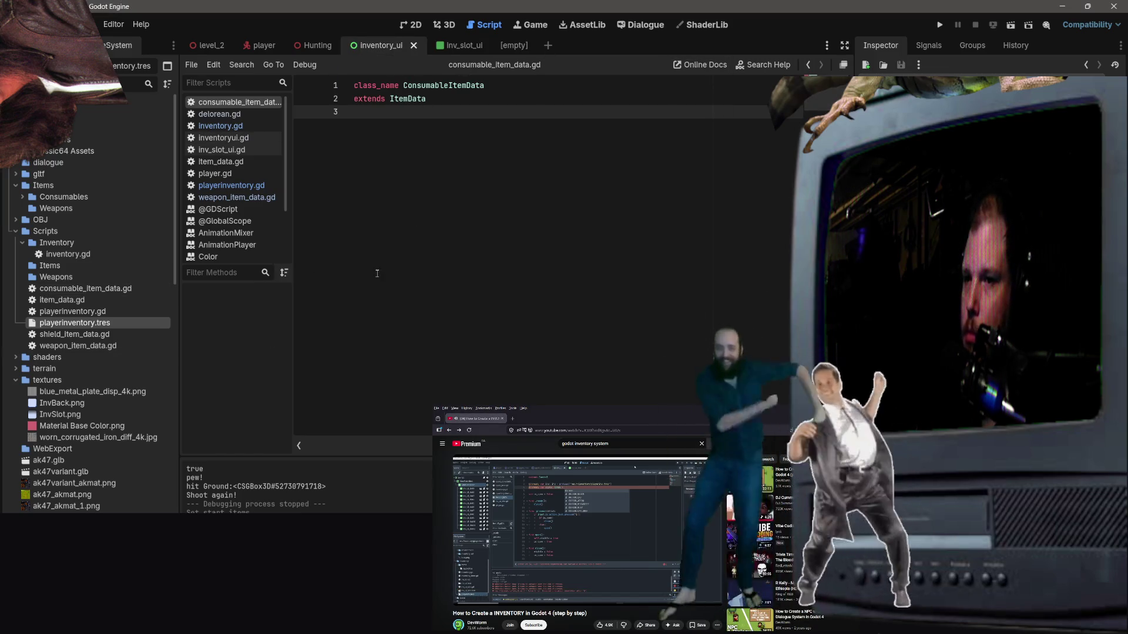
left_click(235, 150)
left_click(235, 138)
left_click(535, 244)
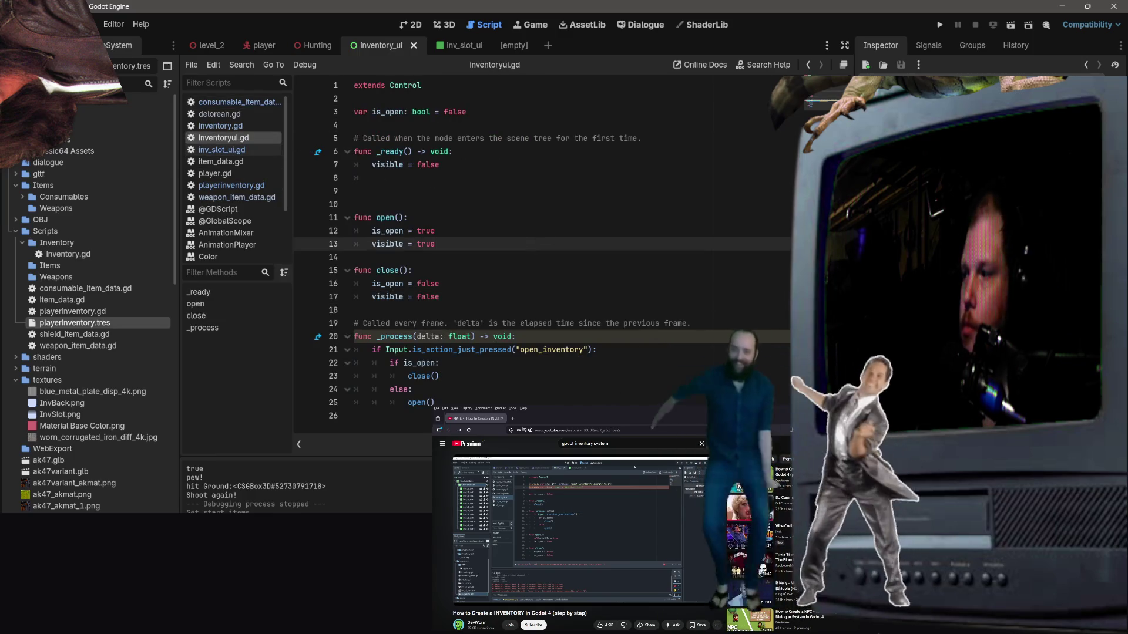
left_click(515, 113)
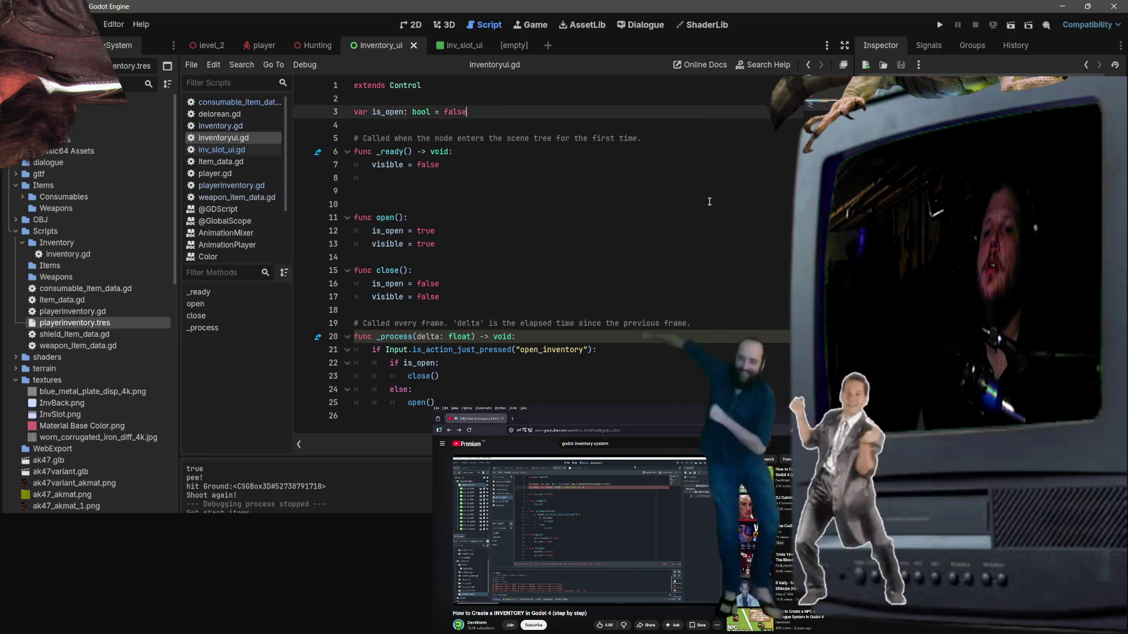
key("Return")
type("@")
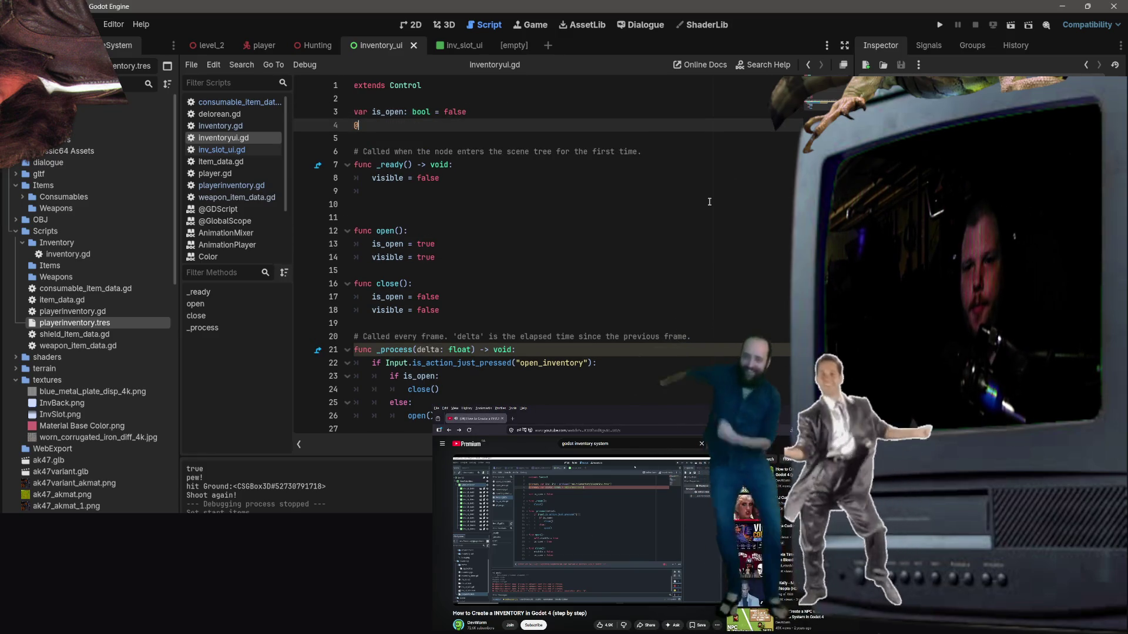
type("nrea")
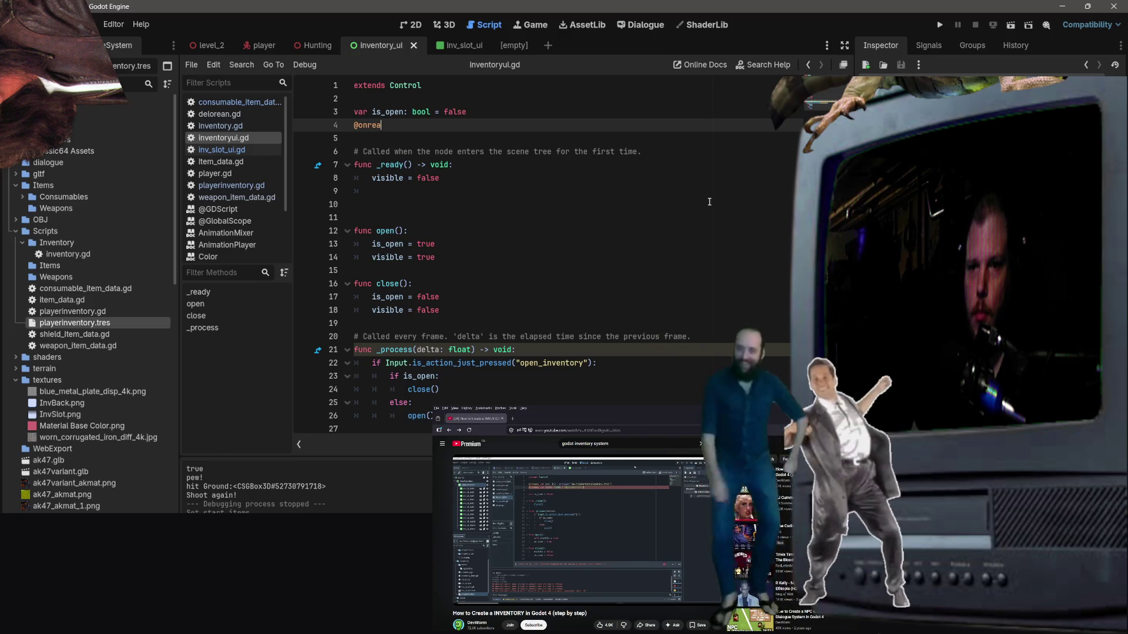
type(" var i")
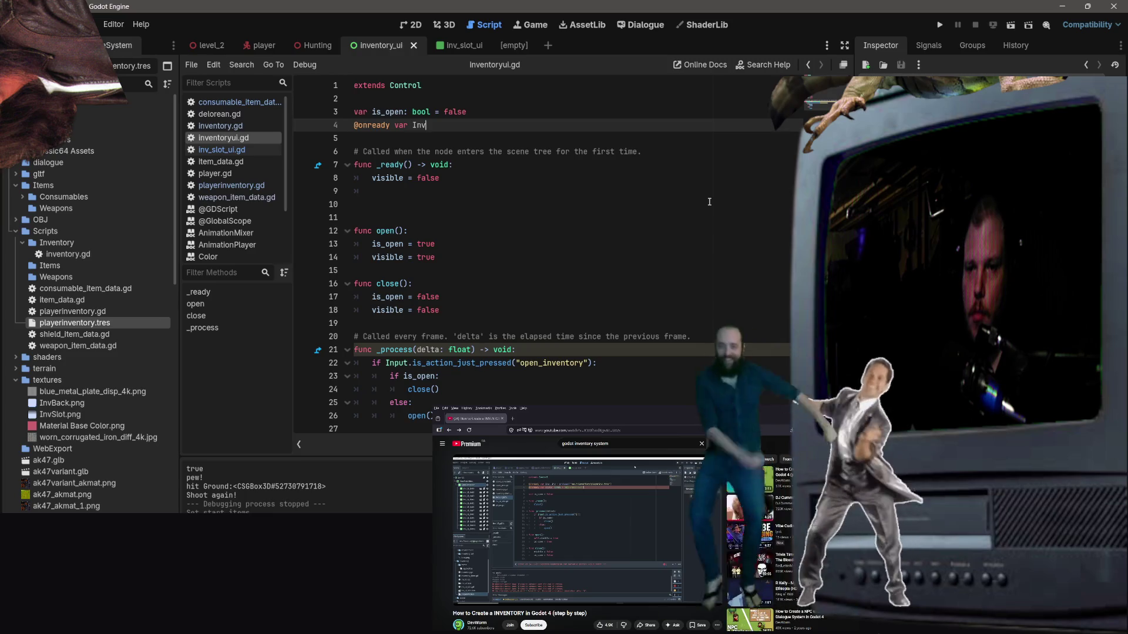
type("ry")
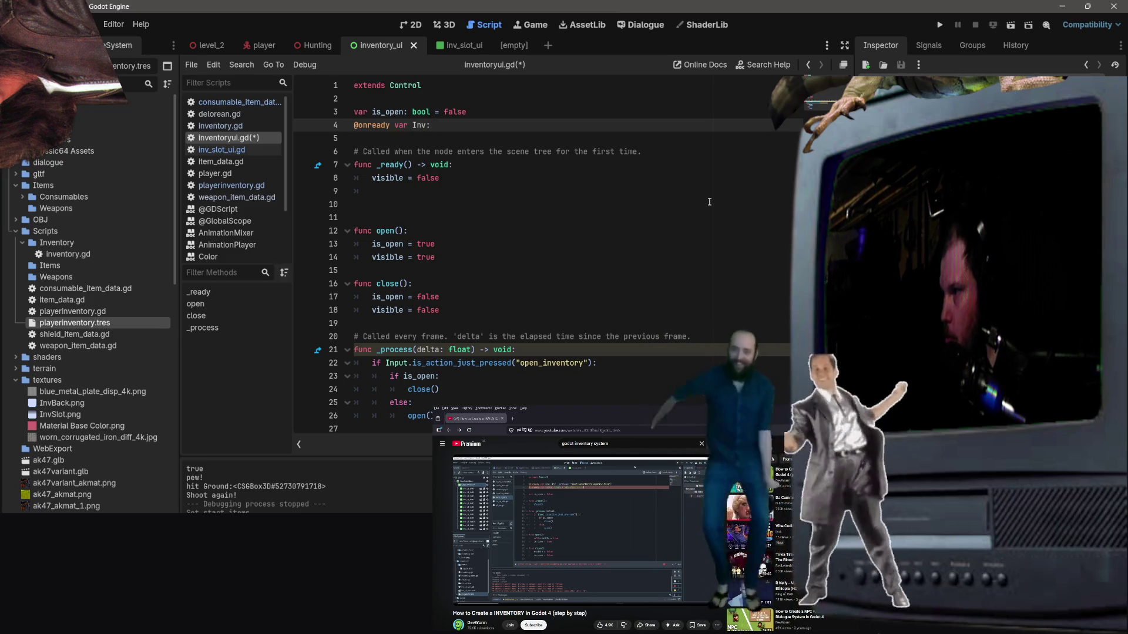
key("BackSpace")
key("BackSpace")
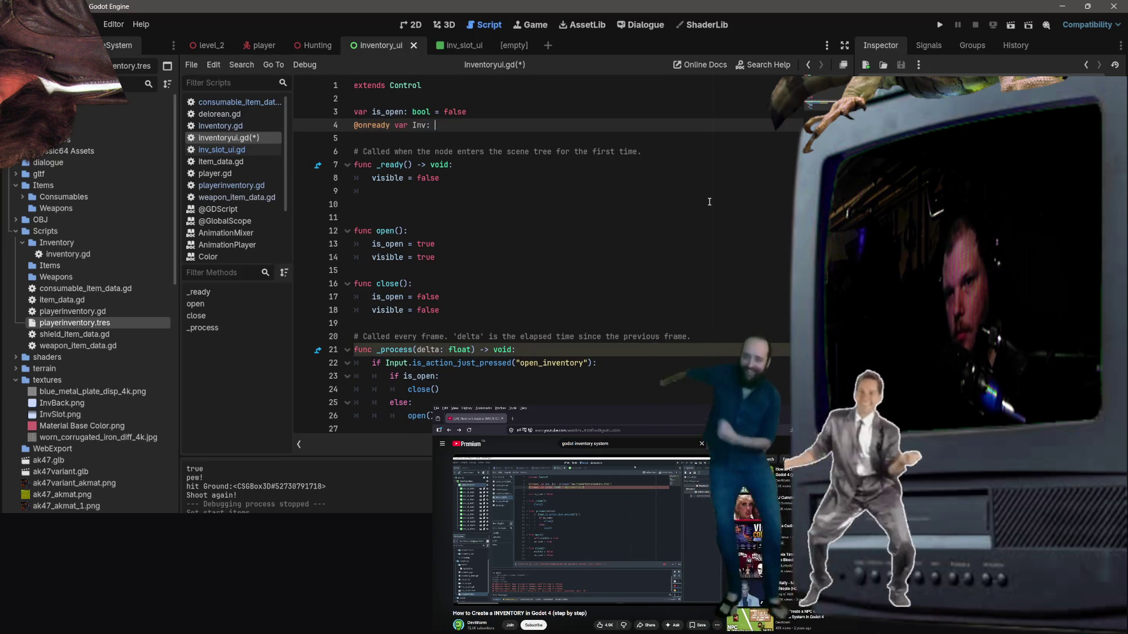
type("mData")
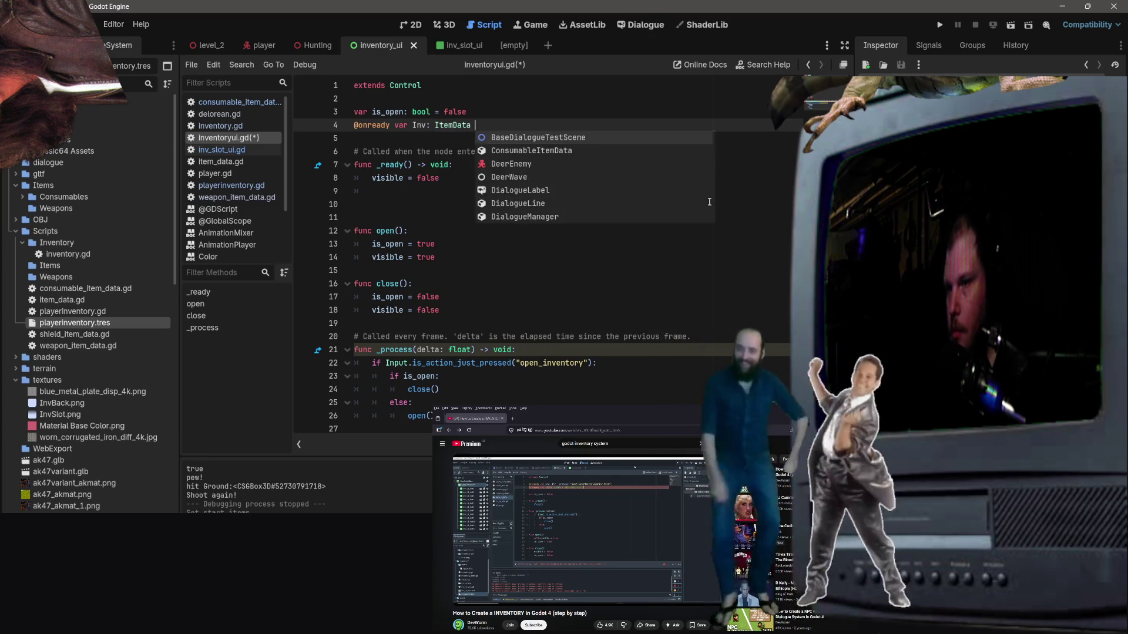
type("= ")
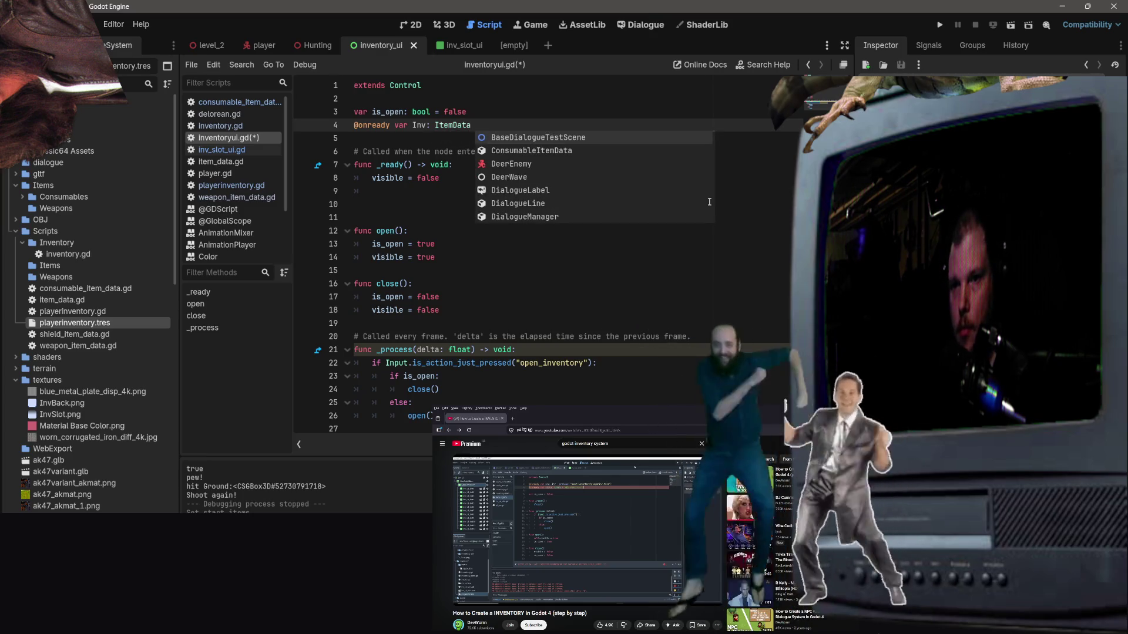
type("preload")
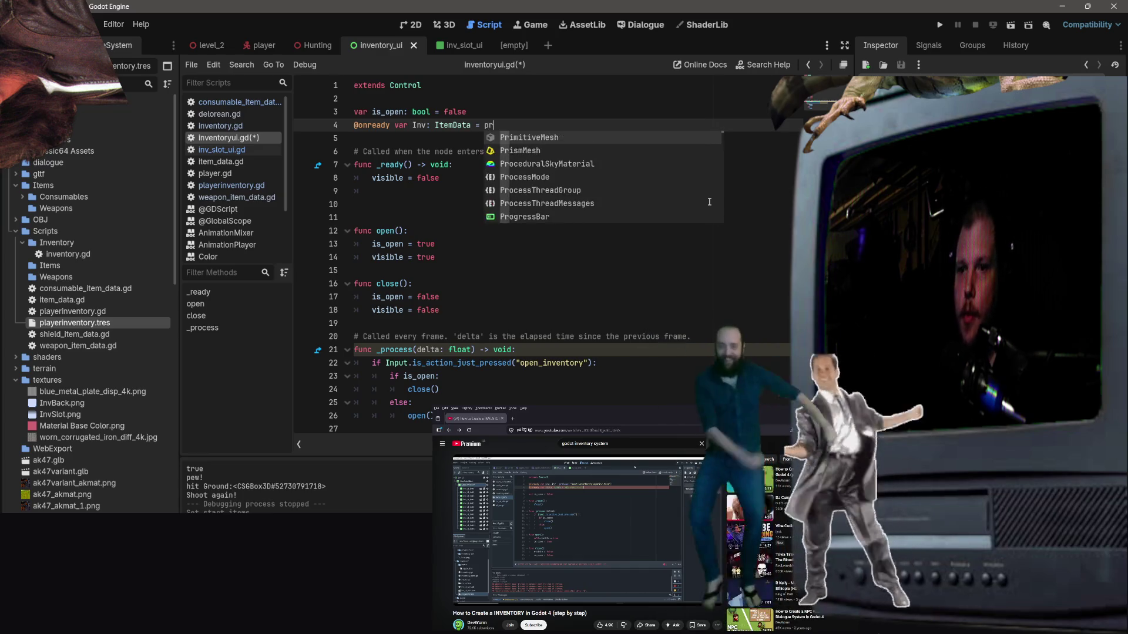
type("(")
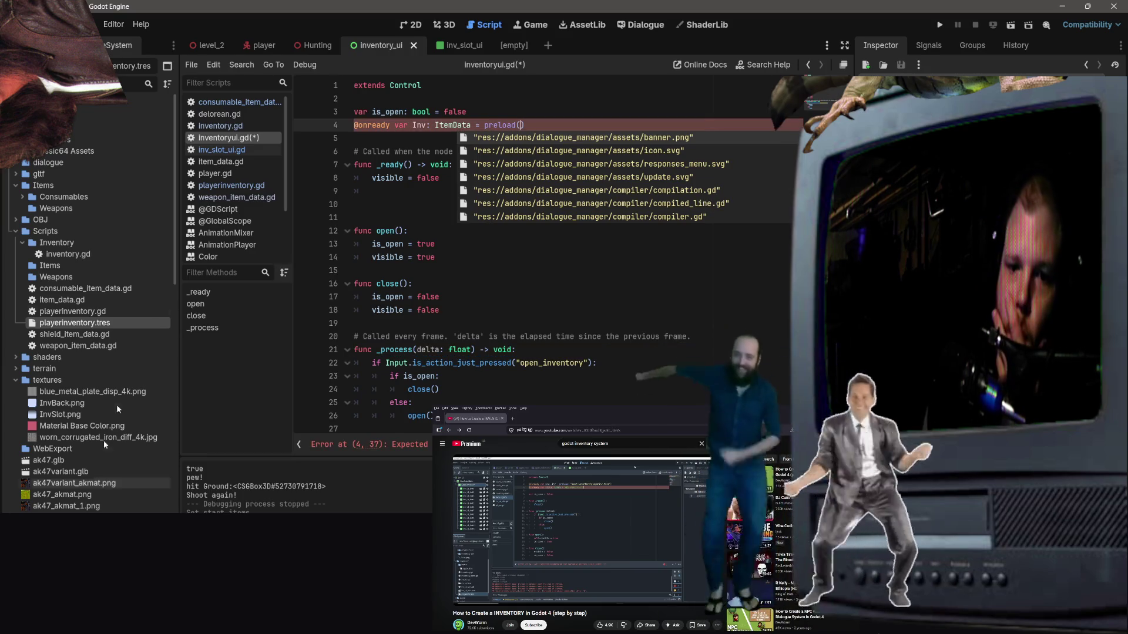
mouse_move(91, 329)
left_mouse_down()
mouse_move(452, 111)
mouse_move(527, 131)
left_mouse_up()
left_click(527, 135)
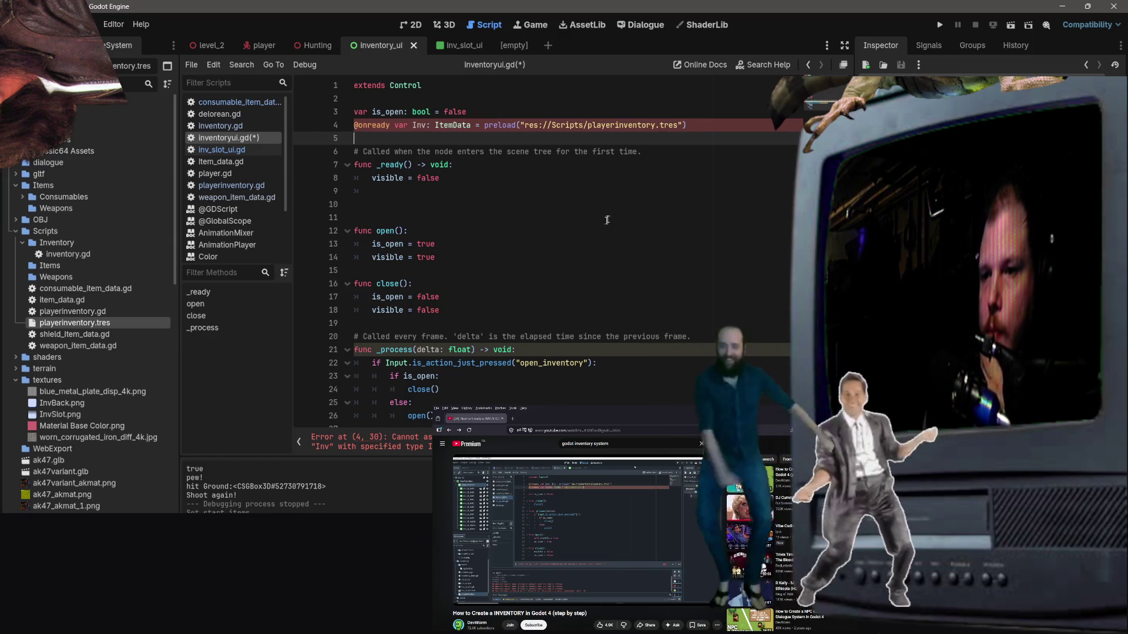
- Change the Inv variable's type from ItemData to PlayerInventory on line 4
left_click(478, 126)
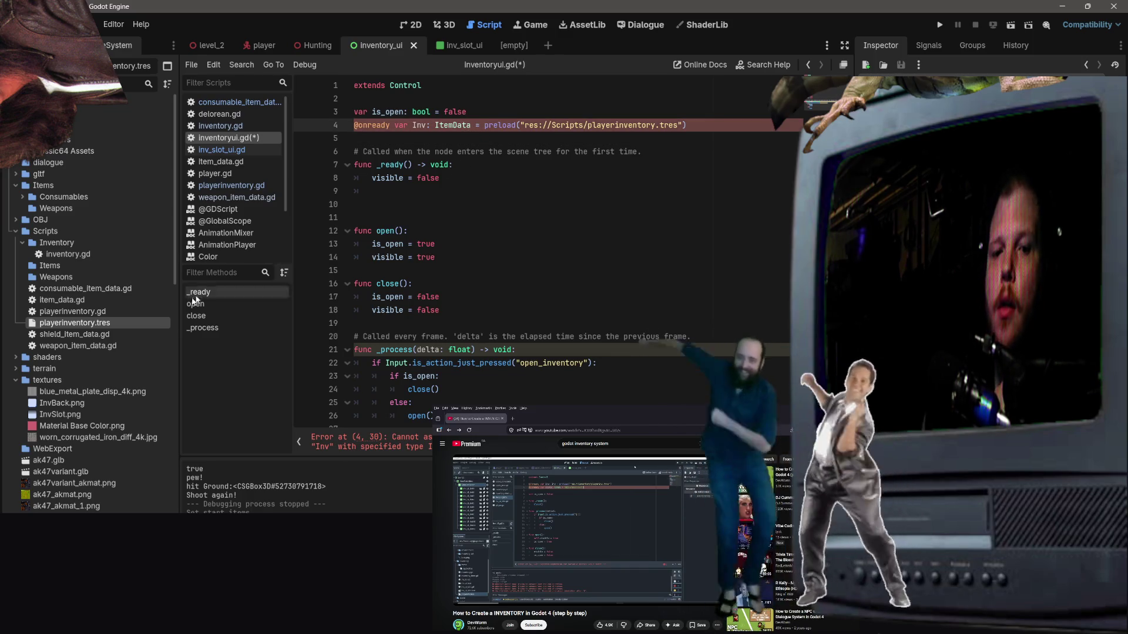
left_click_drag(471, 125, 435, 126)
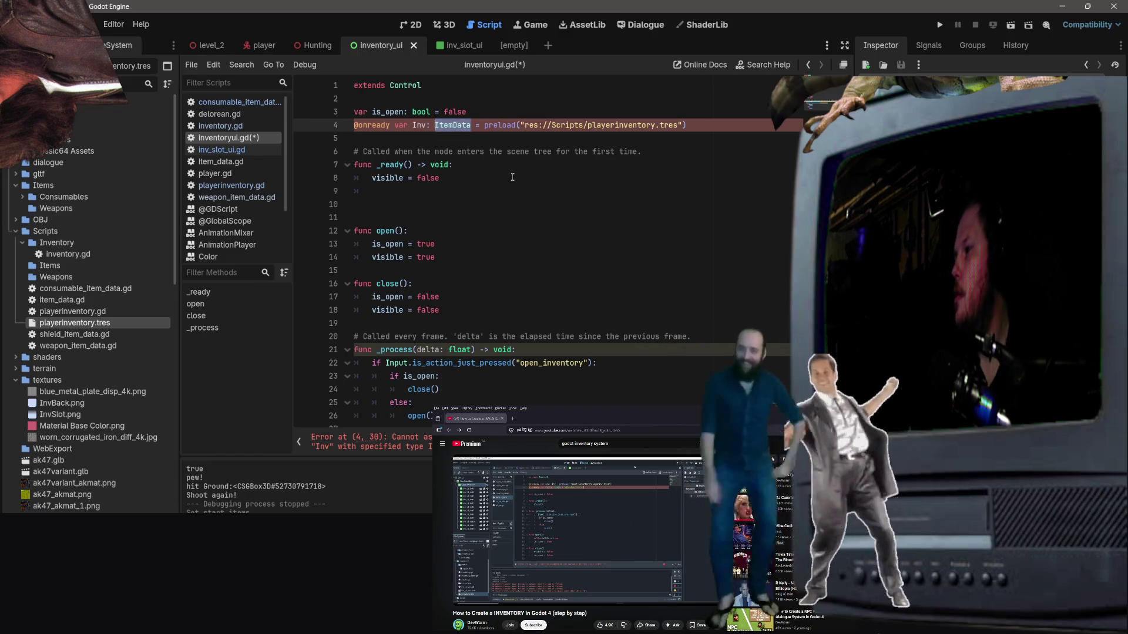
key("Return")
key("BackSpace")
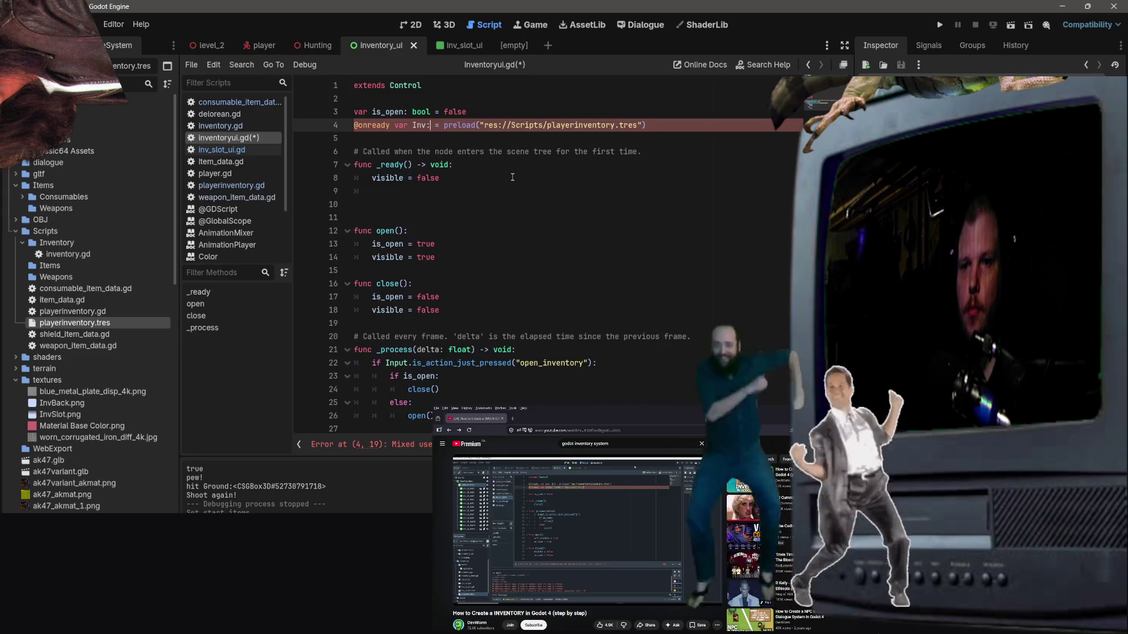
key("Return")
key("ctrl+z")
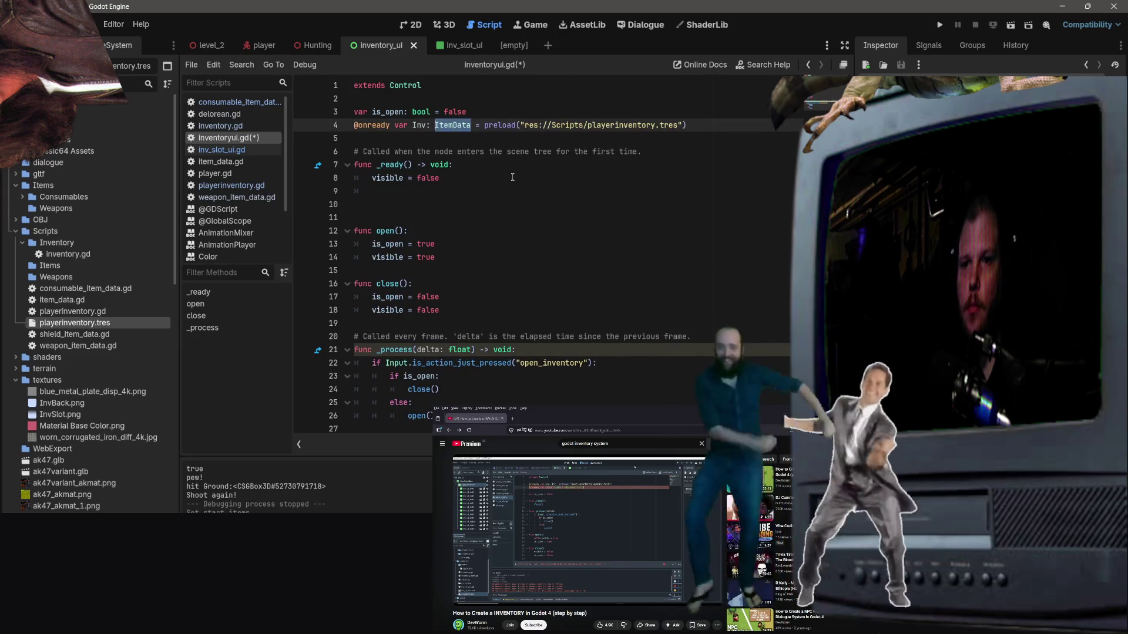
type("PlayerInvent")
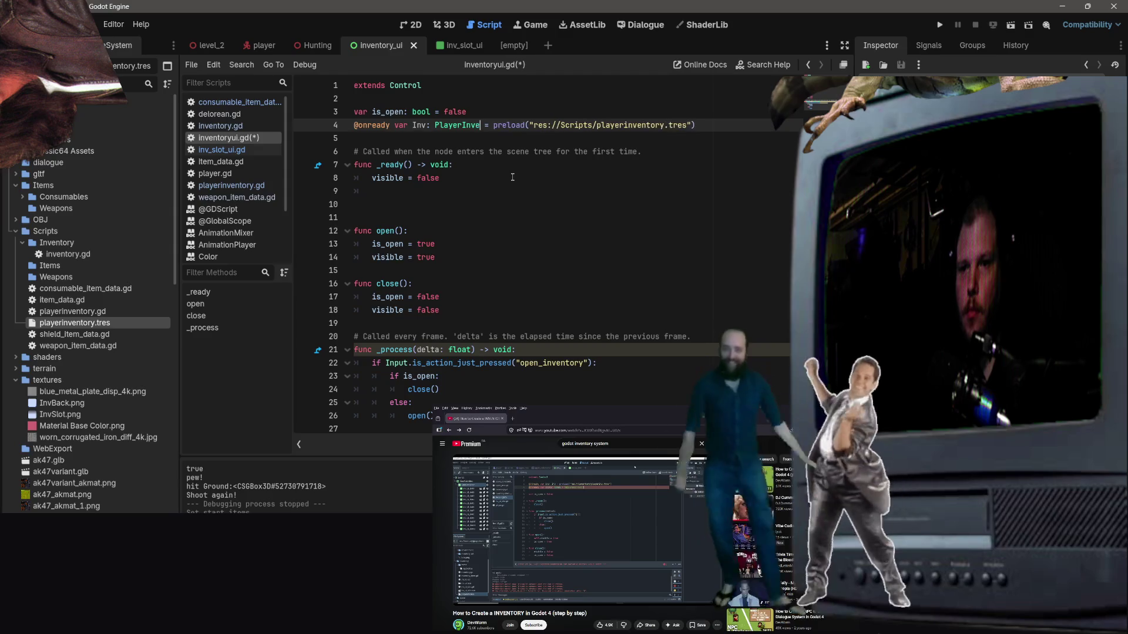
type("ory")
left_click(513, 177)
left_click(587, 125)
left_click(607, 99)
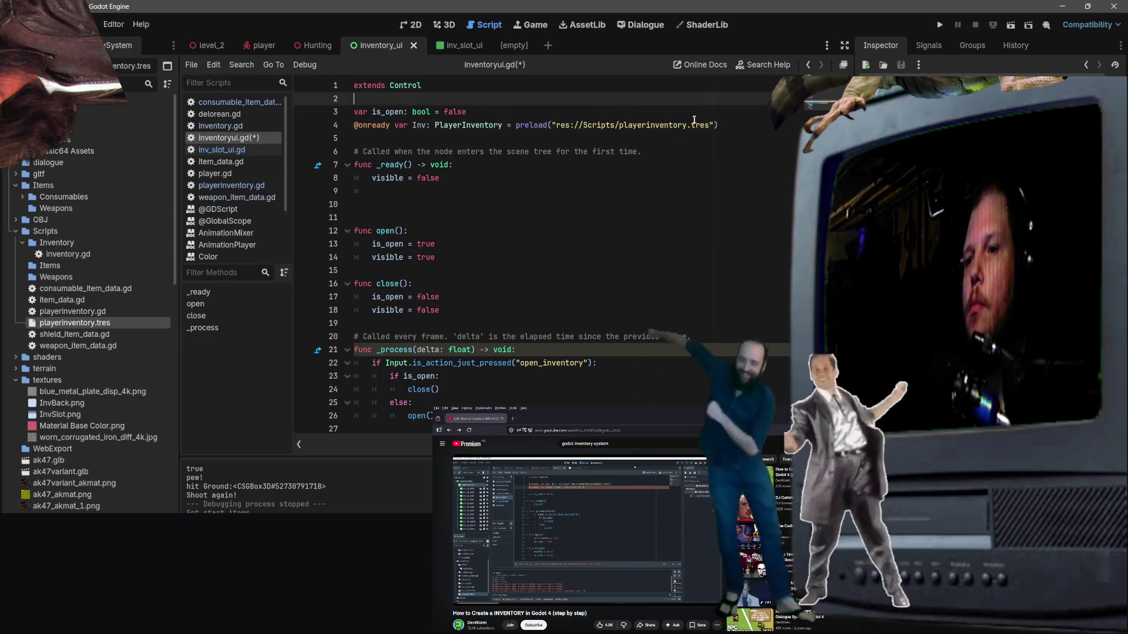
left_click(694, 115)
left_click(733, 139)
left_click(733, 127)
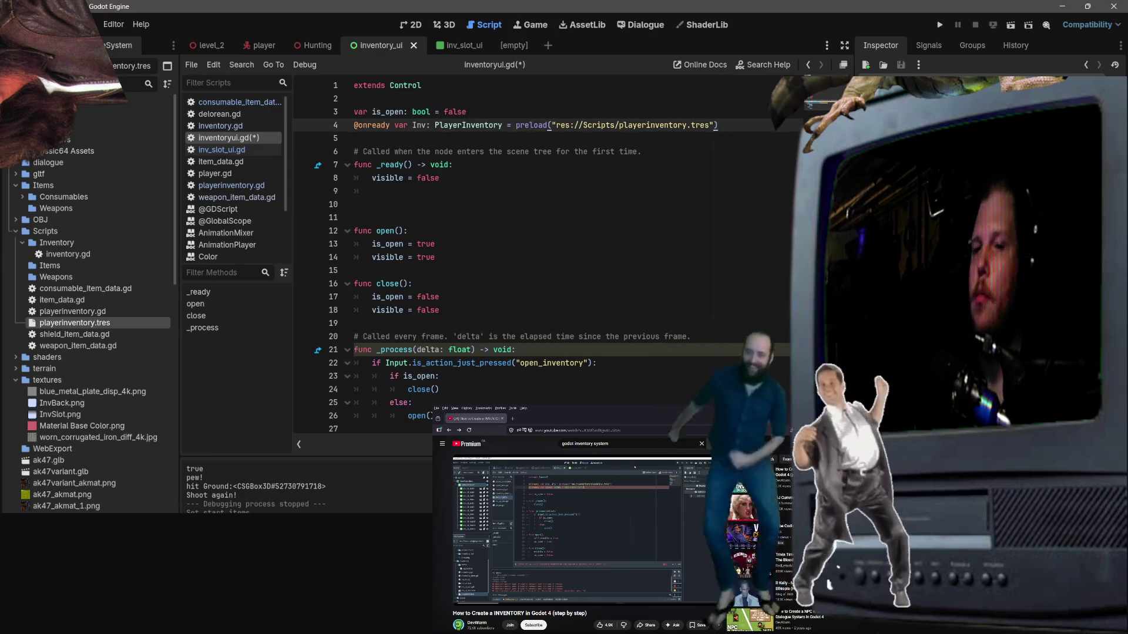
key("Return")
type("onready v")
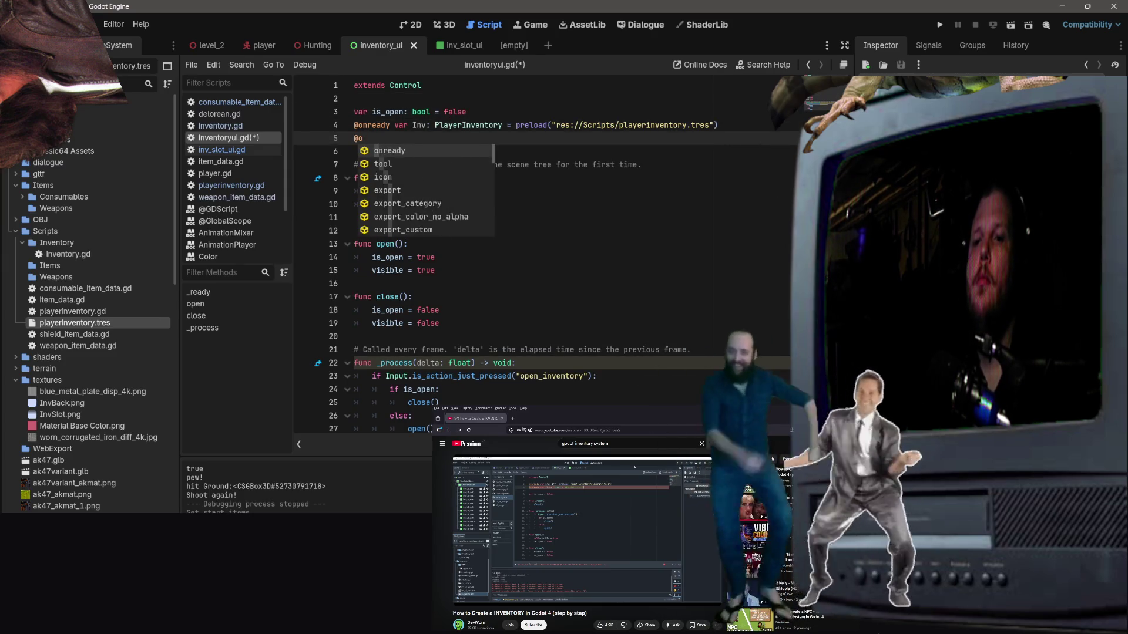
type("ar slots: Array")
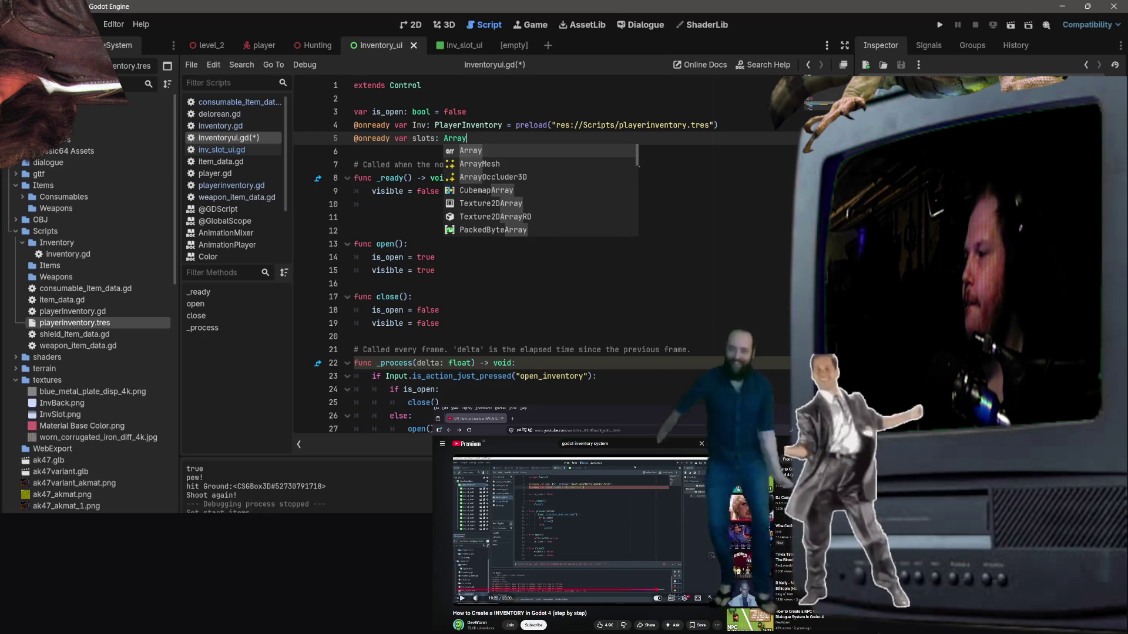
left_click(580, 514)
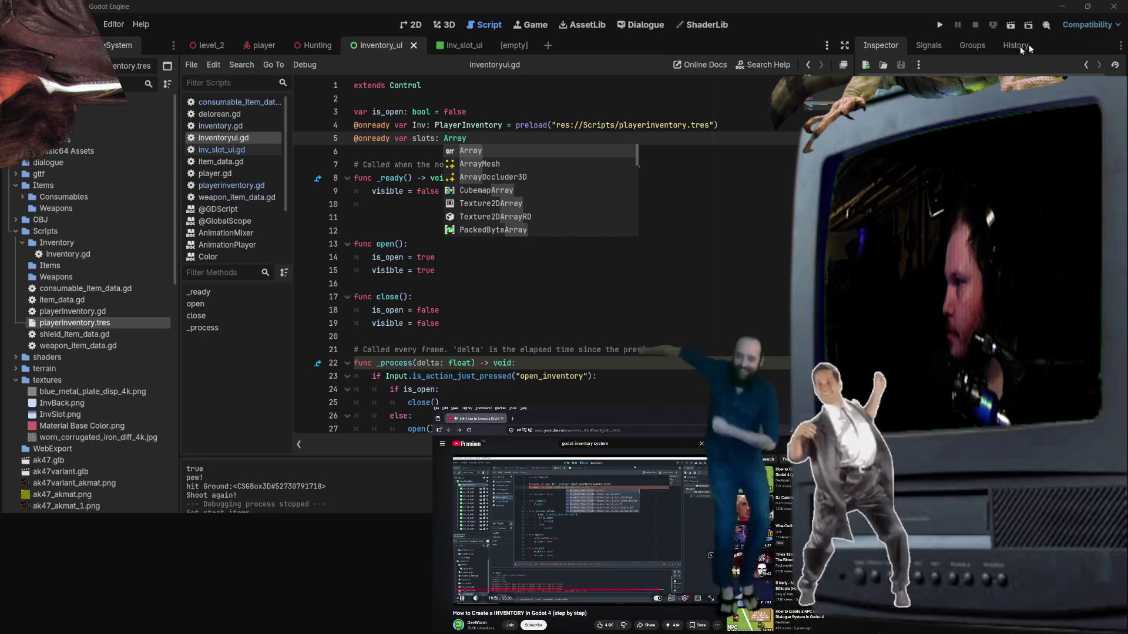
left_click(493, 144)
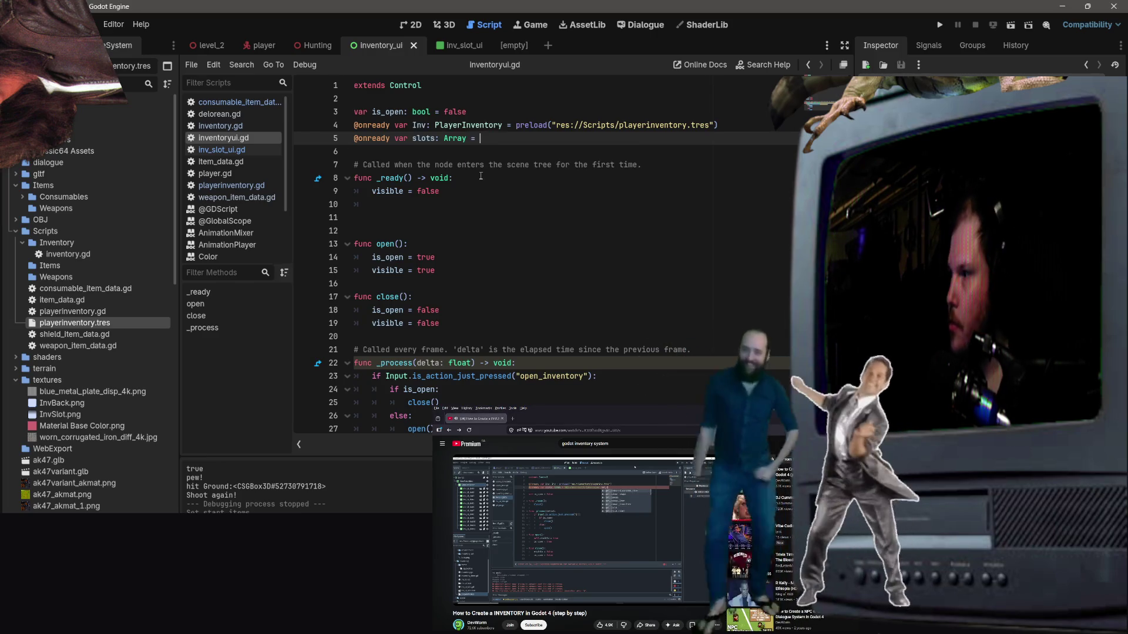
- Assign slots = $NinePatchRect/GridContainer.get_children() using autocomplete
type("= ")
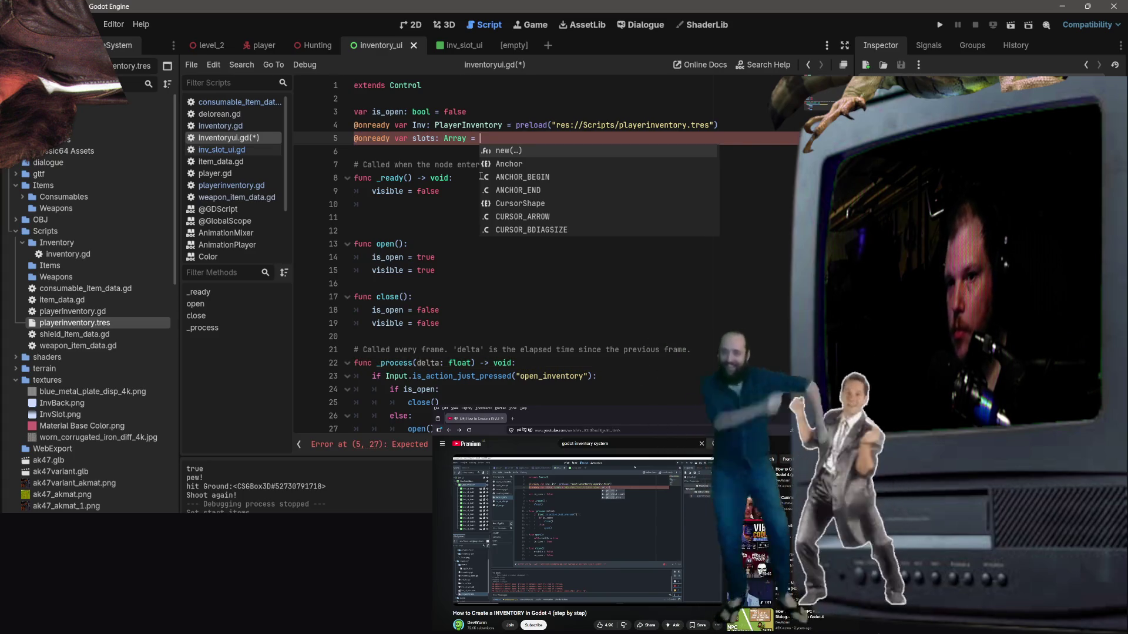
type("$Nin")
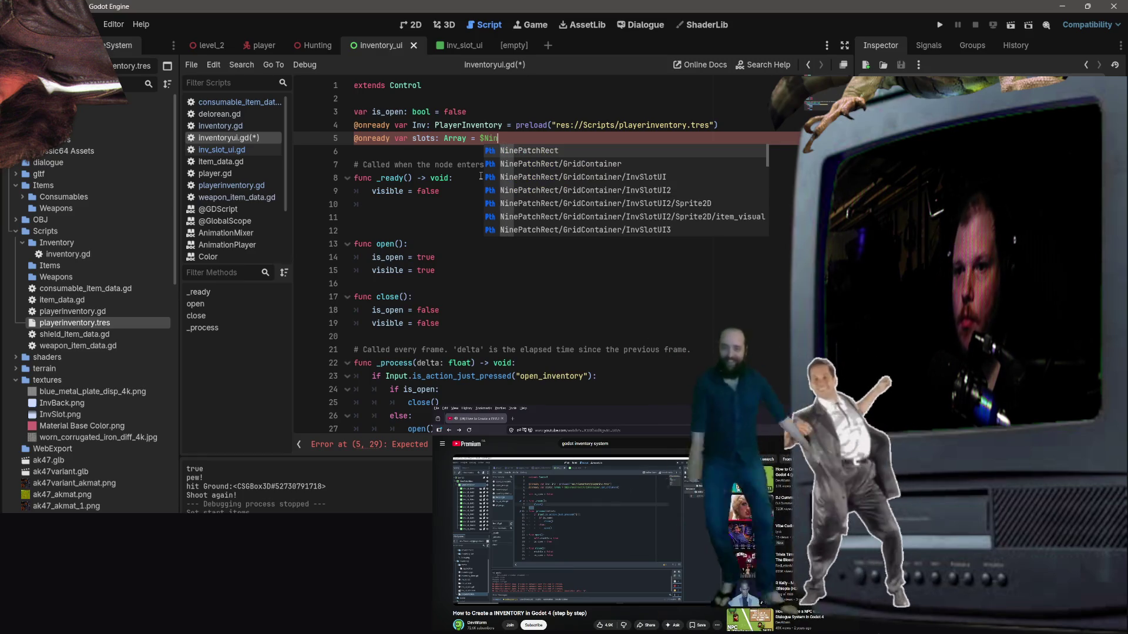
key("Down")
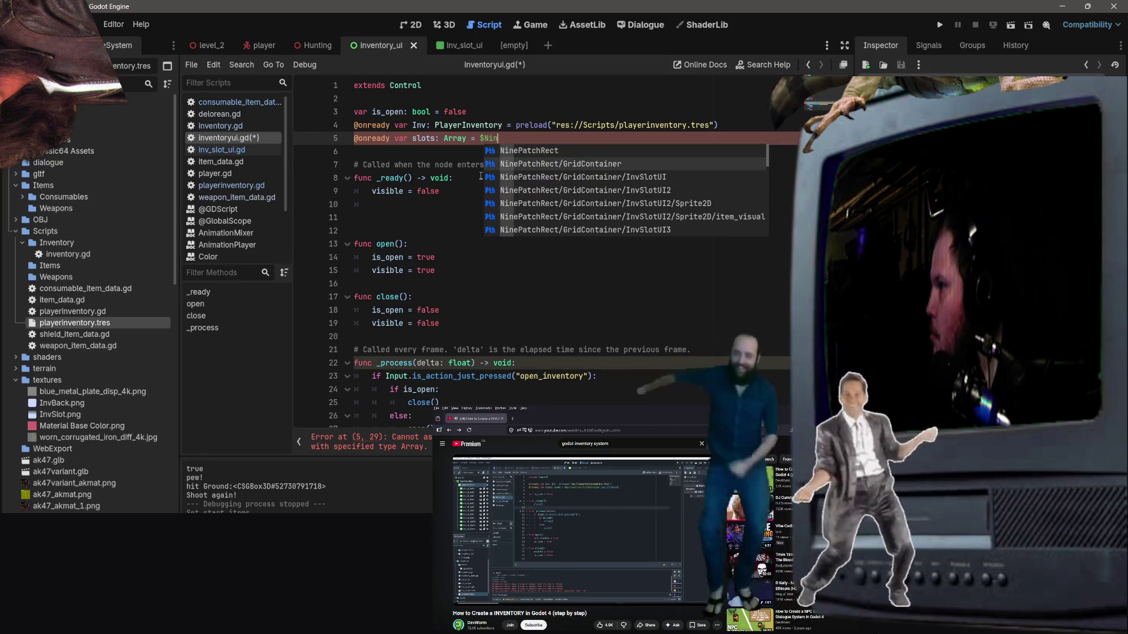
key("Return")
type(".get_children")
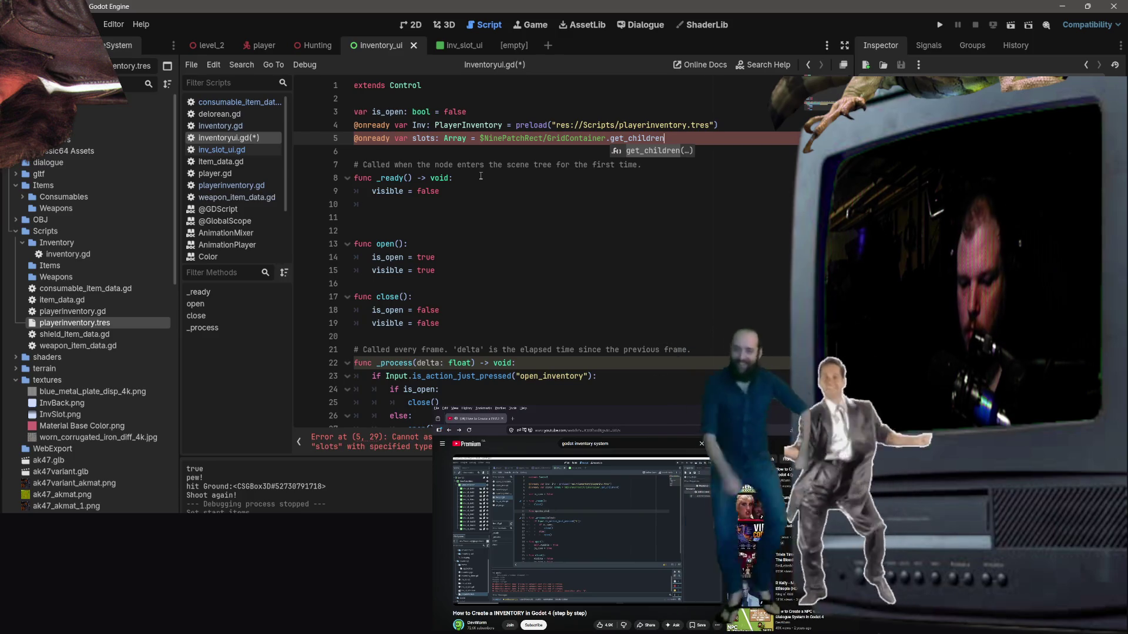
key("Return")
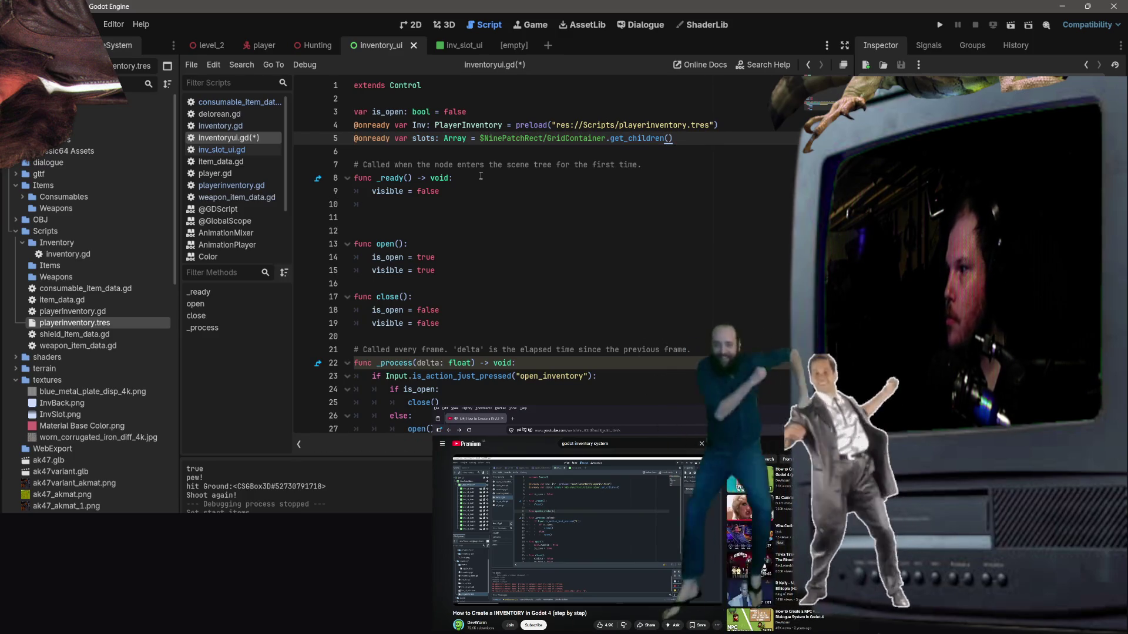
left_click(734, 166)
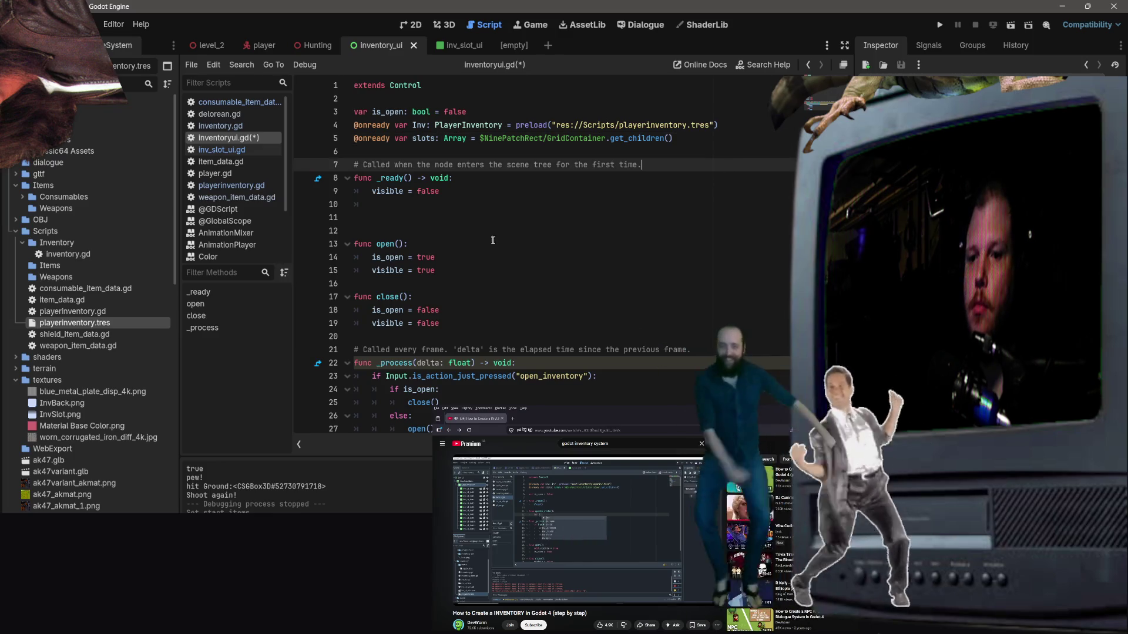
- Create a new 'func update_slots():' function below _ready
left_click(436, 231)
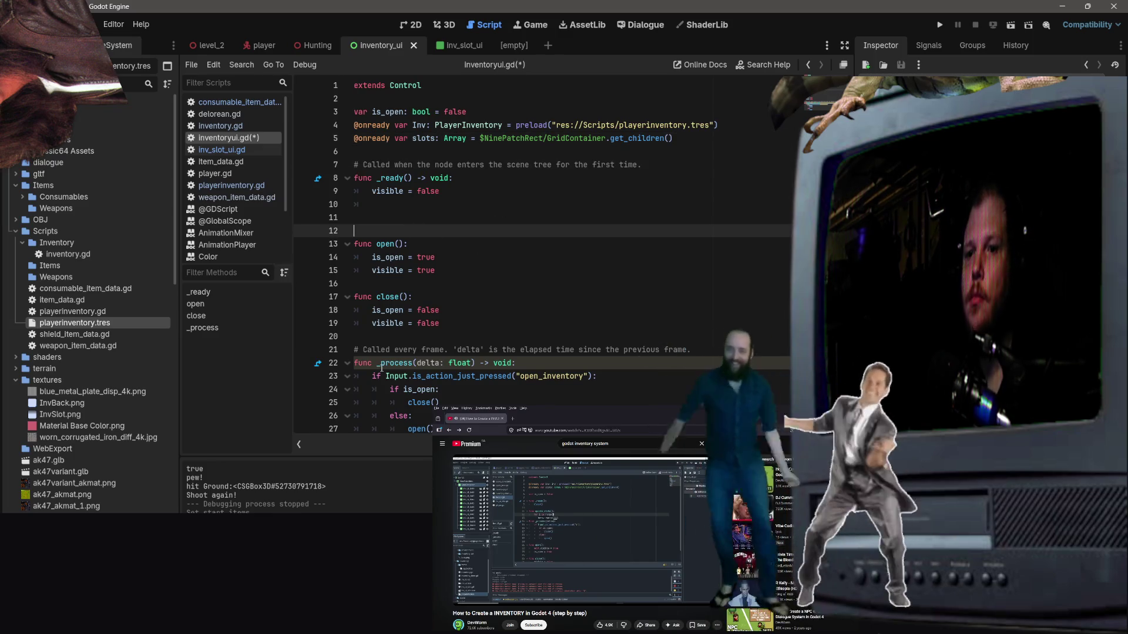
key("Return")
key("Up")
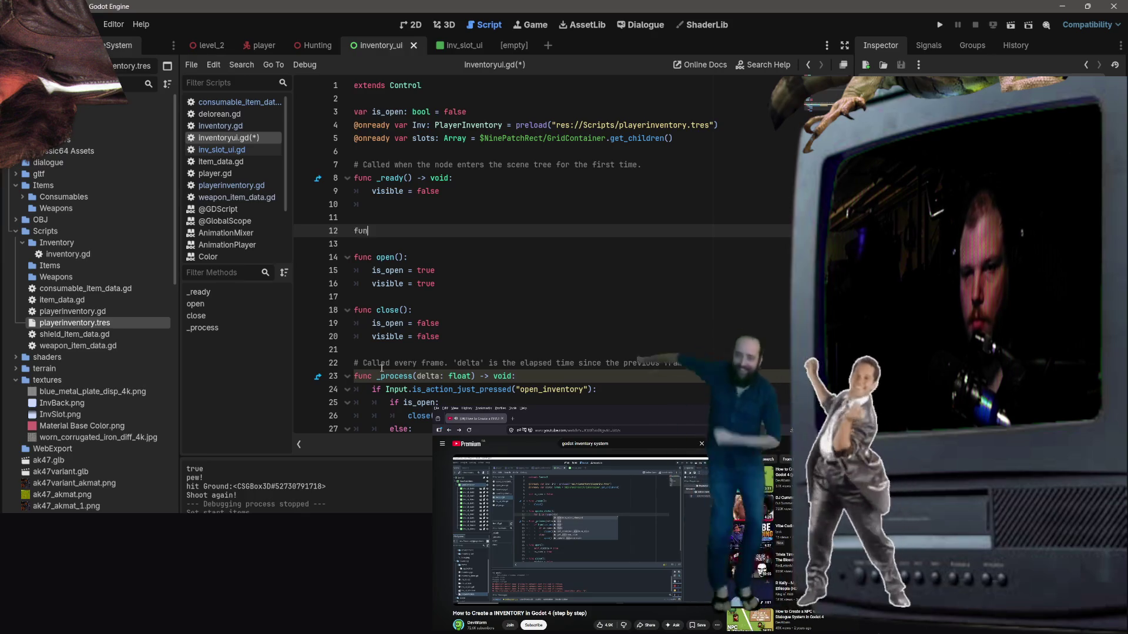
type("c update_slots:")
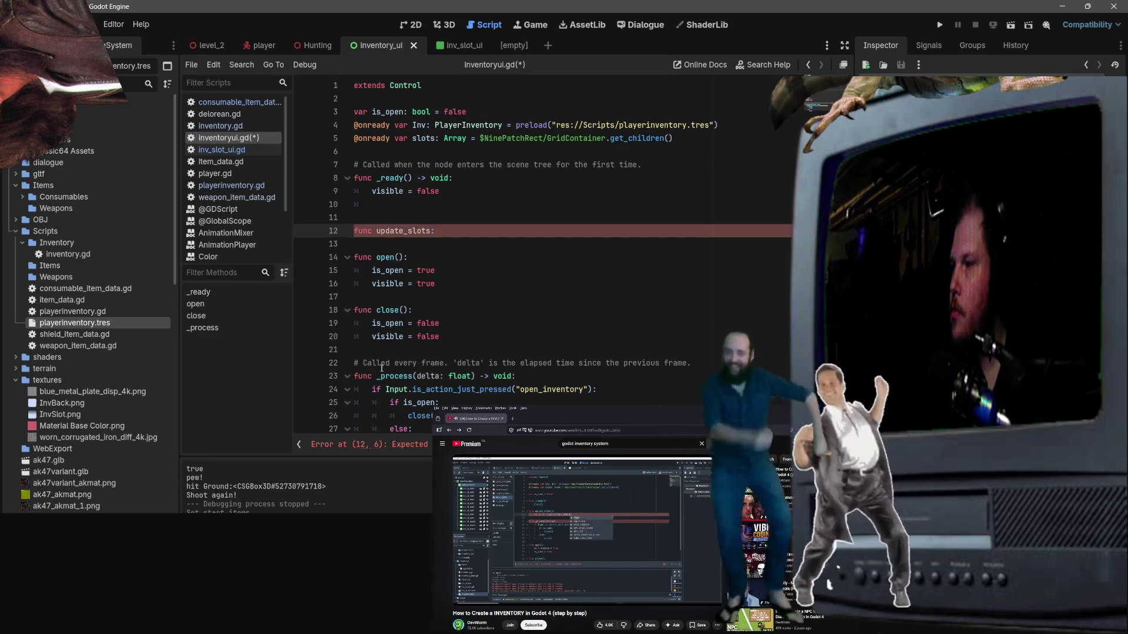
key("Return")
key("BackSpace")
key("BackSpace")
key("BackSpace")
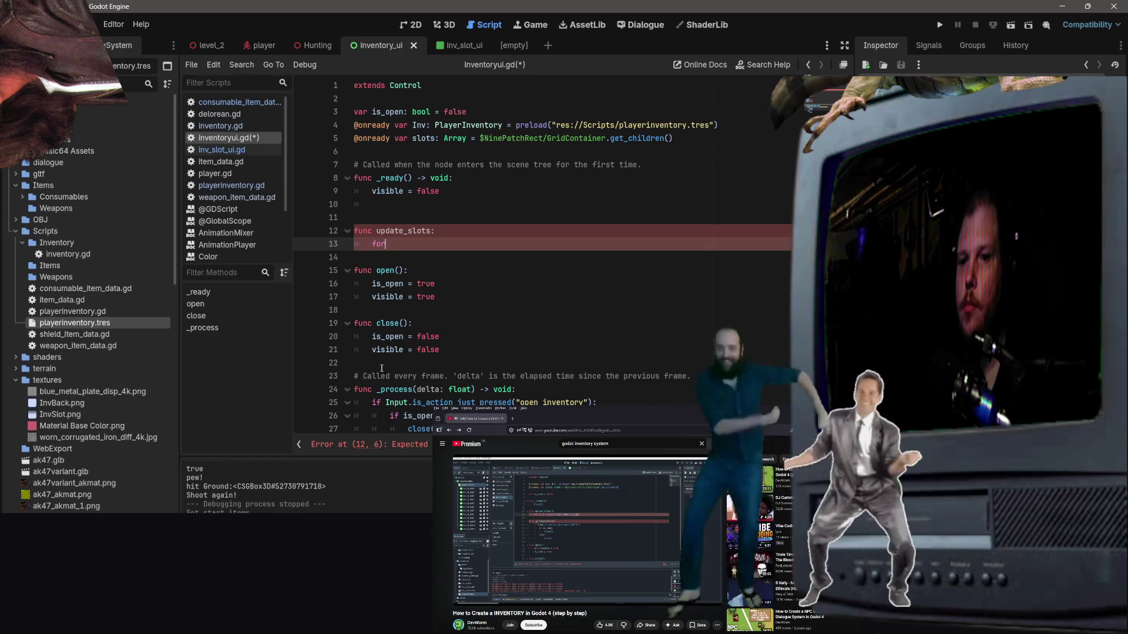
type("(")
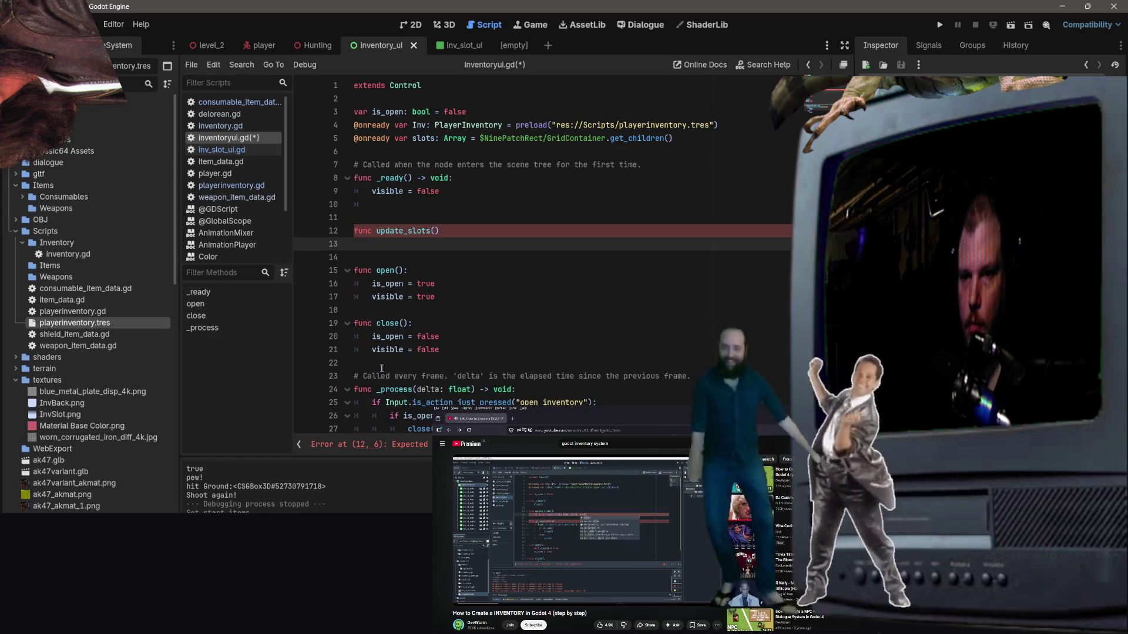
type(")")
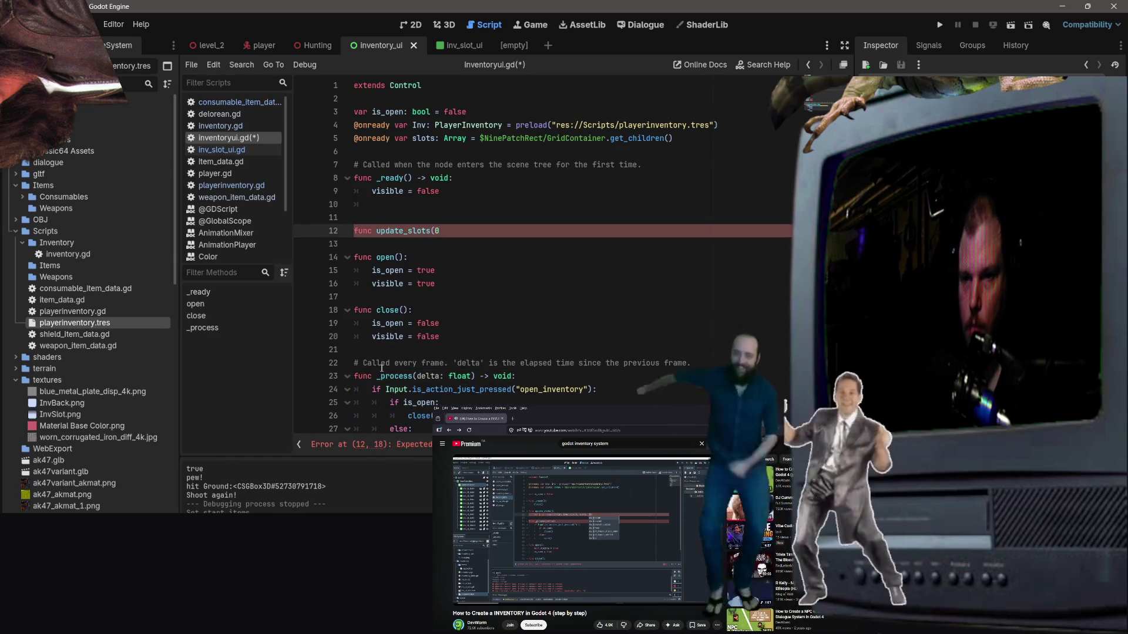
type(":")
key("Return")
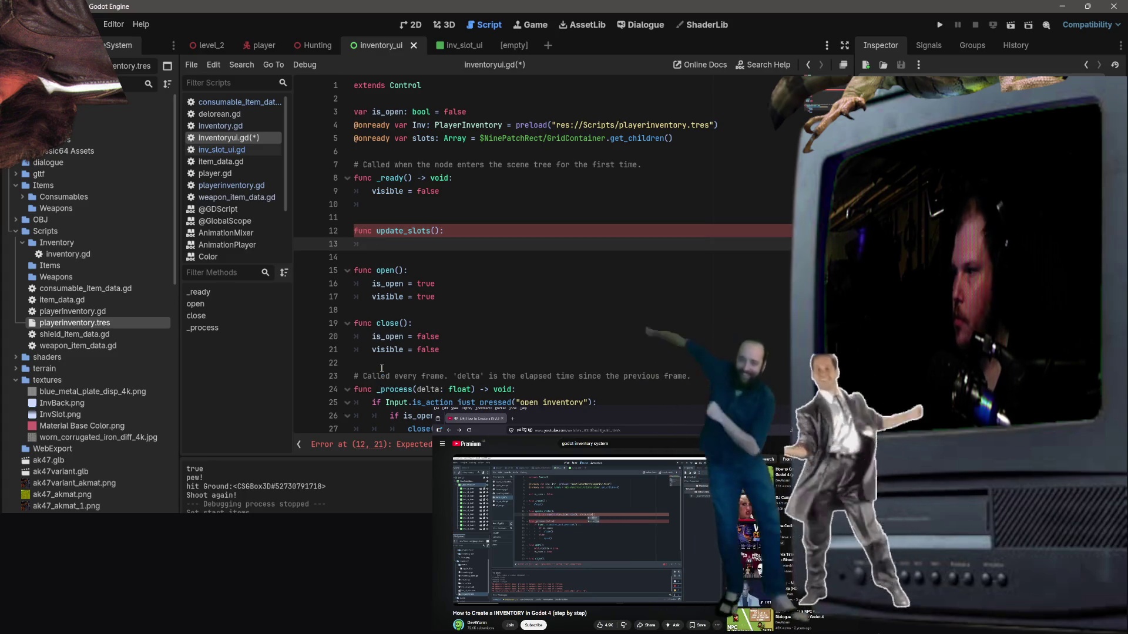
- Begin the loop 'for i in range(min(i))' in update_slots and save the script
type("i i")
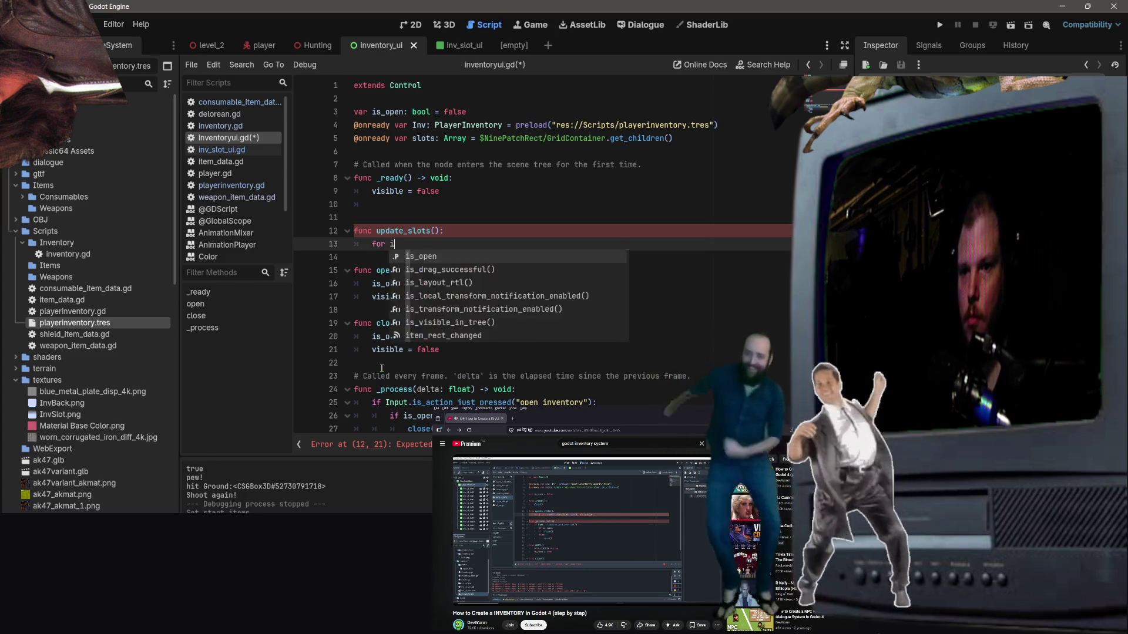
type("n rang")
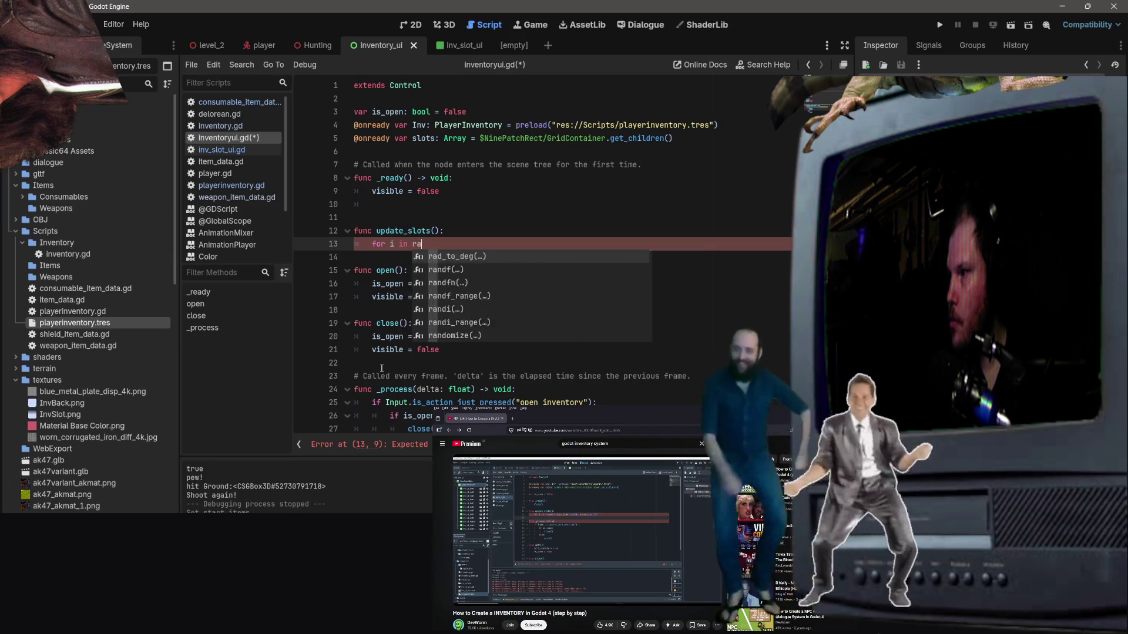
type("e(min")
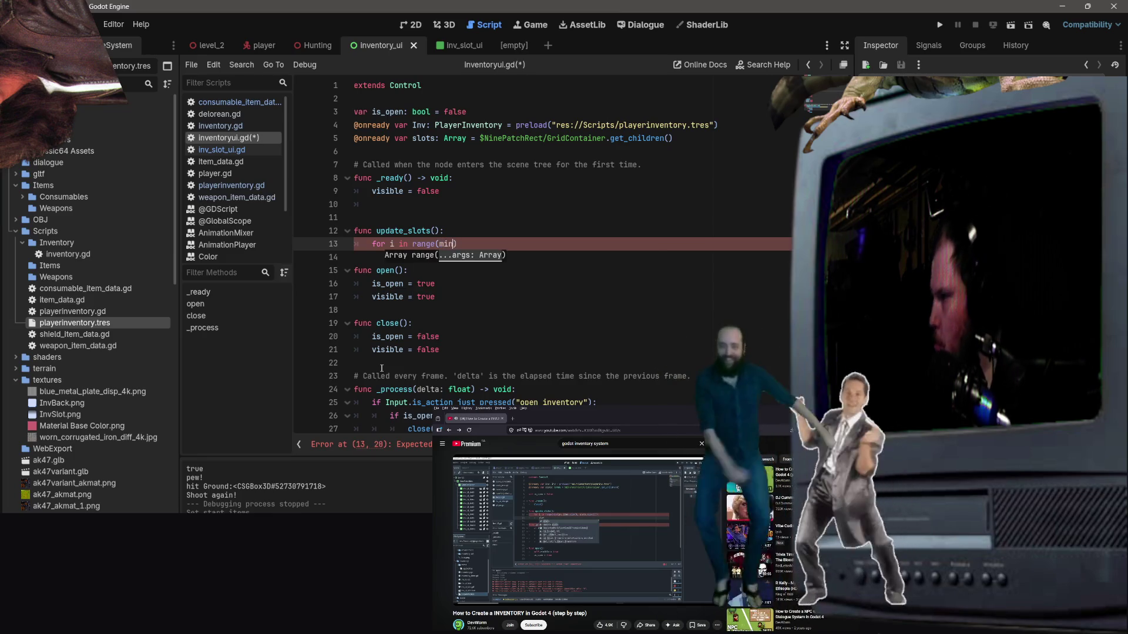
key("Return")
type("Play")
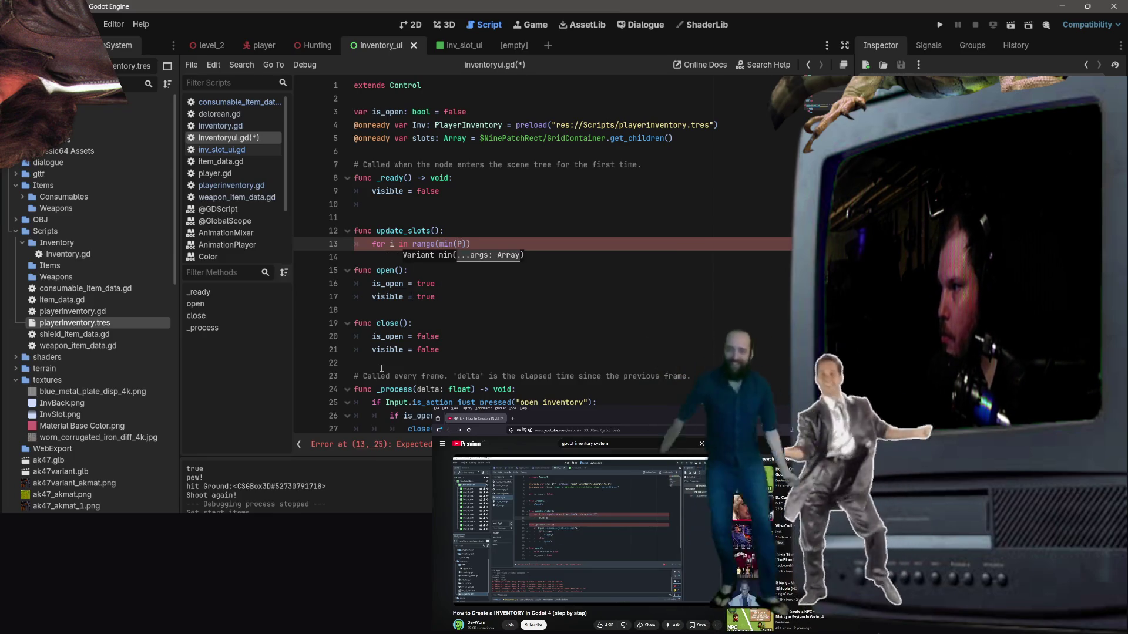
key("BackSpace")
key("BackSpace")
key("BackSpace")
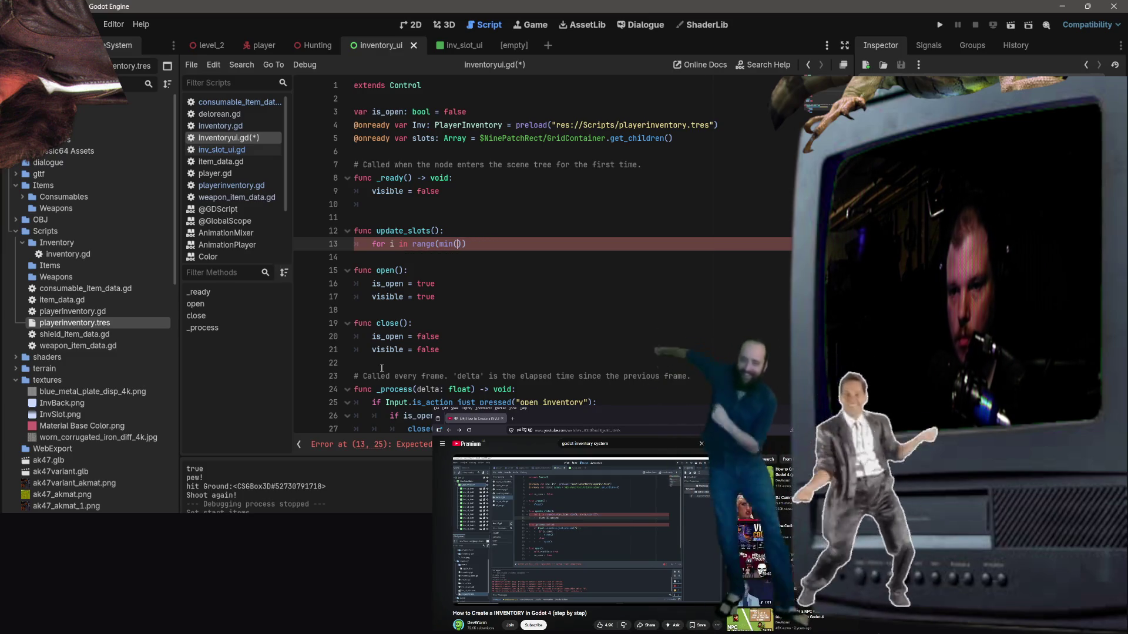
type("i")
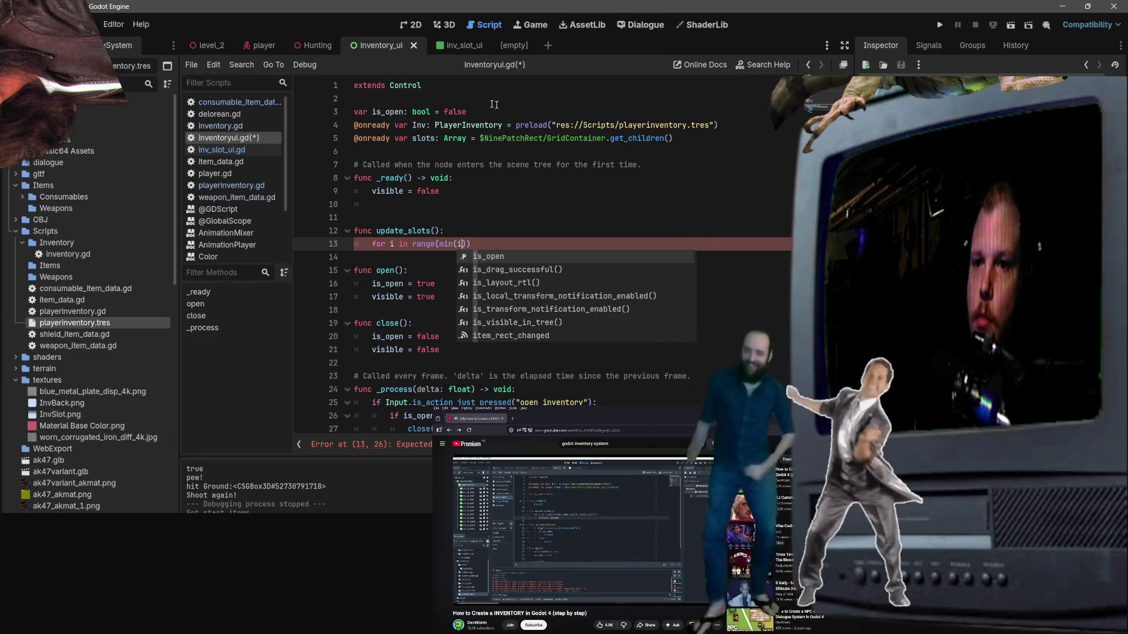
left_click(415, 124)
key("ctrl+s")
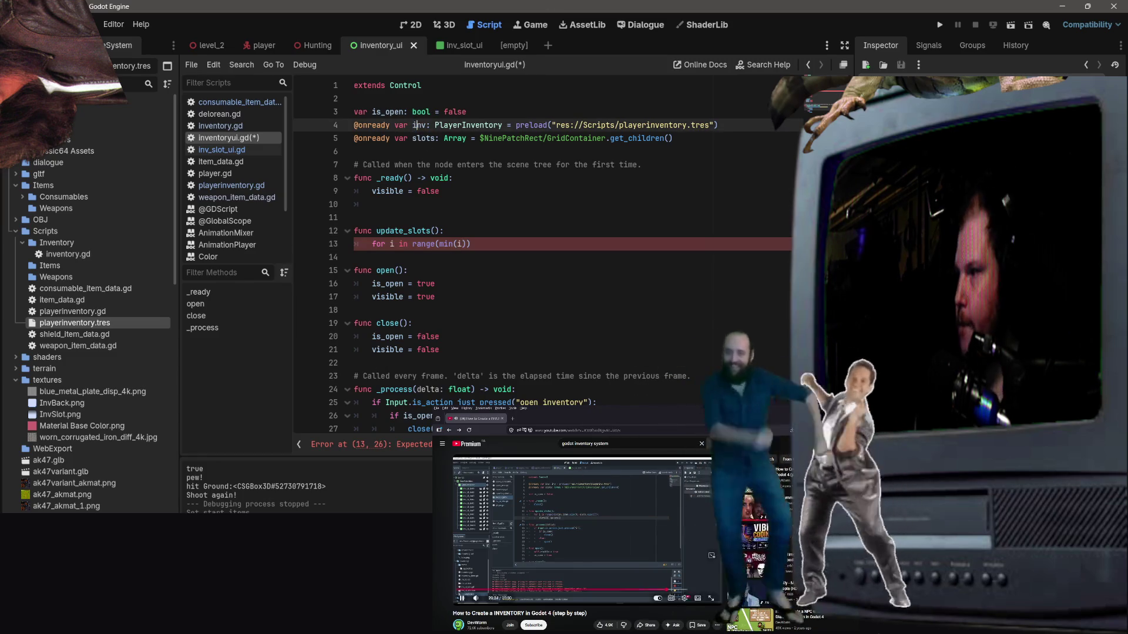
- Complete the loop header as 'for i in range(min(inv.items.size(), slots.size())):'
left_click(546, 513)
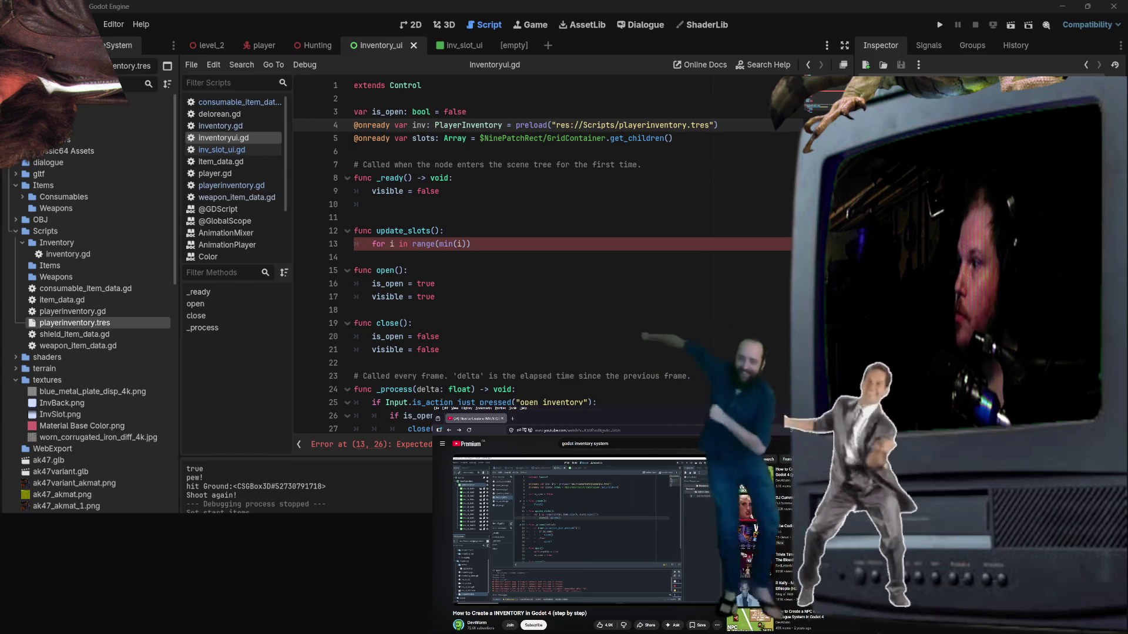
left_click(461, 243)
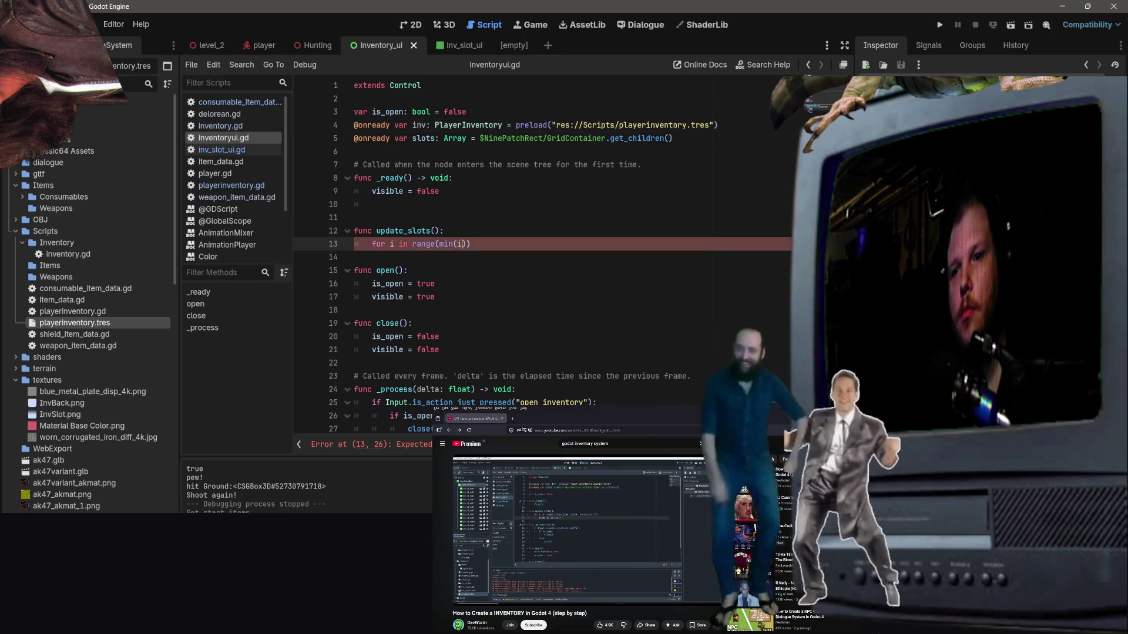
type("nv.i")
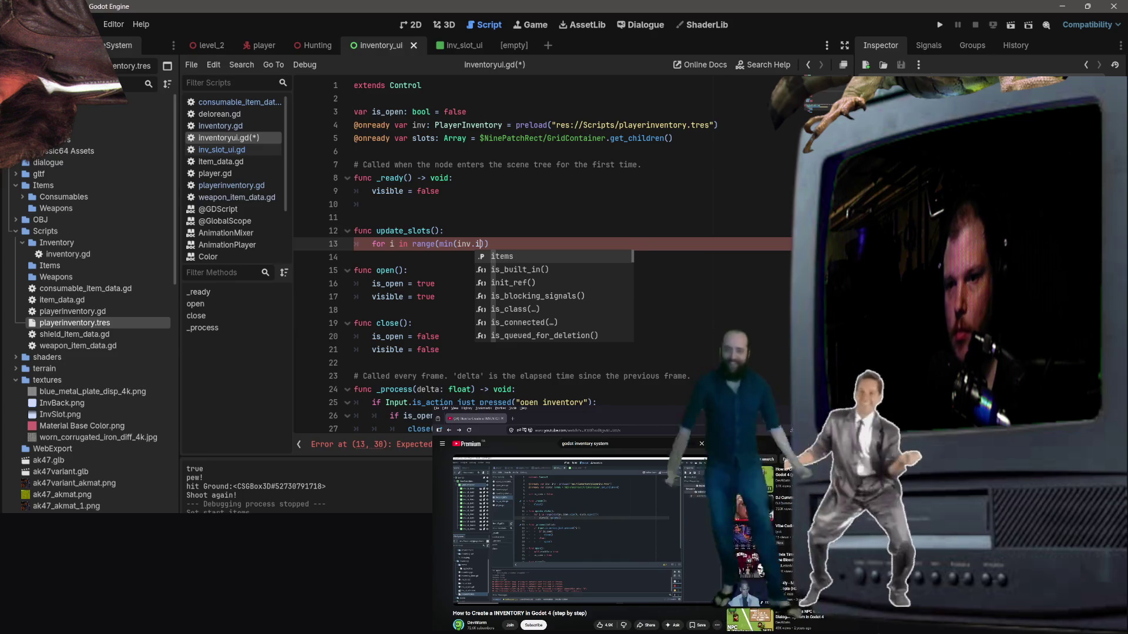
key("Return")
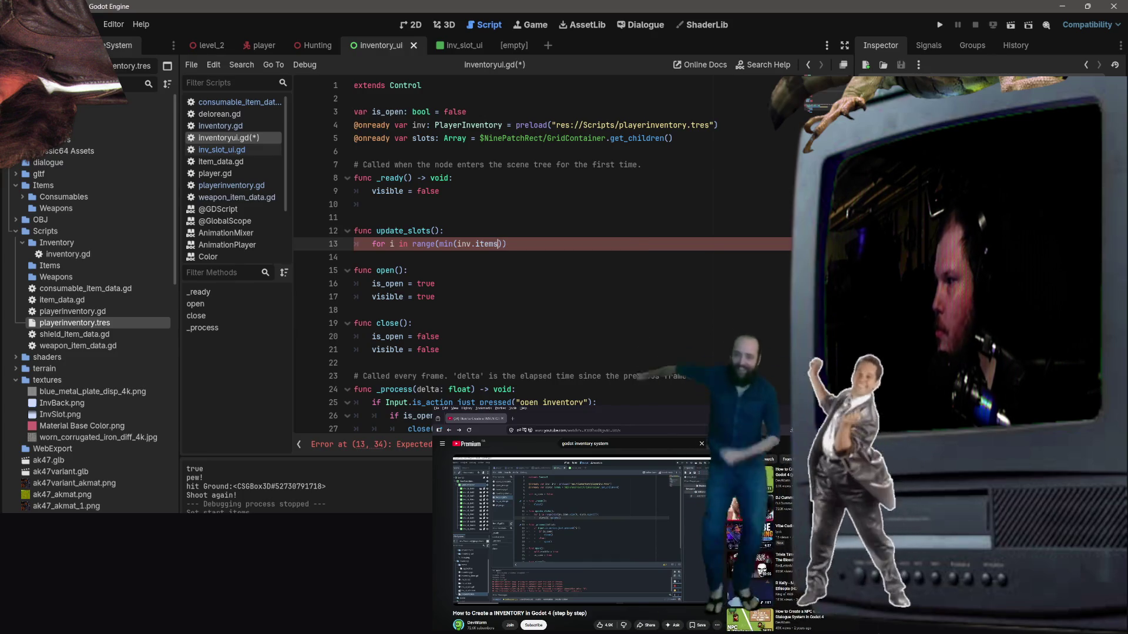
type(".size)")
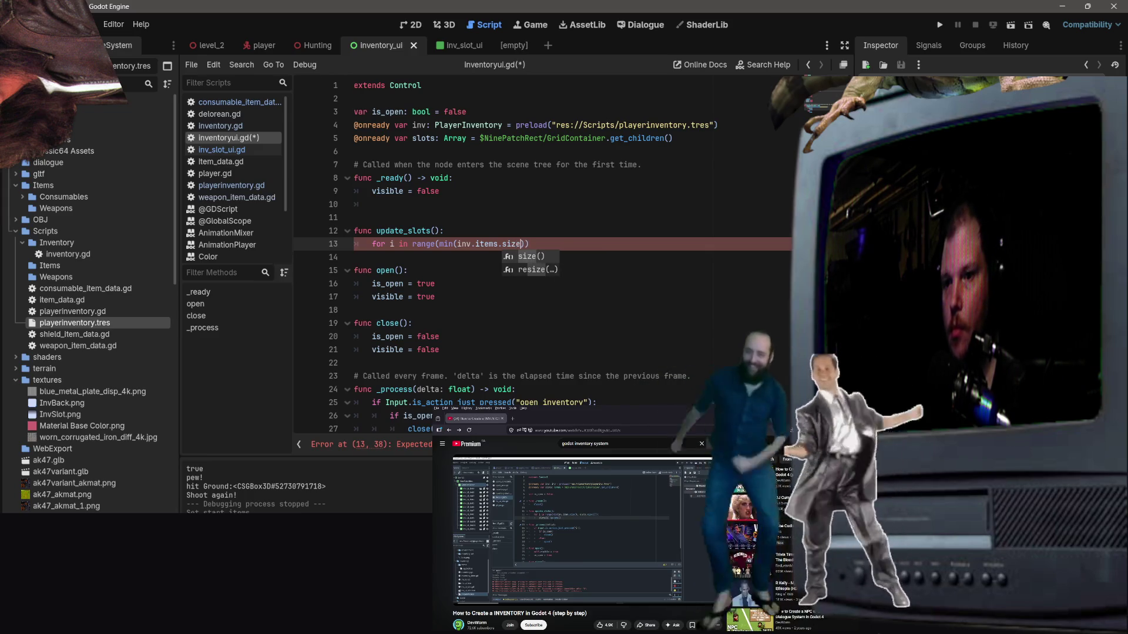
key("Return")
type(", ")
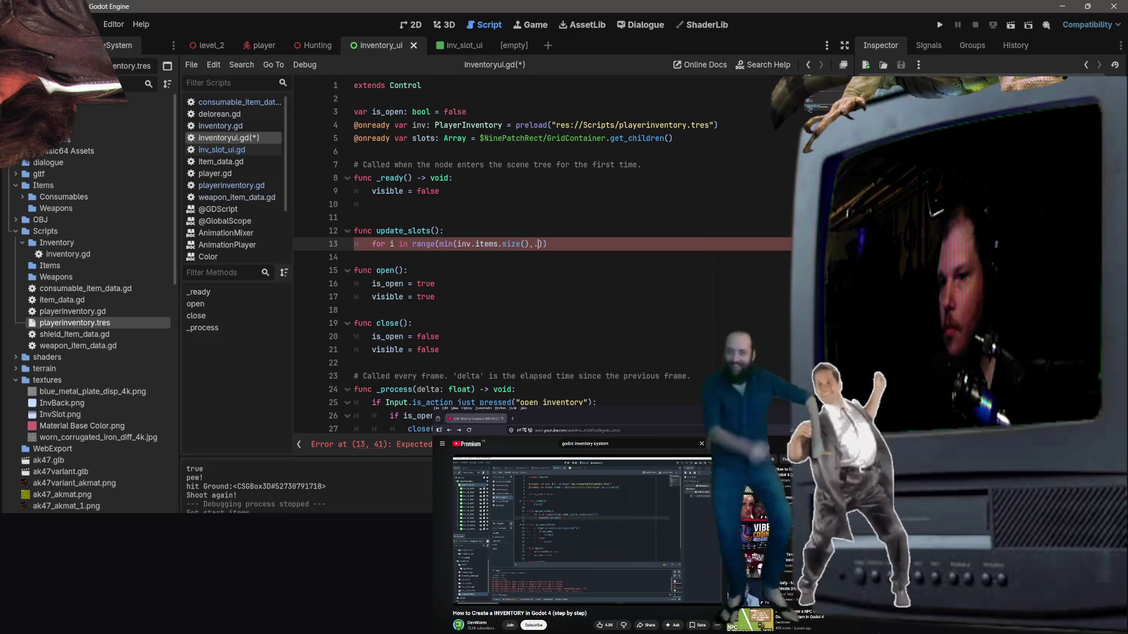
type("slots.")
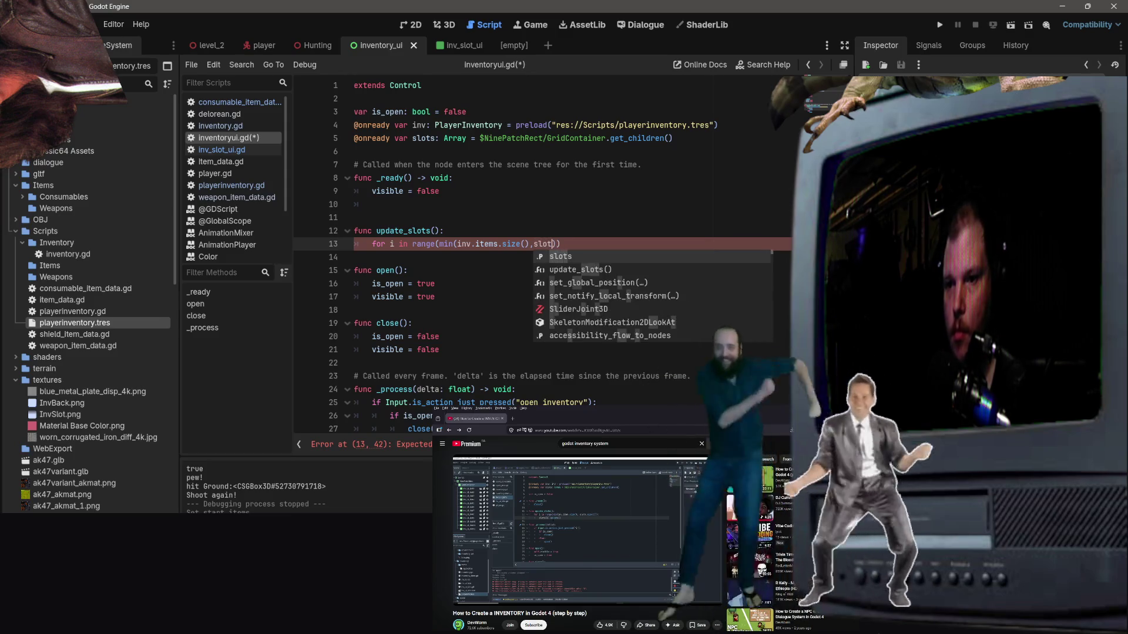
type("size")
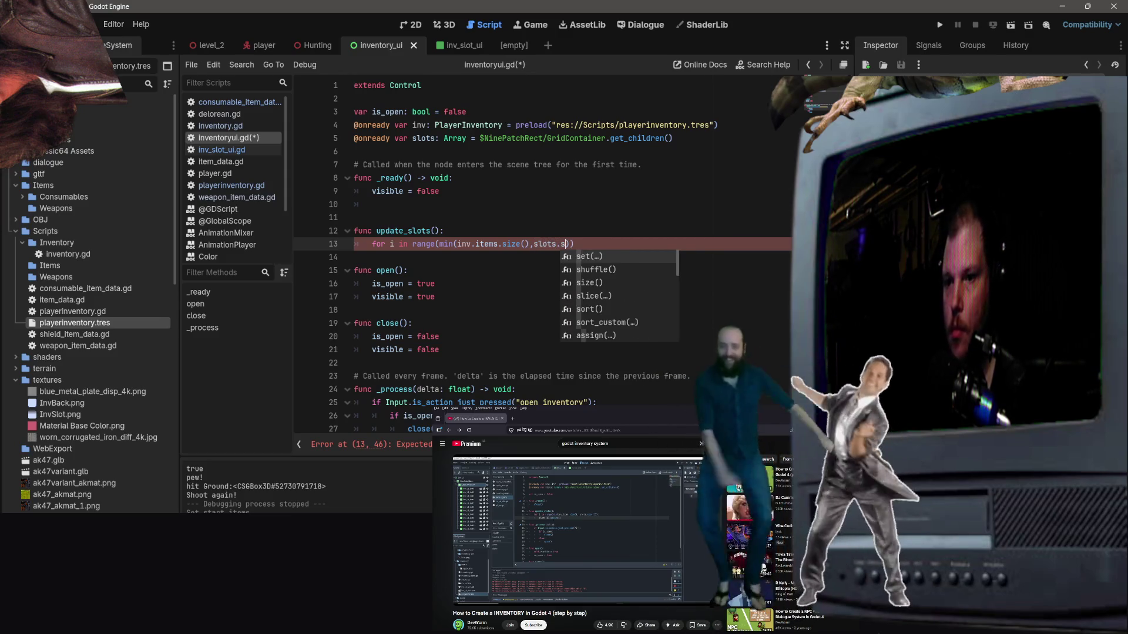
key("Return")
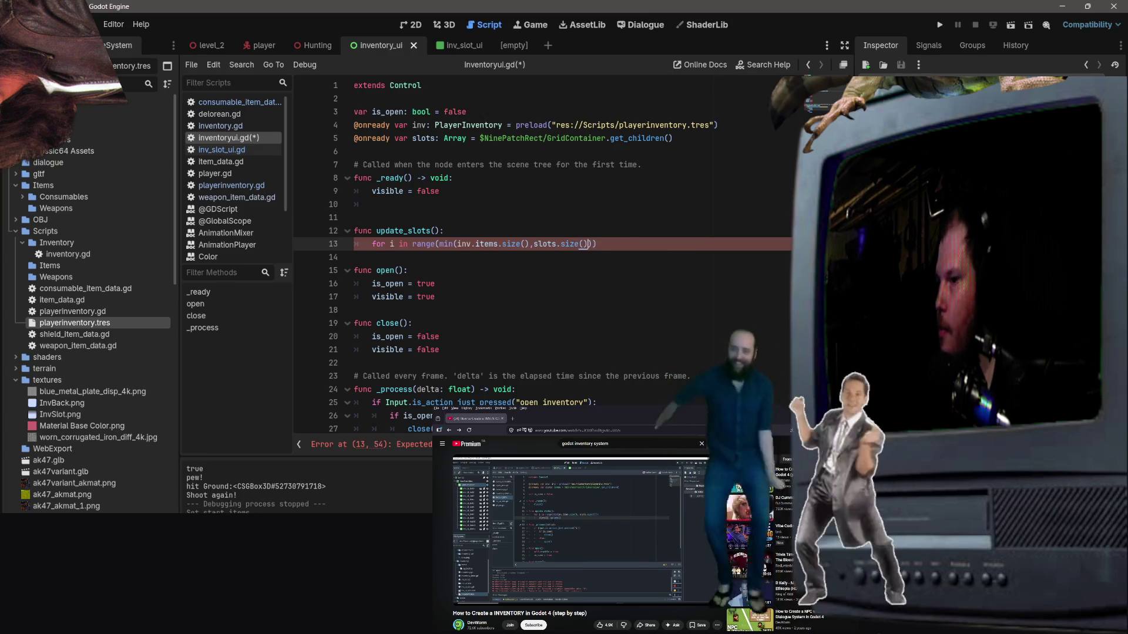
type(")):")
- Add slots[i].update() as the loop body, then open the PlayerInventory class definition
key("Return")
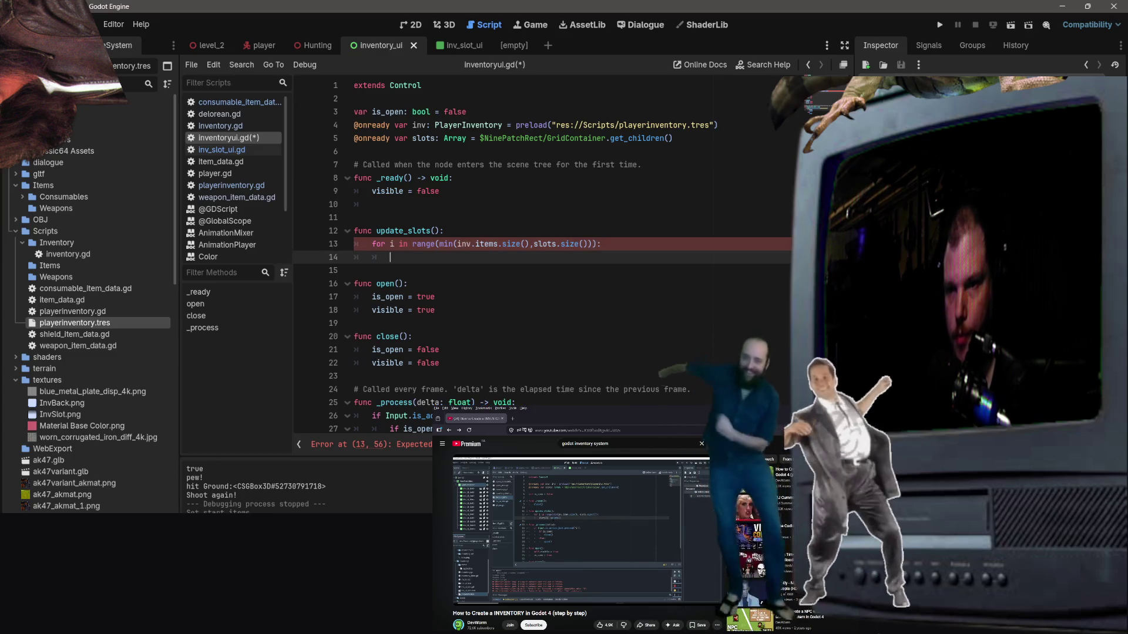
type("slots")
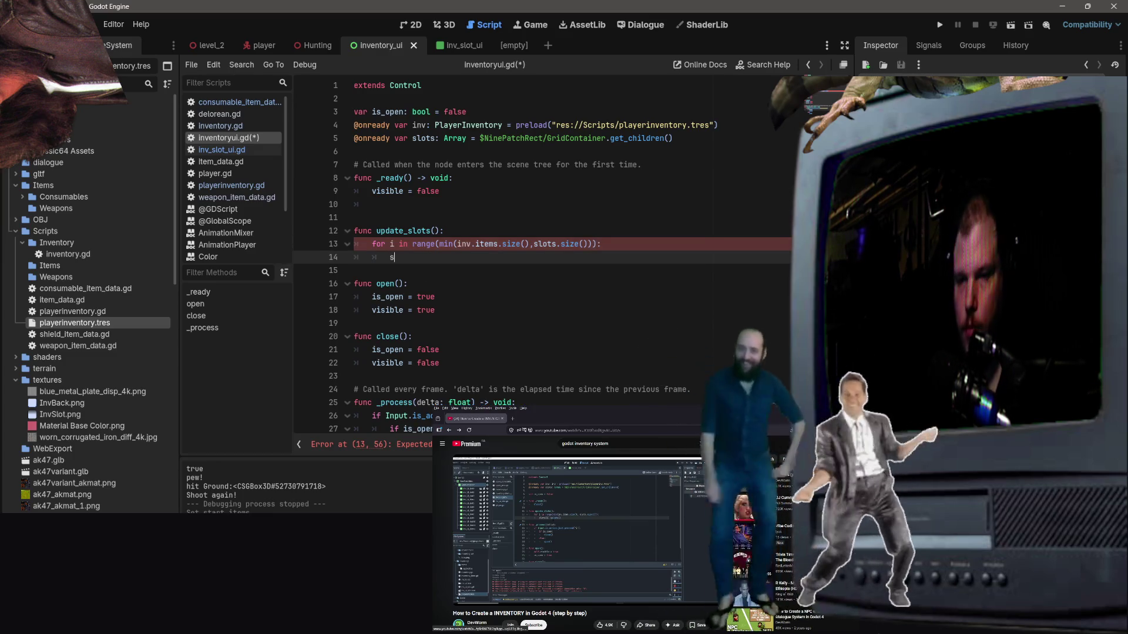
key("BackSpace")
type("[i")
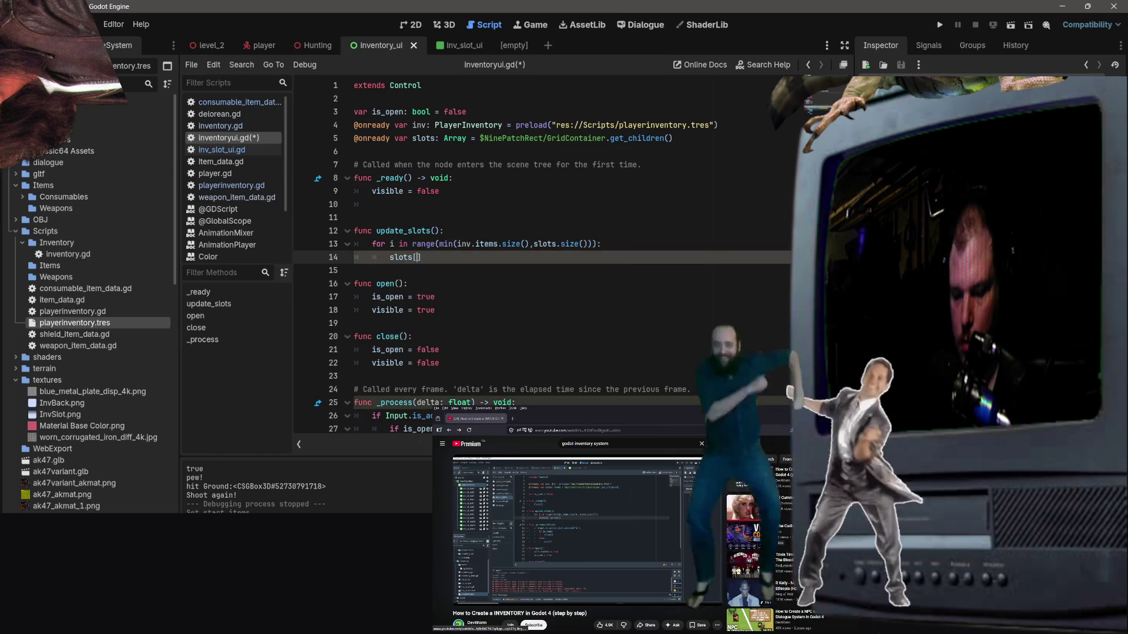
type("]")
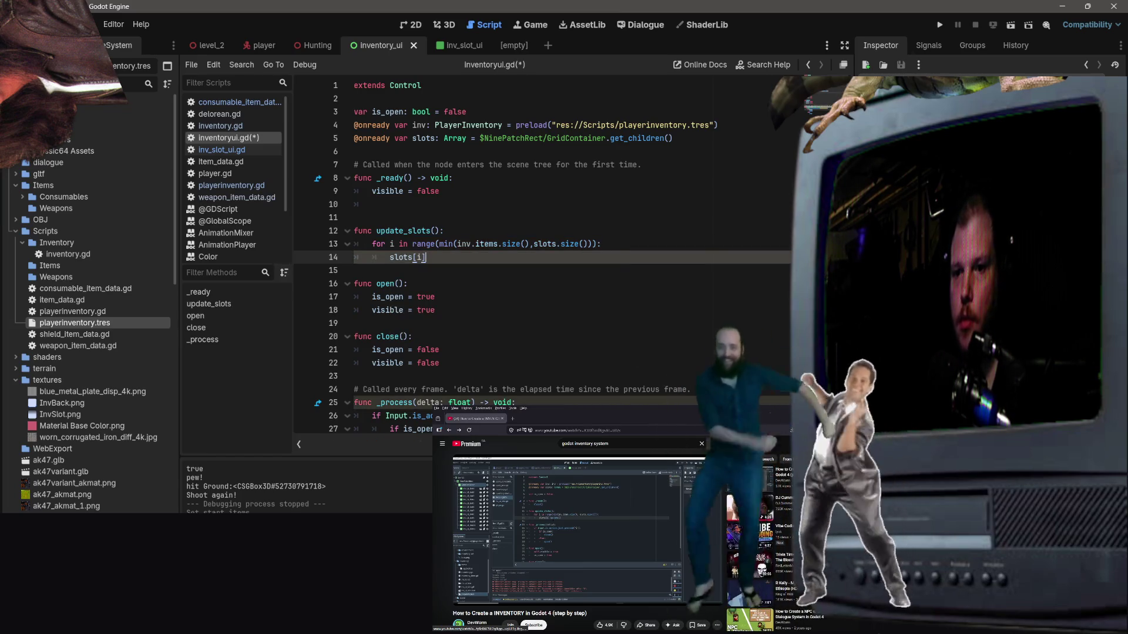
type("up")
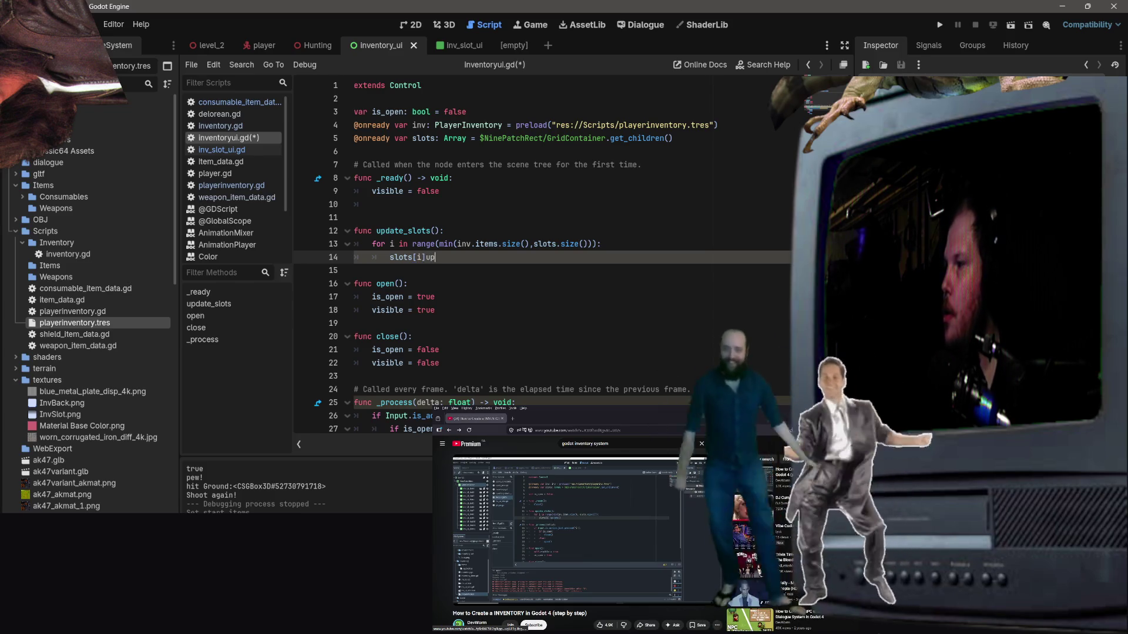
type("dat")
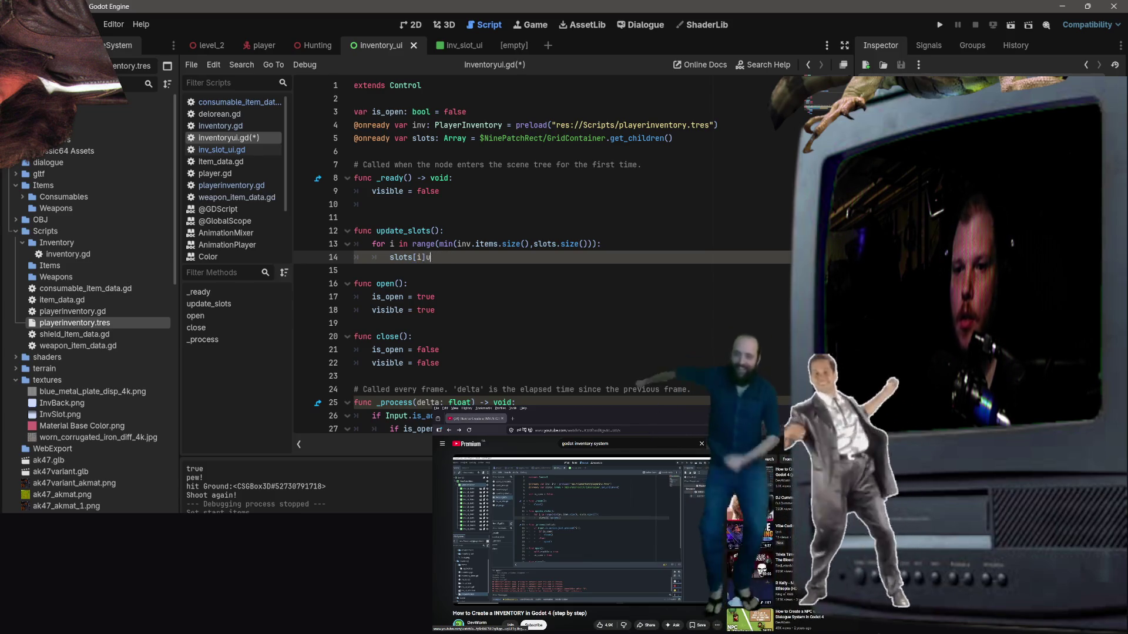
type("update()")
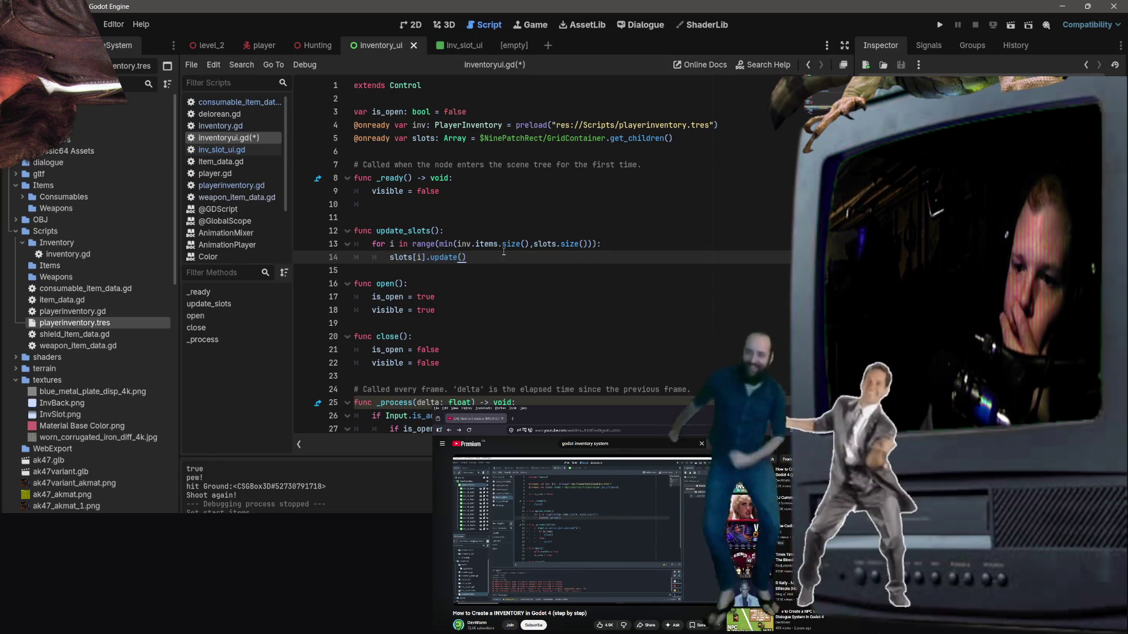
key("Up")
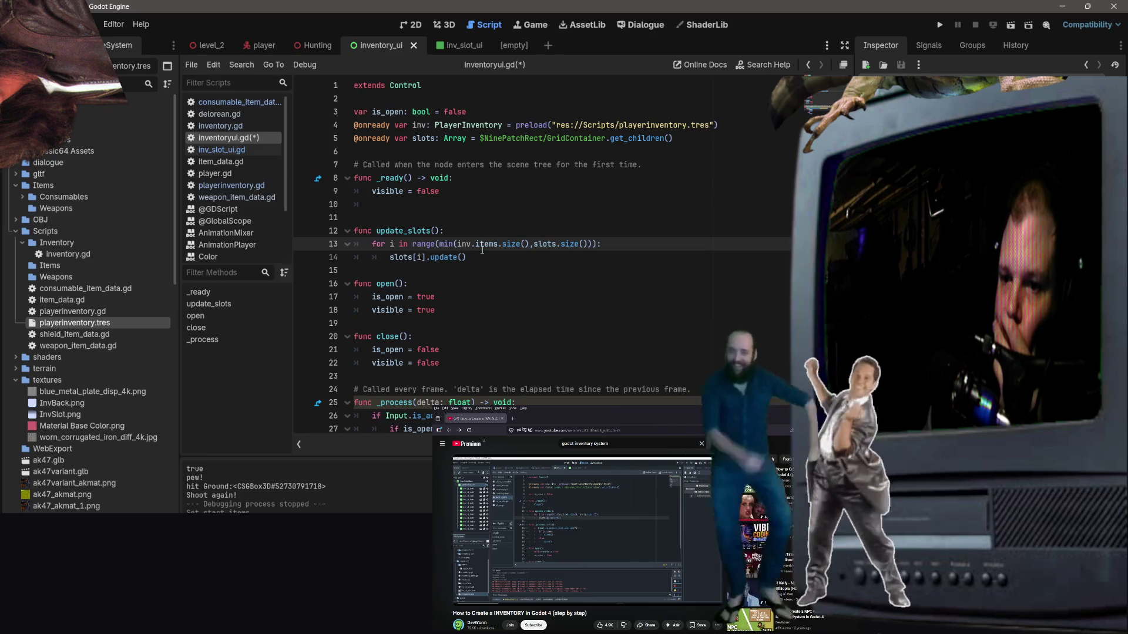
left_click(414, 125)
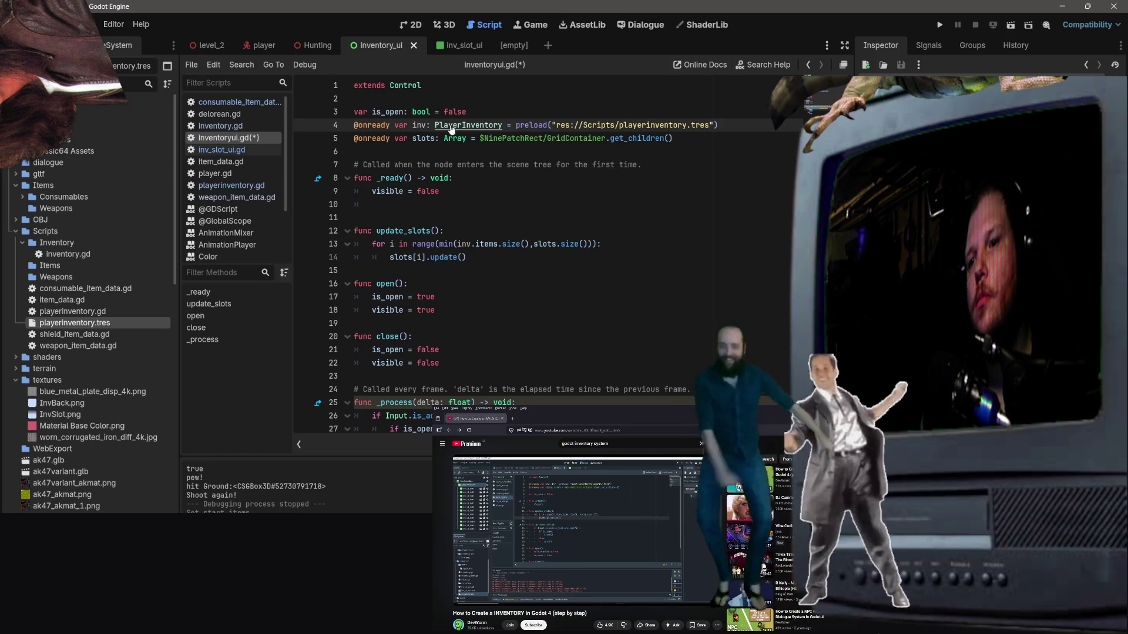
left_click(451, 126, "ctrl")
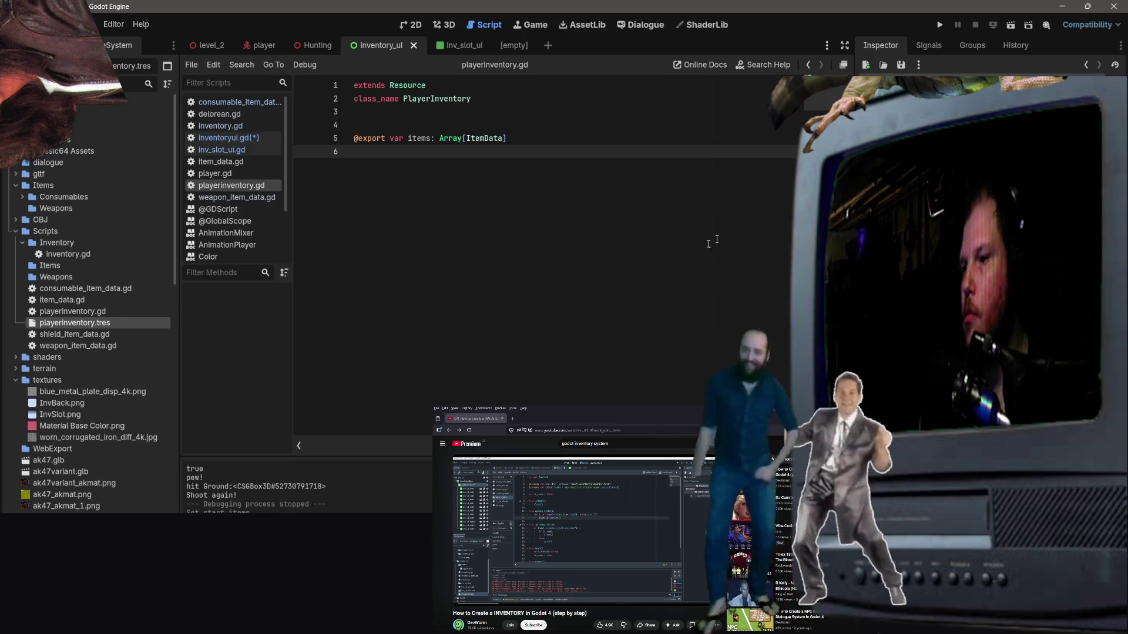
mouse_move(711, 556)
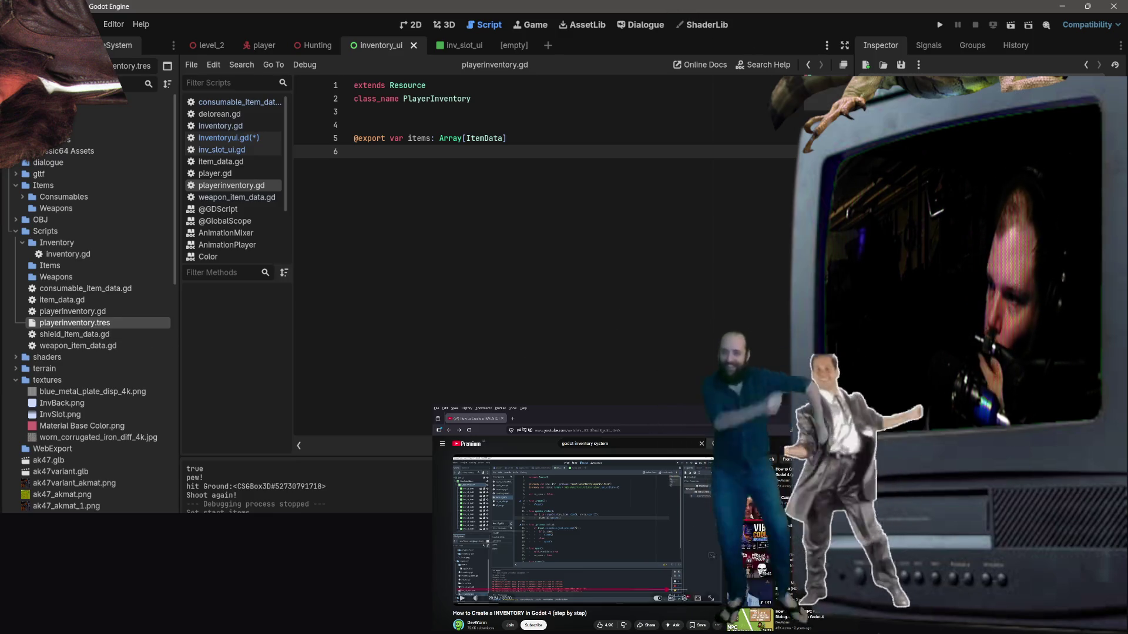